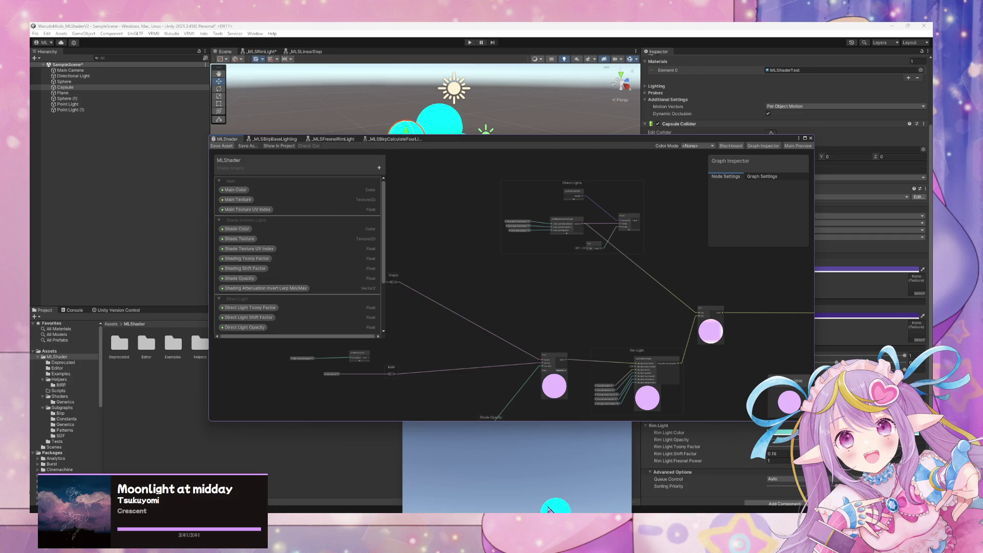
Move the TestPipelineDetection Shader Graph window over the Scene view, then bring up GitHub Desktop
mouse_move(472, 147)
mouse_down()
mouse_move(582, 283)
mouse_move(595, 254)
mouse_move(521, 202)
mouse_up()
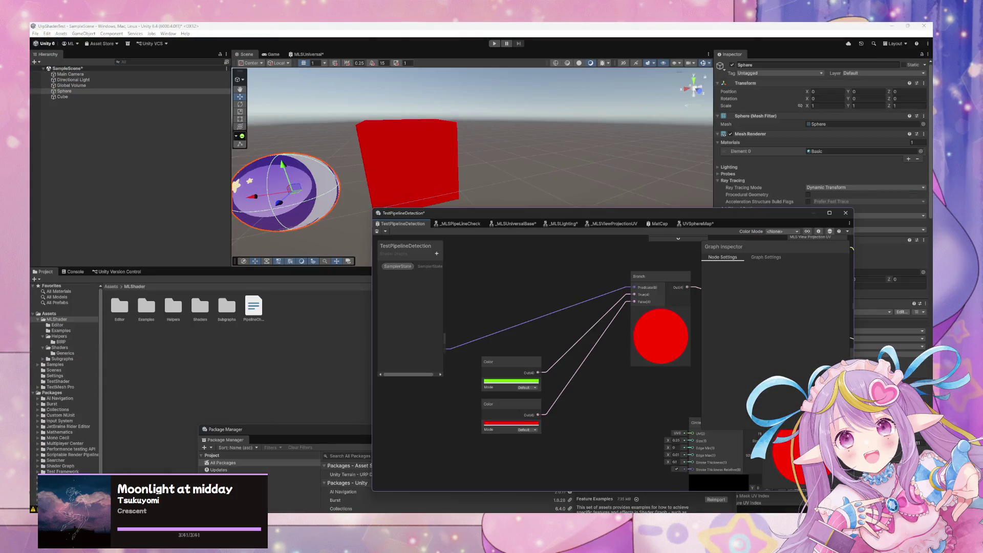
click(568, 510)
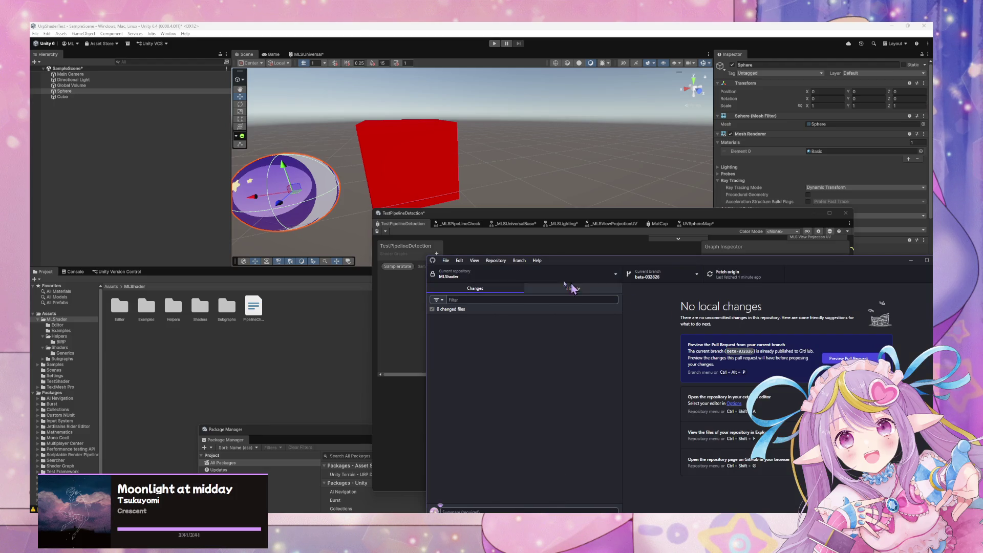
Switch to the other MLShader repository and select its changed files
click(493, 274)
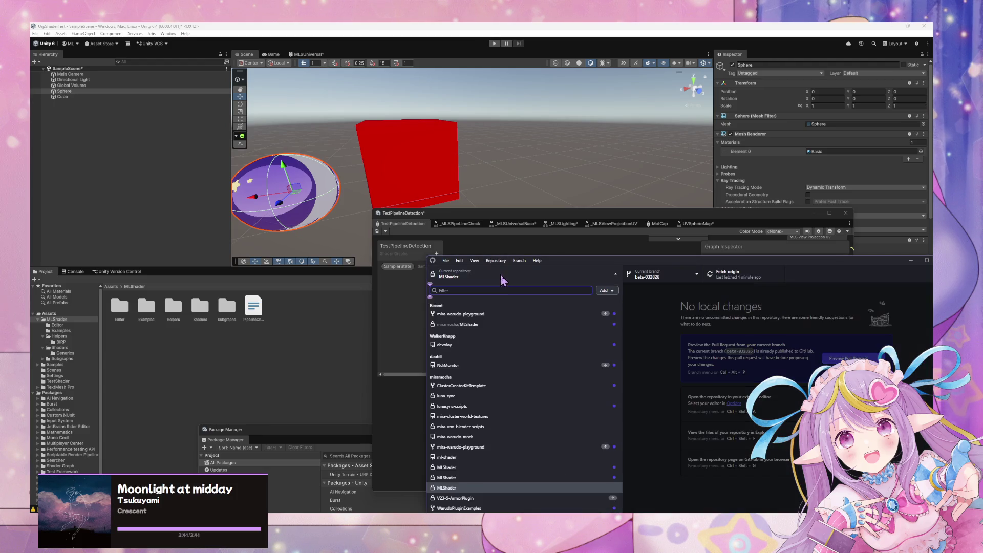
click(520, 481)
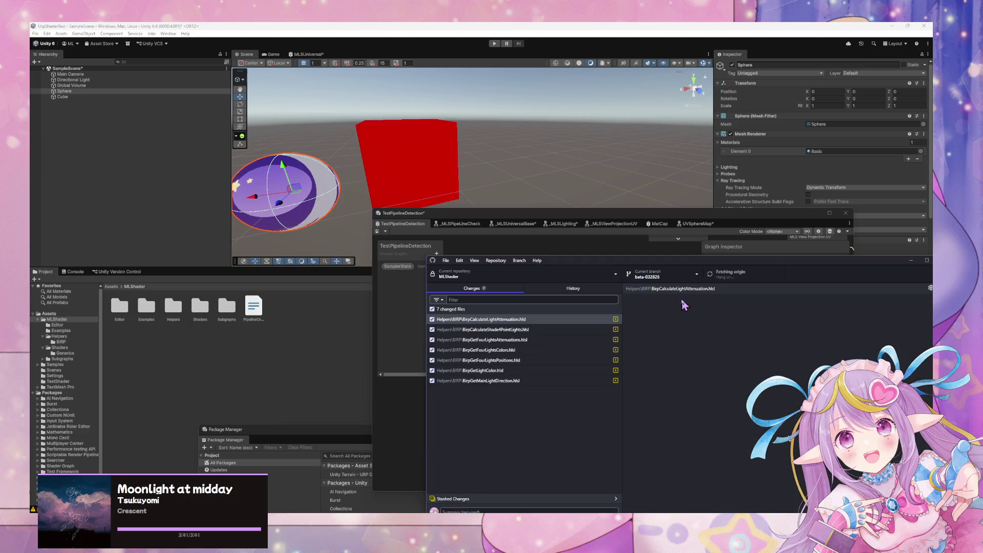
click(504, 384)
click(538, 320)
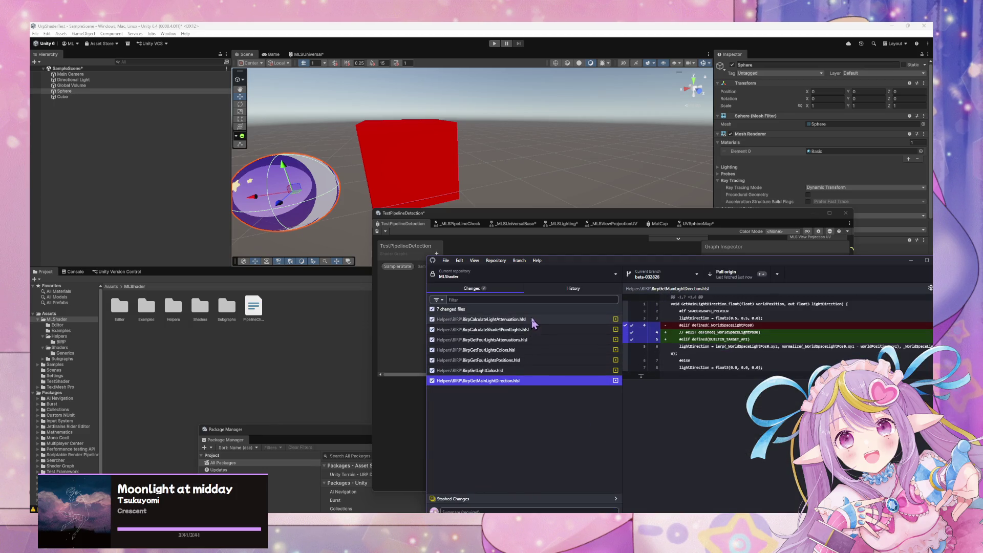
Discard all seven changed HLSL files and pull the latest from origin
key(ctrl+a)
right_click(527, 330)
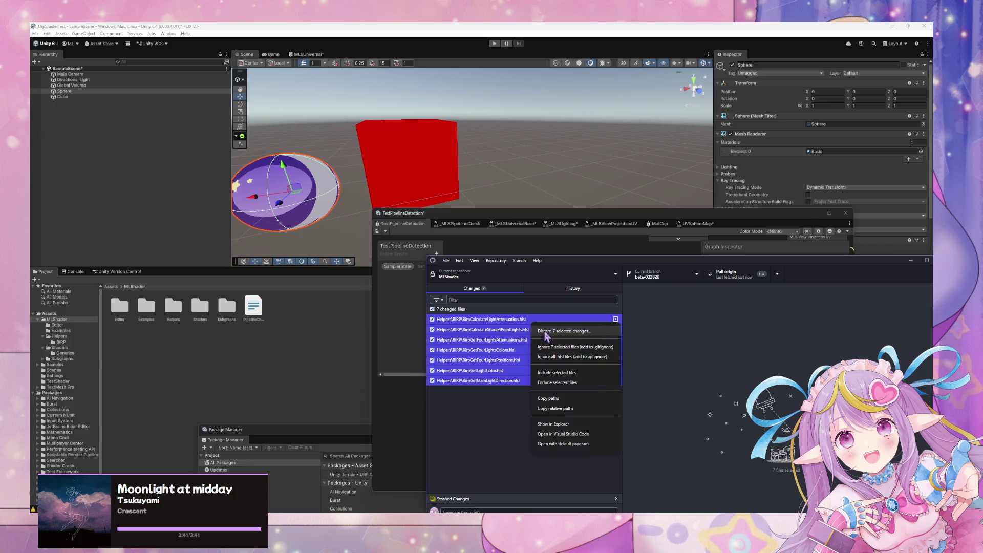
click(582, 332)
click(691, 467)
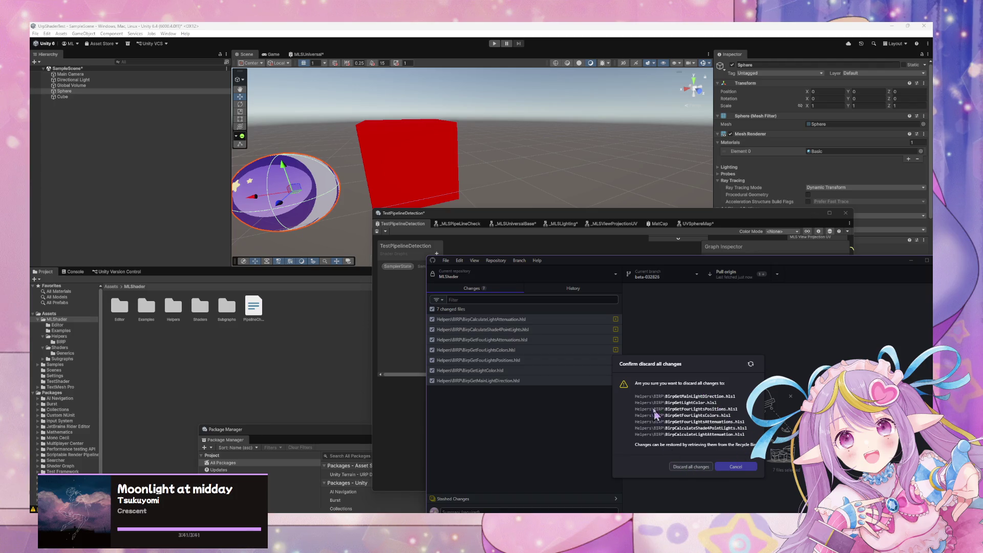
click(727, 273)
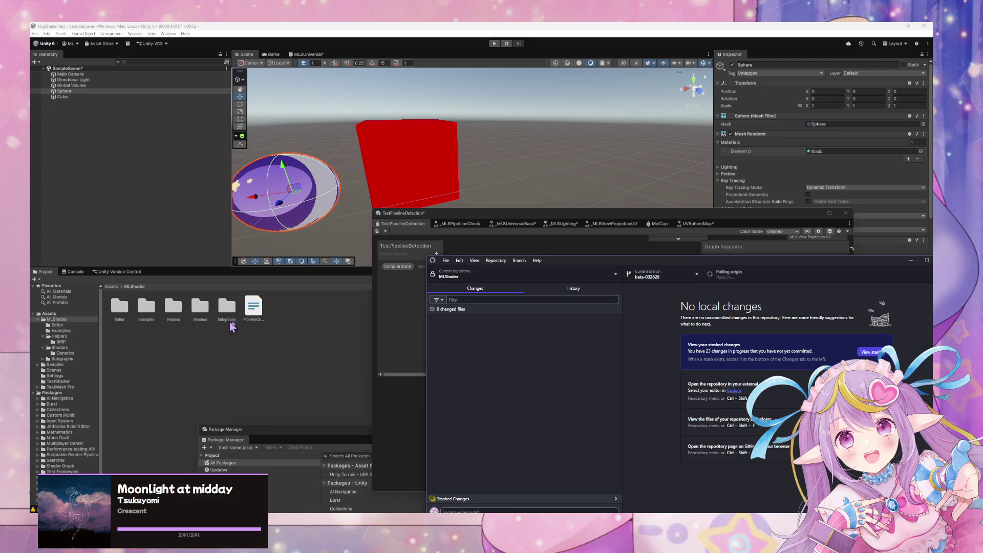
click(495, 260)
click(514, 344)
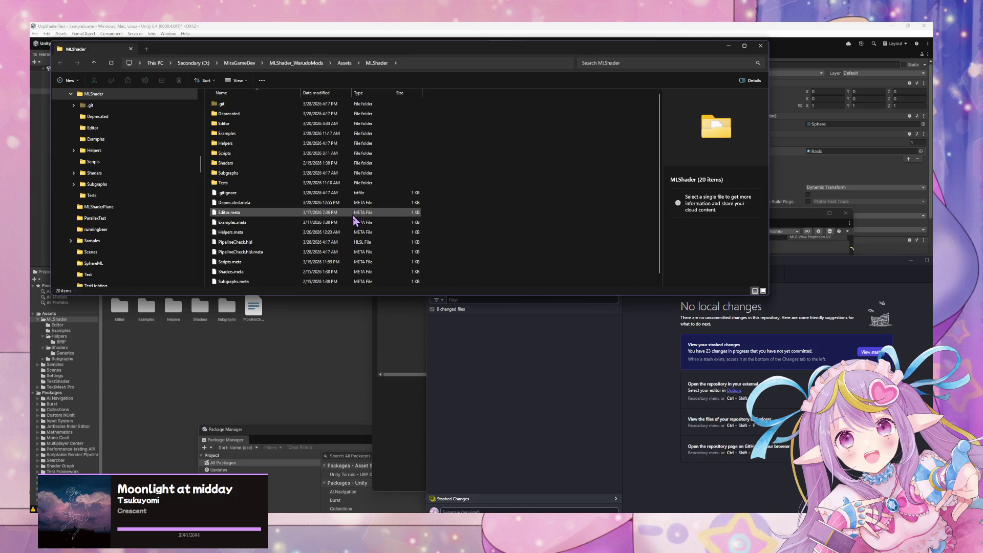
click(760, 45)
Switch to the other MLShader repository and check its branch list for beta-032826
click(538, 274)
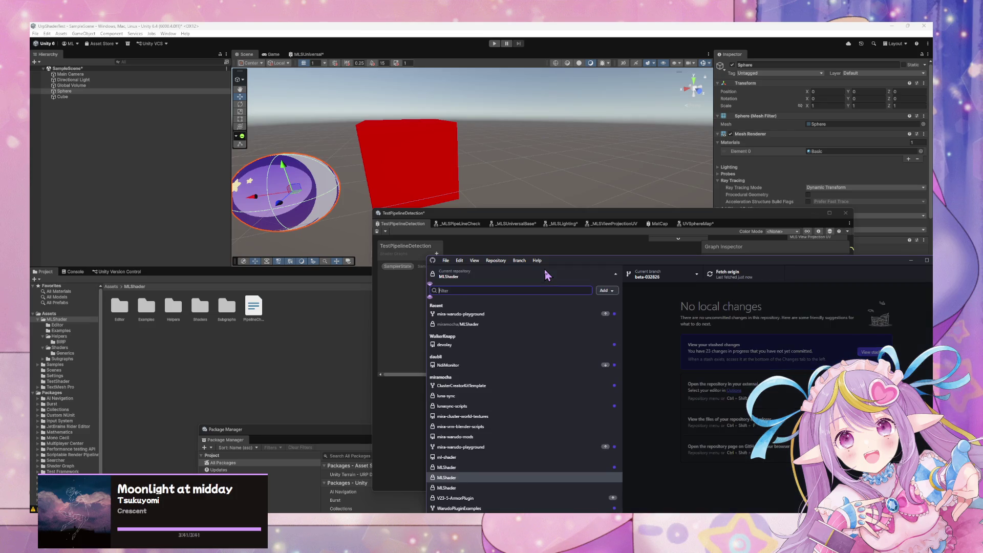
click(525, 487)
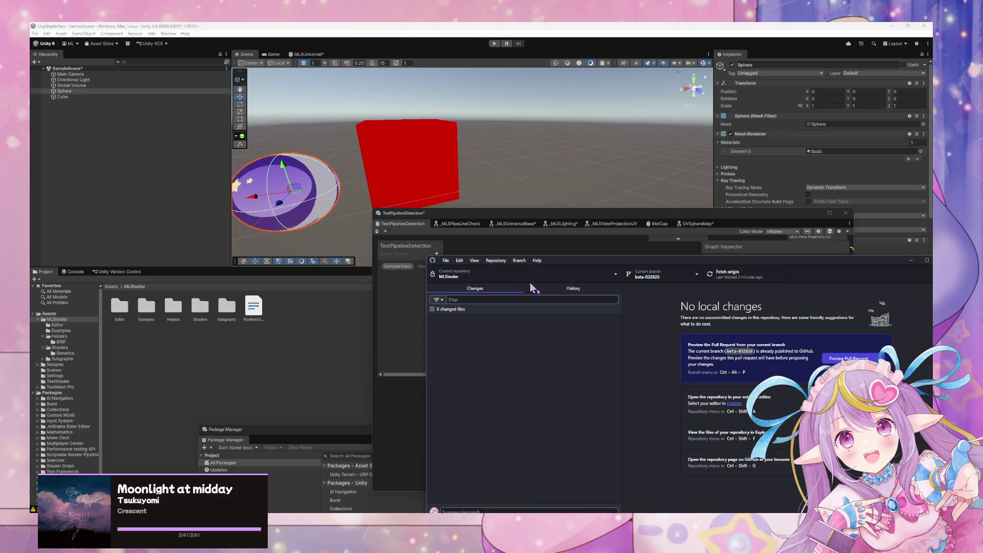
click(692, 281)
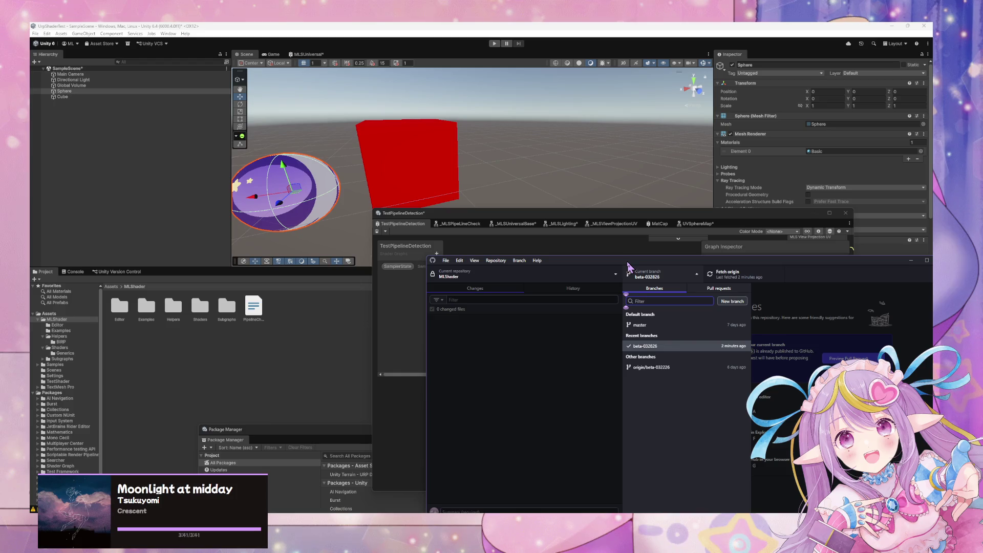
click(481, 260)
Show the repository folder in File Explorer, then close Explorer
click(491, 261)
mouse_move(474, 260)
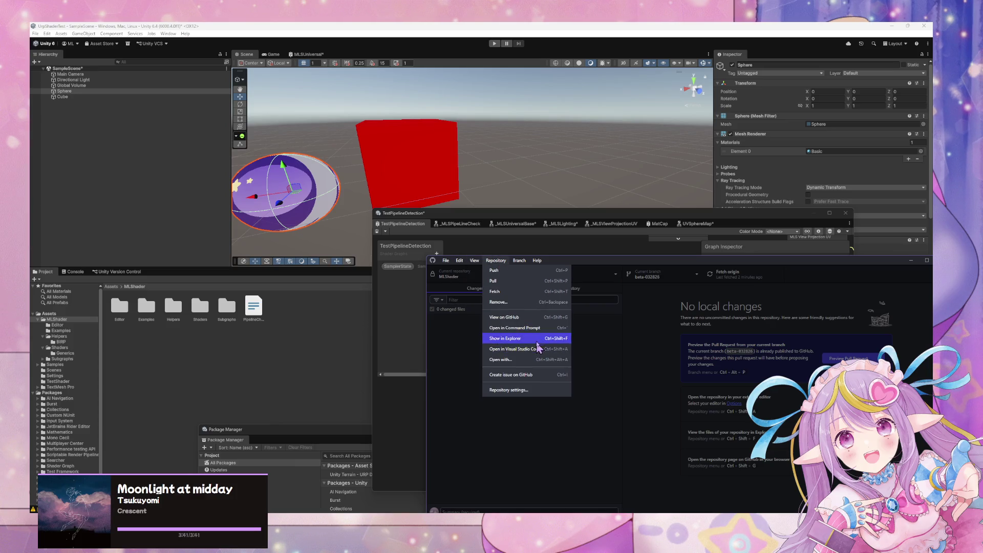
click(538, 338)
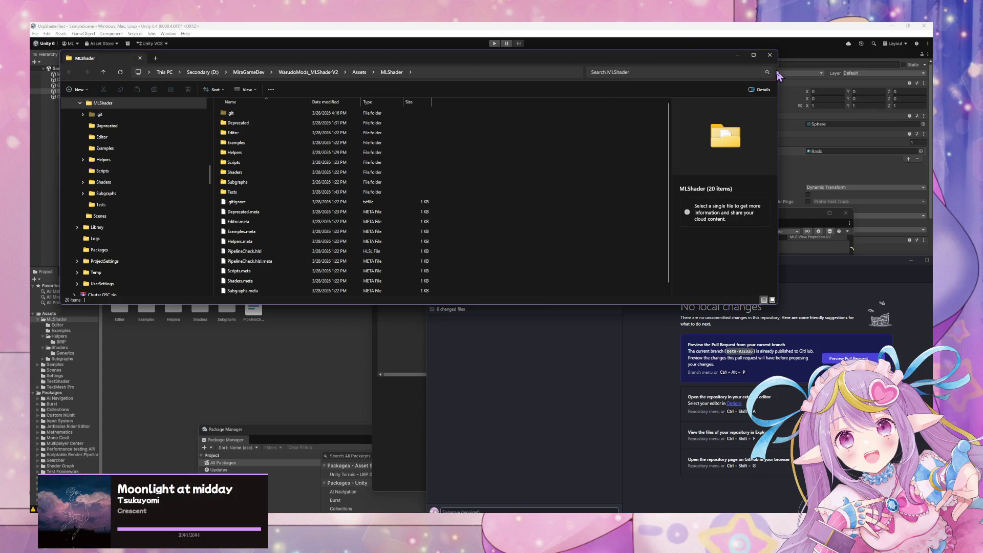
click(769, 55)
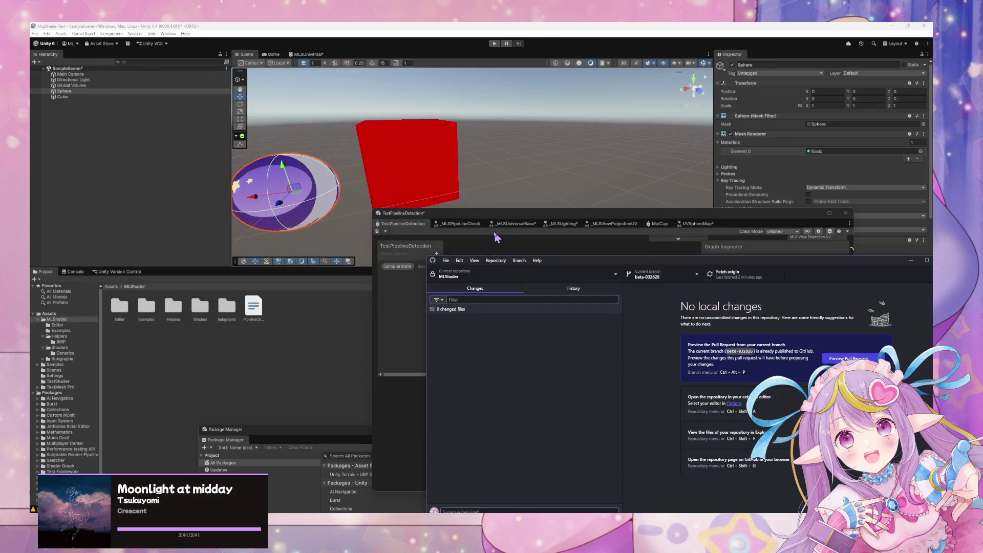
Dismiss the Repository menu and return to the Unity Editor
click(496, 260)
mouse_move(475, 261)
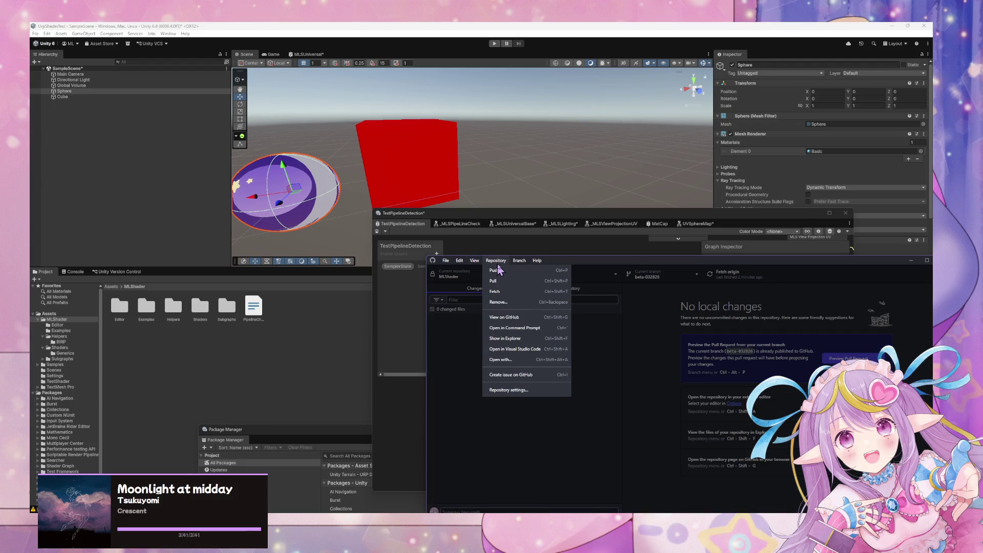
click(685, 333)
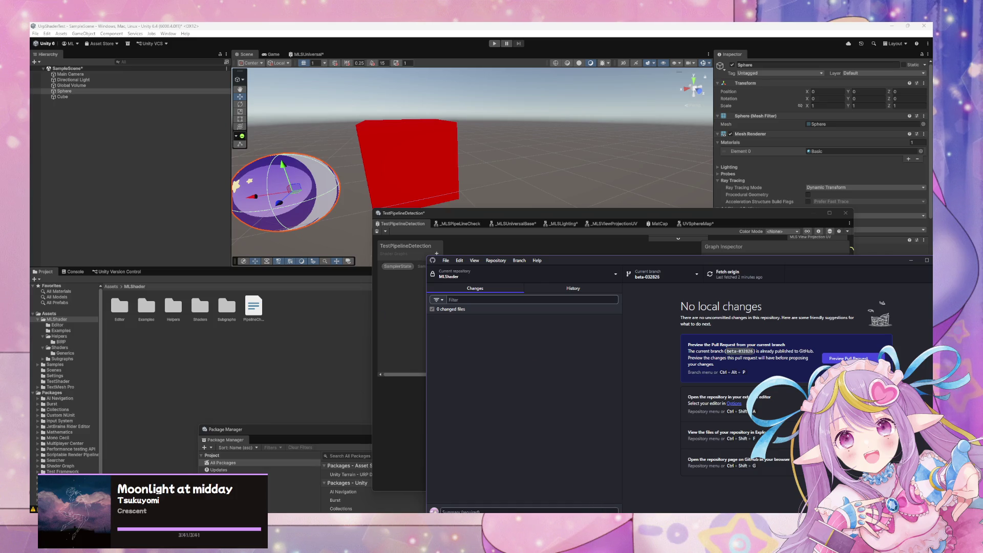
click(450, 215)
Delete the Sphere and Cube from the SampleScene hierarchy
mouse_move(471, 217)
mouse_down()
mouse_move(491, 221)
mouse_move(506, 192)
mouse_up()
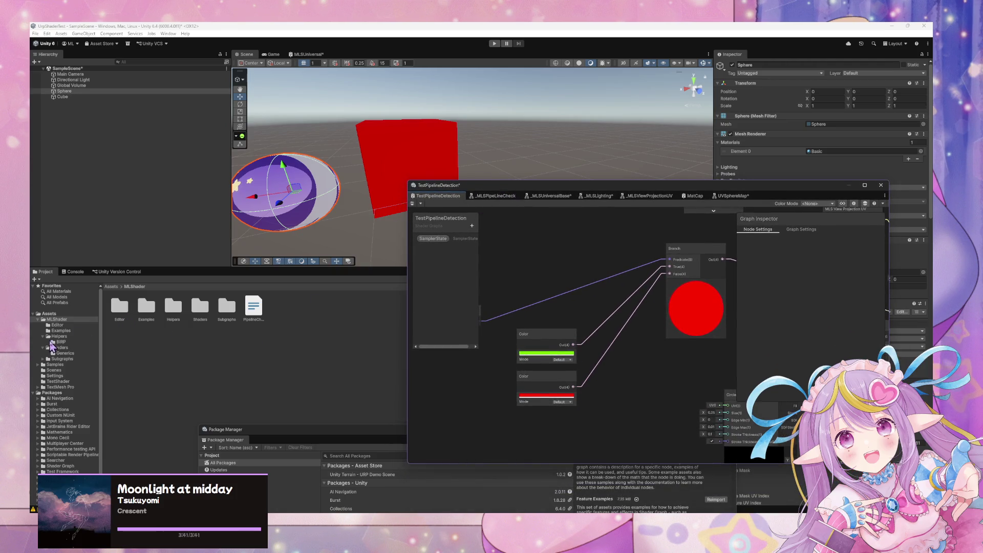
click(58, 319)
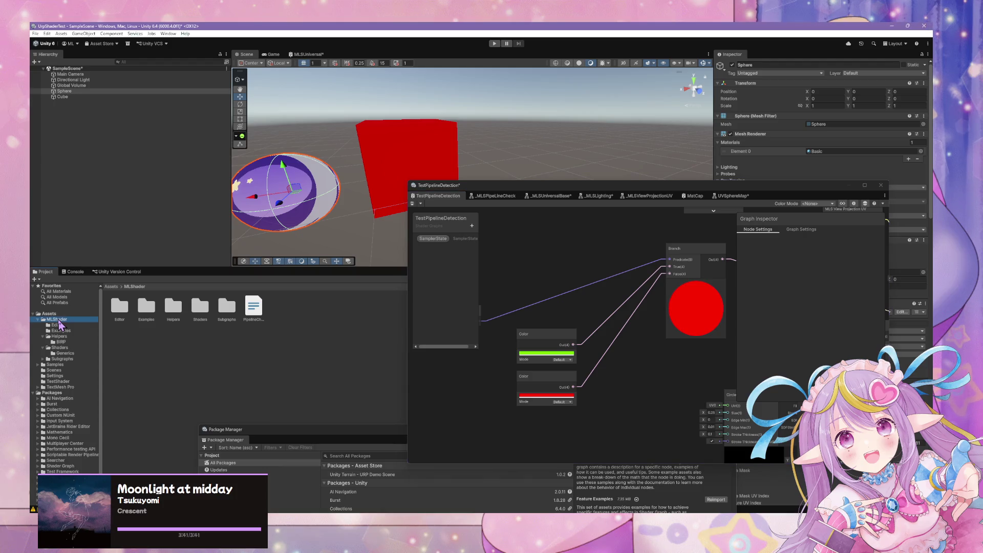
click(91, 94)
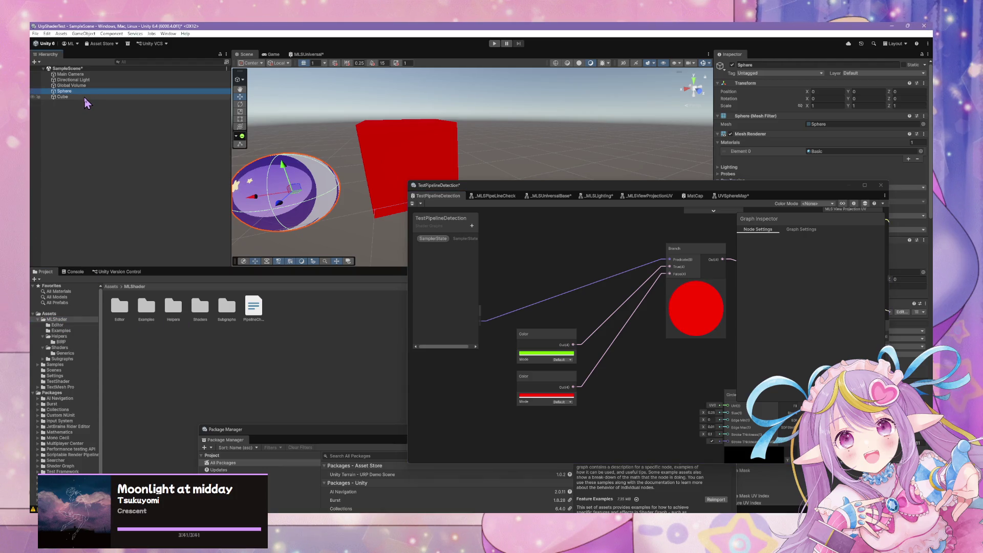
ctrl+click(77, 97)
key(Delete)
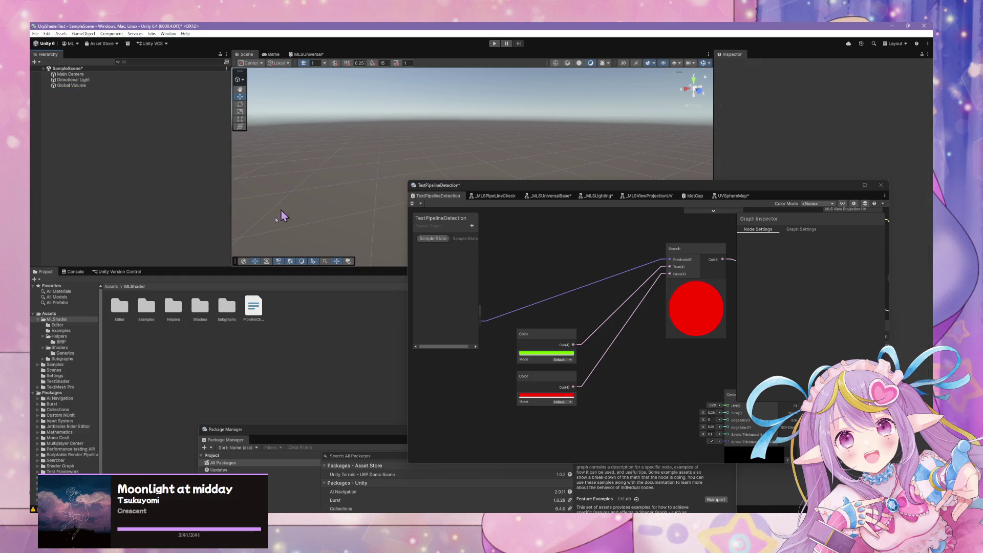
Select the MLShader folder in Assets and delete it through the confirmation dialog
click(64, 318)
mouse_move(548, 180)
mouse_down()
mouse_move(562, 191)
mouse_move(583, 293)
mouse_up()
mouse_move(536, 237)
mouse_down()
mouse_move(502, 187)
mouse_move(462, 240)
mouse_up()
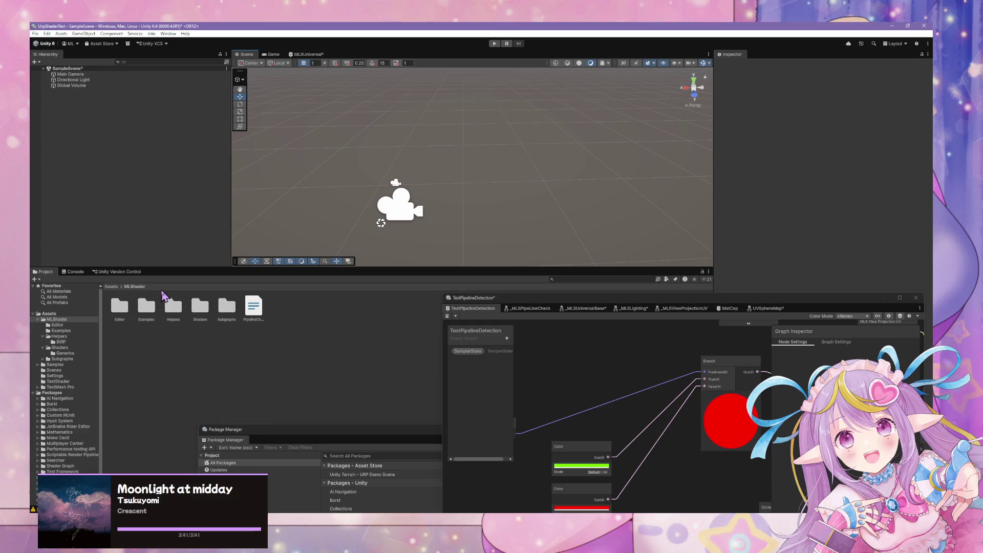
click(66, 319)
key(Delete)
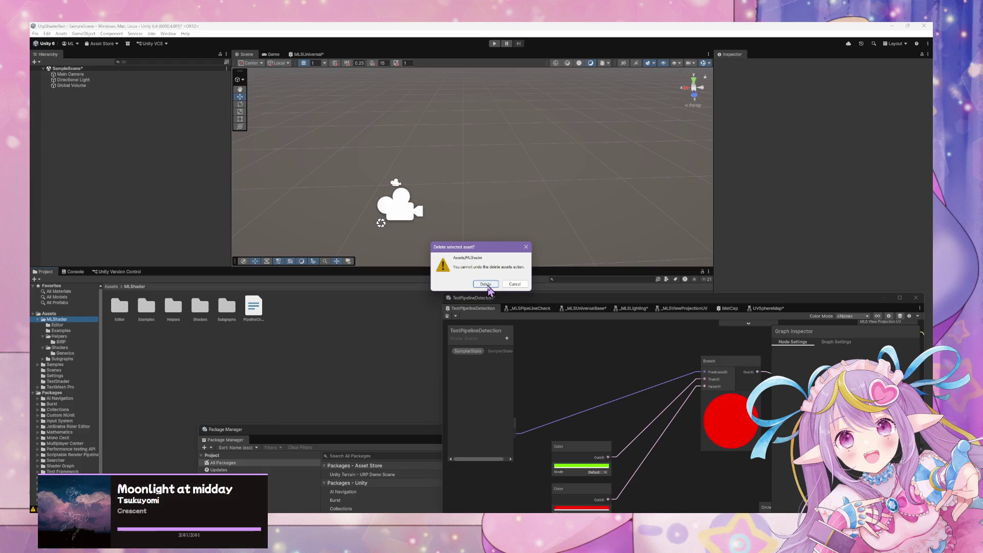
click(486, 284)
click(167, 34)
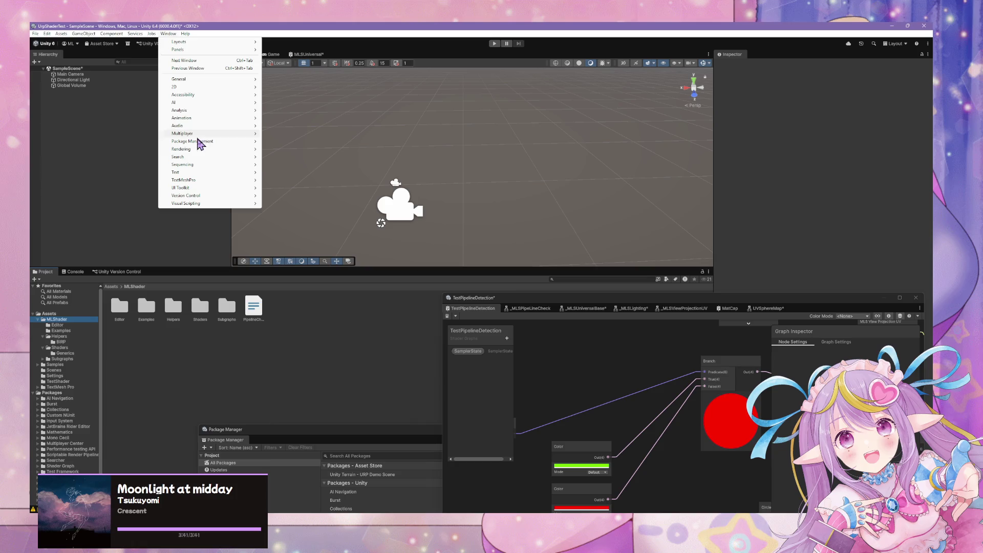
Open the Package Manager and keep packages sorted by name ascending
mouse_move(207, 141)
click(313, 142)
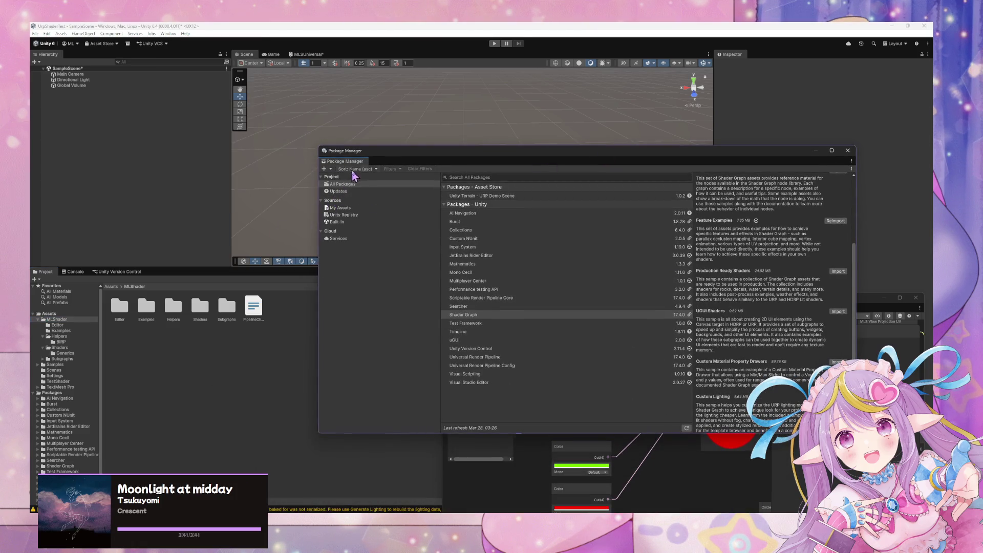
click(357, 169)
click(364, 169)
click(385, 179)
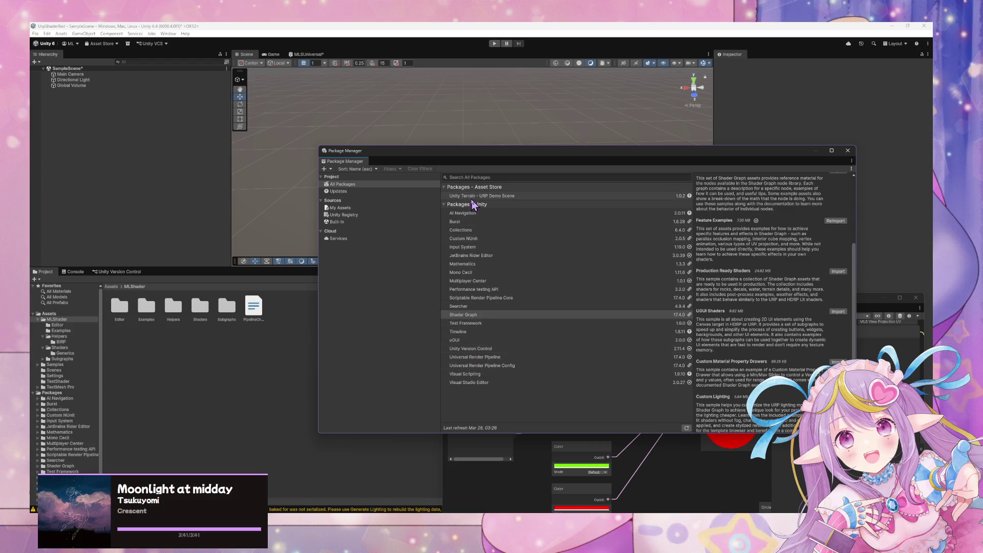
Cycle Package Manager filters through Updates, Built-in, Unity Registry, My Assets and In Project
click(353, 193)
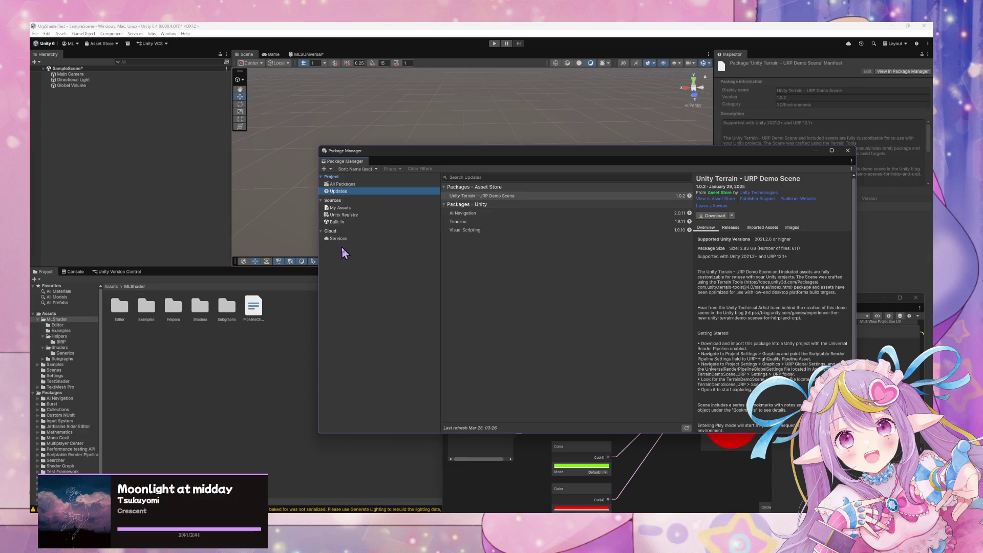
click(346, 222)
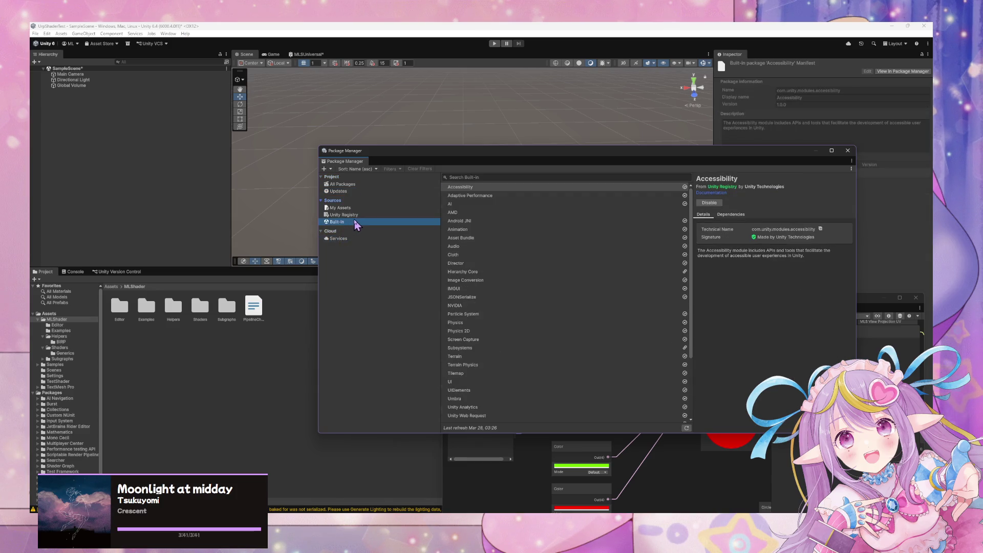
click(357, 215)
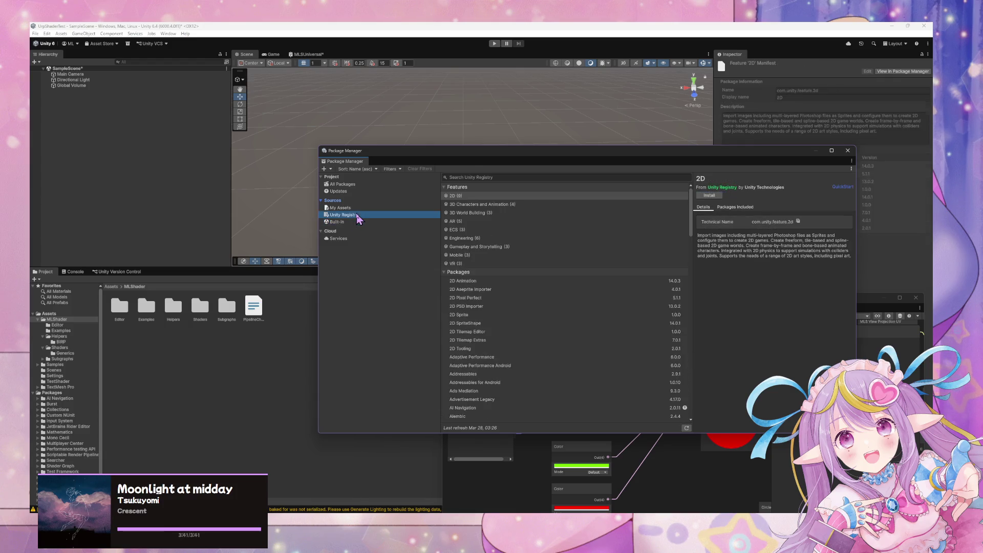
click(359, 208)
click(352, 185)
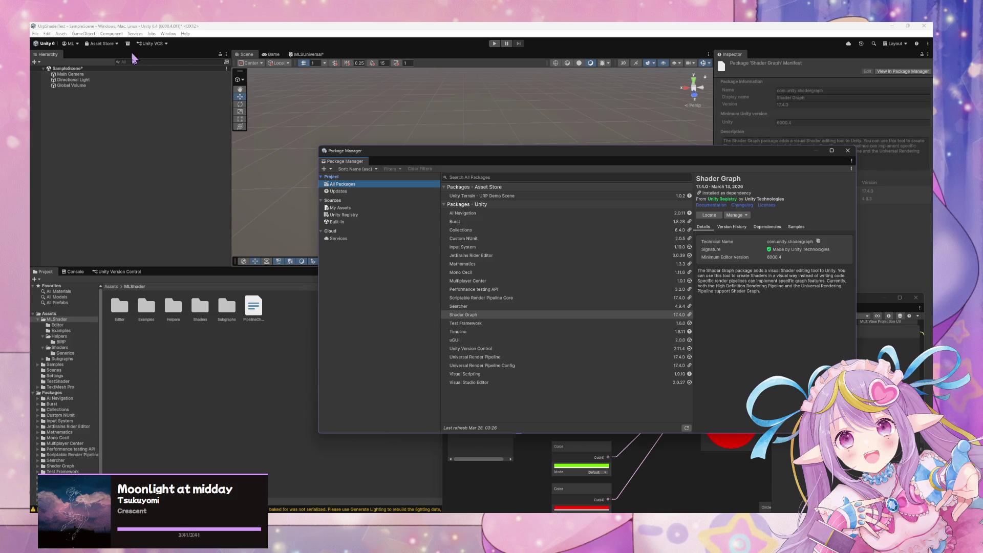
click(80, 325)
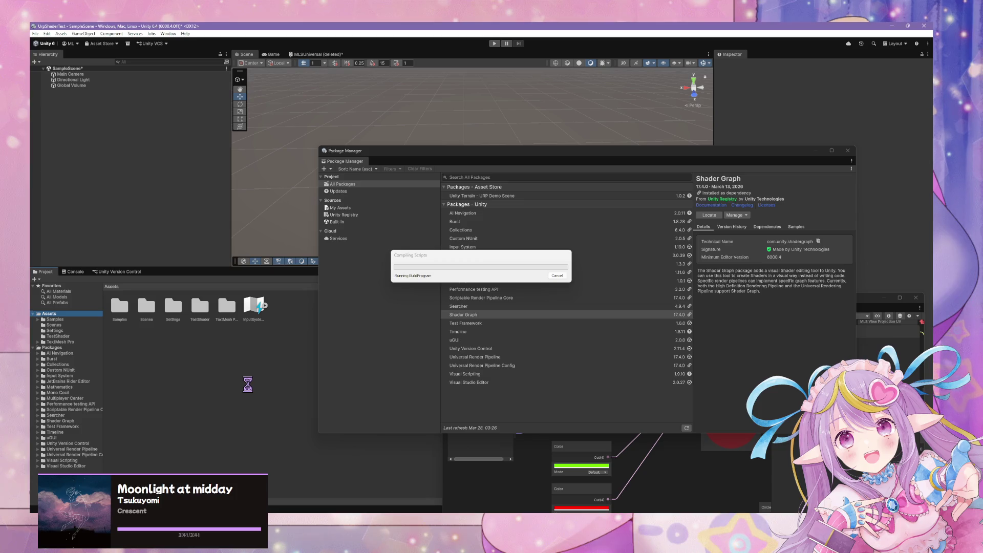
click(551, 499)
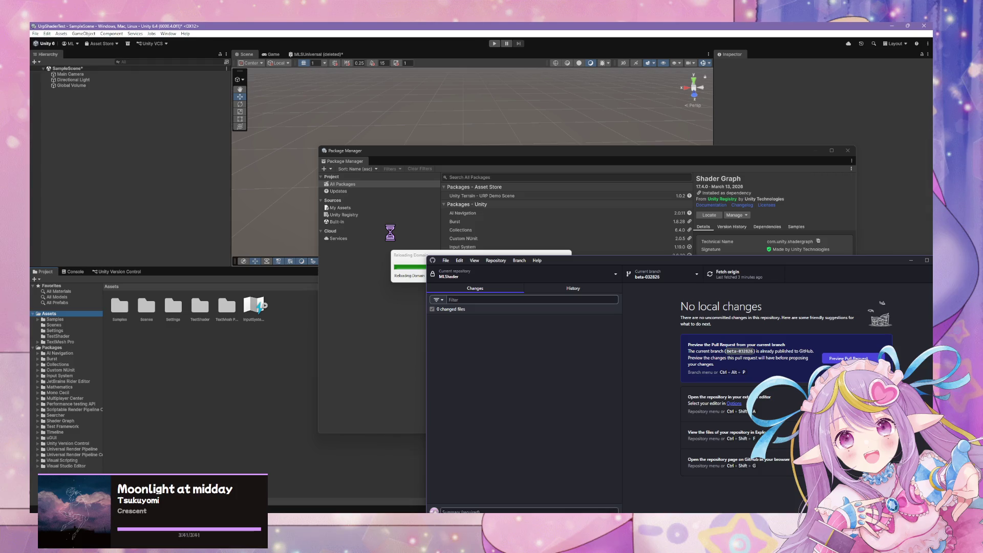
click(496, 260)
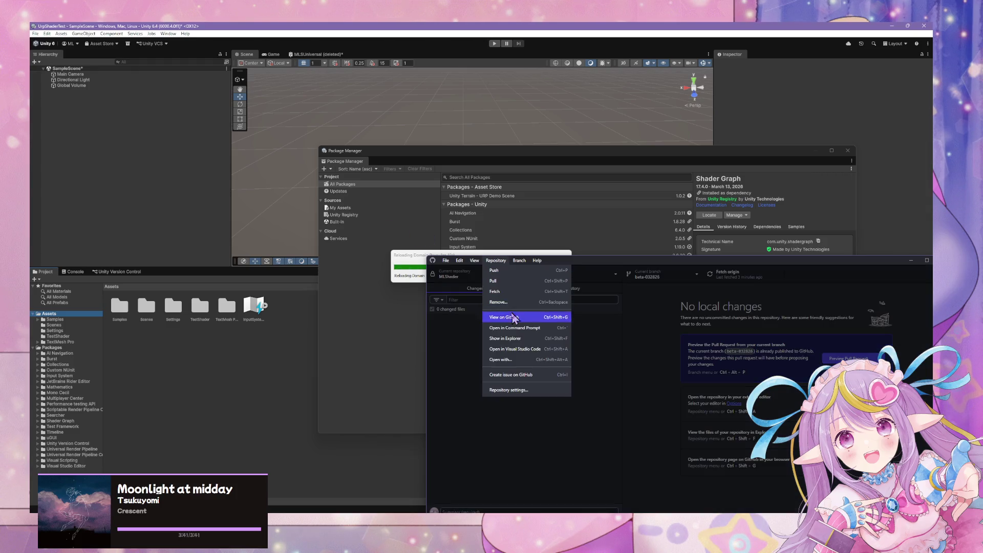
mouse_move(453, 264)
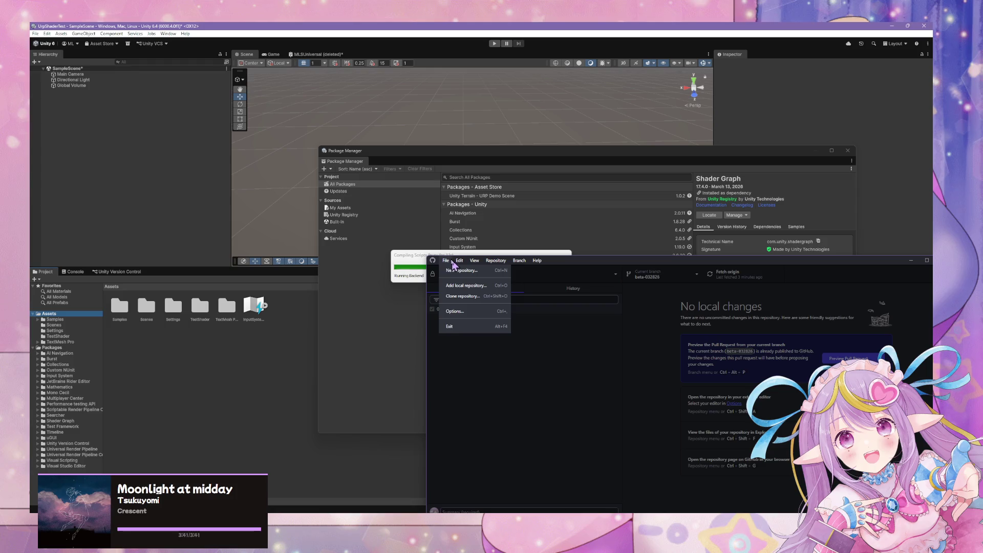
mouse_move(495, 260)
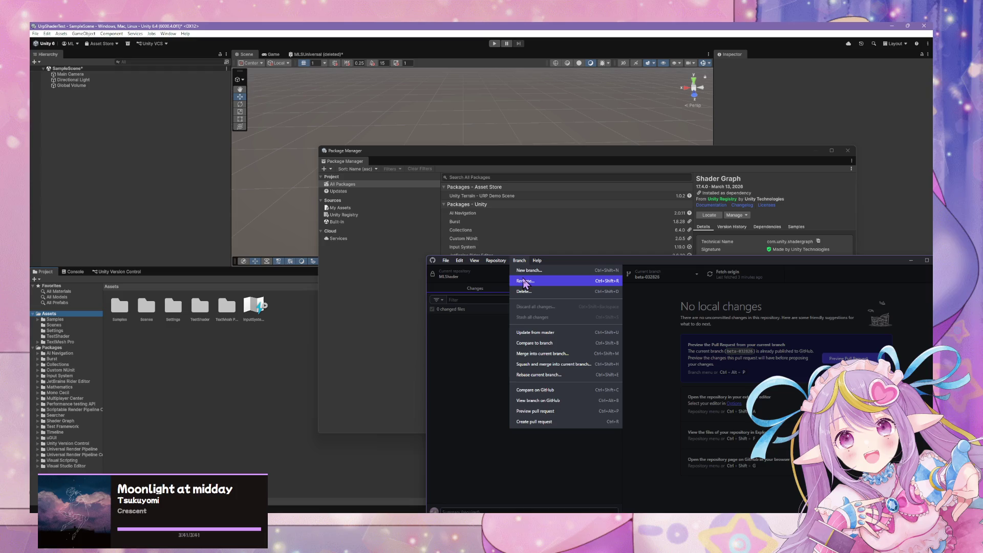
click(525, 284)
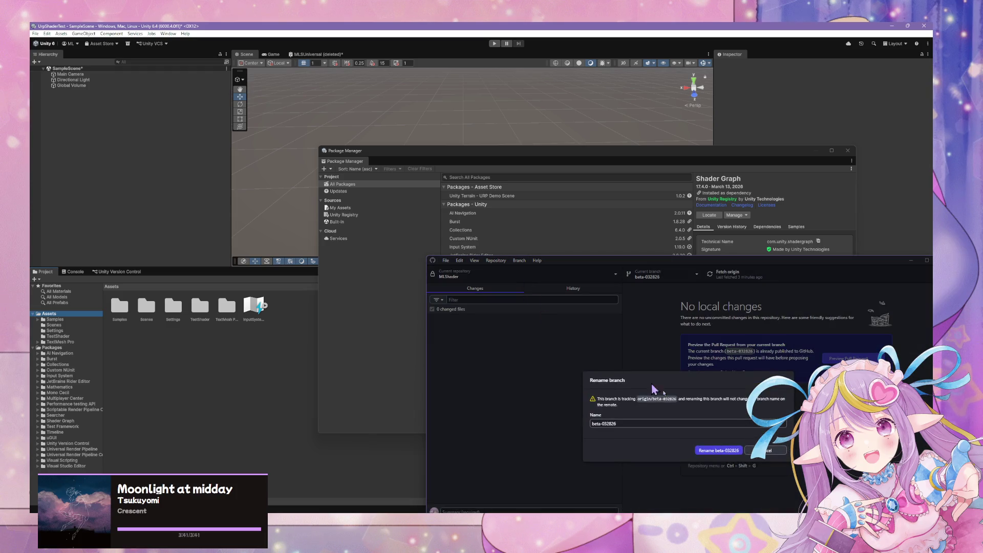
click(766, 451)
click(519, 261)
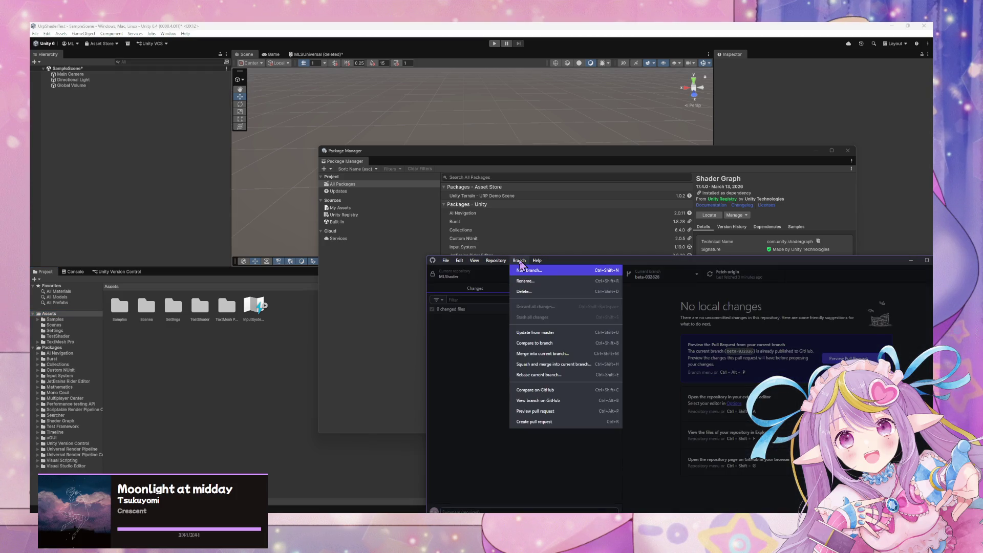
mouse_move(504, 262)
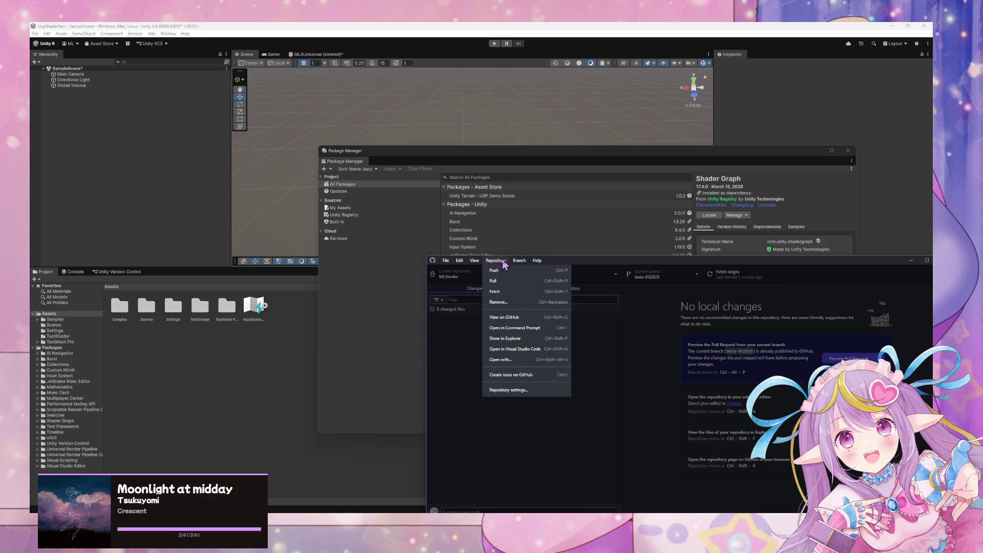
mouse_move(469, 267)
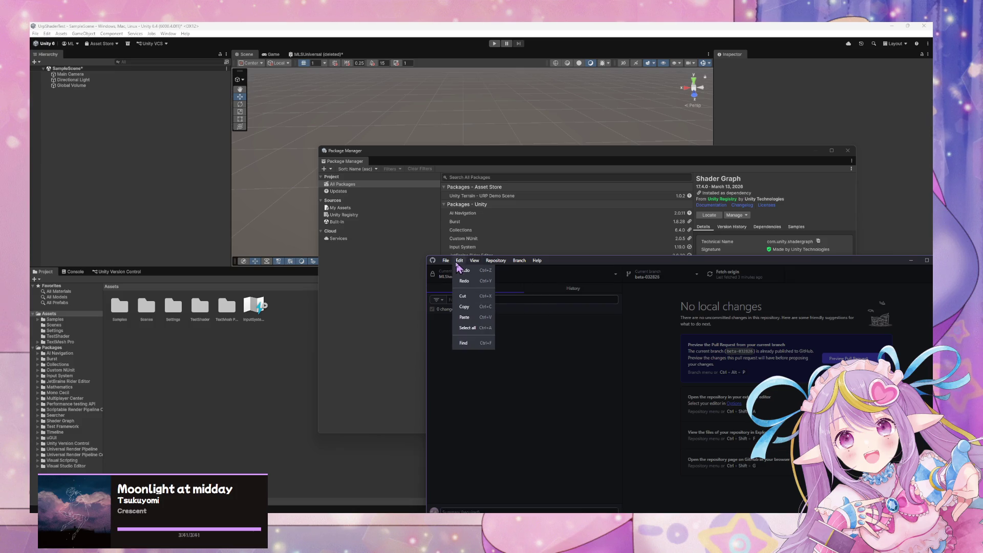
click(455, 311)
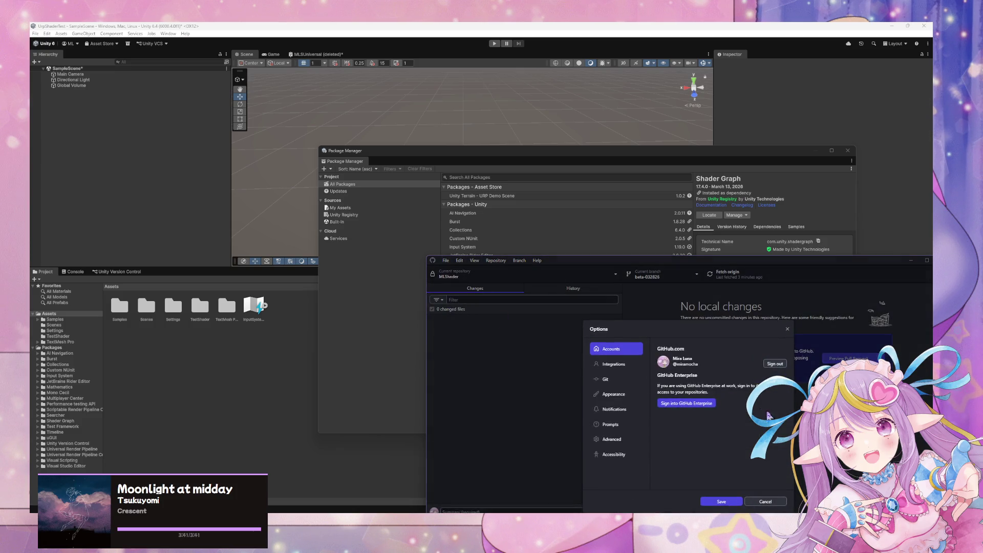
click(765, 501)
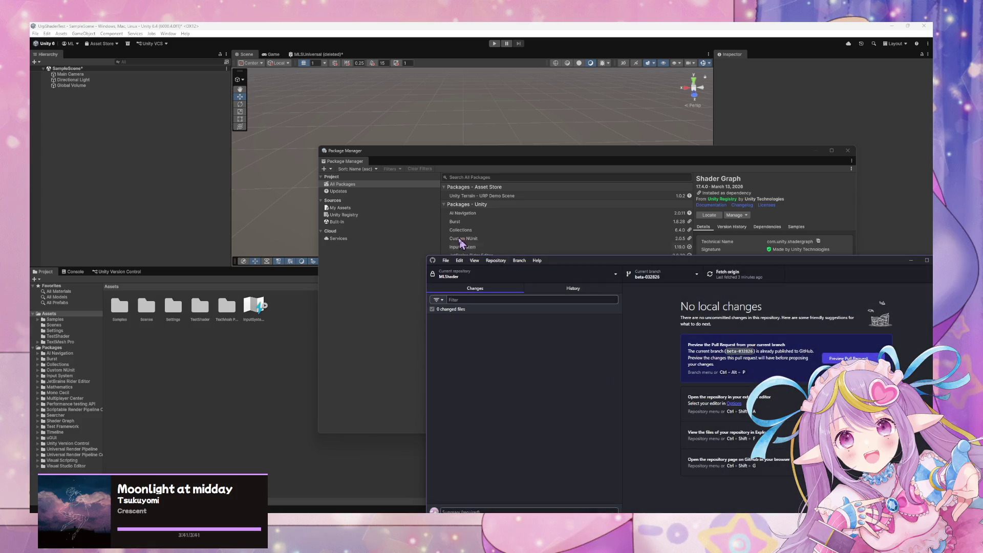
click(475, 261)
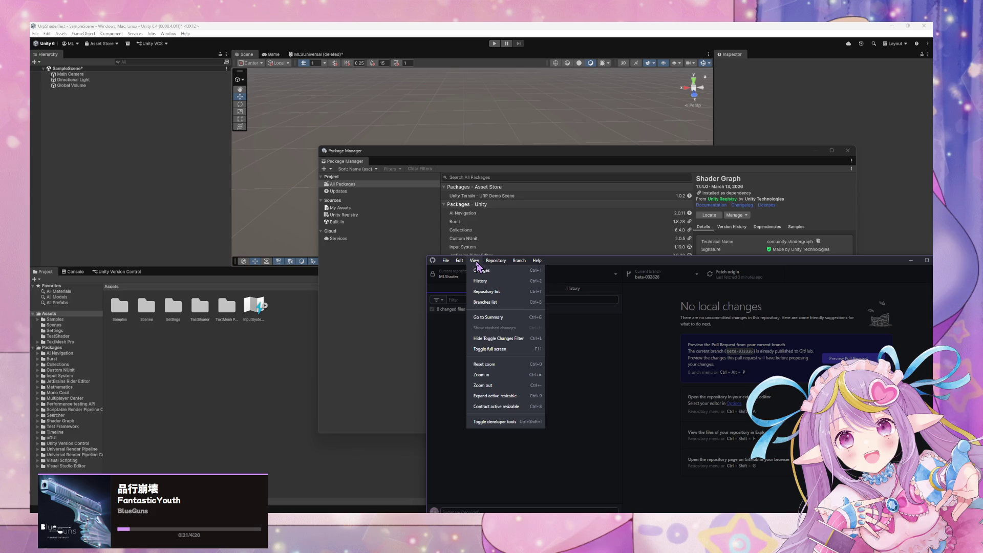
mouse_move(495, 260)
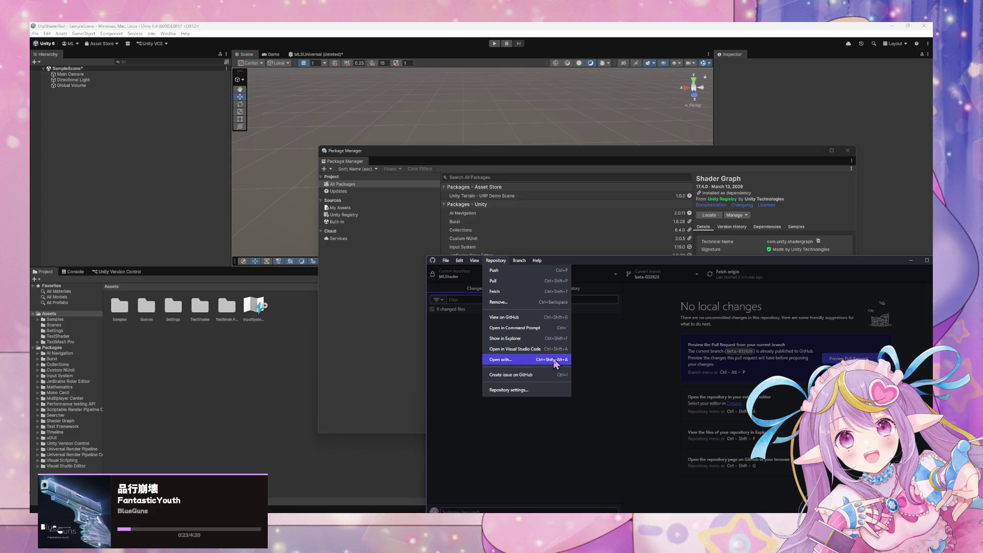
click(545, 390)
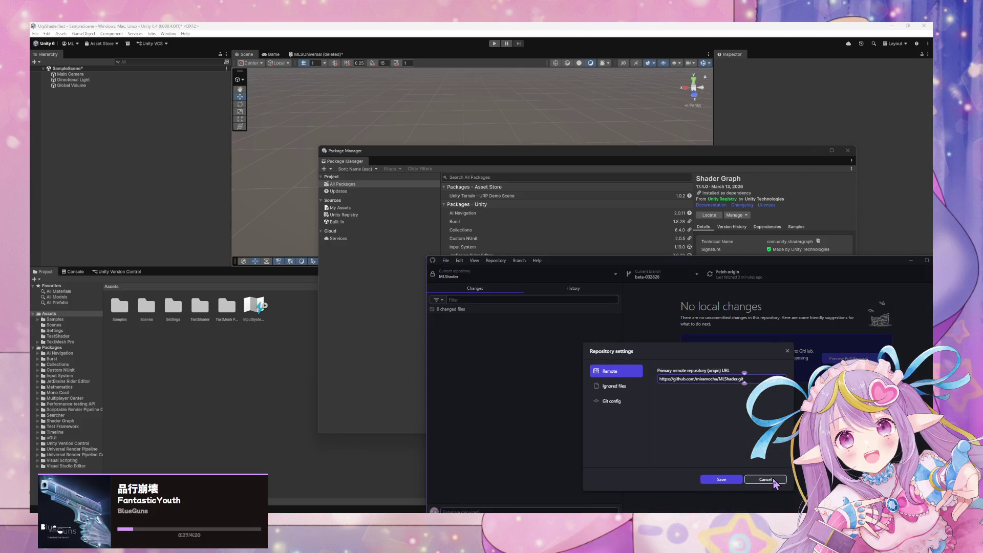
click(774, 481)
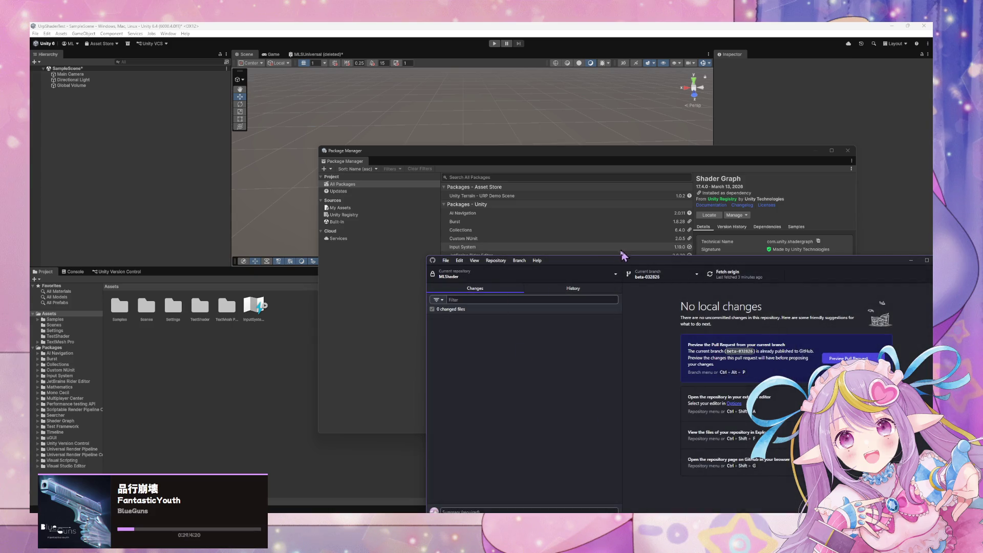
Switch GitHub Desktop to the MLShader repository with 29 changed files
drag(585, 265, 546, 197)
click(432, 204)
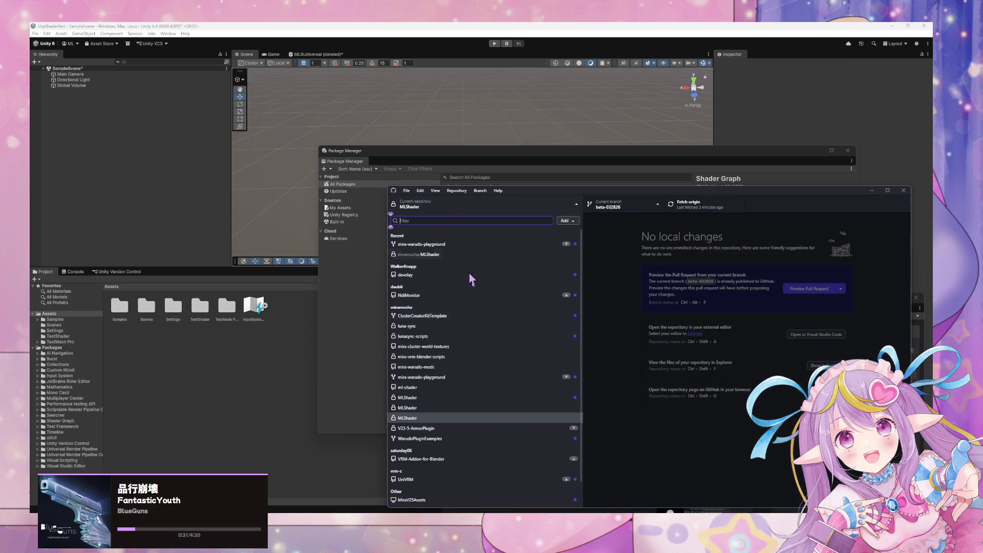
click(492, 409)
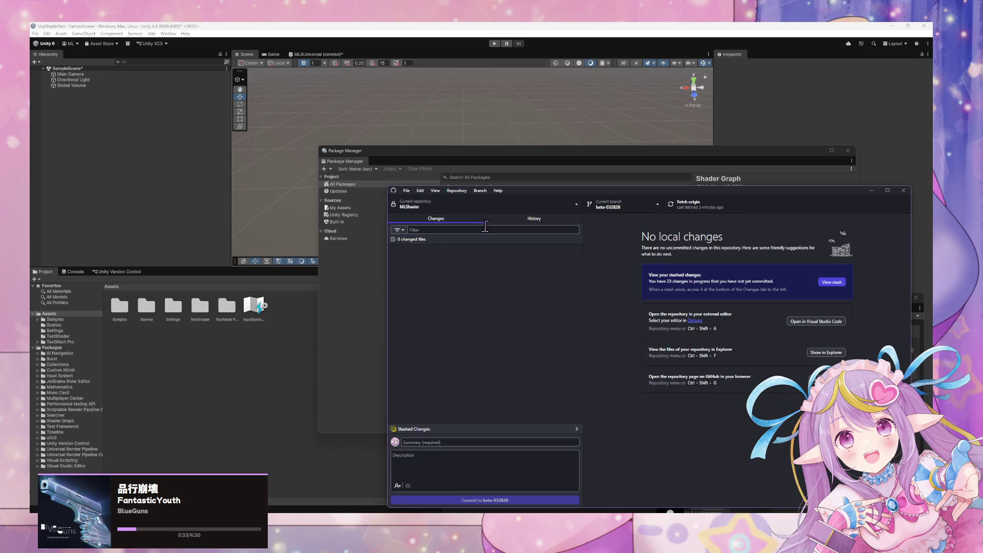
click(459, 203)
click(459, 399)
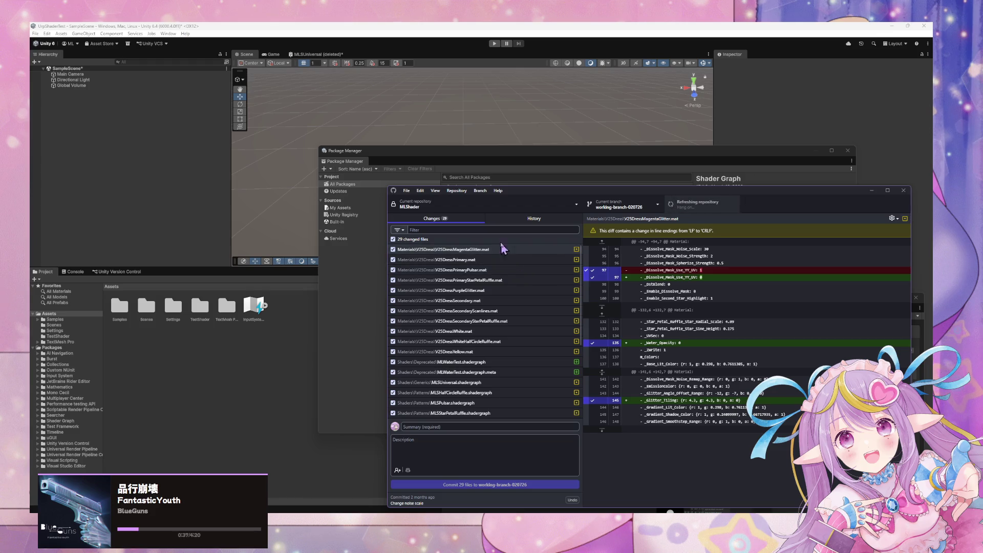
Show that repository's folder in File Explorer, then close Explorer
click(457, 191)
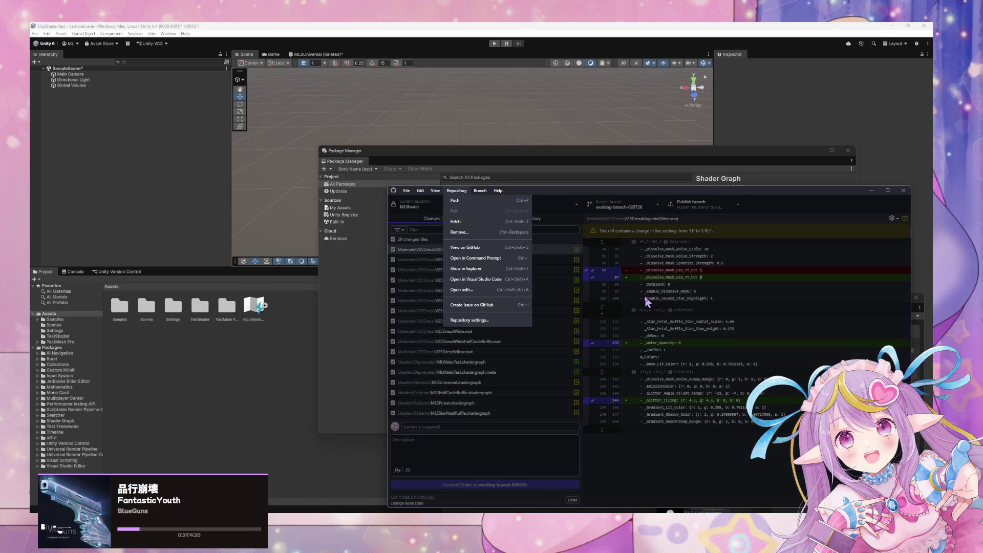
click(457, 190)
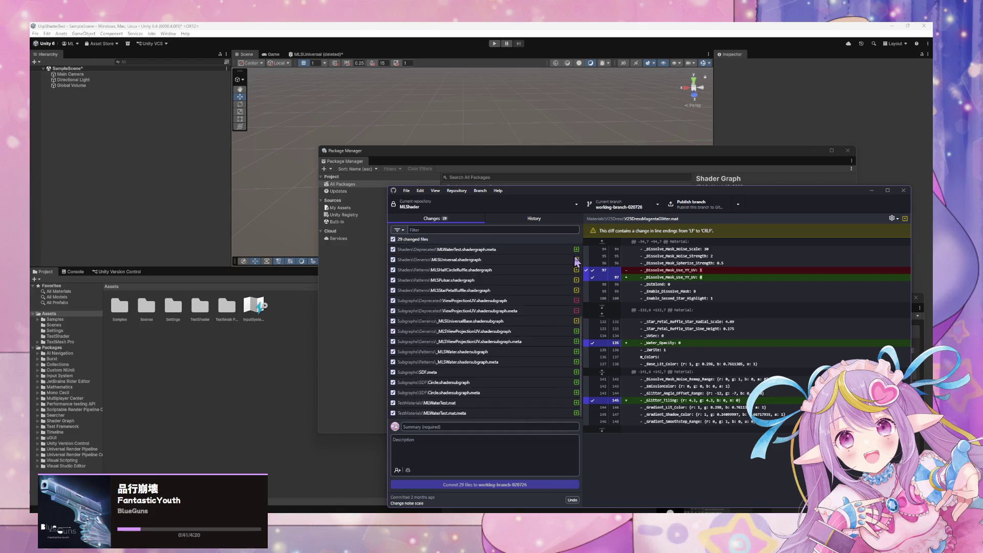
scroll(499, 323, down, 3)
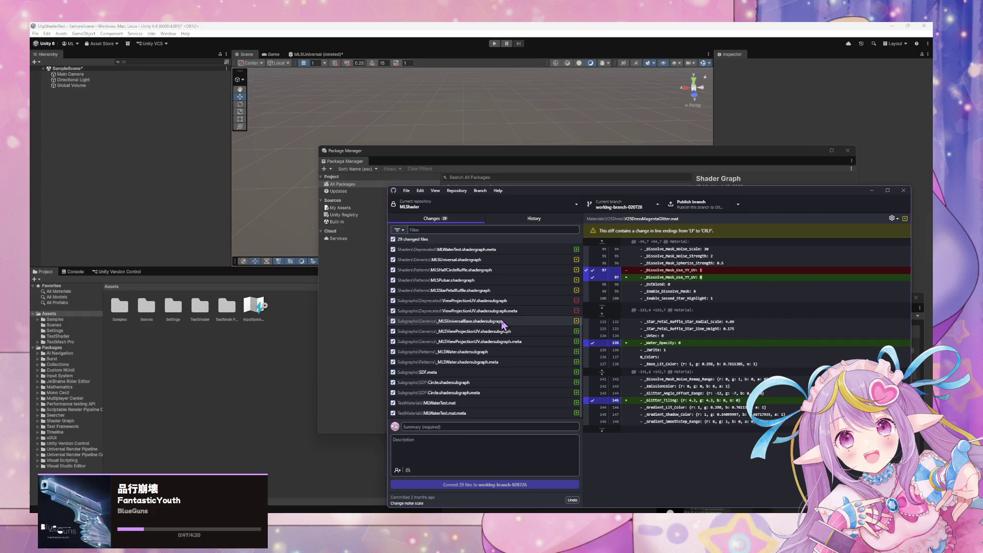
scroll(499, 320, up, 3)
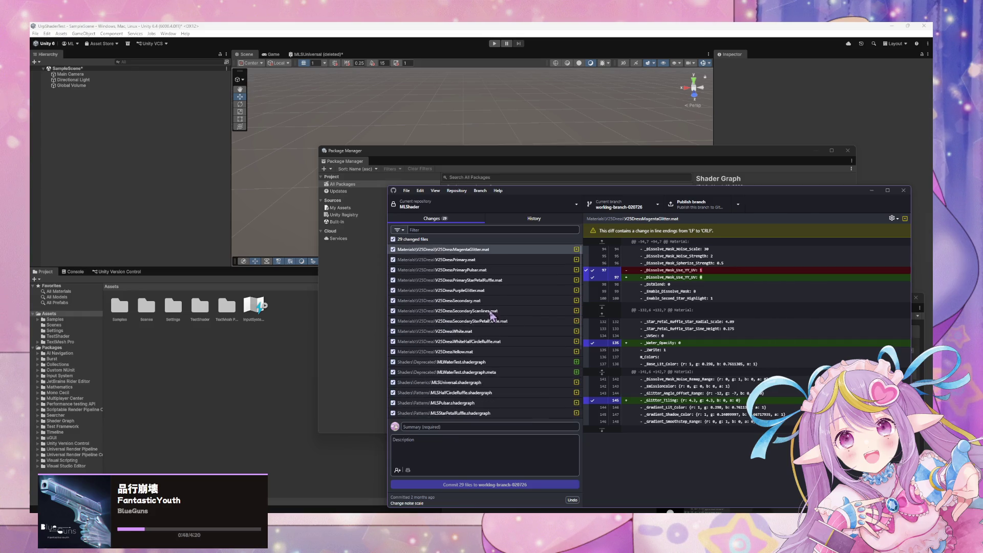
click(457, 191)
click(469, 268)
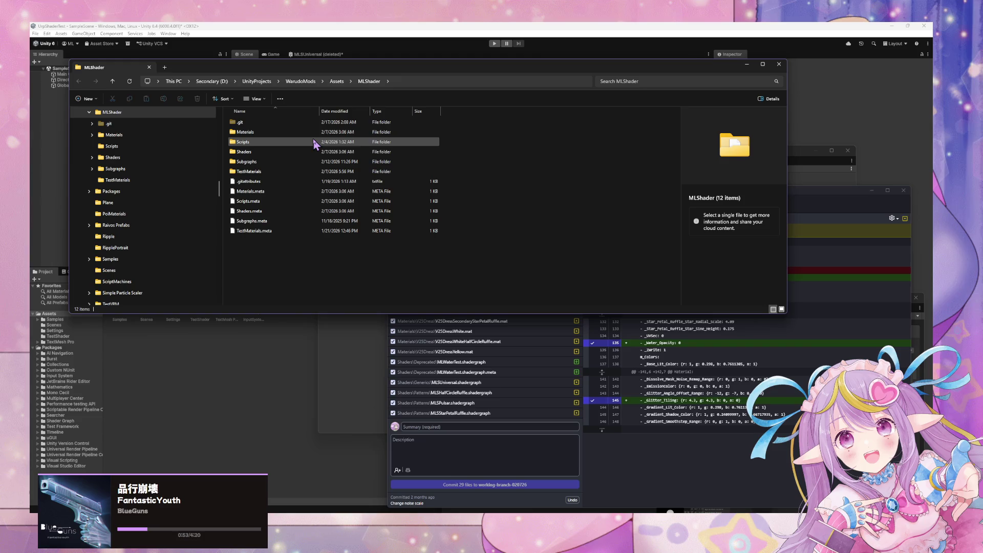
click(779, 64)
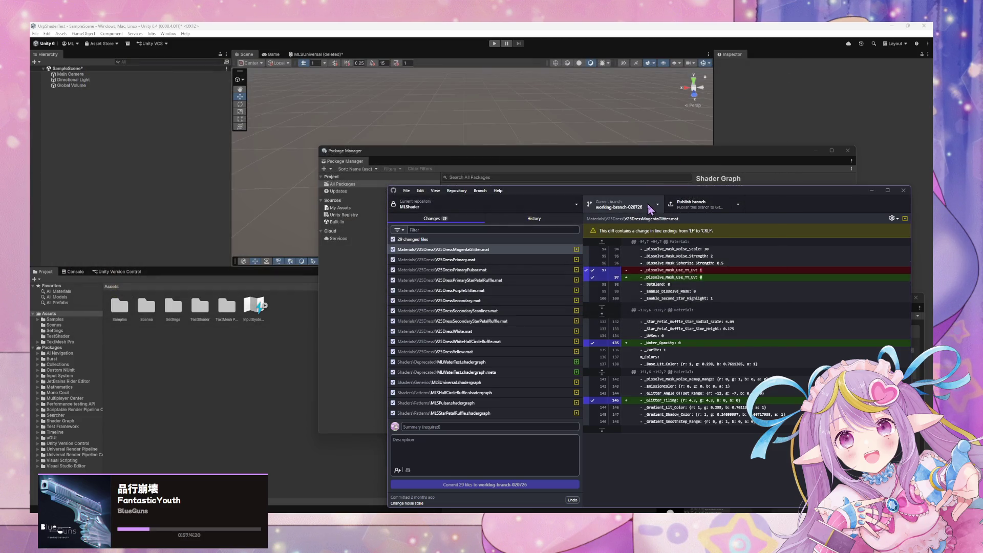
Check the Repository menu and branch list for working-branch-020726
click(457, 191)
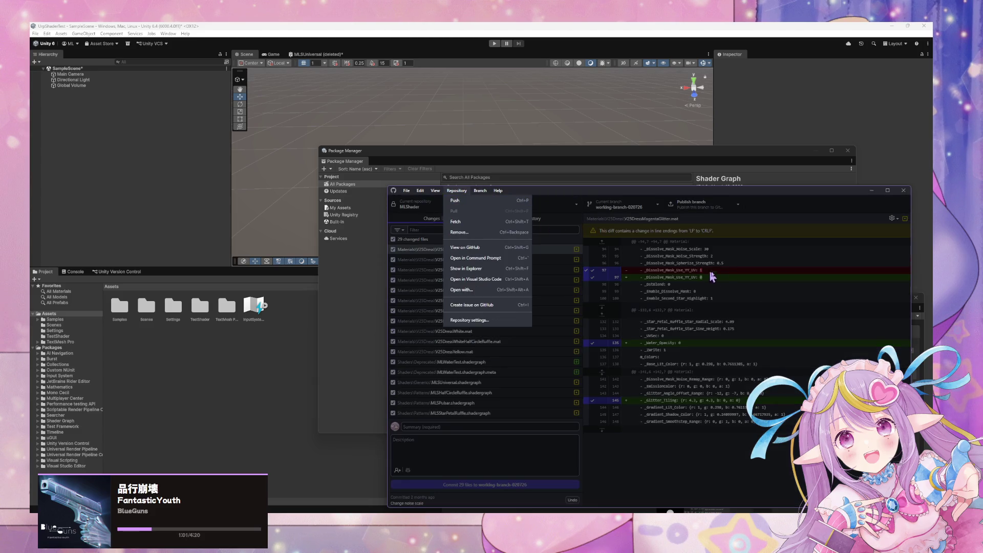
click(456, 191)
click(646, 215)
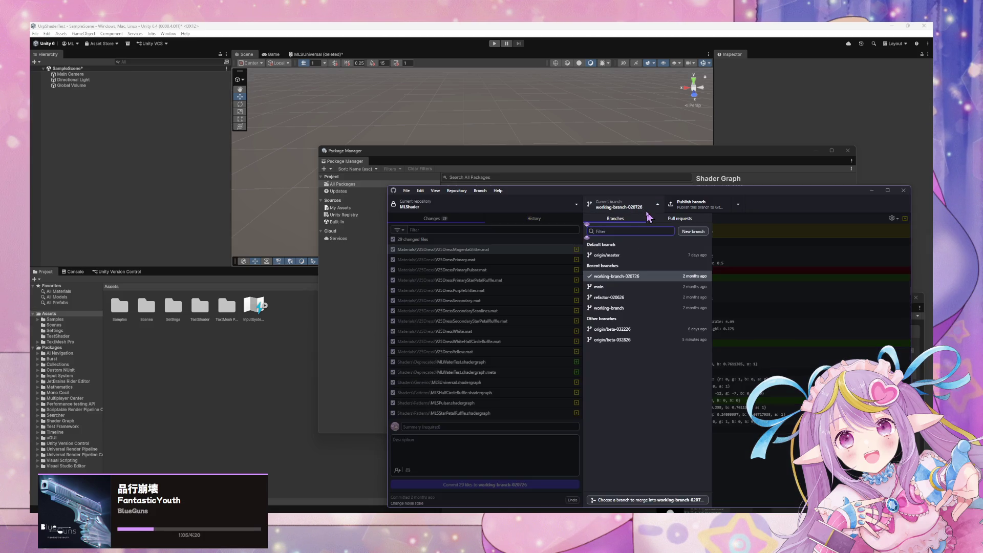
click(761, 252)
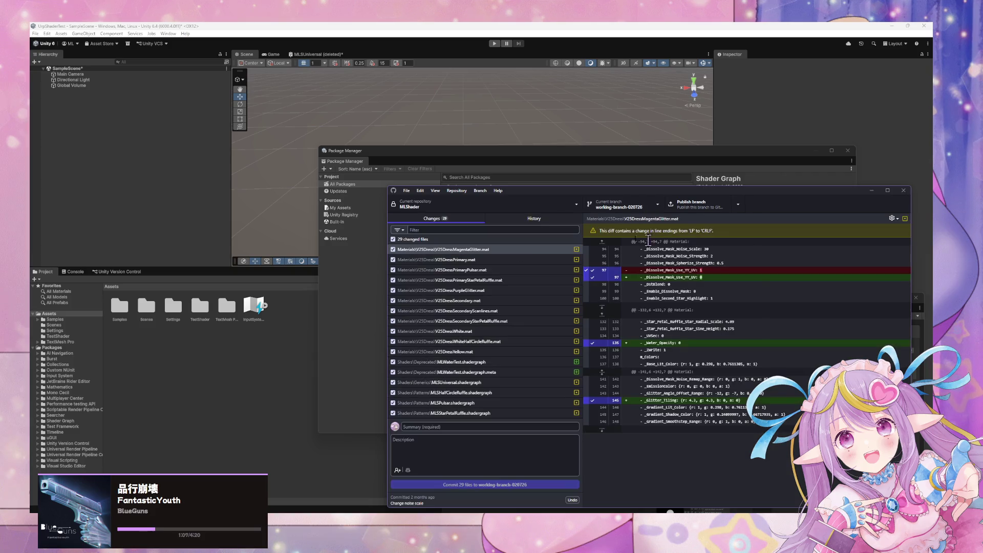
click(533, 205)
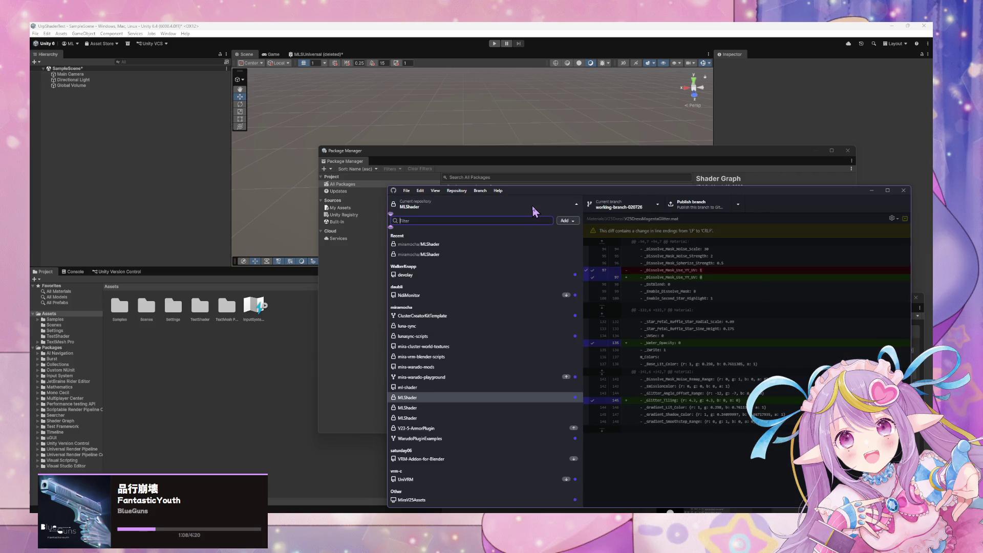
Switch to the beta-032826 MLShader repository and view its folder in Explorer
click(526, 407)
click(464, 196)
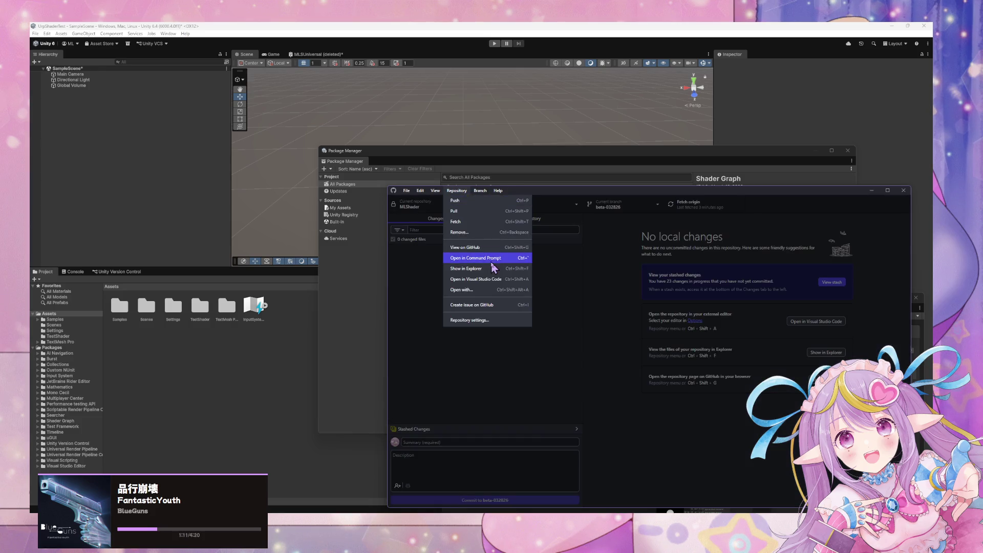
click(423, 248)
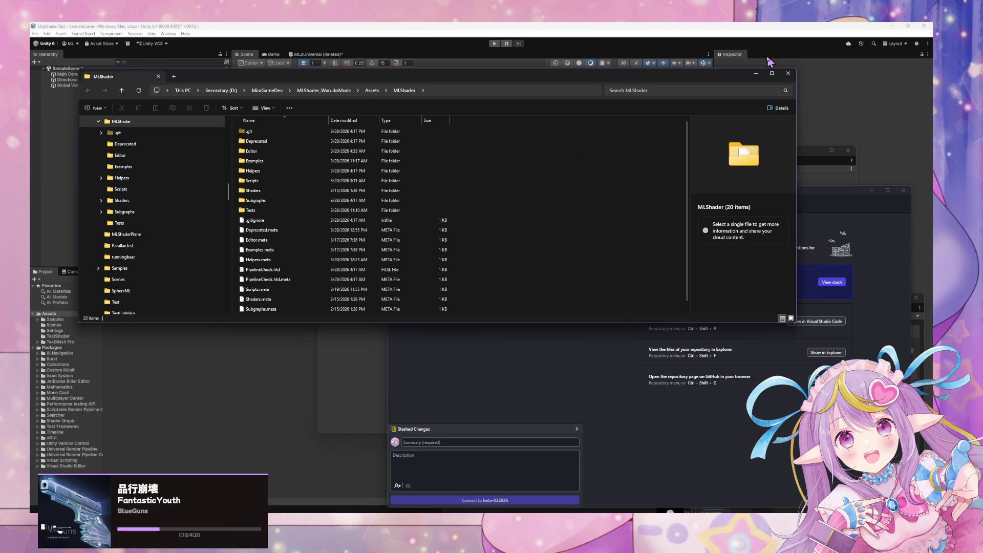
click(788, 73)
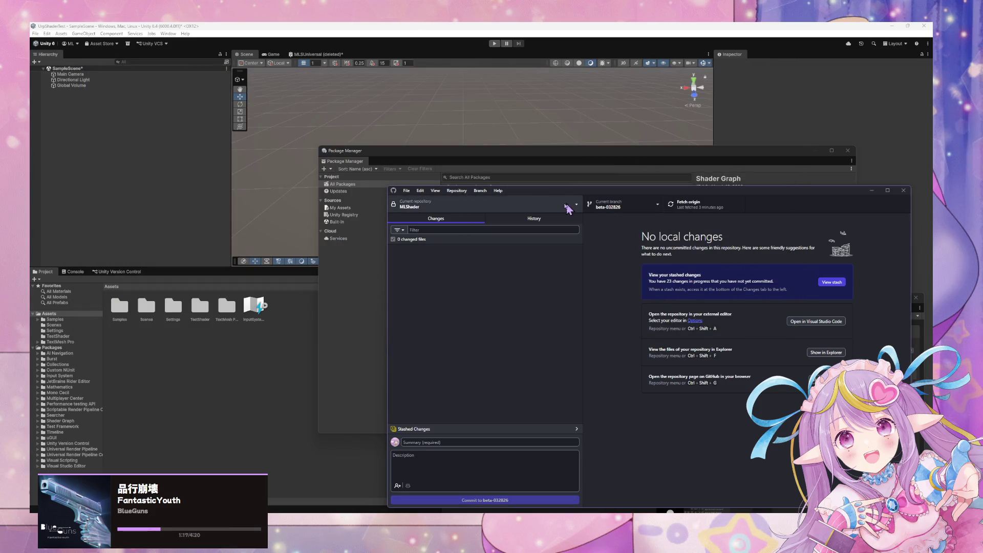
Switch to the working-branch-020726 MLShader repository and view its folder in Explorer
click(463, 204)
click(481, 398)
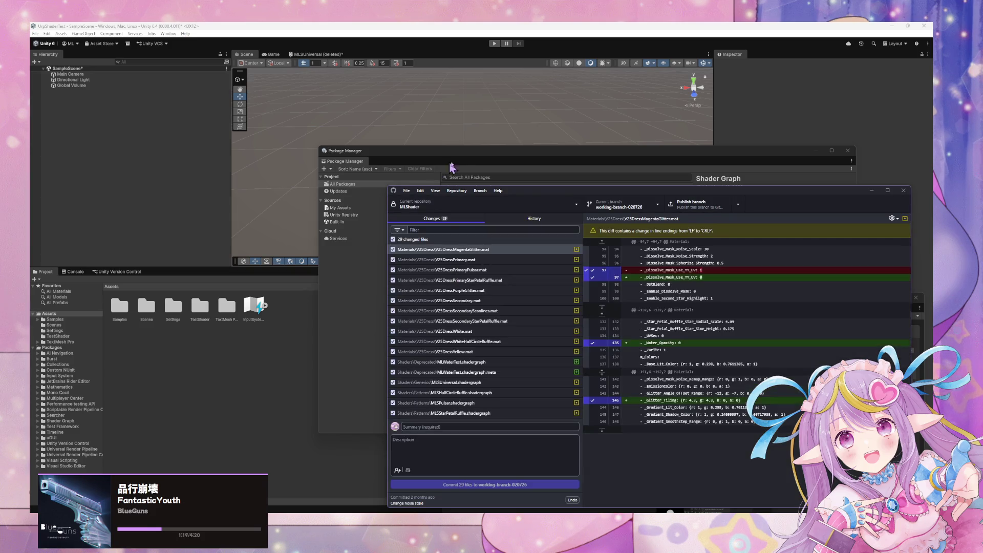
click(457, 190)
click(490, 269)
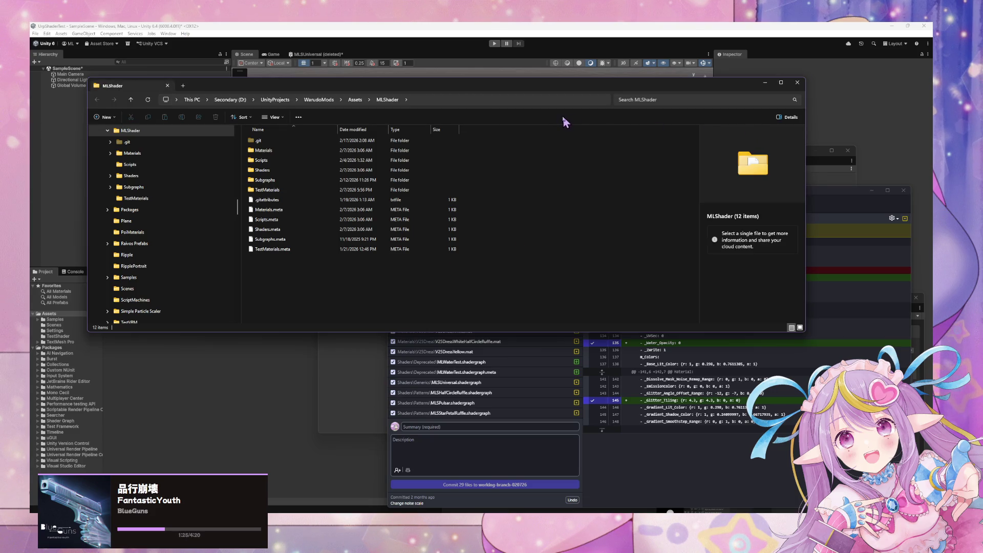
click(796, 83)
Show the working-branch-020726 repository folder in Explorer again, then hide Explorer
key(alt+Tab)
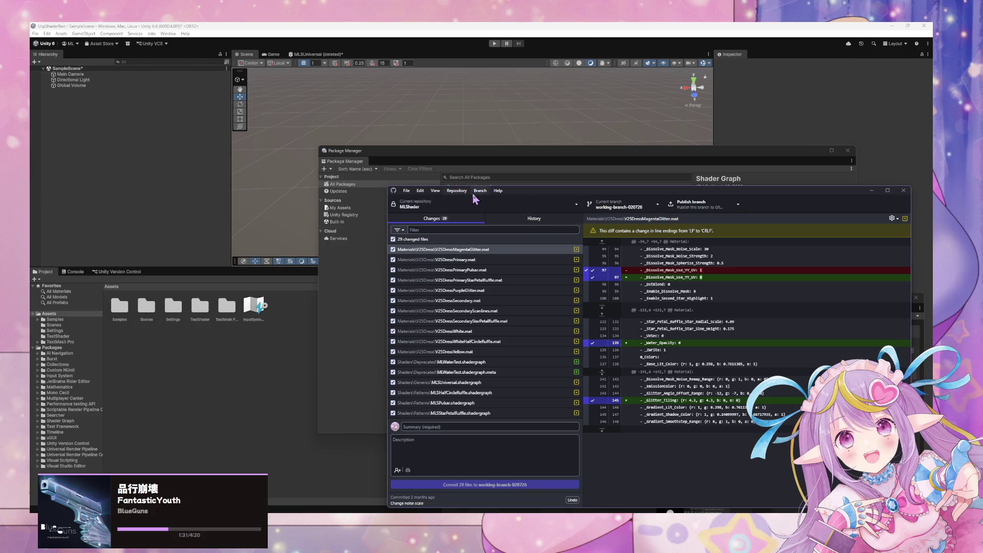
click(464, 191)
click(488, 283)
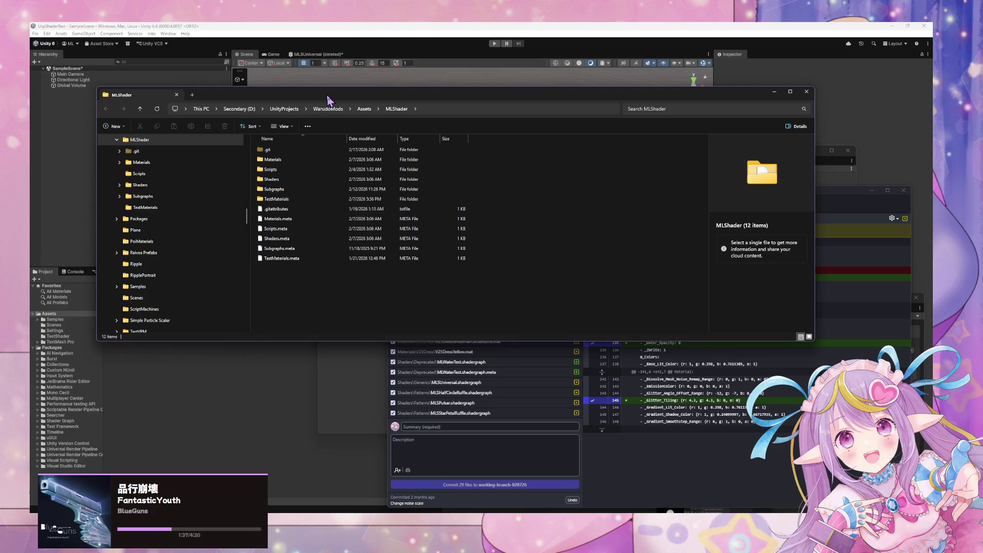
click(775, 93)
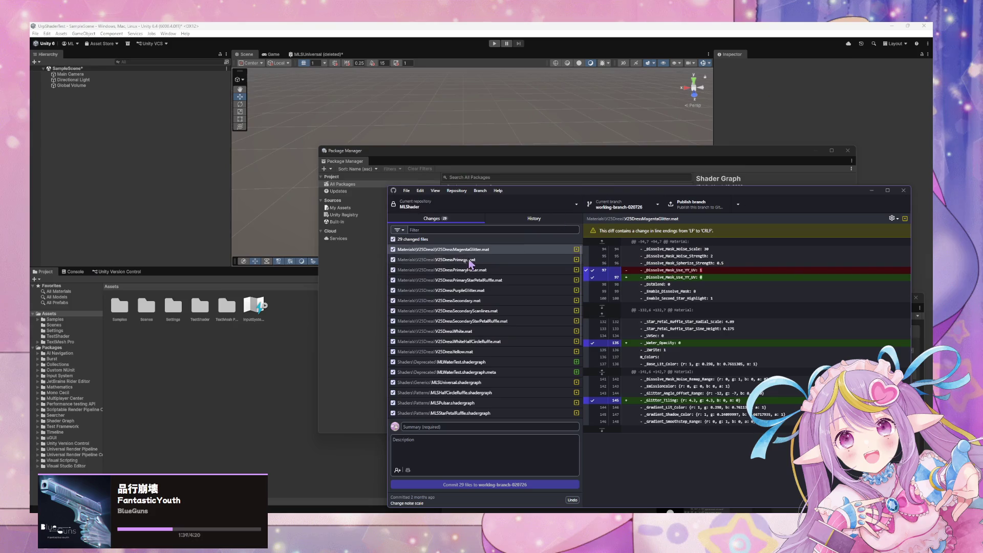
Switch GitHub Desktop to the ml-shader repository
click(518, 207)
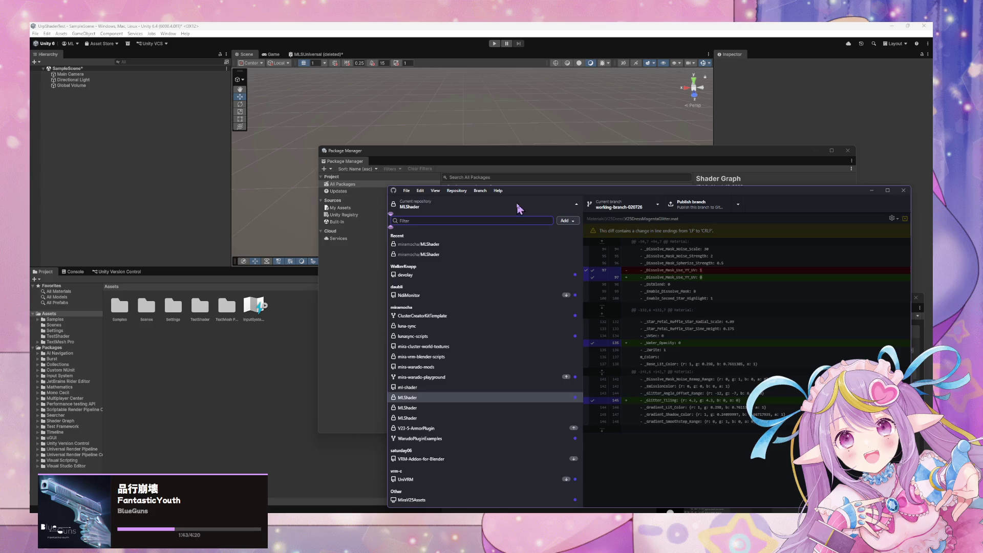
click(514, 387)
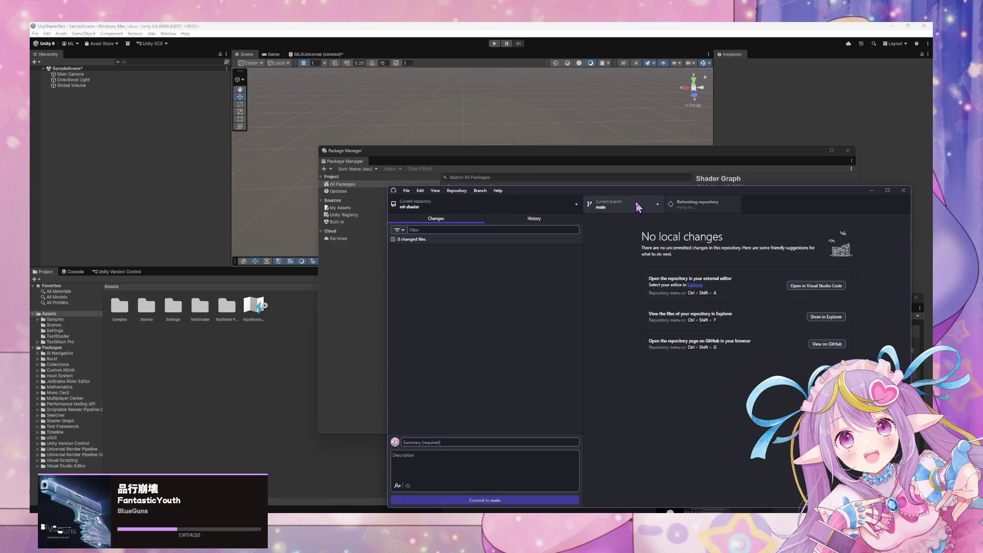
click(457, 191)
click(519, 203)
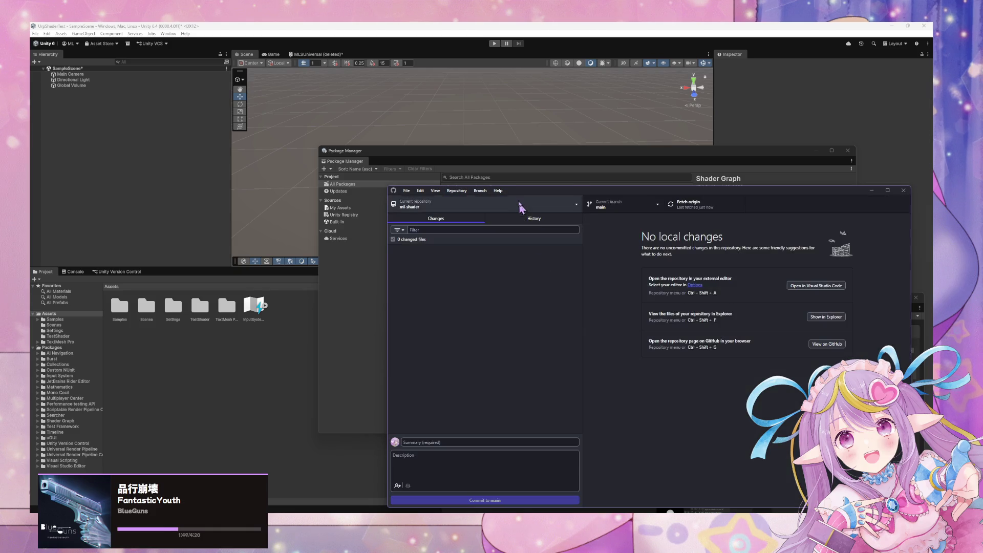
Switch back to the MLShader repository on beta-032826 and check its branch list
click(520, 205)
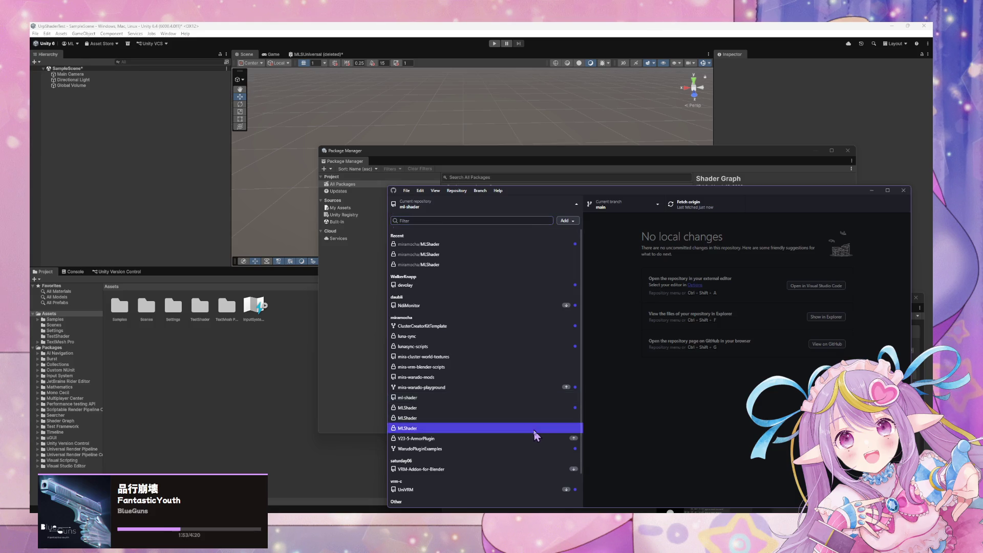
click(548, 428)
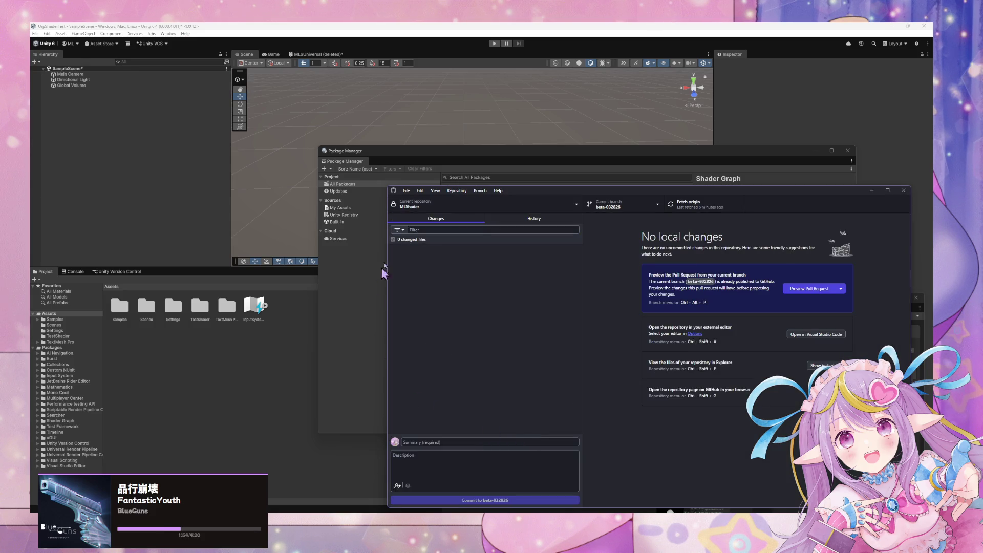
click(614, 205)
click(475, 206)
click(456, 191)
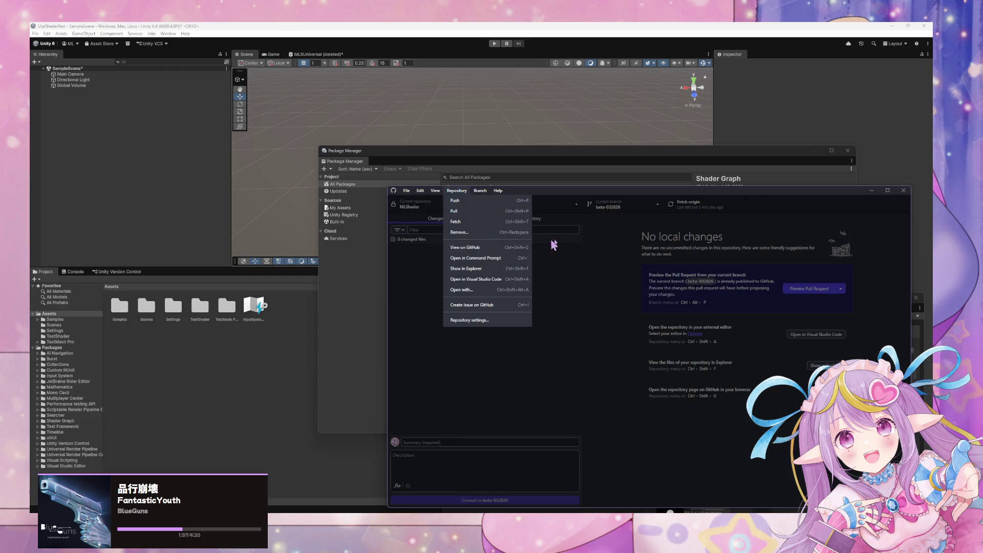
click(601, 248)
Open the WarudoMods_MLShaderV2 folder in File Explorer, keeping GitHub Desktop in front
click(457, 190)
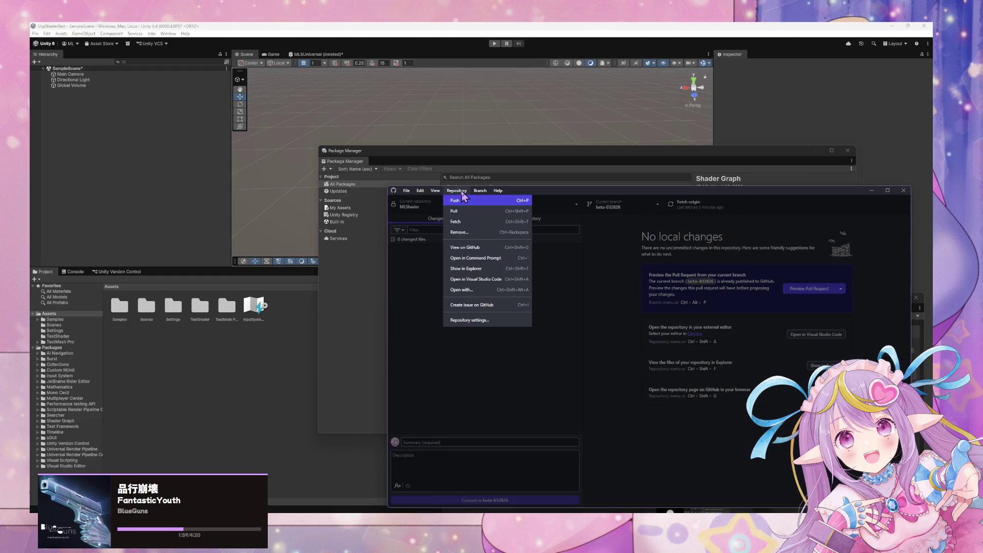
click(420, 190)
click(553, 284)
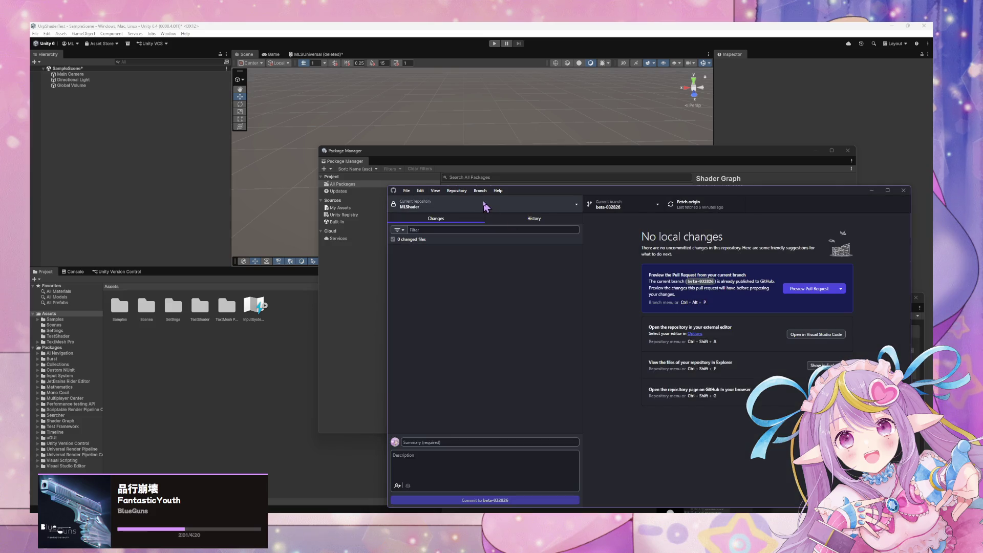
click(457, 190)
click(487, 269)
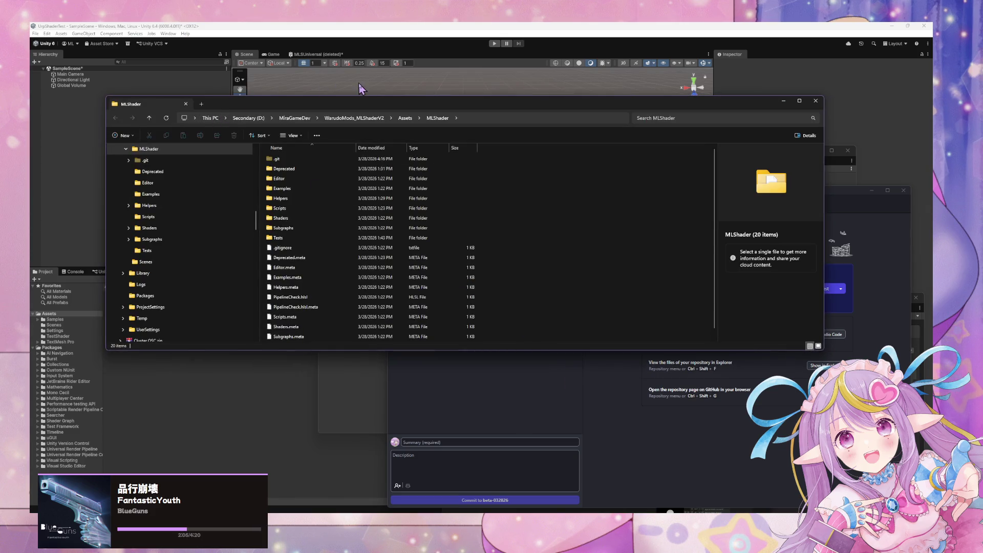
click(658, 396)
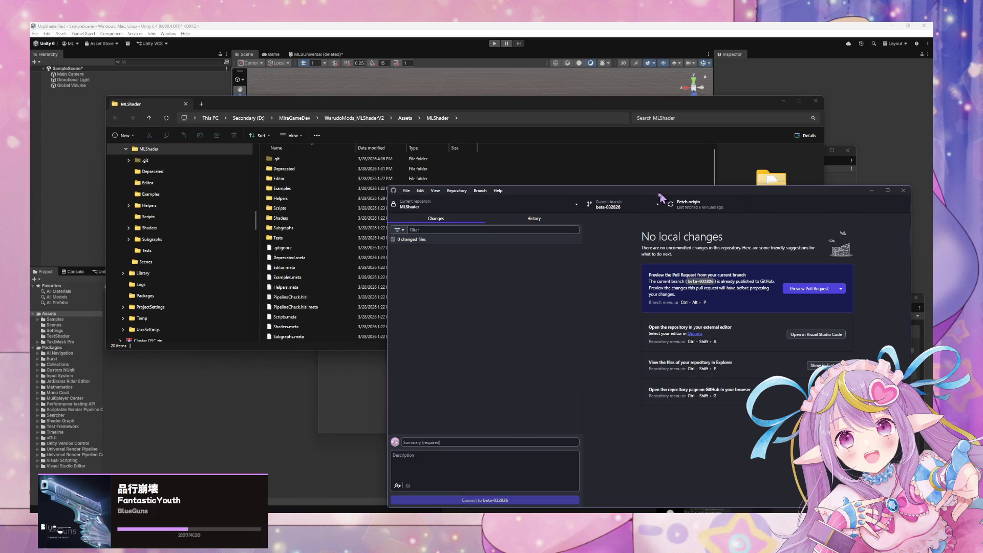
drag(649, 197, 497, 194)
Browse the Repository and Branch menus
click(306, 188)
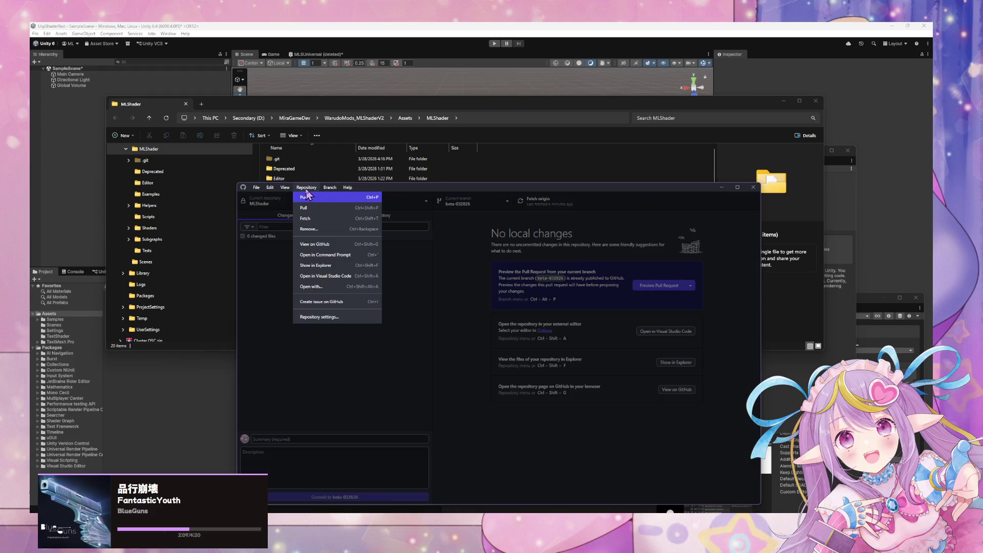
click(508, 248)
click(330, 187)
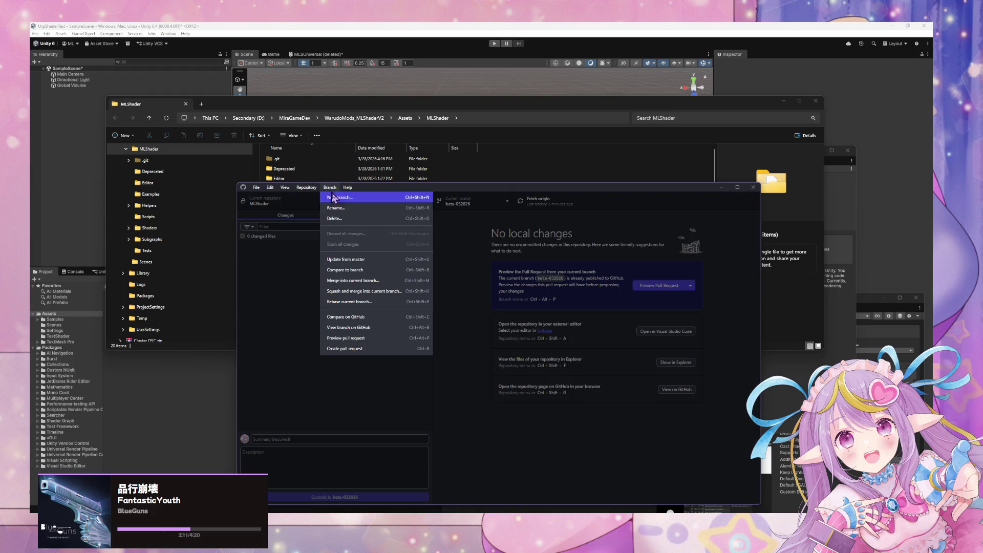
key(Escape)
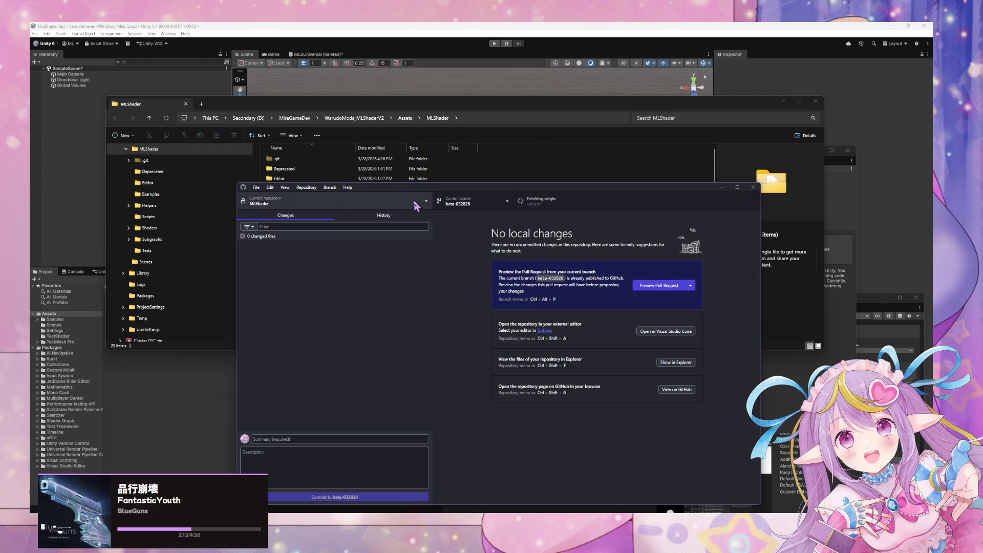
Create branch mlsv2-032826 with beta-032826 as its base
click(330, 187)
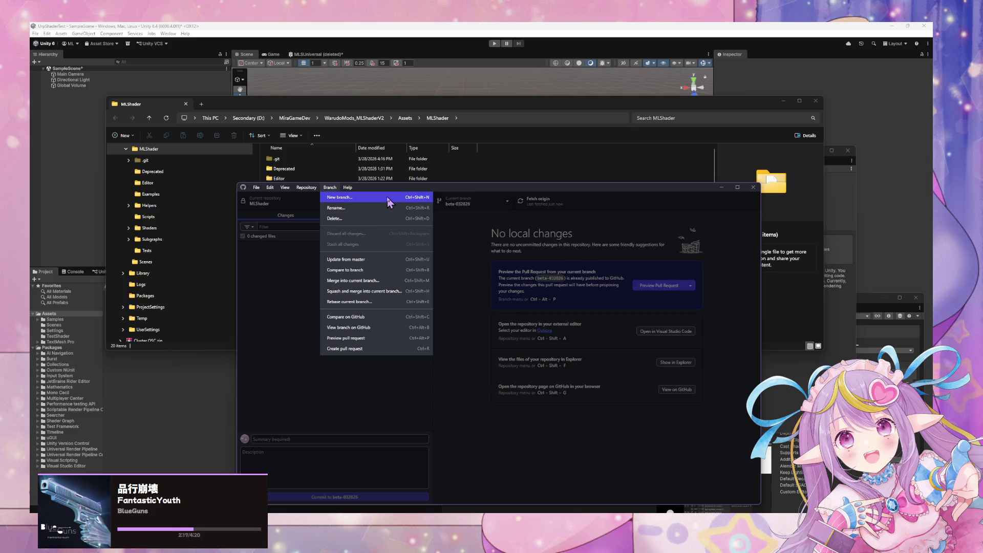
click(386, 196)
click(504, 374)
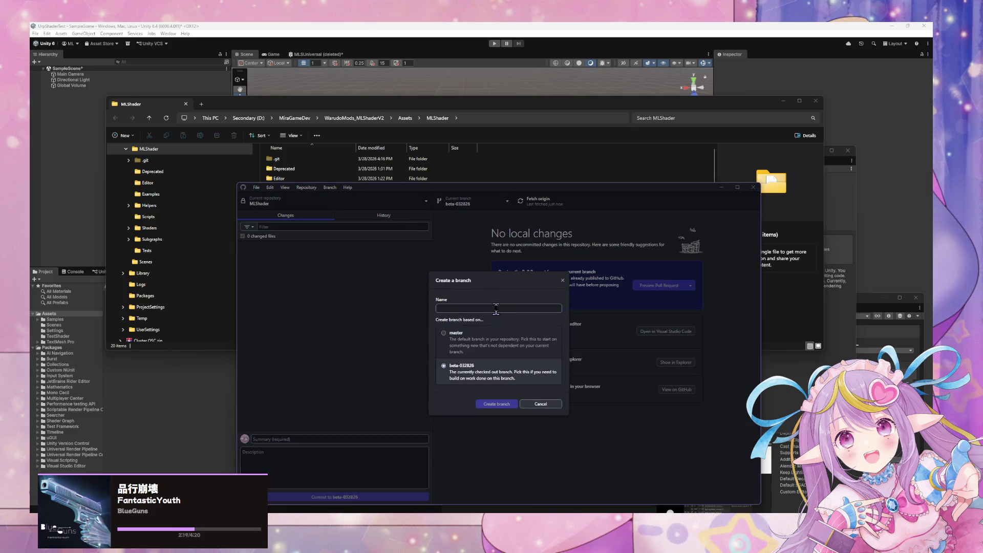
text(mlsv2-032826)
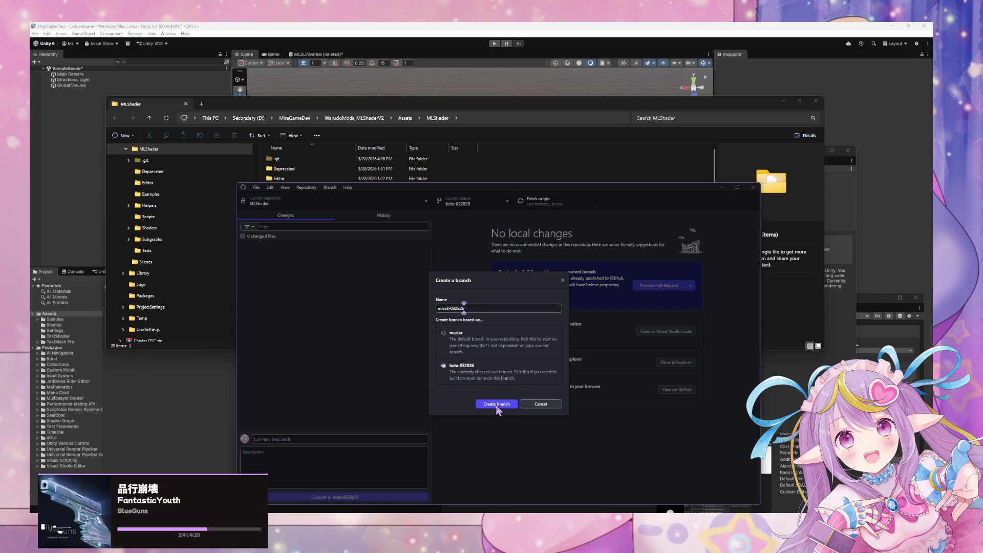
click(497, 405)
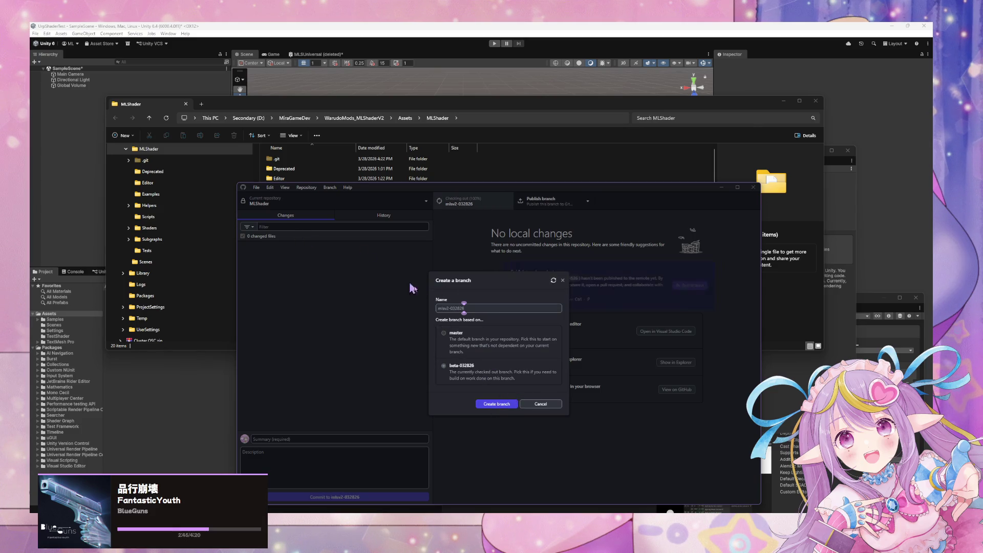
Switch to the other MLShader repository and check its branch list
click(309, 187)
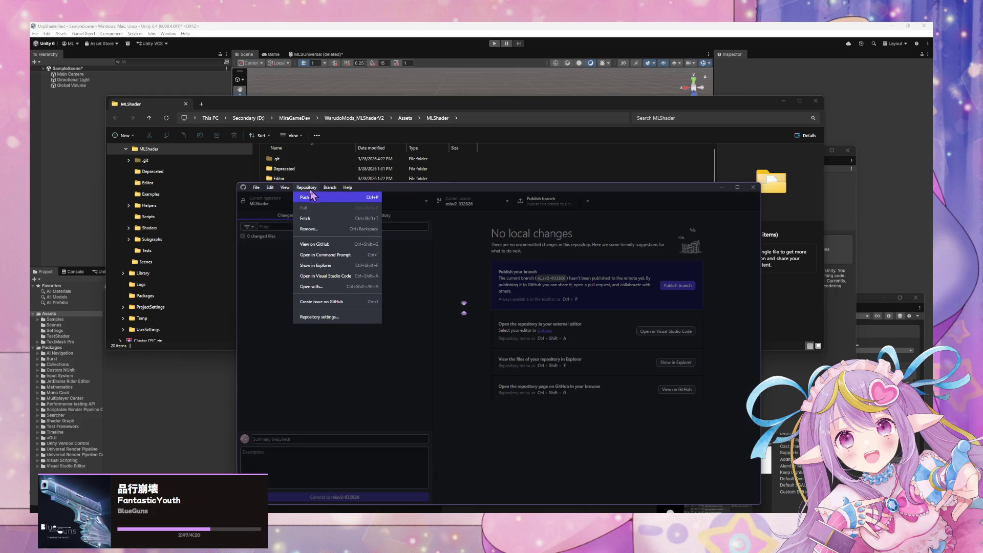
click(377, 206)
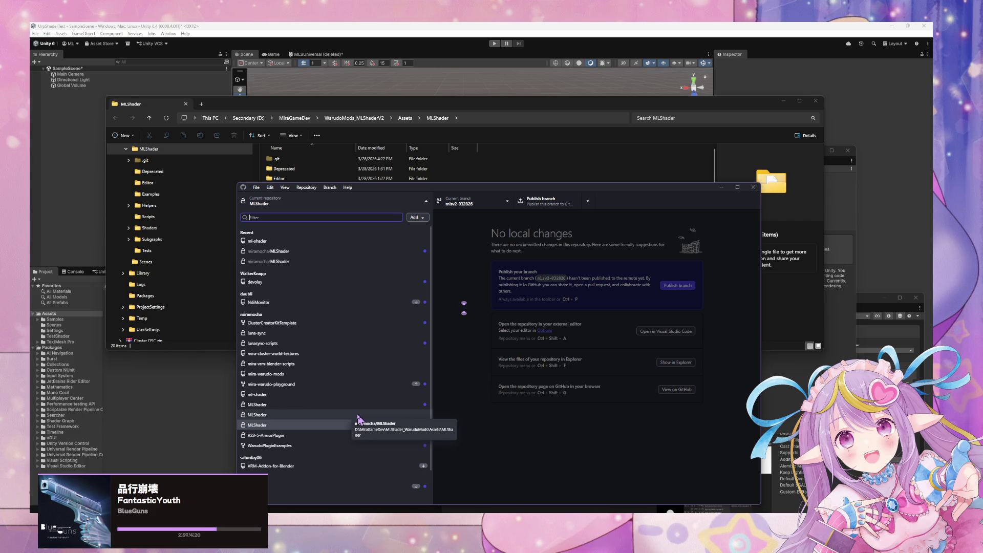
click(357, 417)
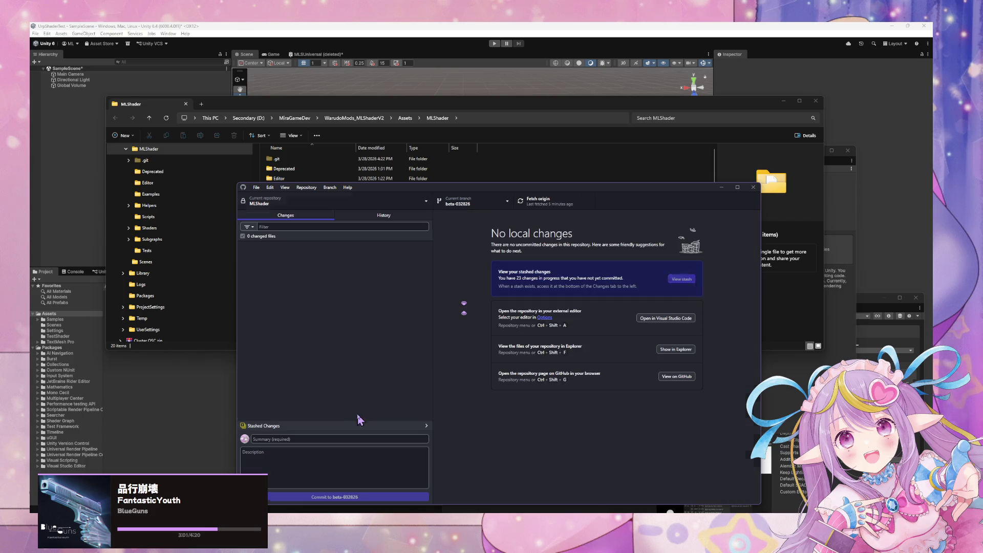
click(500, 202)
click(626, 249)
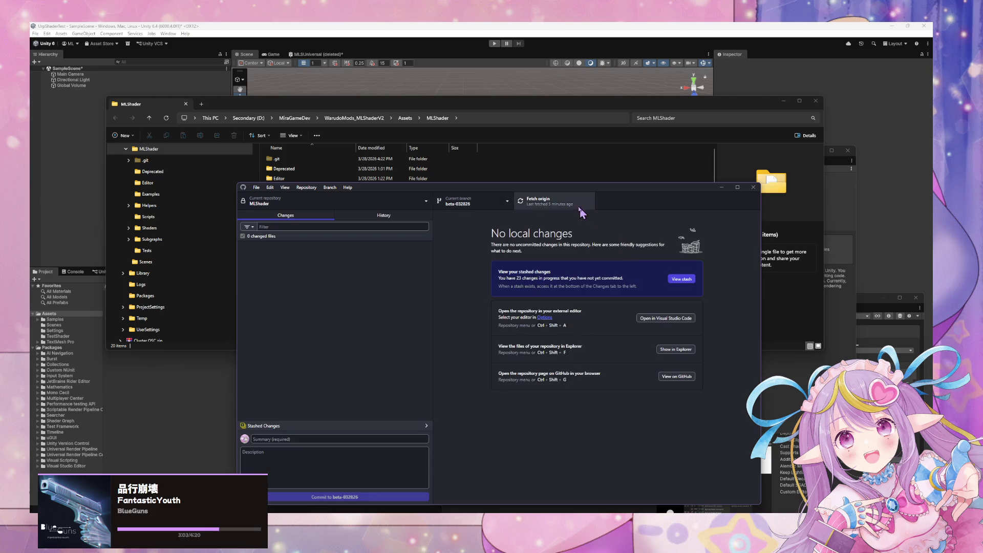
Filter the branch list for 'ml', then clear the filter
click(491, 202)
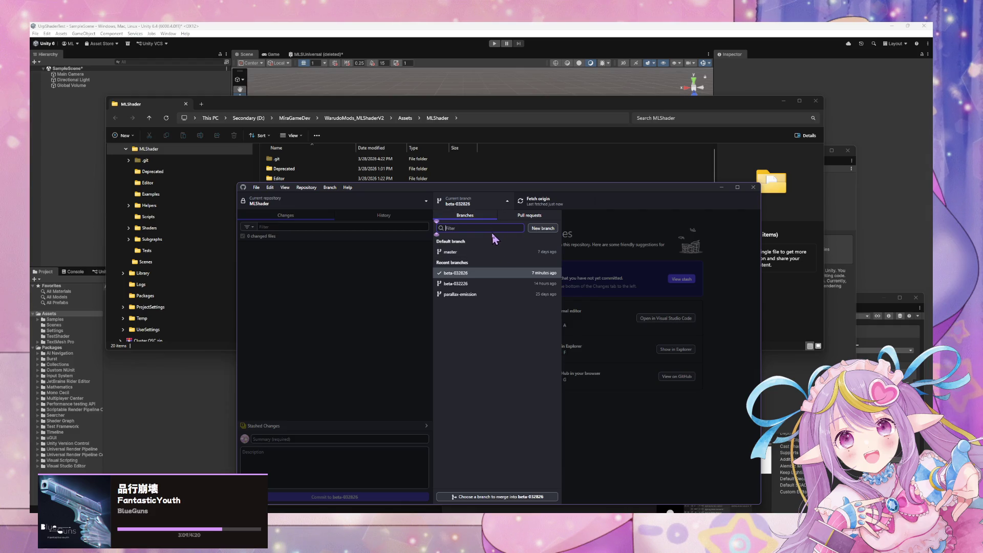
text(ml)
key(BackSpace)
key(BackSpace)
key(BackSpace)
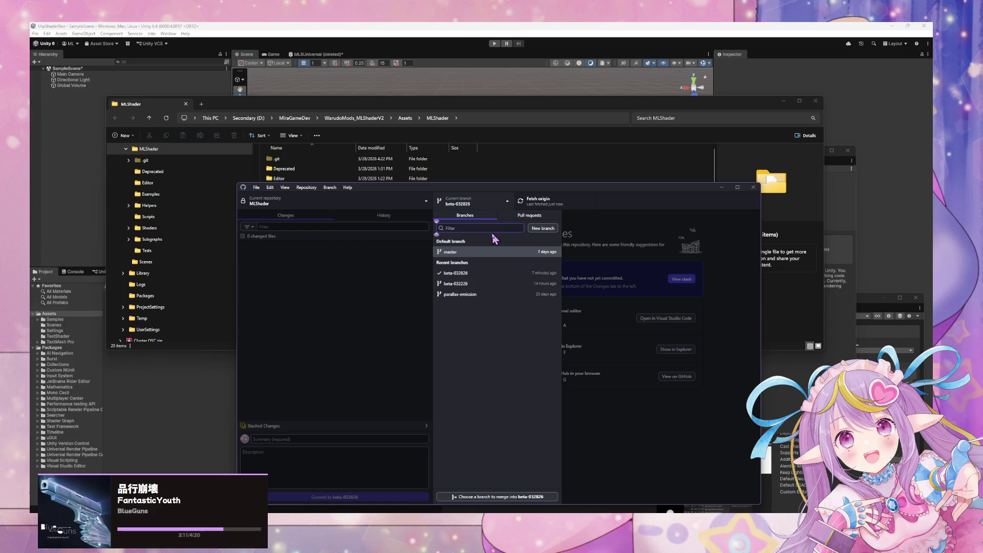
text(mls)
key(Escape)
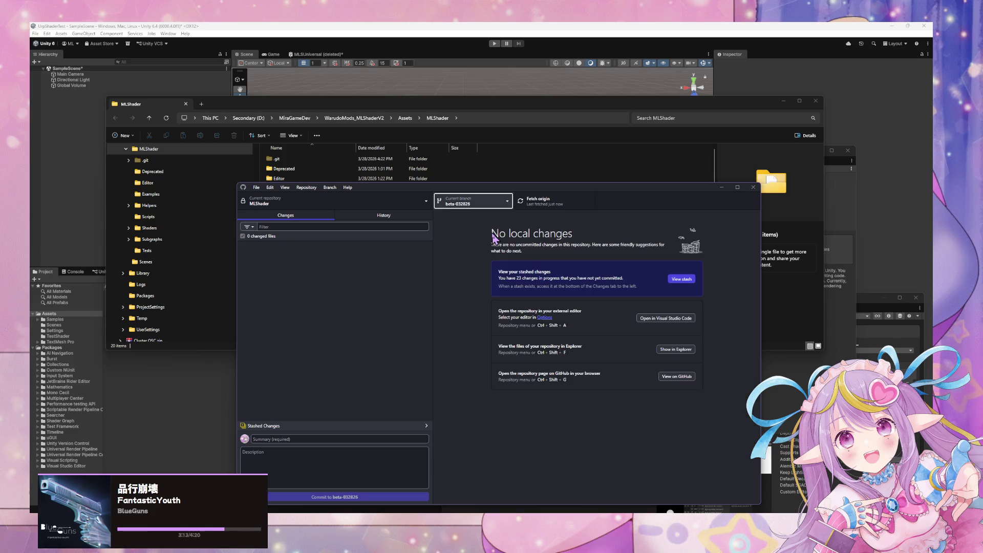
click(493, 203)
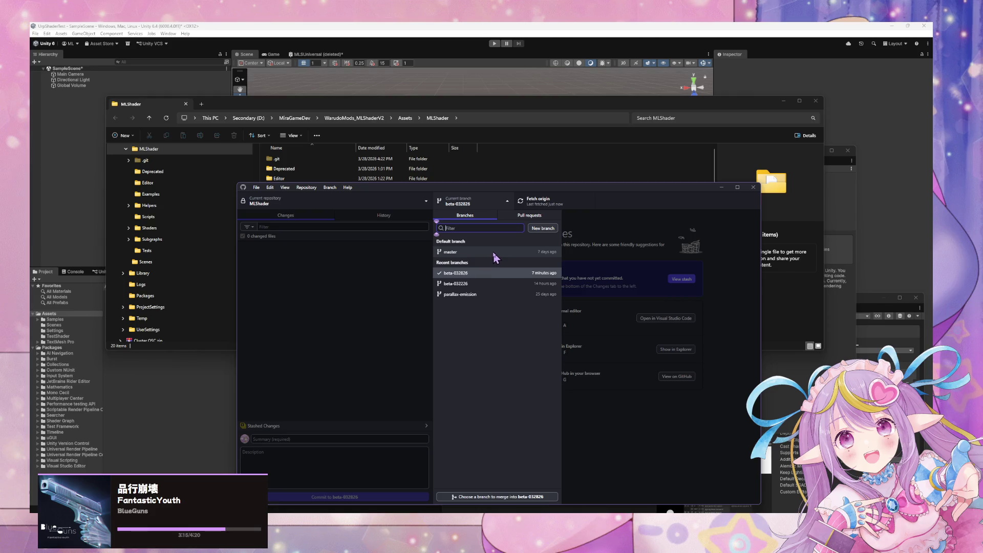
click(356, 239)
Publish the mlsv2-032826 branch to origin
click(348, 202)
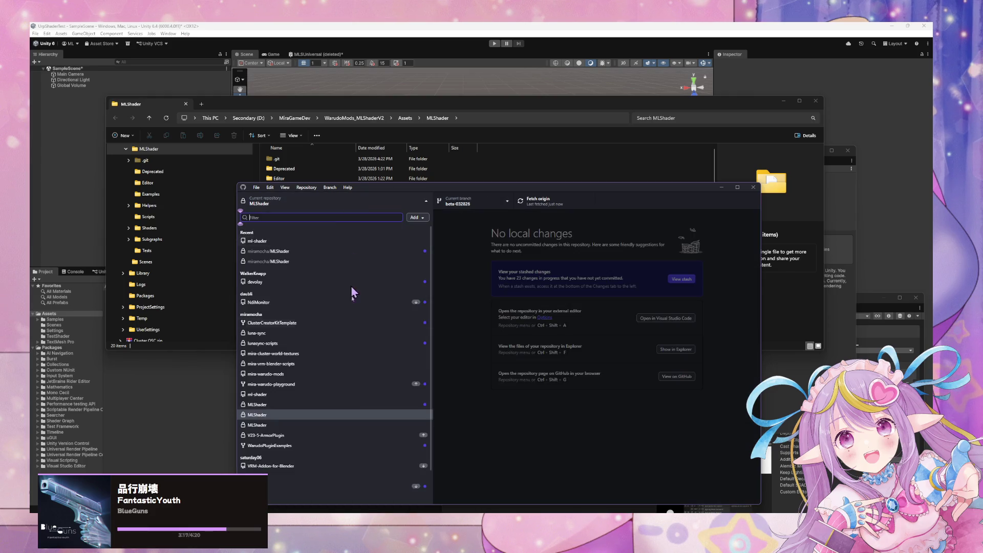
click(343, 426)
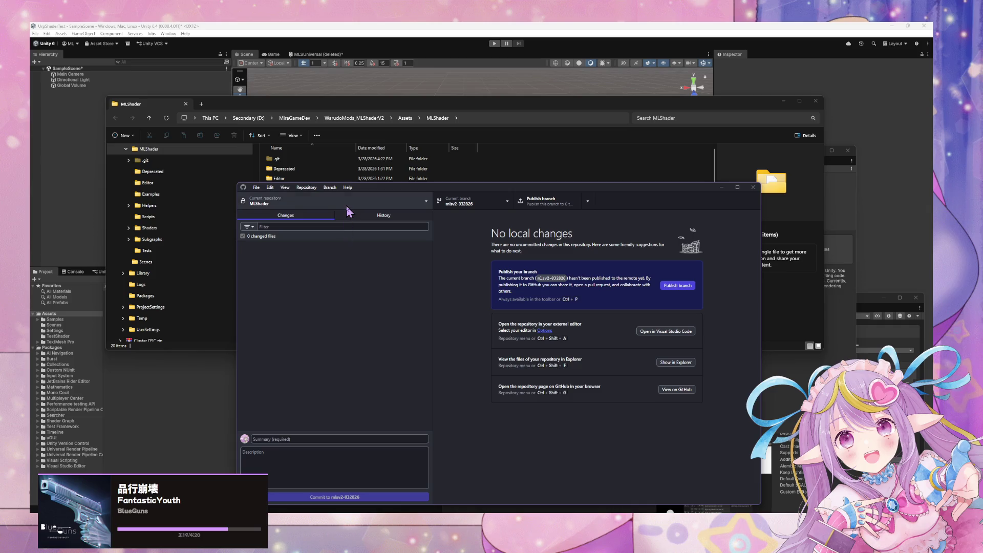
click(503, 205)
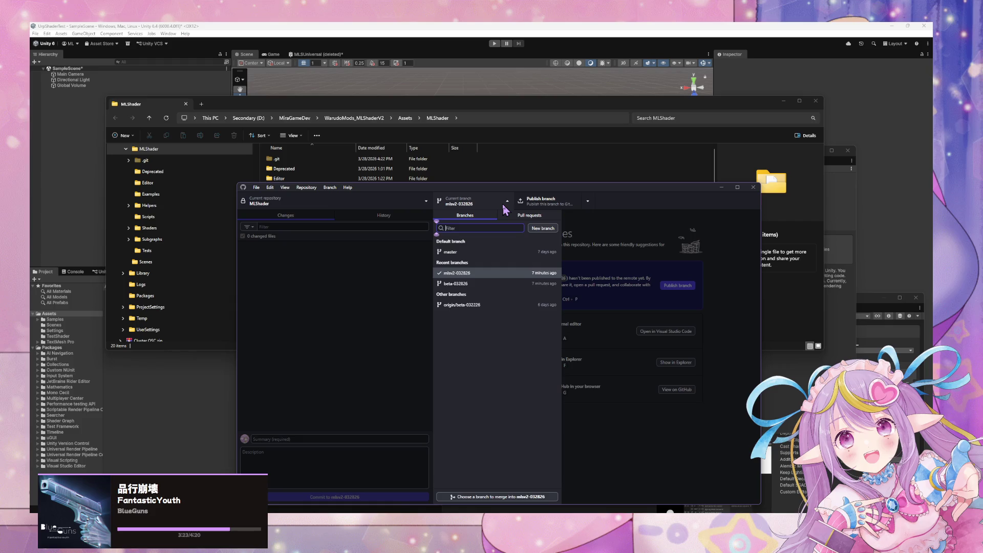
click(373, 292)
click(543, 201)
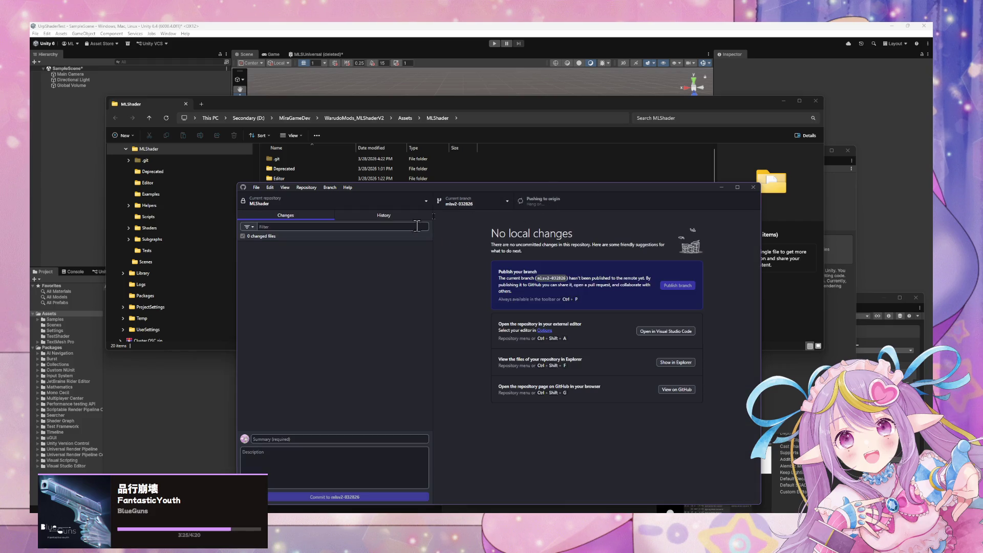
Return to the MLShader repository on beta-032826 and reopen the Branch menu
click(390, 205)
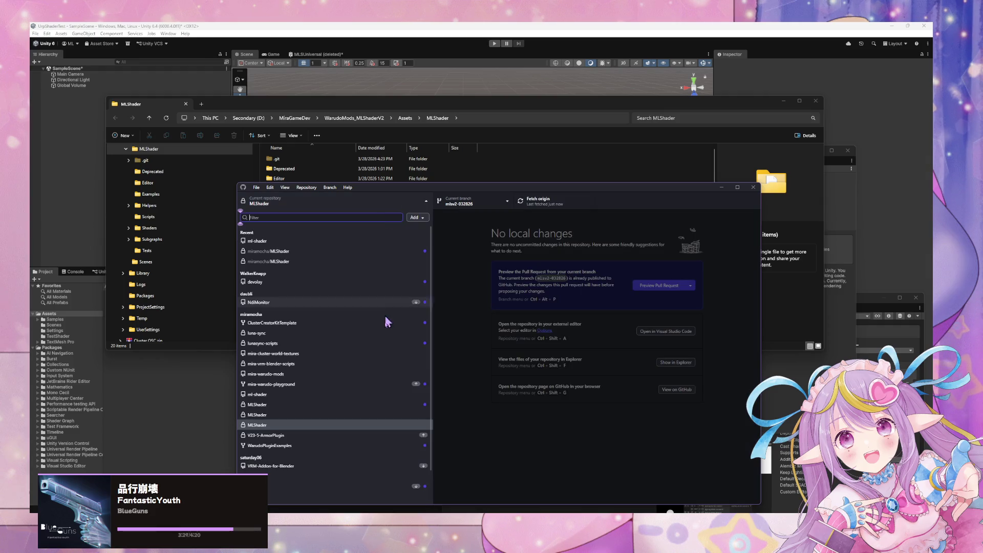
click(365, 423)
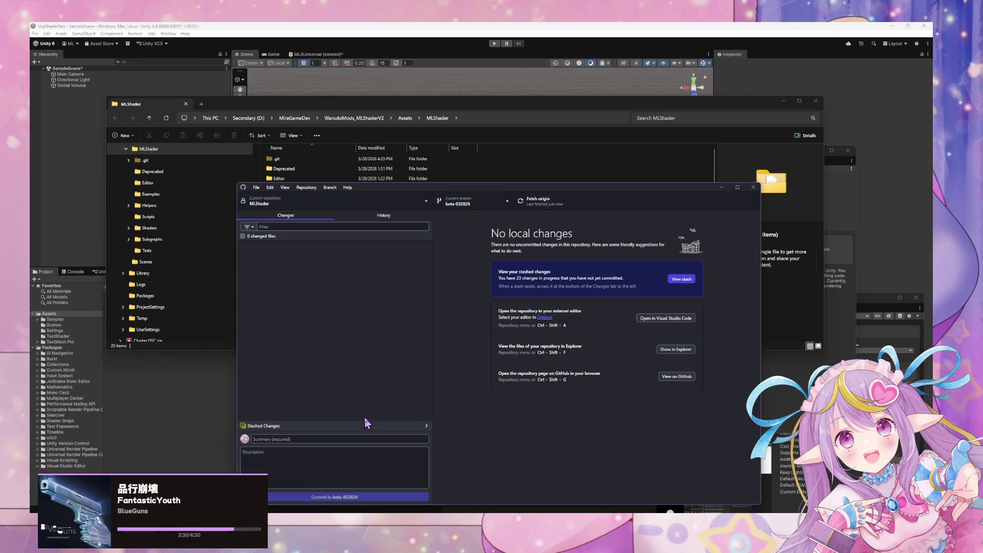
click(330, 187)
click(468, 247)
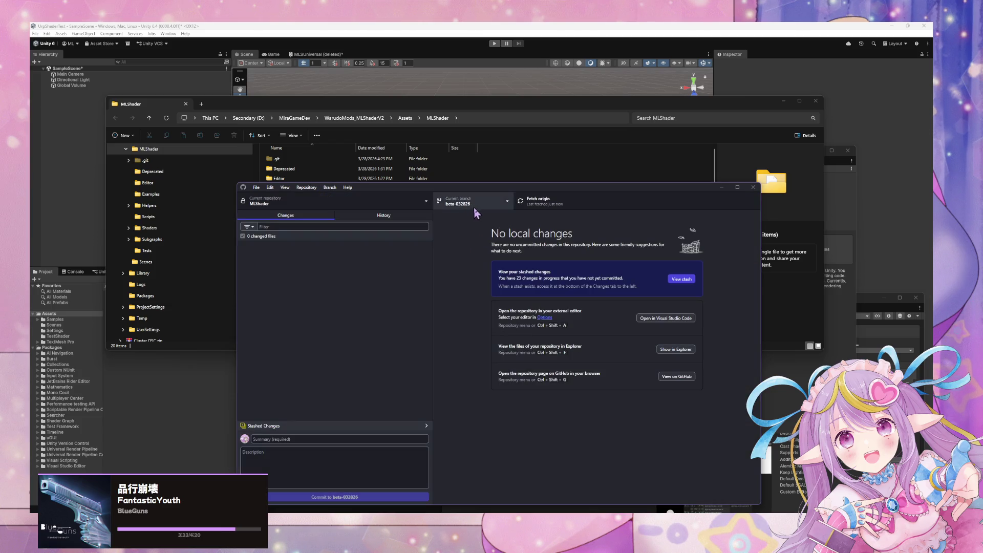
click(330, 188)
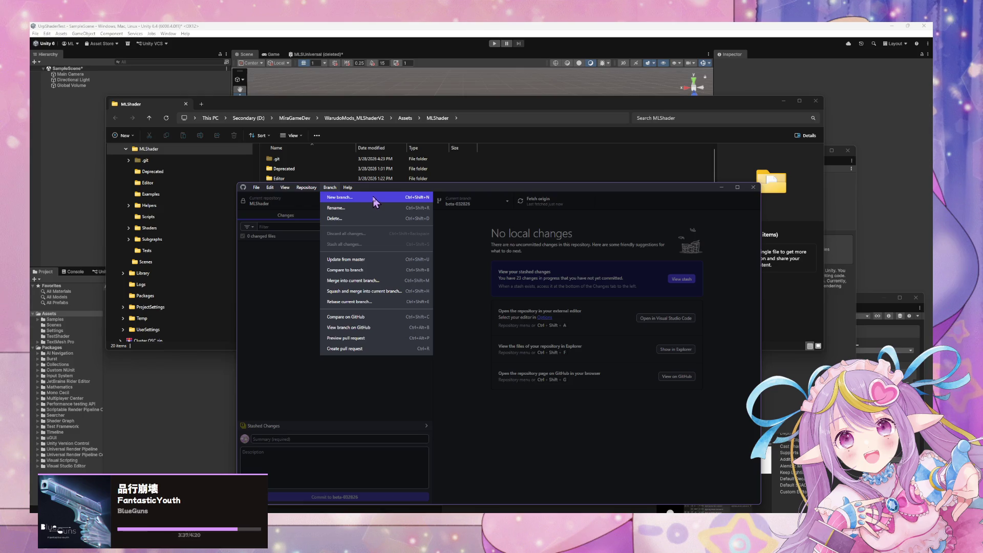
Start a new branch based on beta-032826, then abandon it without creating it
click(407, 198)
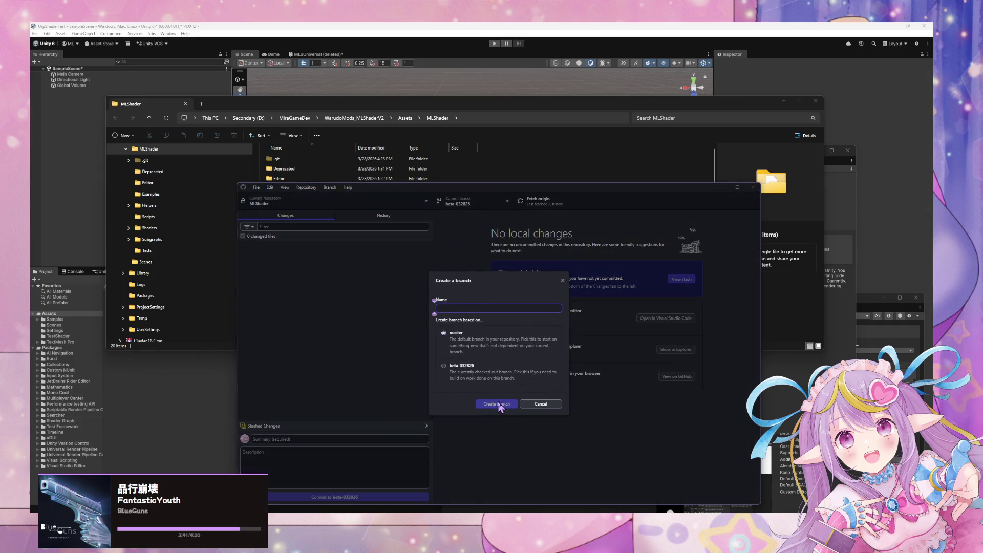
click(543, 402)
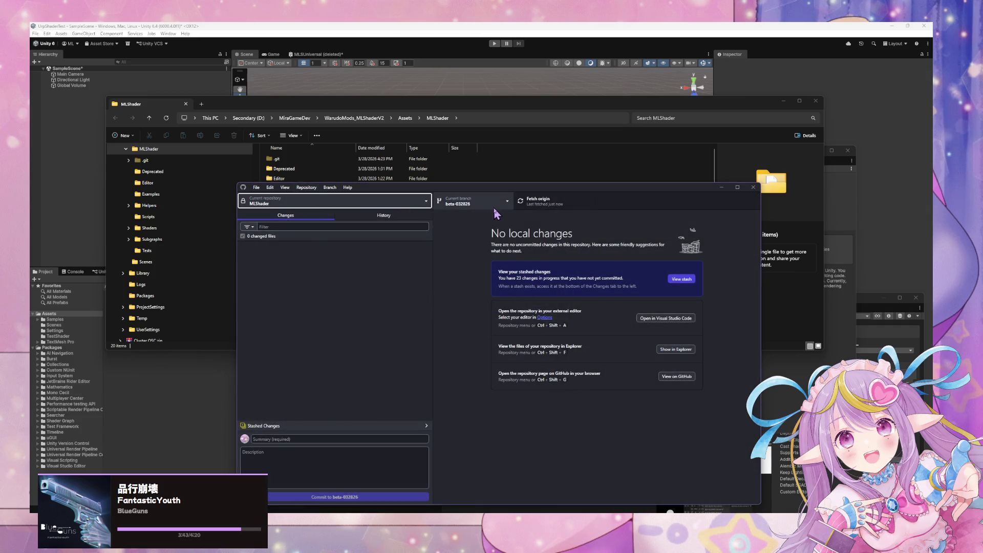
click(327, 189)
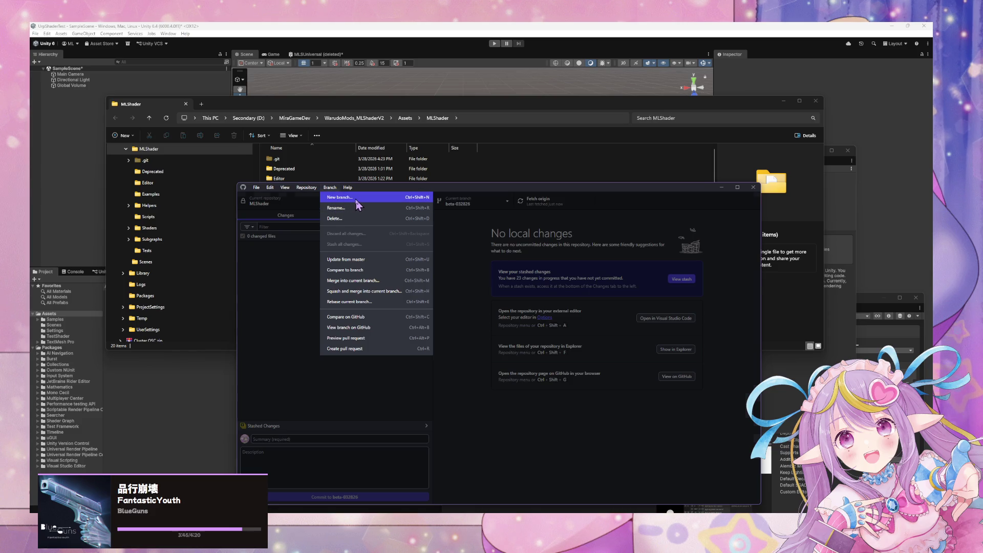
click(354, 204)
click(469, 368)
click(499, 310)
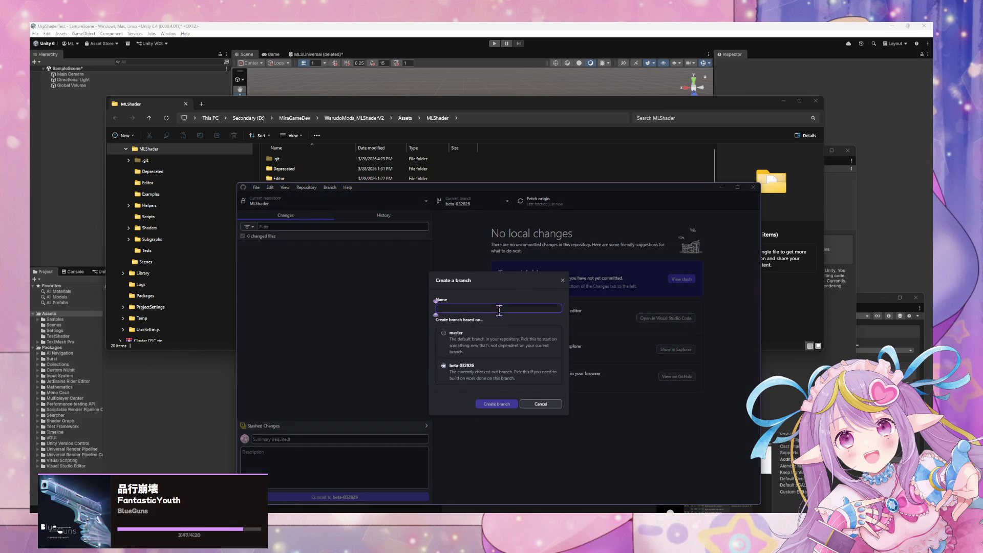
text(m)
key(Escape)
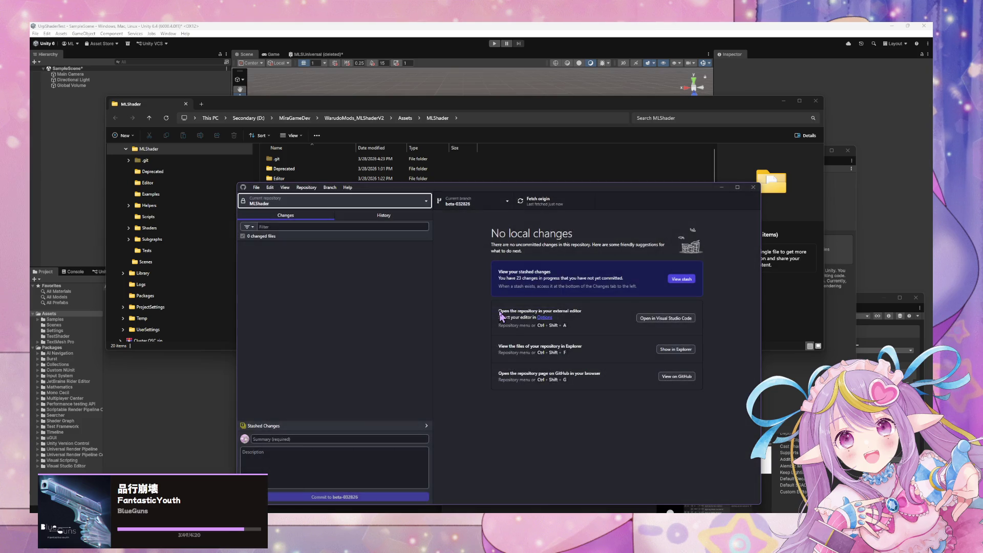
Filter the branch list for 'mls', then check out the master branch instead
key(ctrl+b)
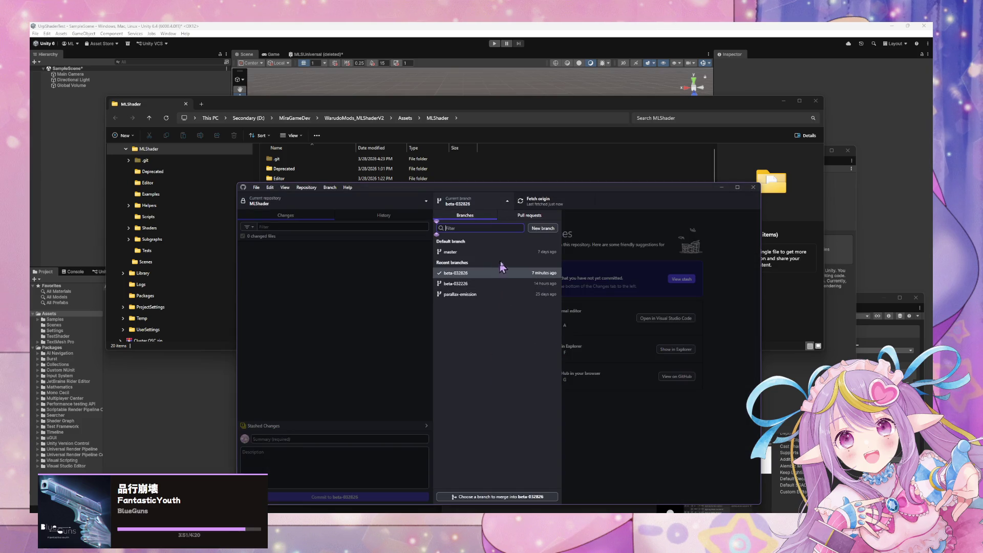
text(mls)
key(BackSpace)
key(BackSpace)
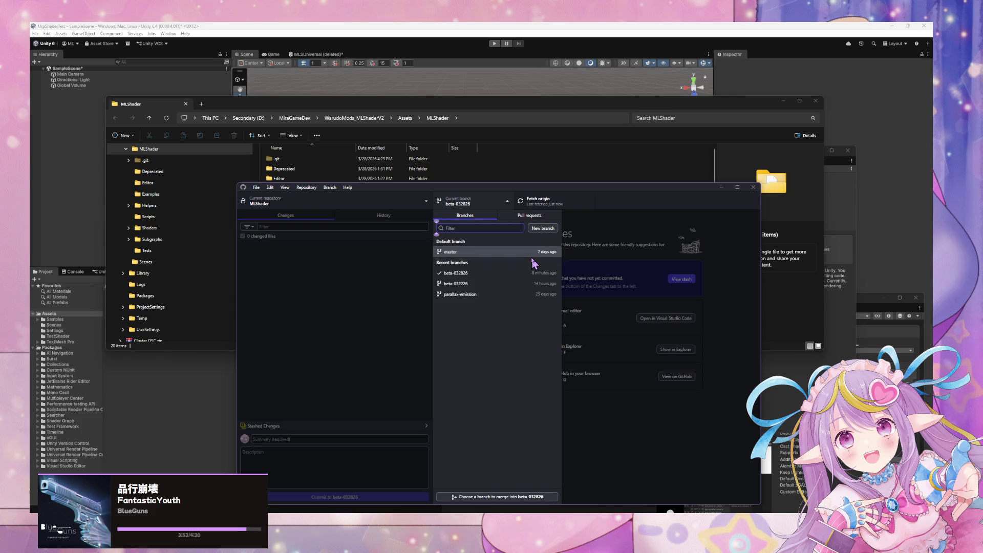
text(mls)
key(Escape)
click(512, 201)
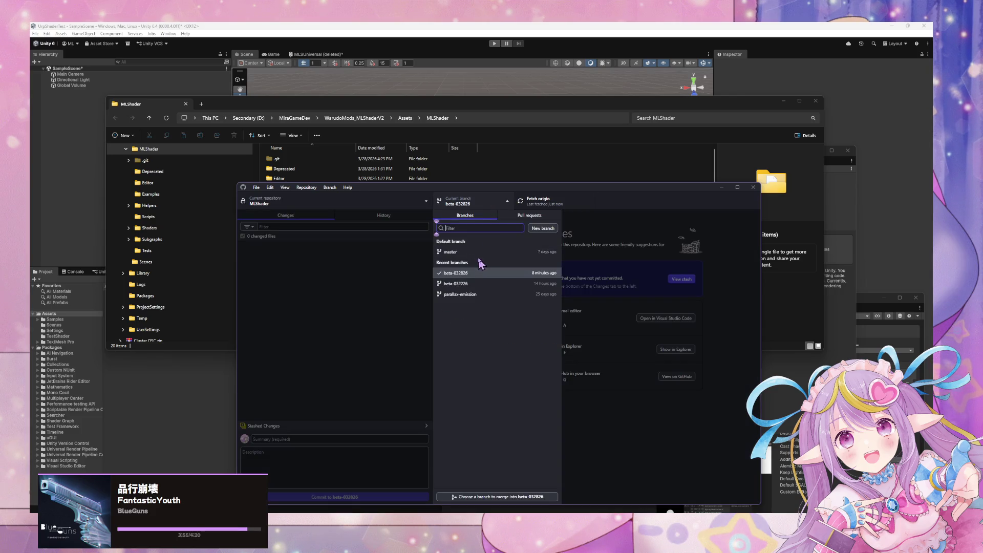
click(505, 251)
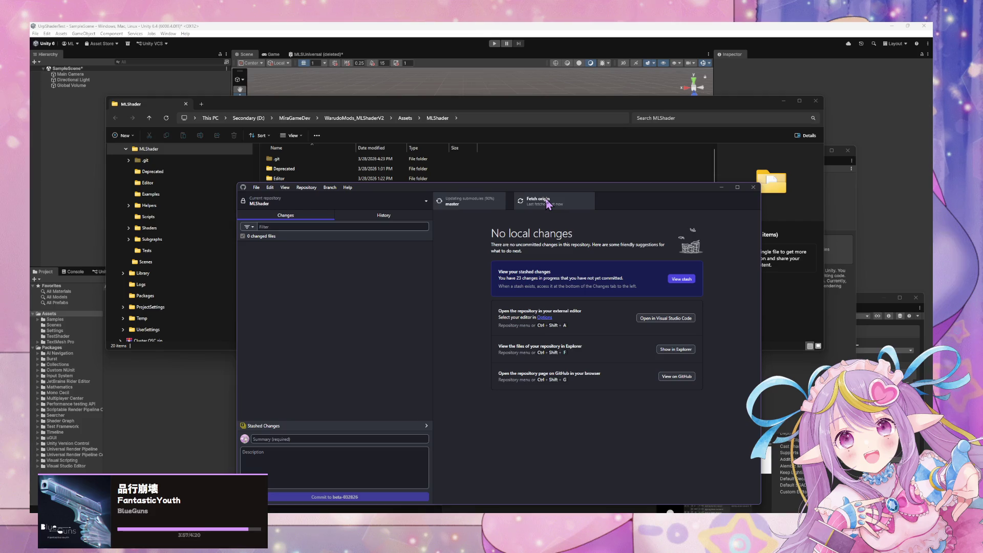
Choose beta-032826 from the branch list as the branch to switch to
click(490, 203)
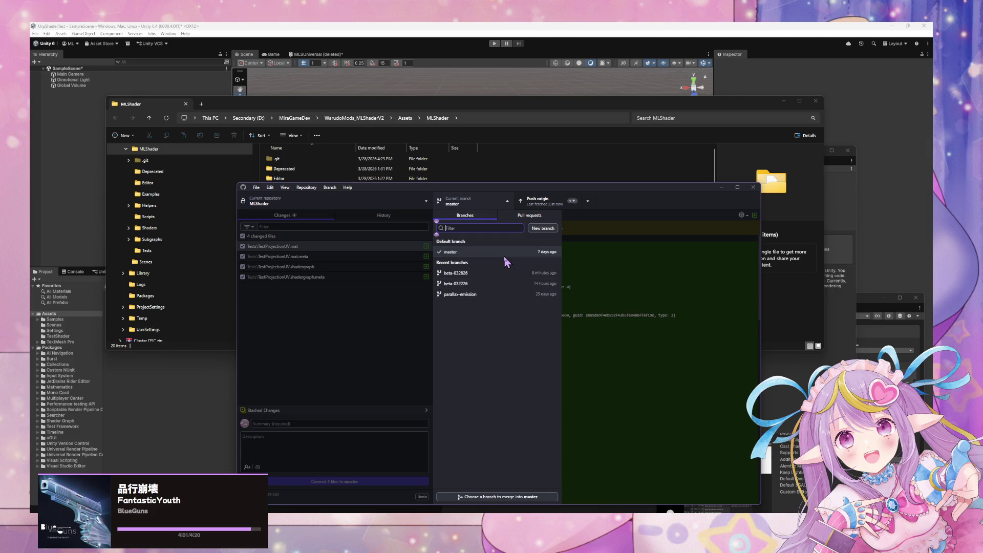
text(mls)
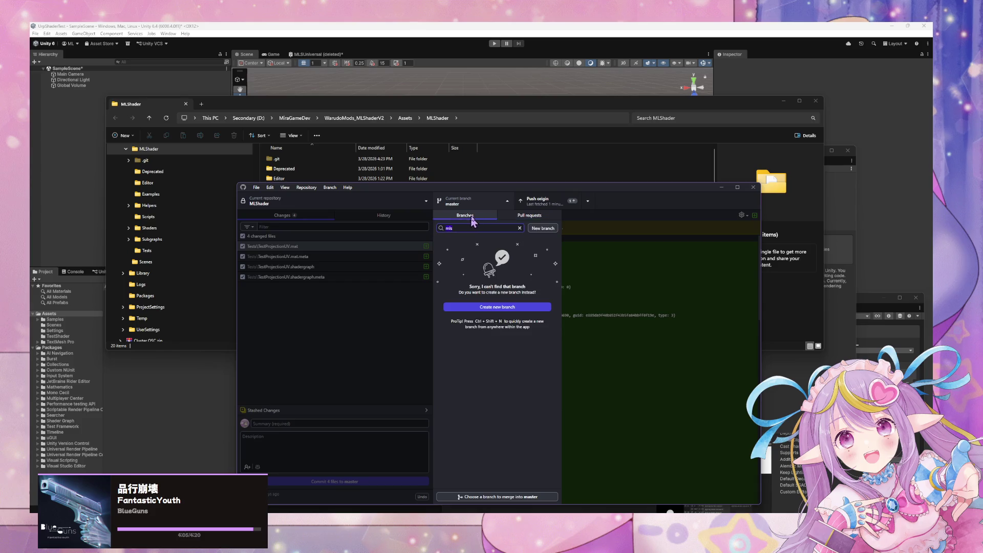
click(520, 228)
click(486, 205)
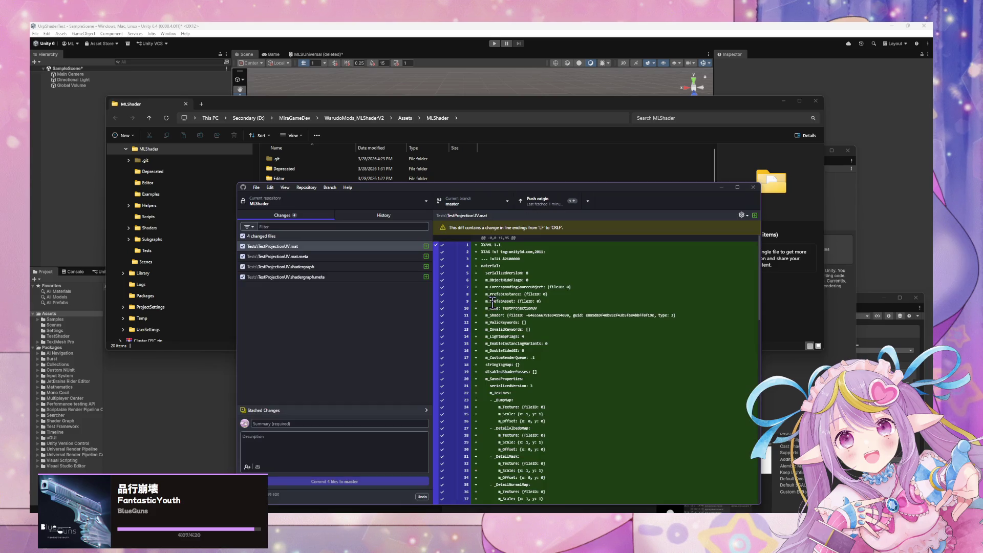
click(485, 203)
click(456, 273)
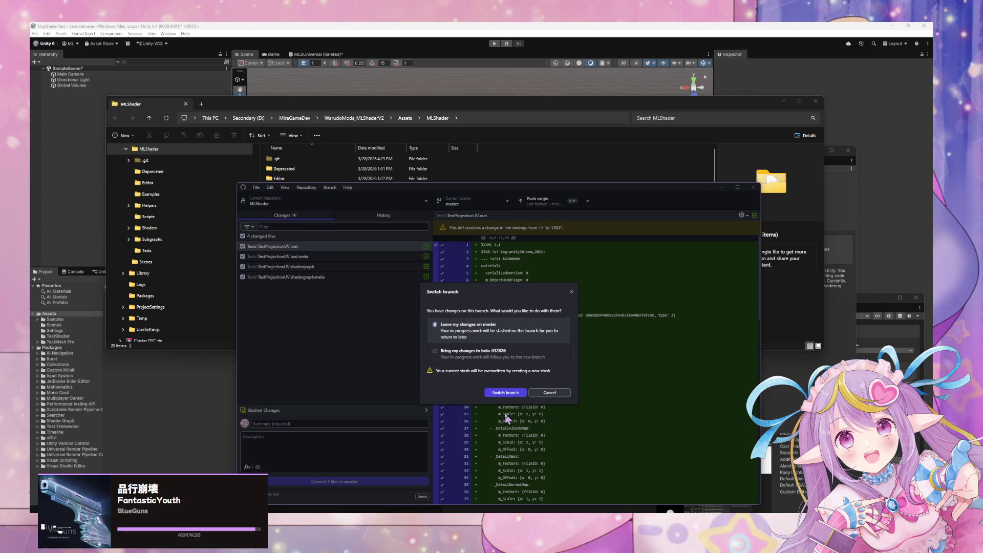
click(491, 358)
Leave master's uncommitted changes stashed on master and confirm overwriting the existing stash
click(461, 333)
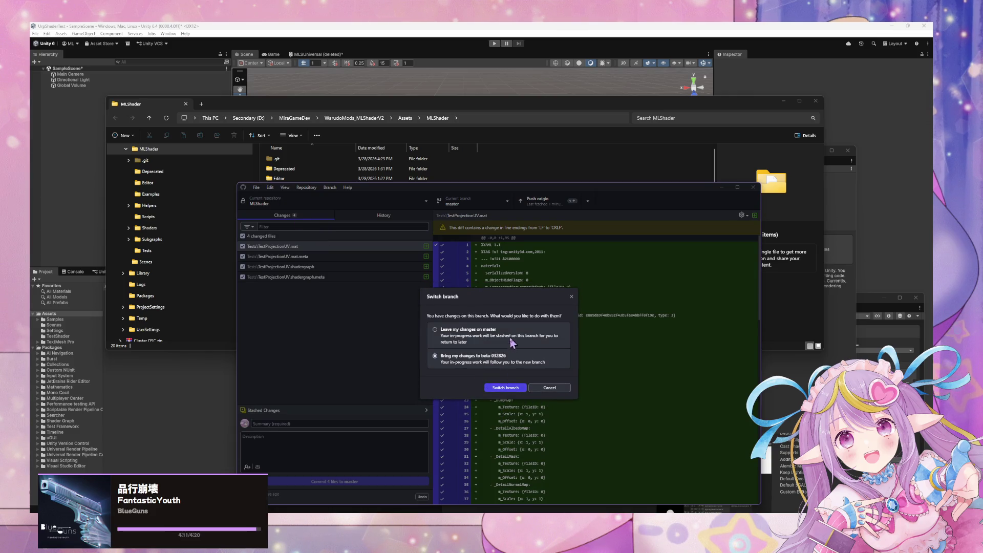
click(517, 396)
click(535, 367)
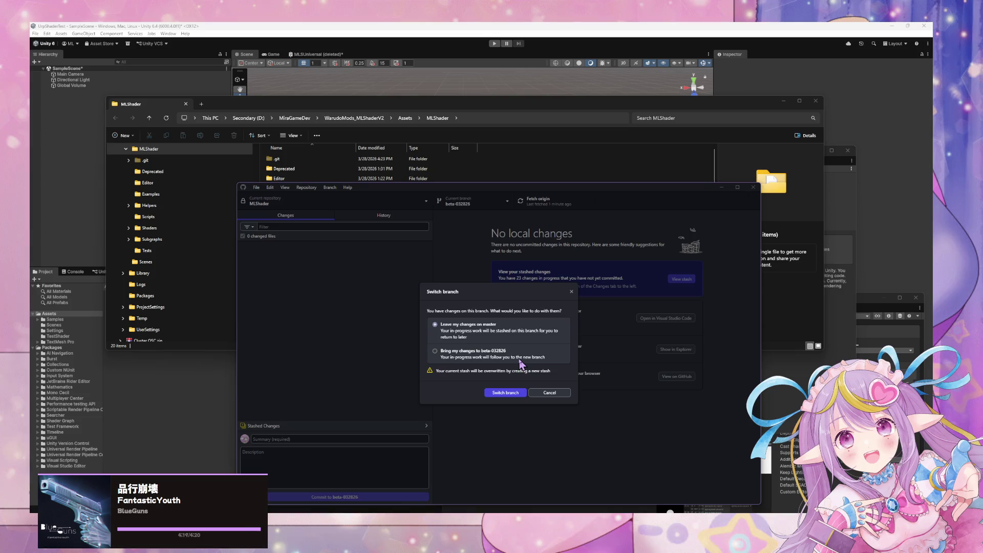
click(522, 393)
click(551, 368)
click(460, 353)
click(522, 392)
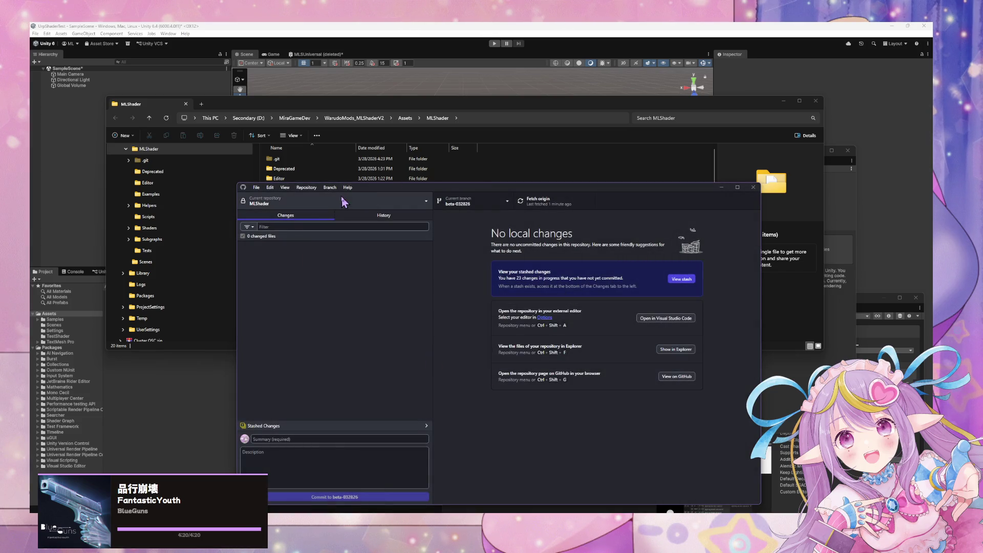
Fetch from origin, then switch to the other MLShader repository
click(307, 188)
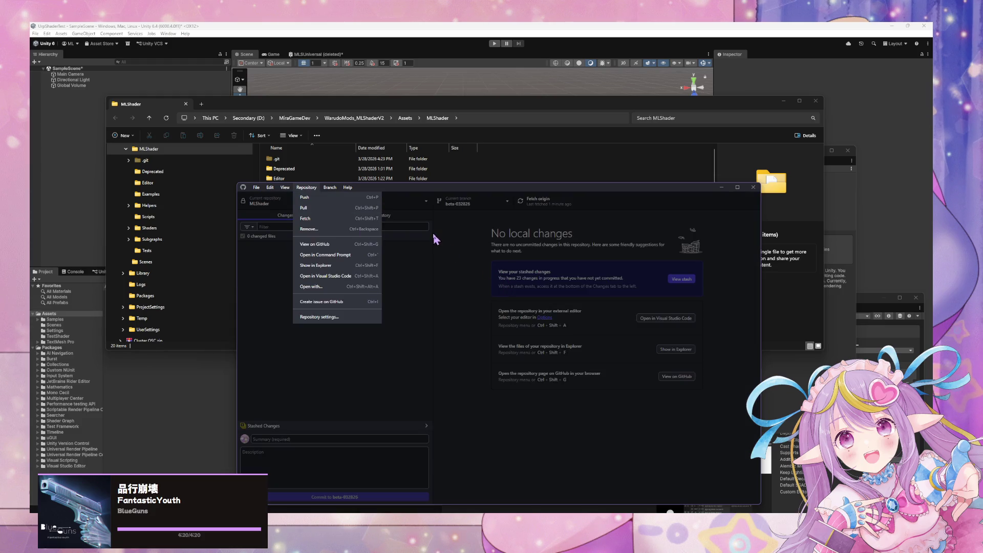
click(489, 256)
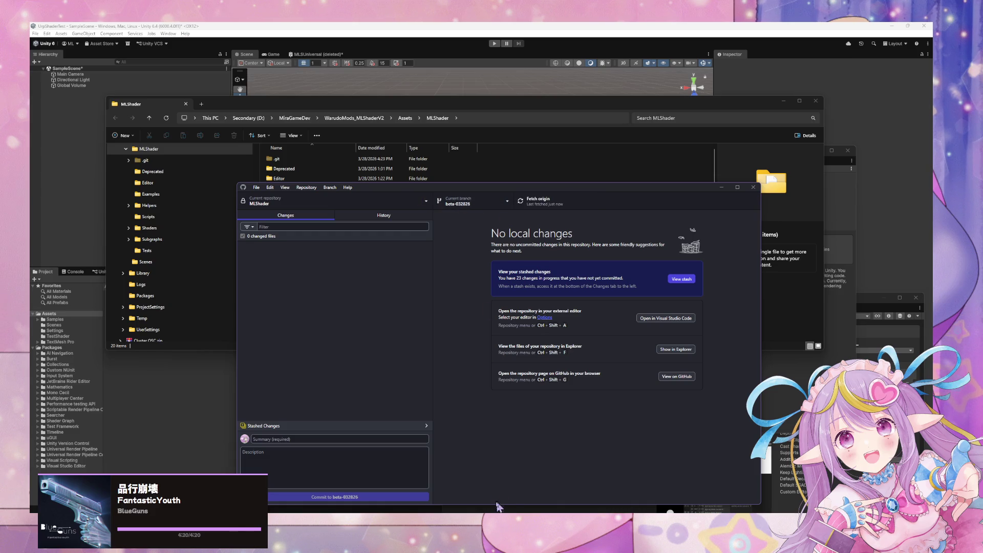
click(353, 215)
click(357, 206)
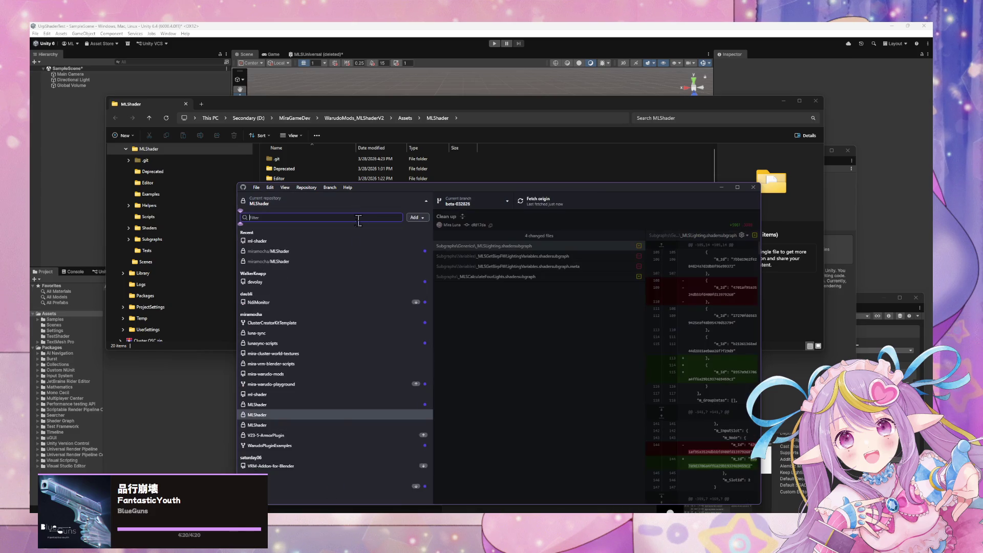
click(350, 426)
Browse its branches, fetch origin again, and reselect the other MLShader repository
click(491, 205)
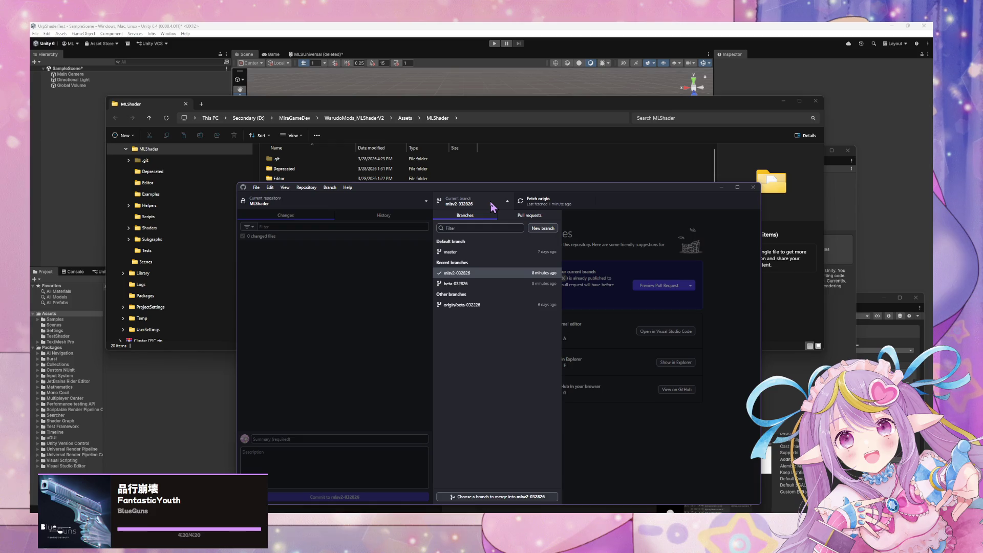
click(491, 206)
click(484, 207)
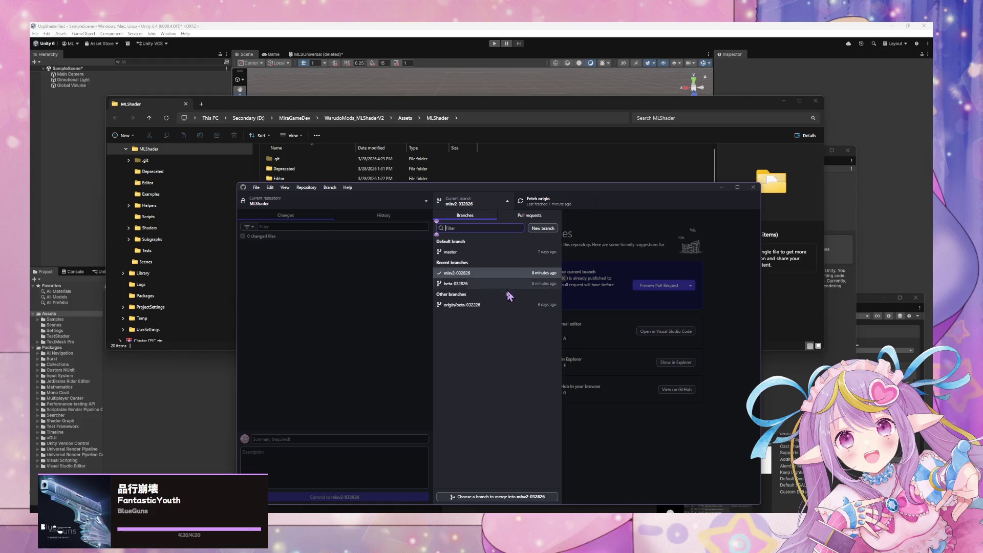
click(538, 200)
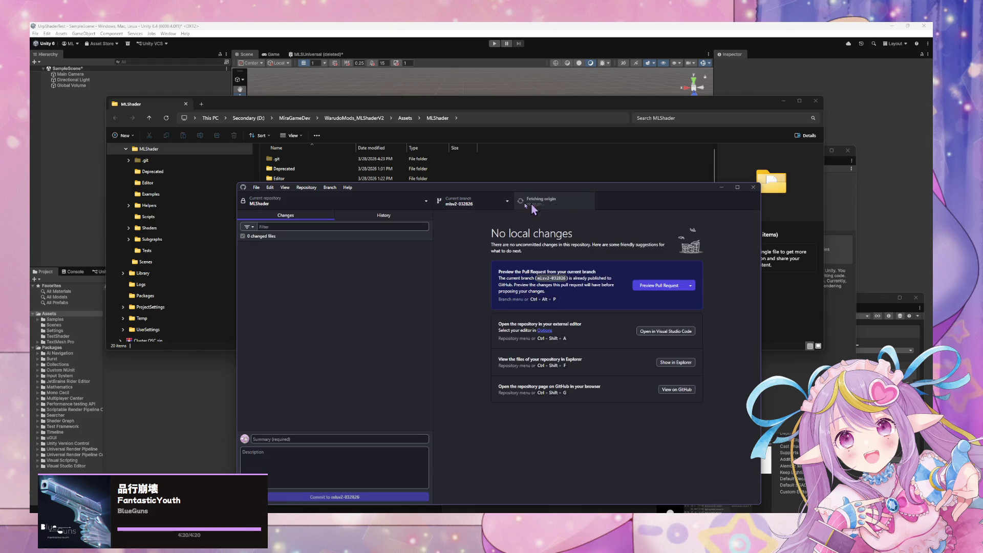
click(469, 204)
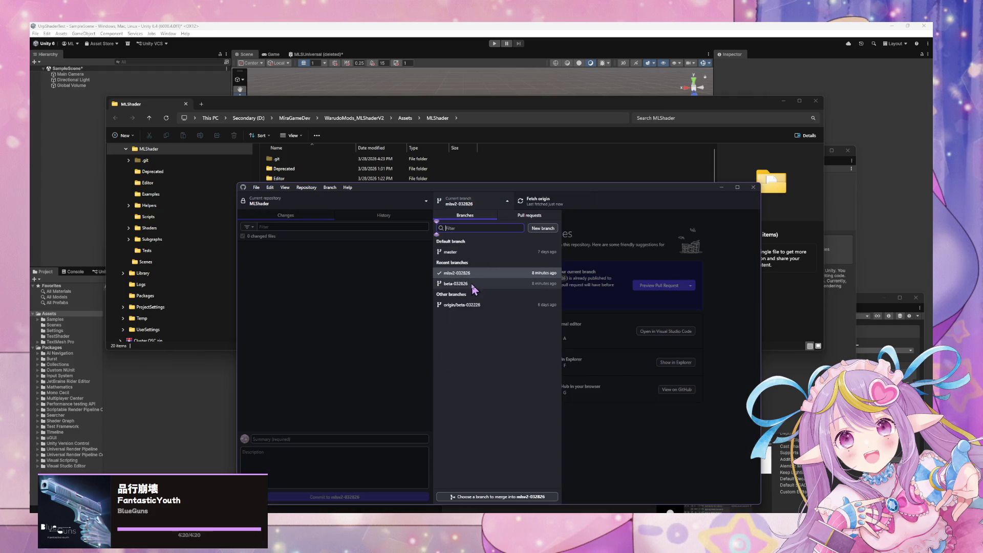
click(576, 280)
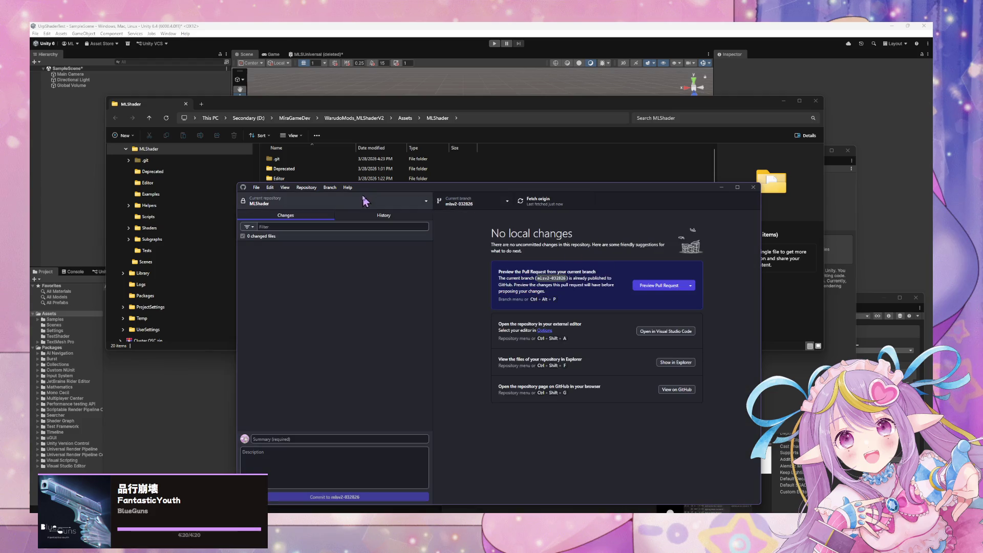
click(364, 203)
click(347, 425)
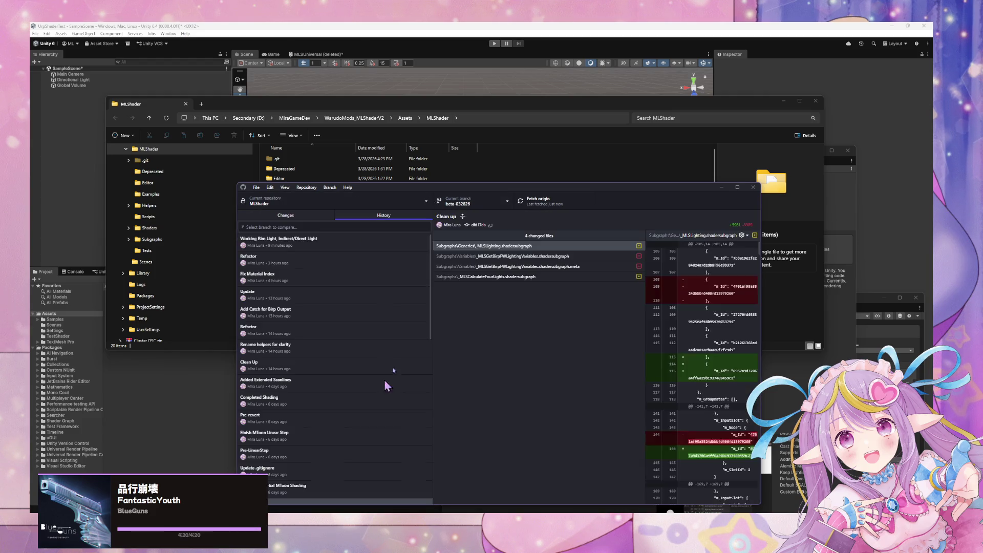
Check out the remote origin/mlsv2-032826 branch and fetch its latest changes
click(471, 202)
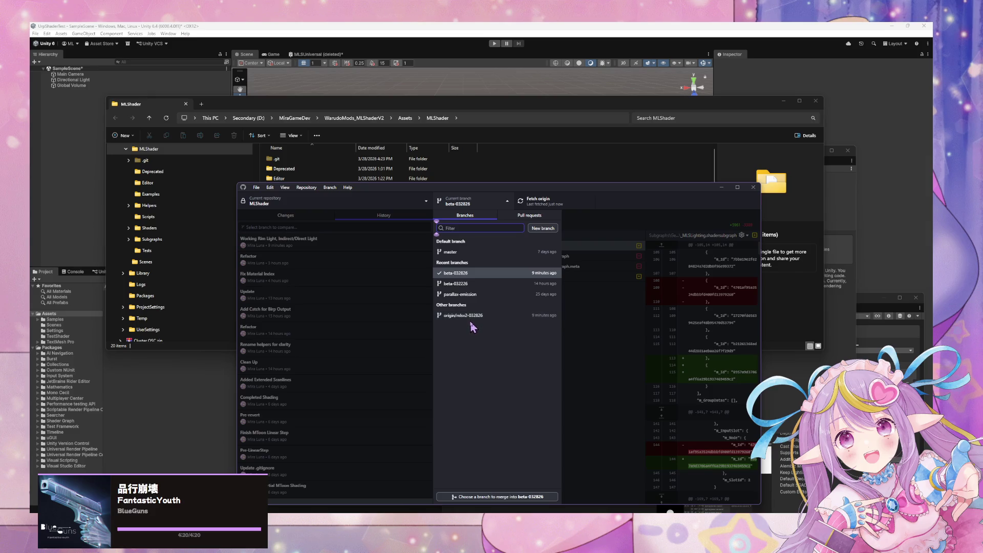
click(494, 202)
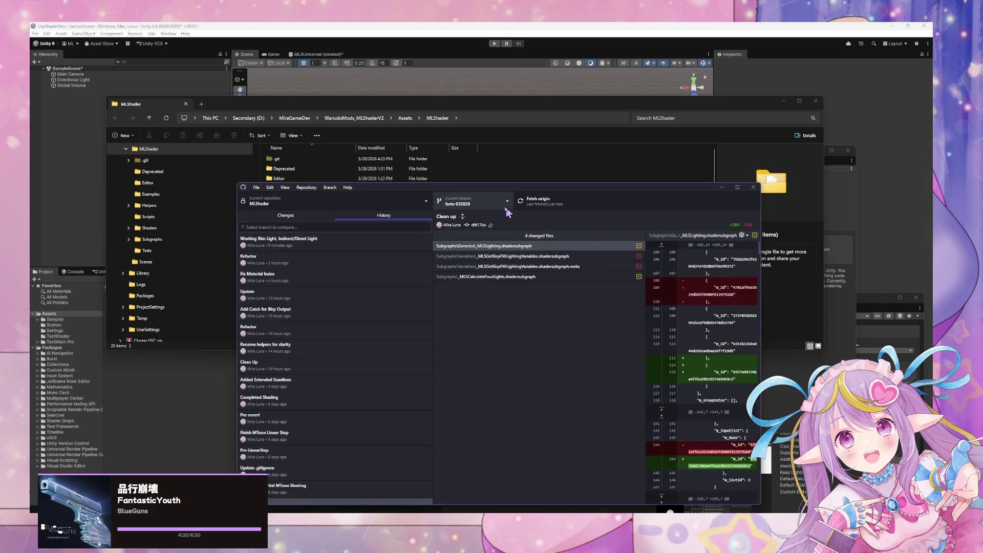
click(494, 202)
click(494, 316)
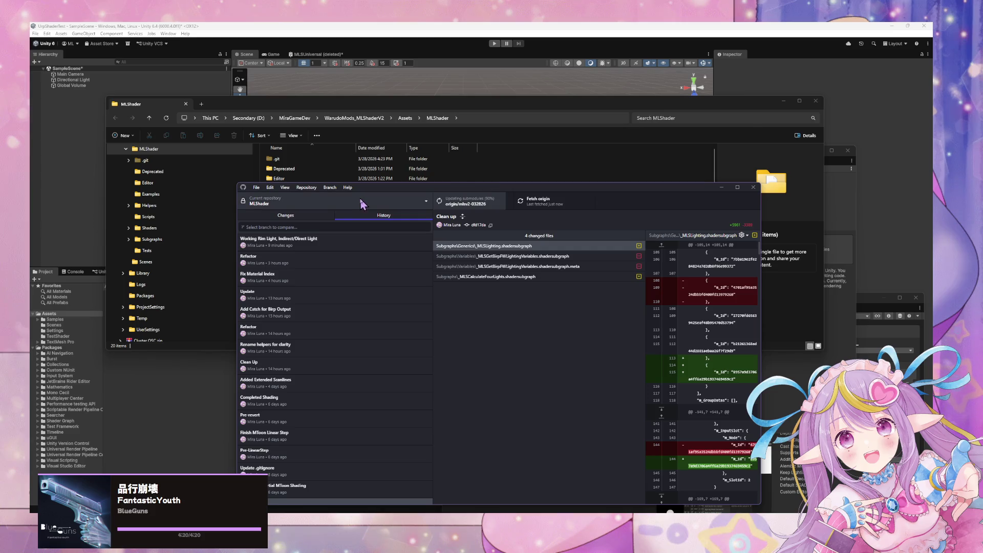
click(535, 201)
click(328, 188)
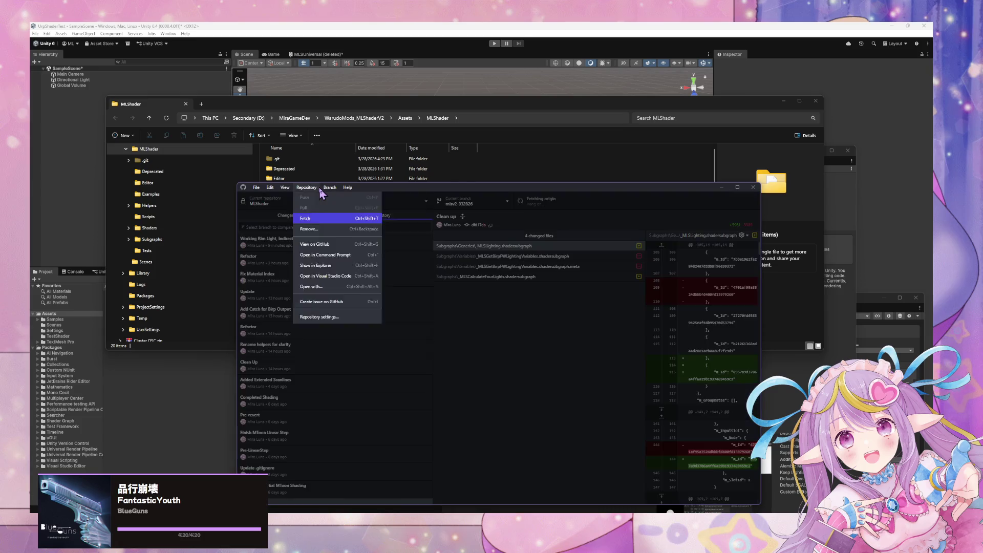
Base a new branch on mlsv2-032826, name it mlsv2-032826_warudoV1, and create it
click(336, 198)
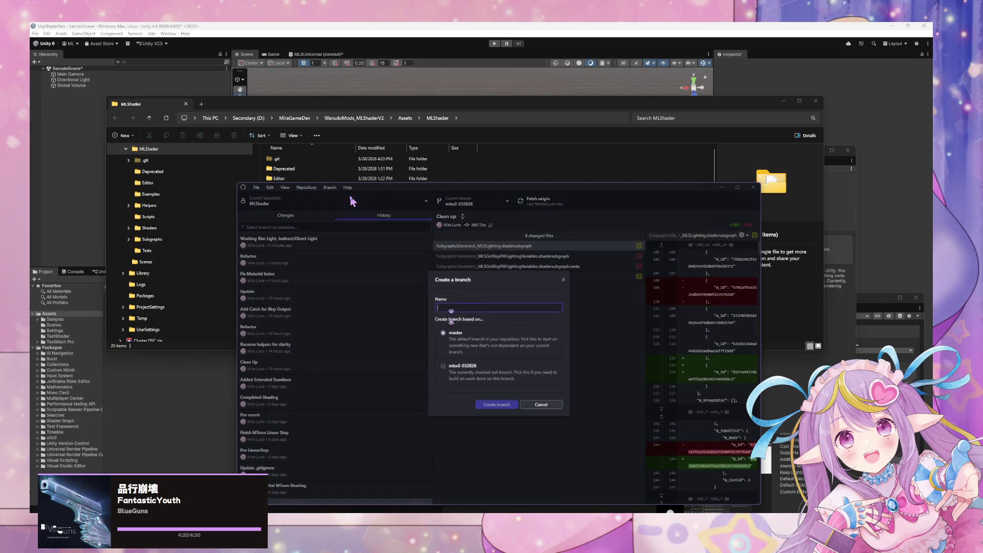
click(504, 368)
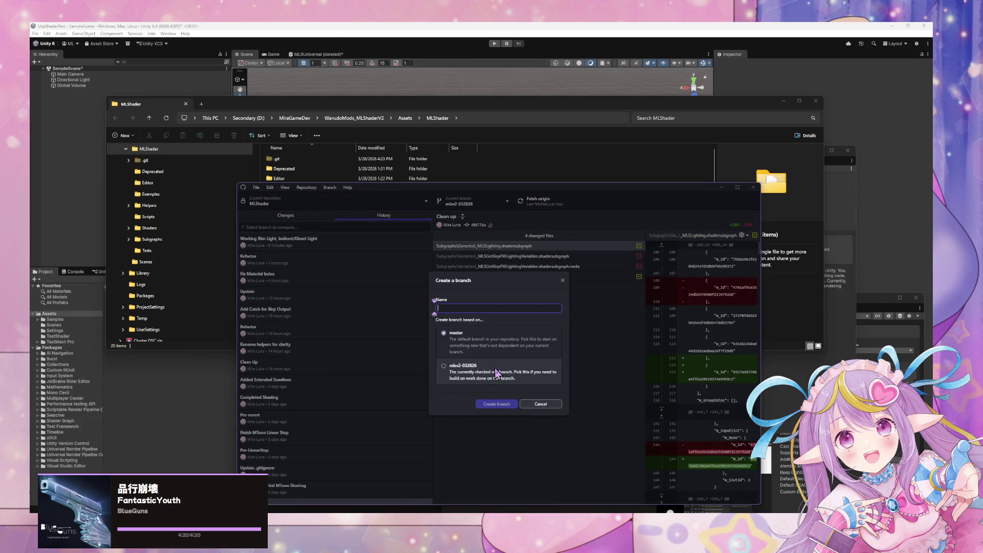
click(478, 309)
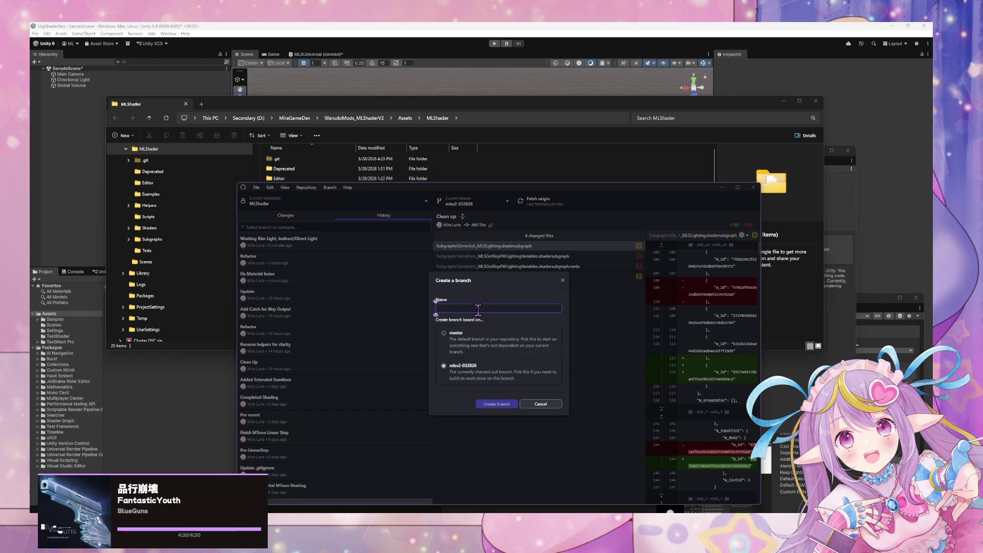
text(mlsv2-03)
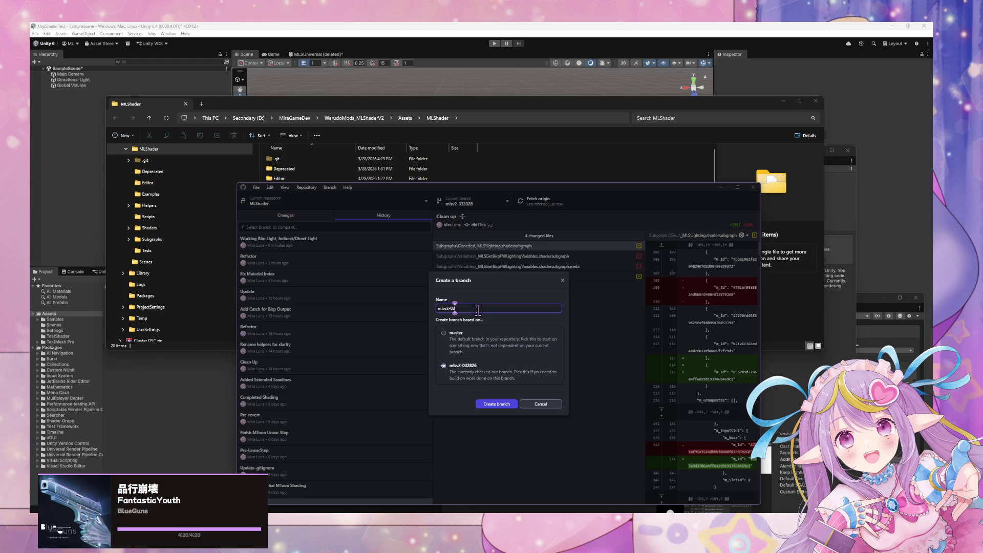
text(2826_V)
text(1)
click(512, 309)
key(BackSpace)
key(BackSpace)
key(BackSpace)
click(488, 407)
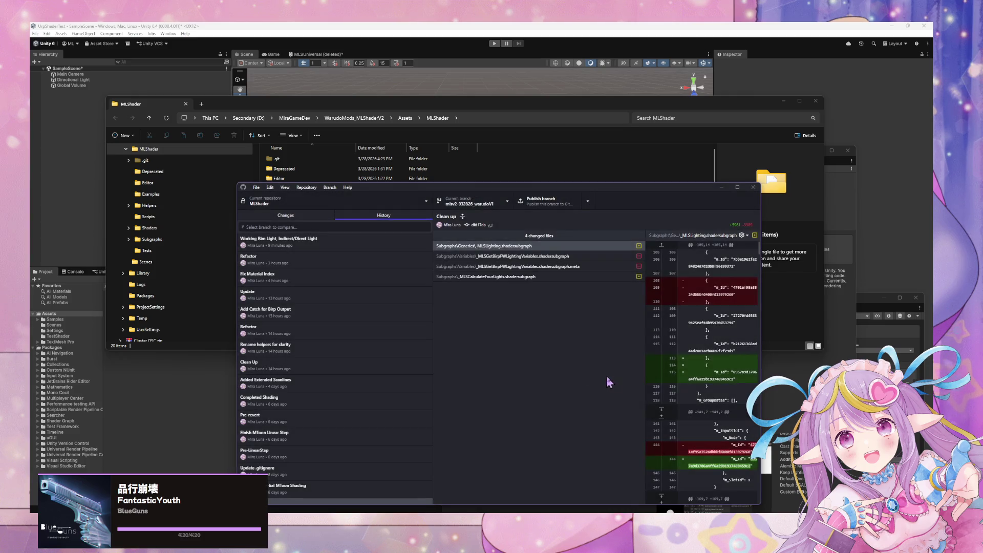
Move GitHub Desktop aside, minimize the MLShader folder, and shift Package Manager up-left
drag(510, 187, 533, 165)
click(784, 101)
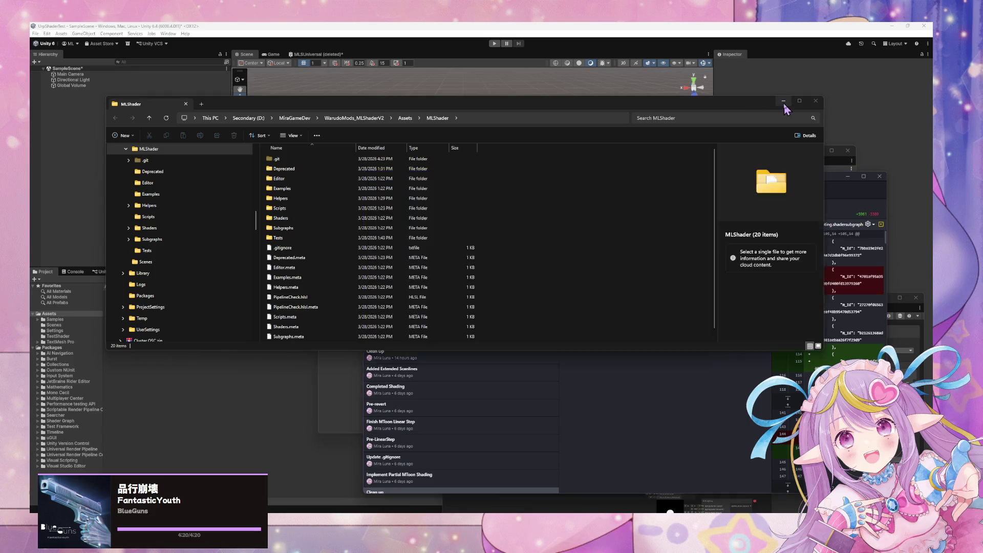
mouse_move(449, 147)
mouse_down()
mouse_move(343, 128)
mouse_move(351, 200)
mouse_move(331, 98)
mouse_up()
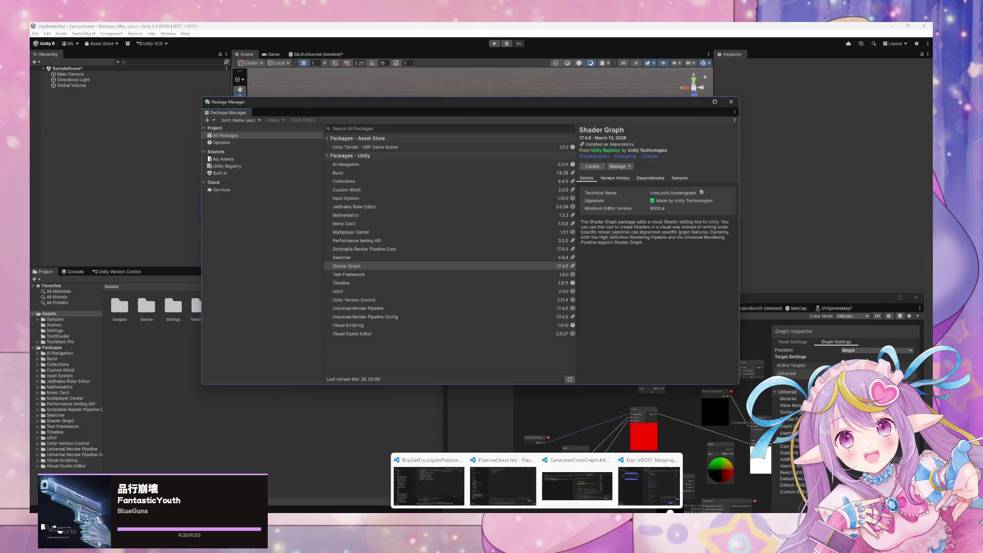
Bring the WarudoMods Unity window forward, then switch to the Command Prompt
mouse_move(521, 548)
mouse_move(561, 492)
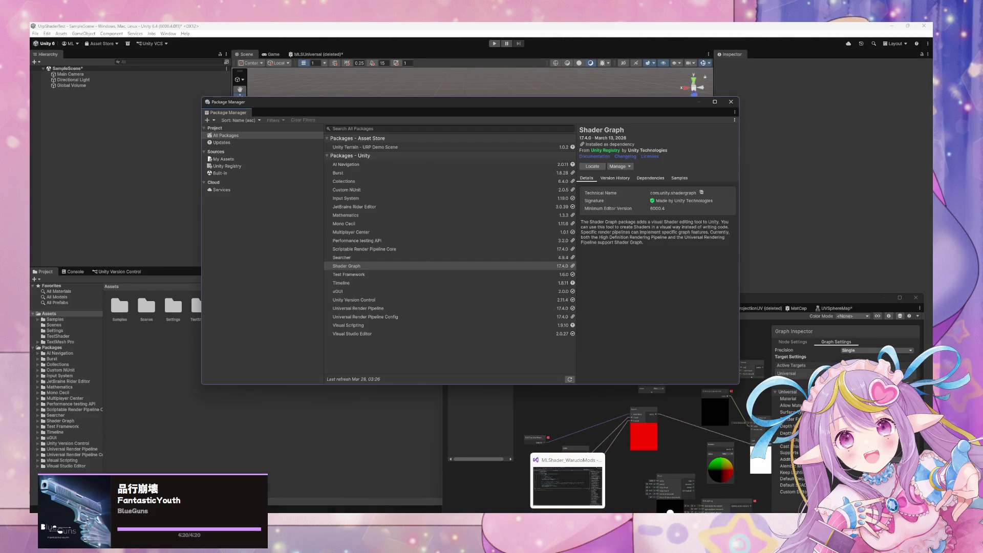
click(568, 479)
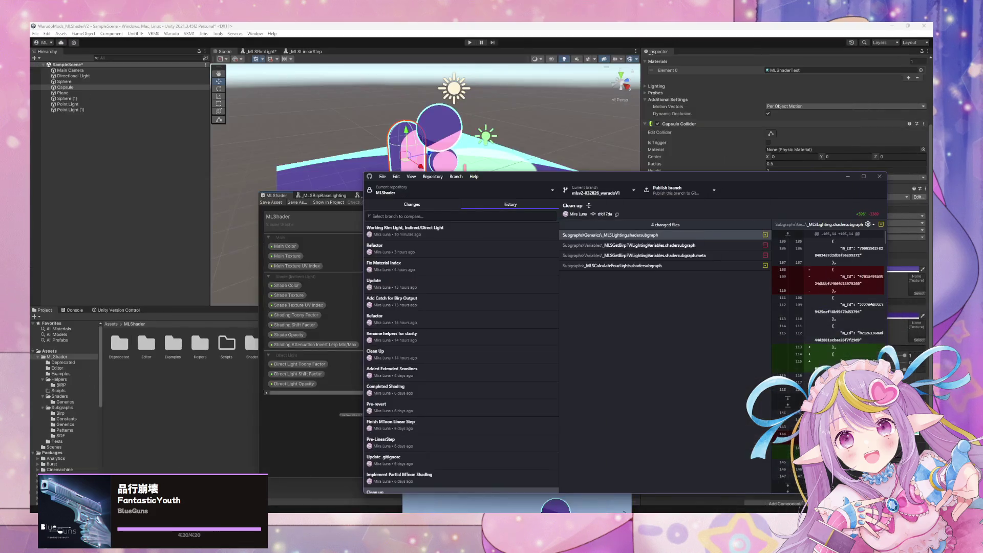
key(alt+Tab)
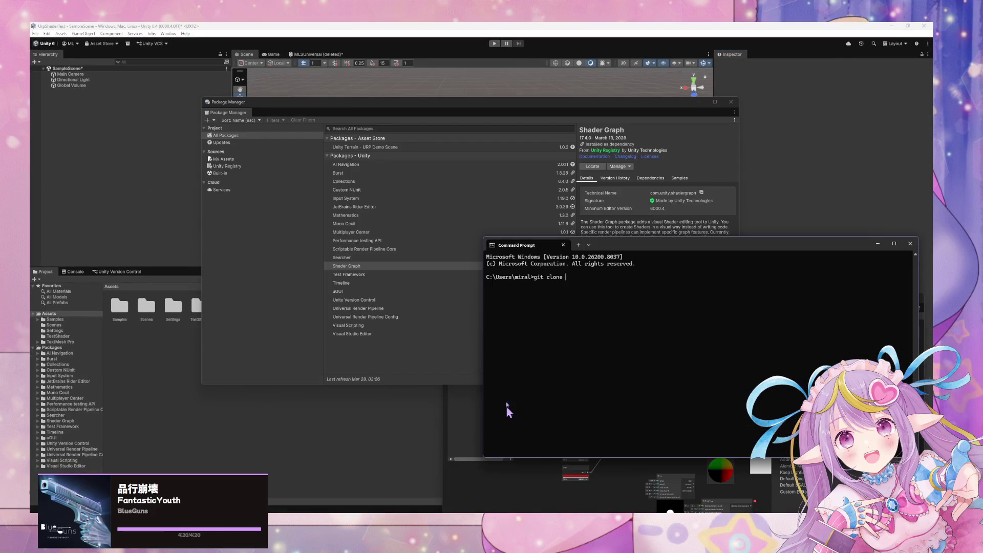
Reveal the project in File Explorer and open a terminal in its Assets folder
right_click(251, 412)
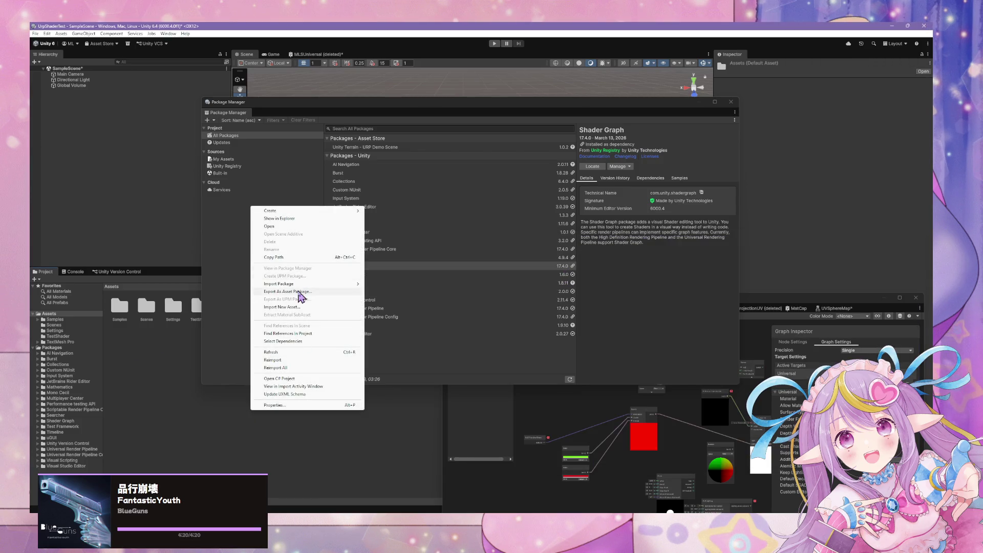
click(312, 221)
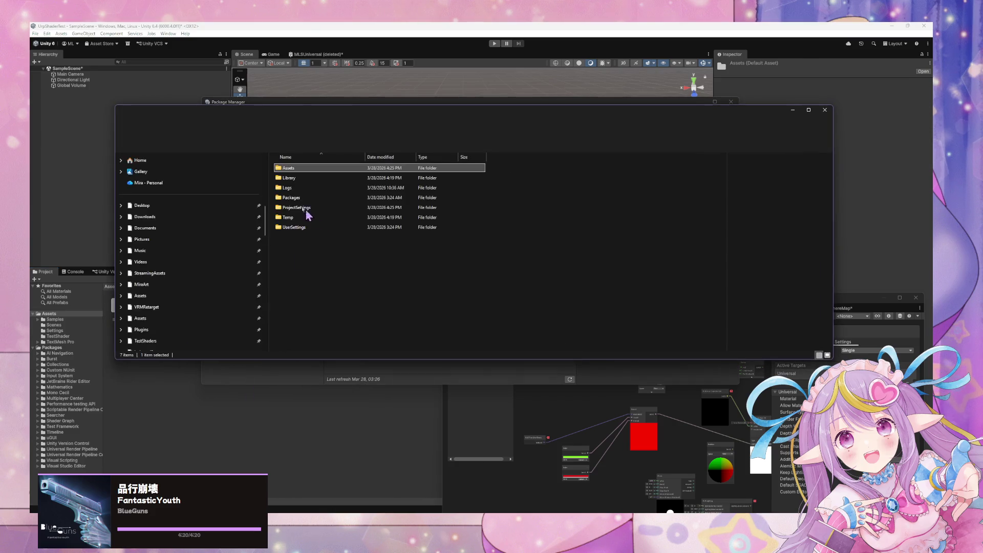
double_click(307, 168)
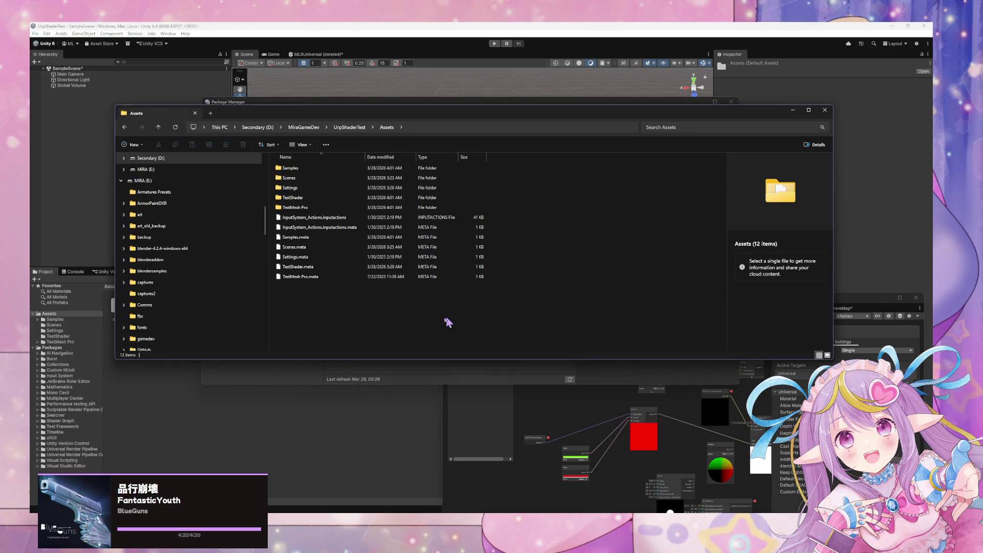
right_click(409, 306)
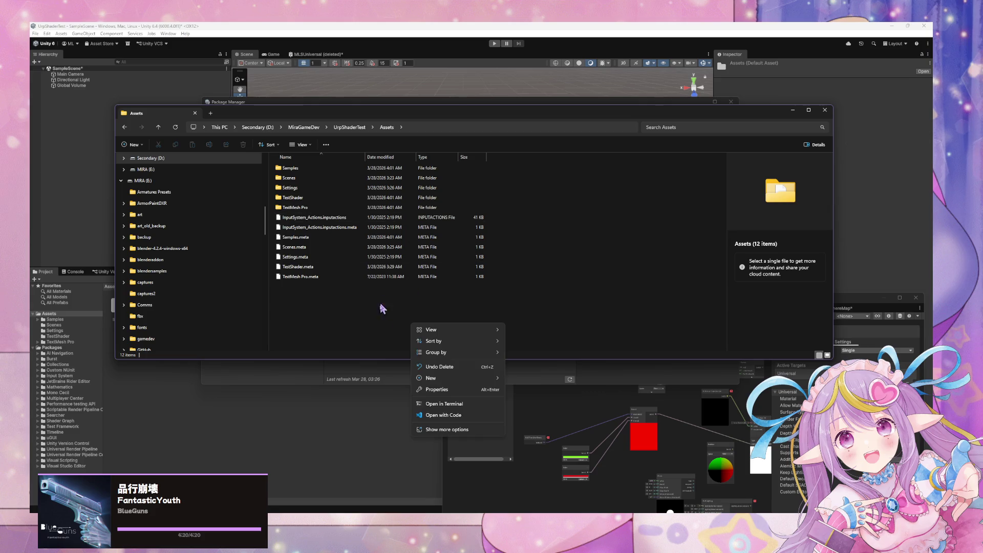
click(468, 404)
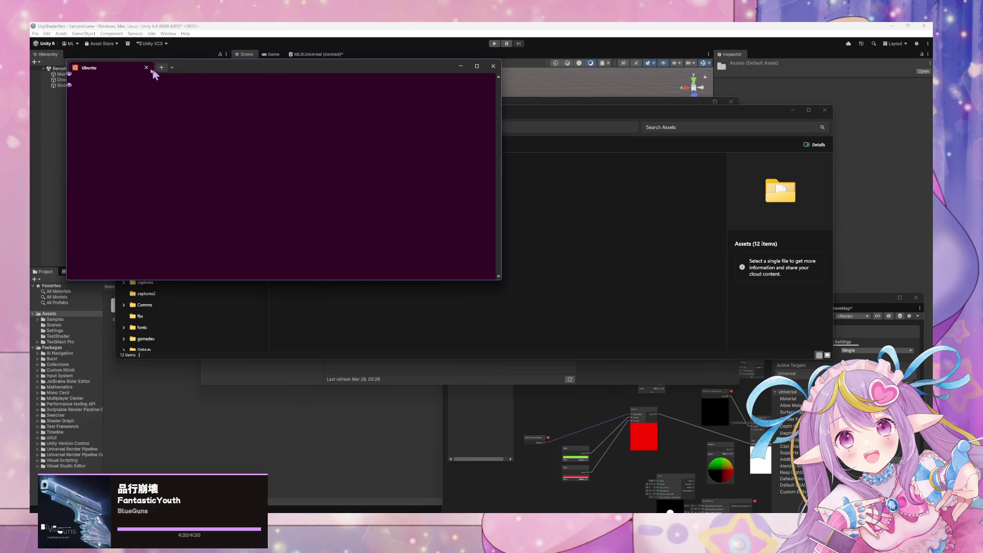
Park the single-tab terminal window at the lower right of the screen
click(161, 71)
click(229, 69)
mouse_move(404, 71)
mouse_down()
mouse_move(704, 295)
mouse_move(851, 369)
mouse_up()
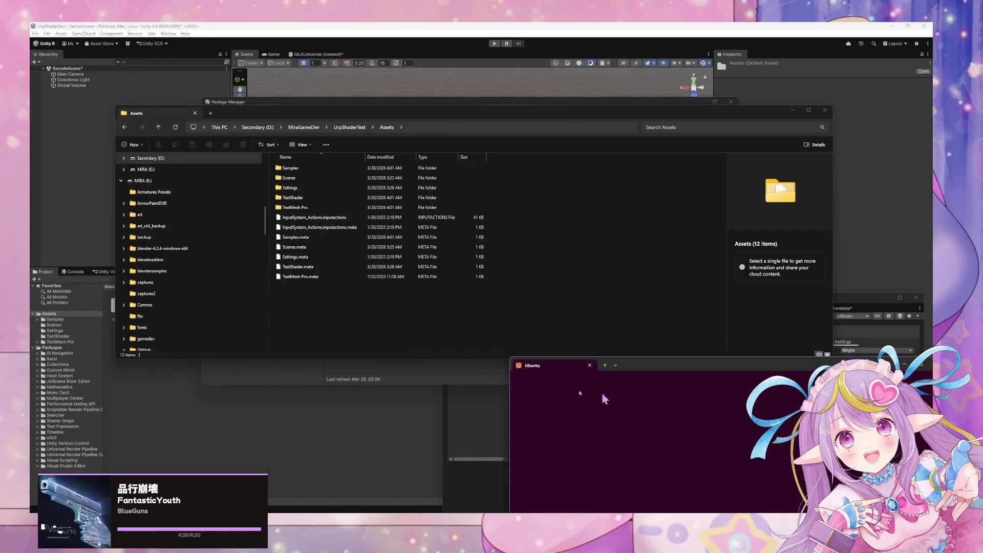
click(315, 303)
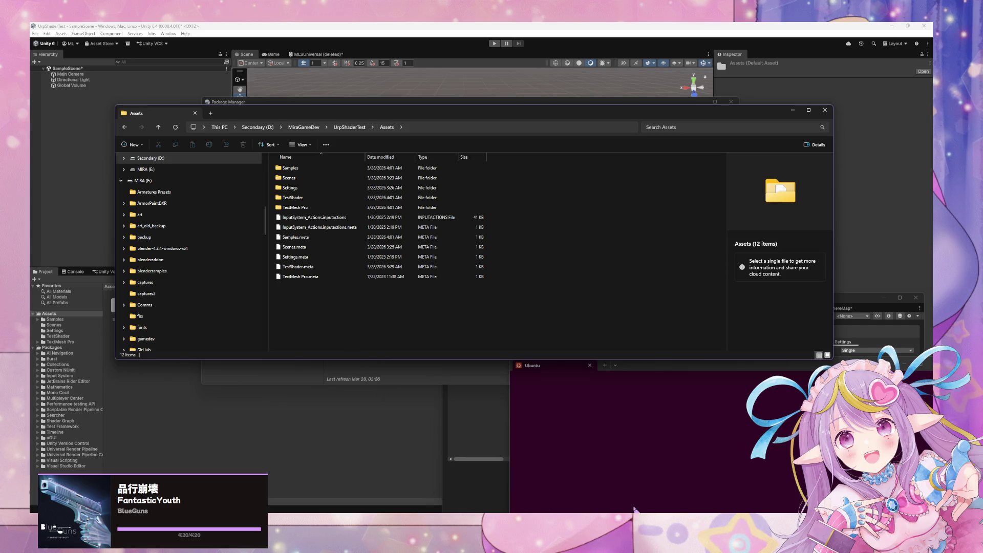
key(alt+Tab)
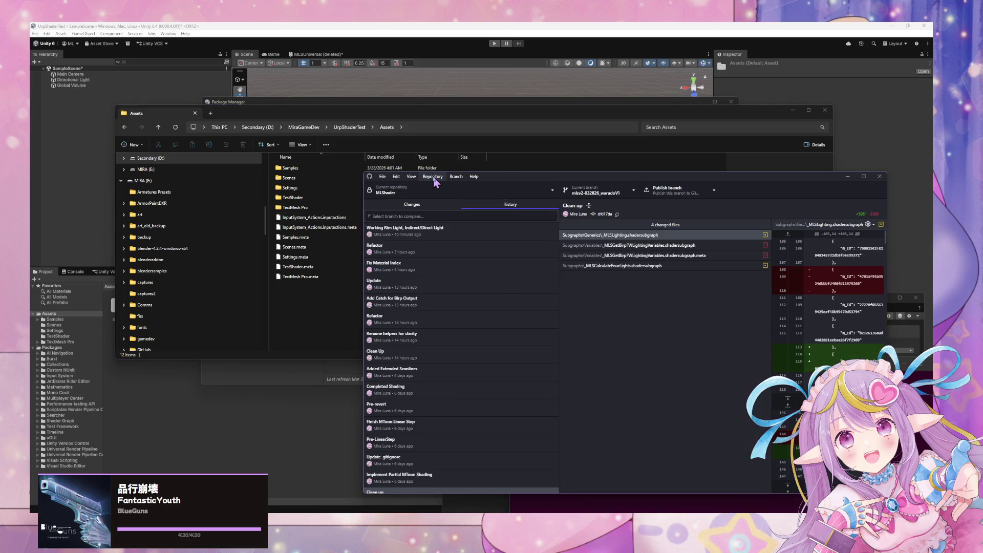
Close the repository's remote settings unchanged and switch to the other MLShader repository
click(433, 177)
click(445, 306)
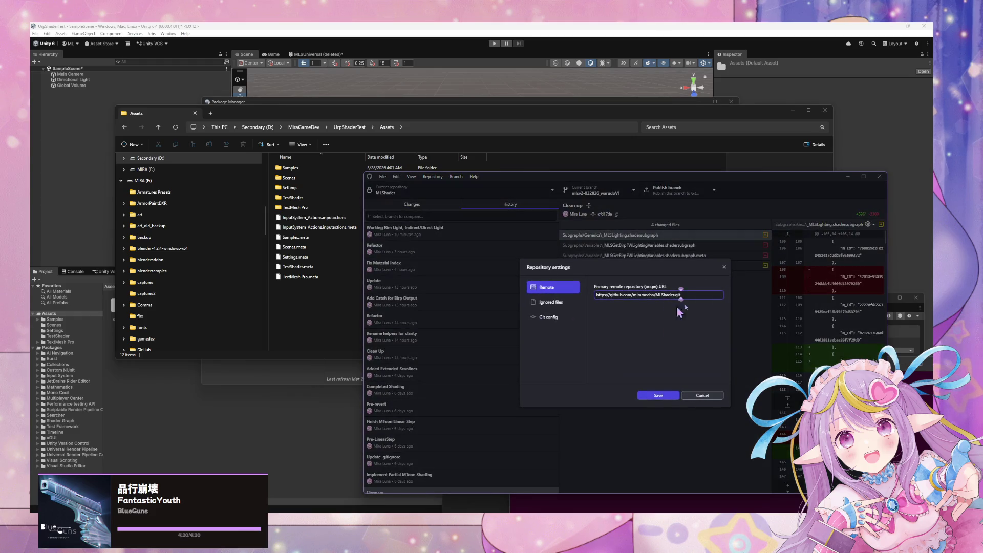
click(711, 395)
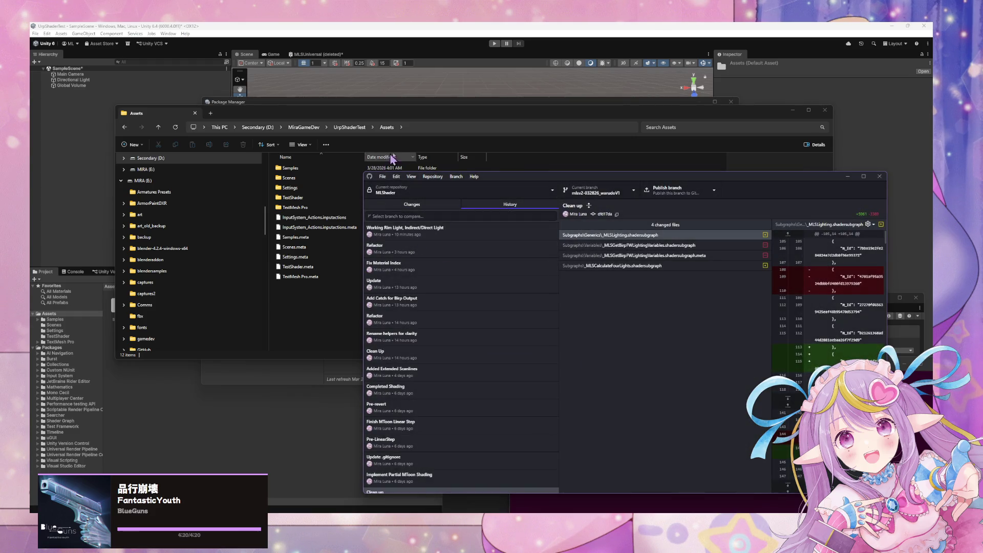
click(470, 192)
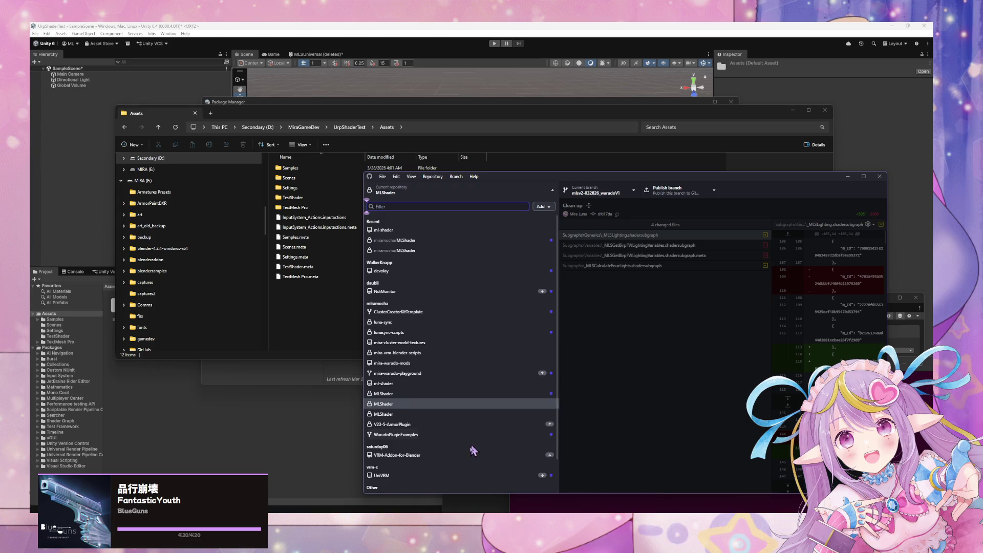
click(449, 415)
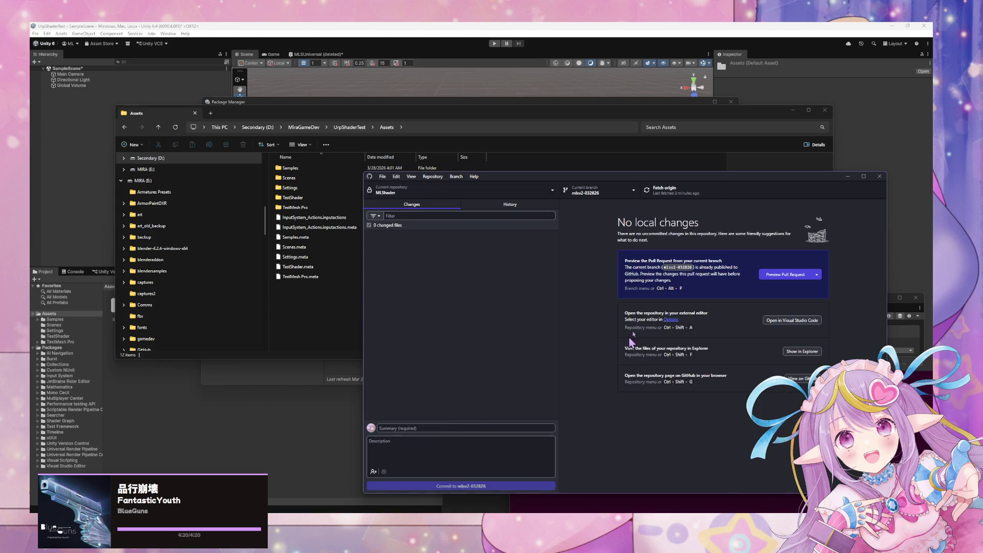
click(435, 180)
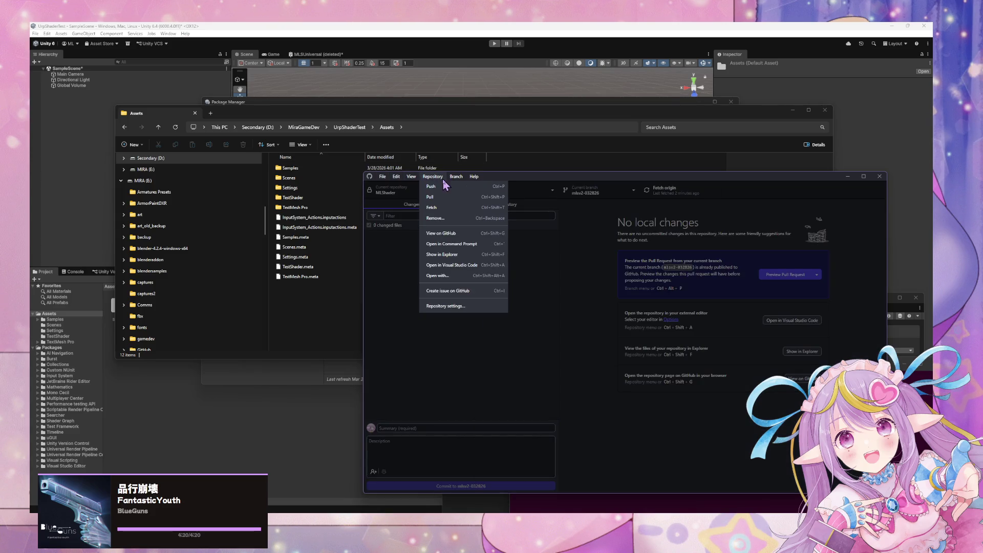
mouse_move(458, 180)
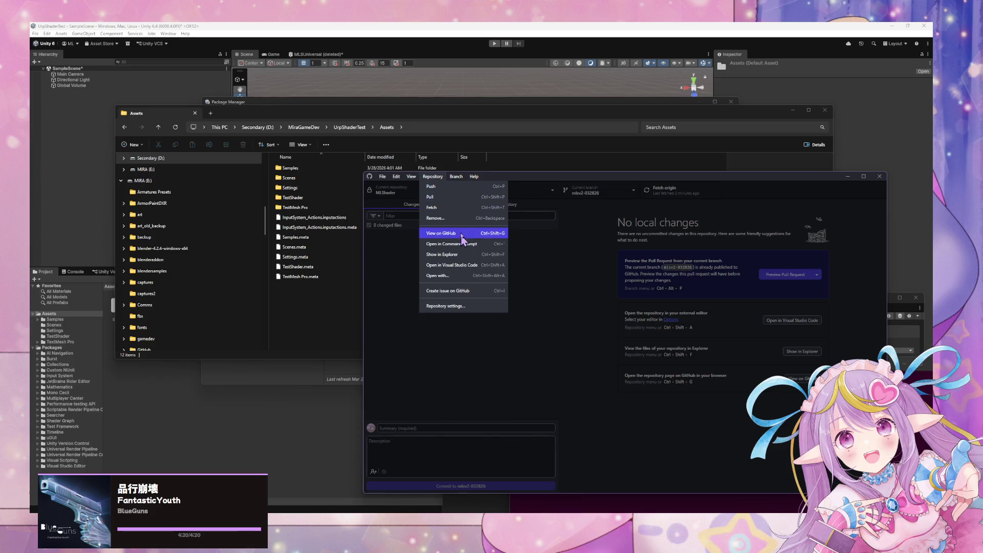
Clone the pasted MLShader .git URL with UrpShaderTest\Assets as the local destination
mouse_move(383, 176)
click(410, 208)
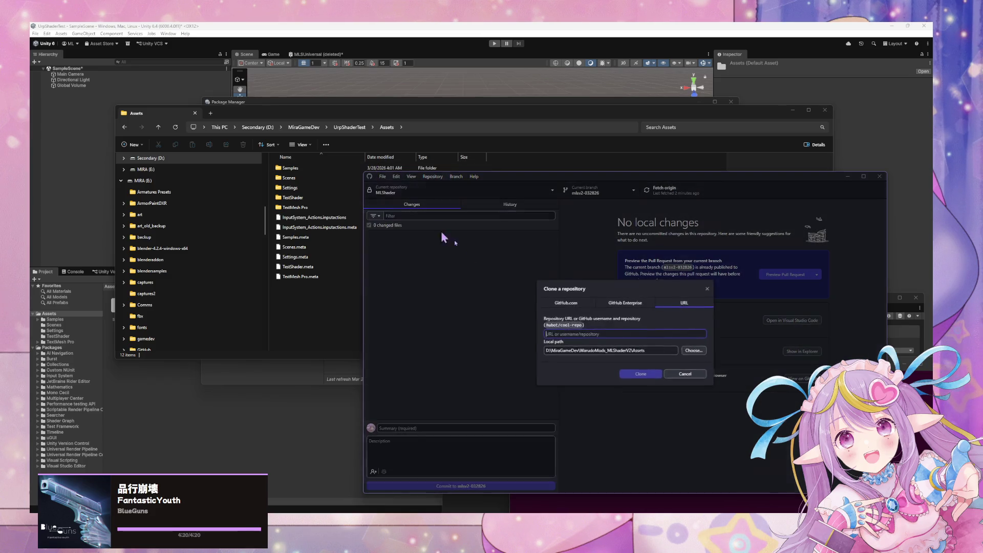
text(https://github.com/miramocha/MLShader.git)
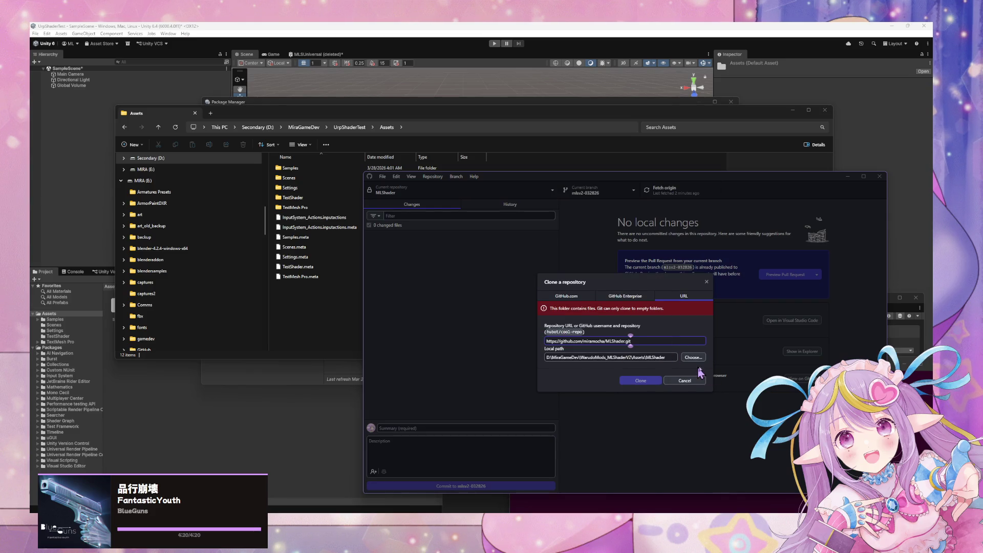
click(694, 357)
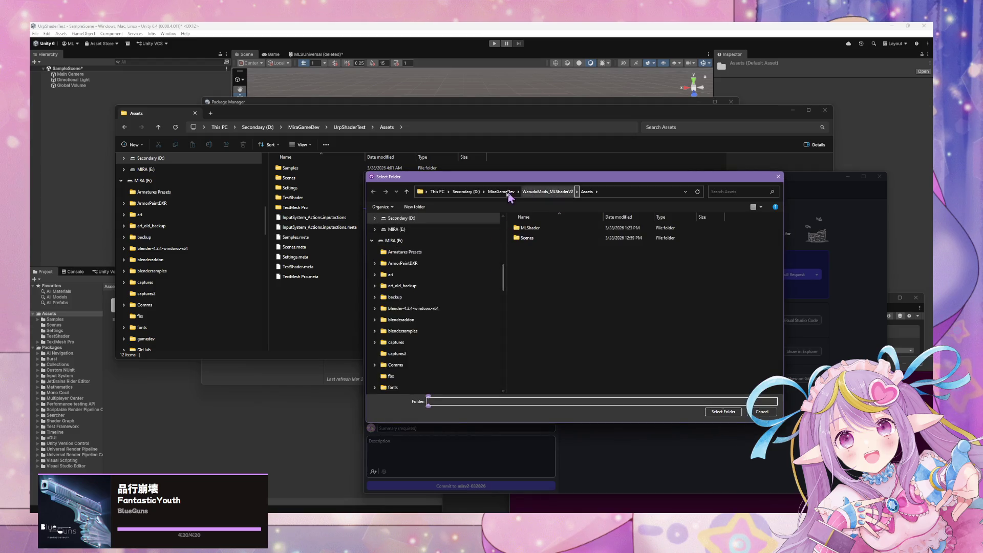
click(502, 191)
double_click(533, 237)
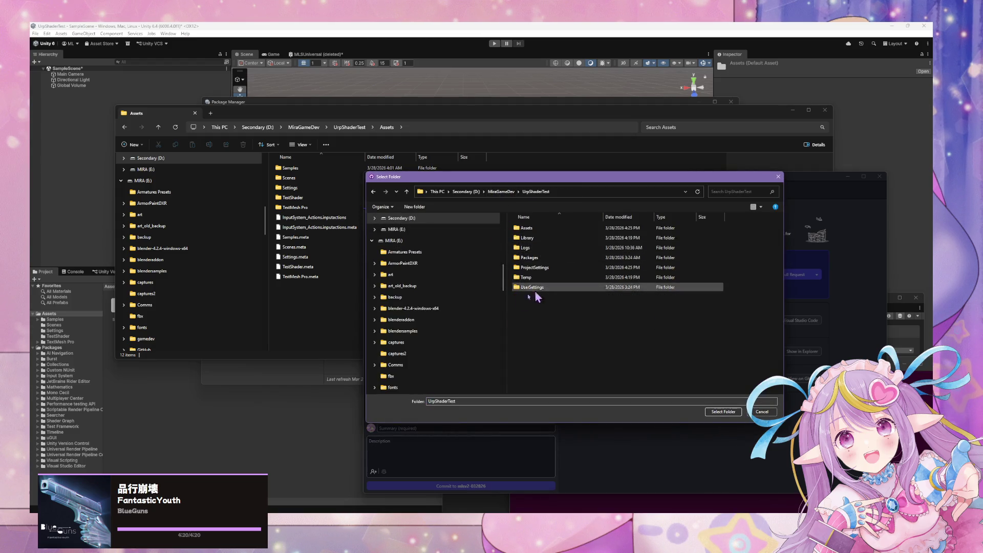
double_click(548, 229)
click(723, 412)
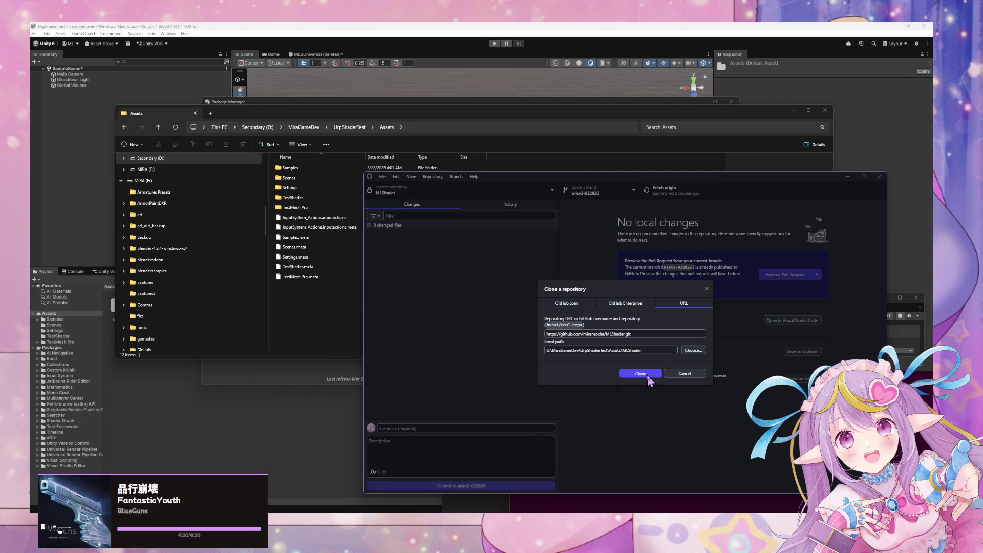
click(641, 373)
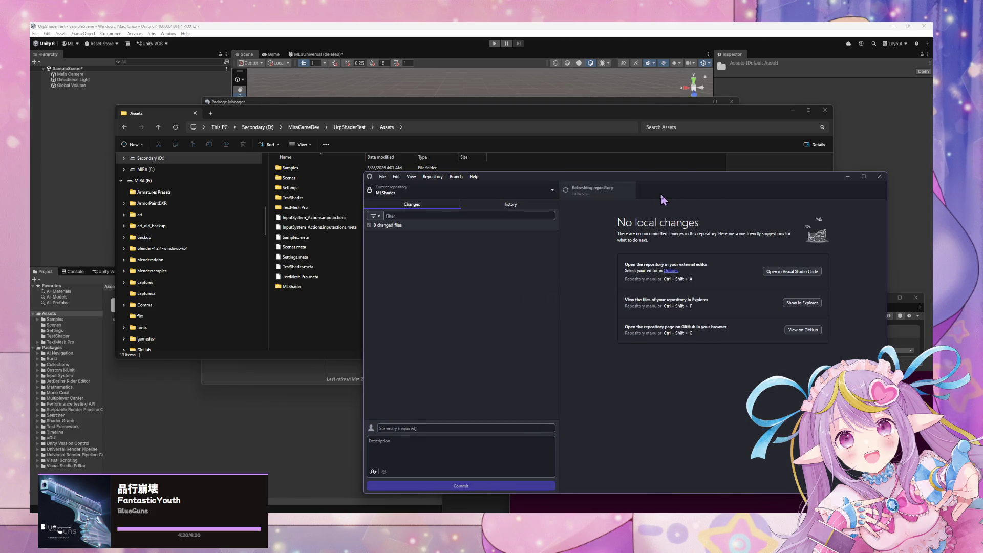
Check out origin/mlsv2-032826, then create and check out a branch named mlsv2-032826_URP
click(619, 196)
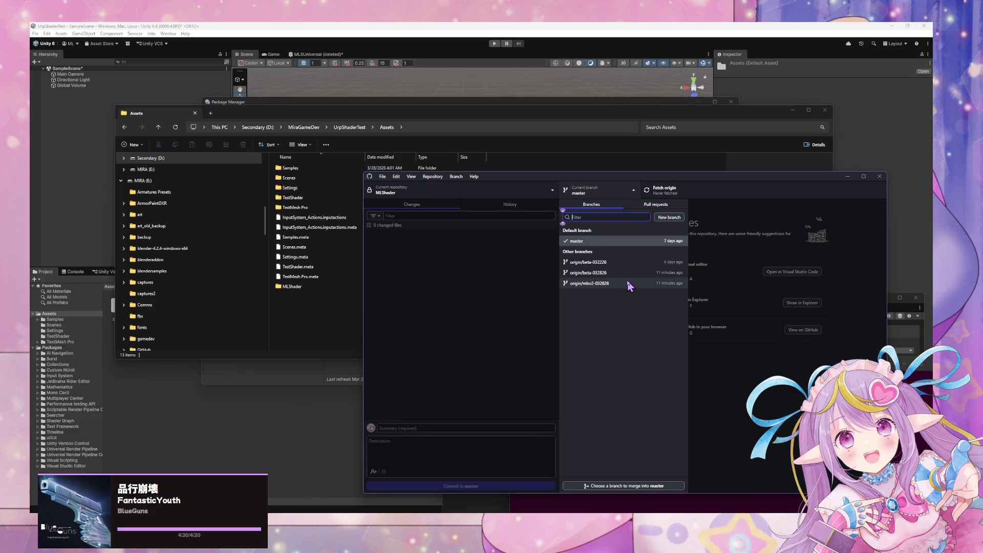
click(627, 281)
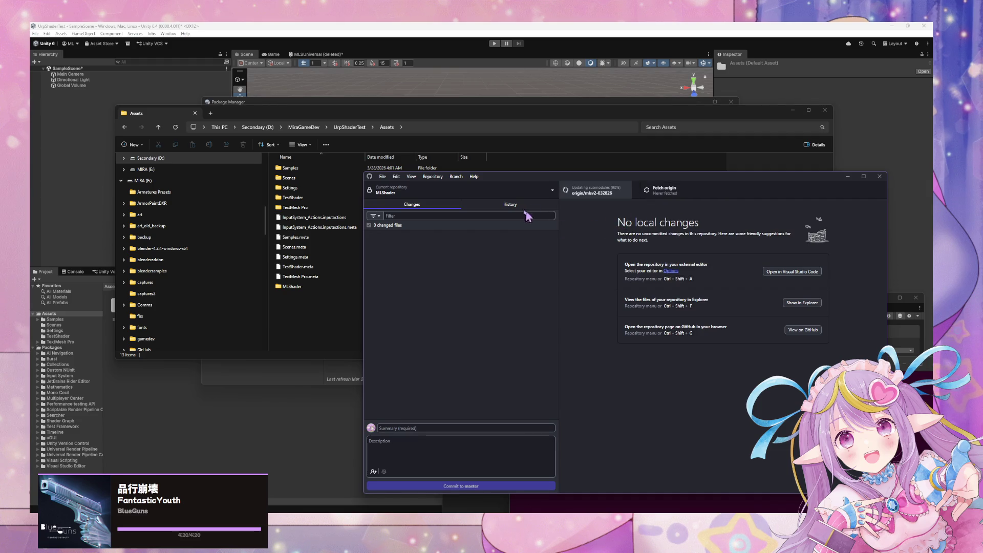
click(433, 176)
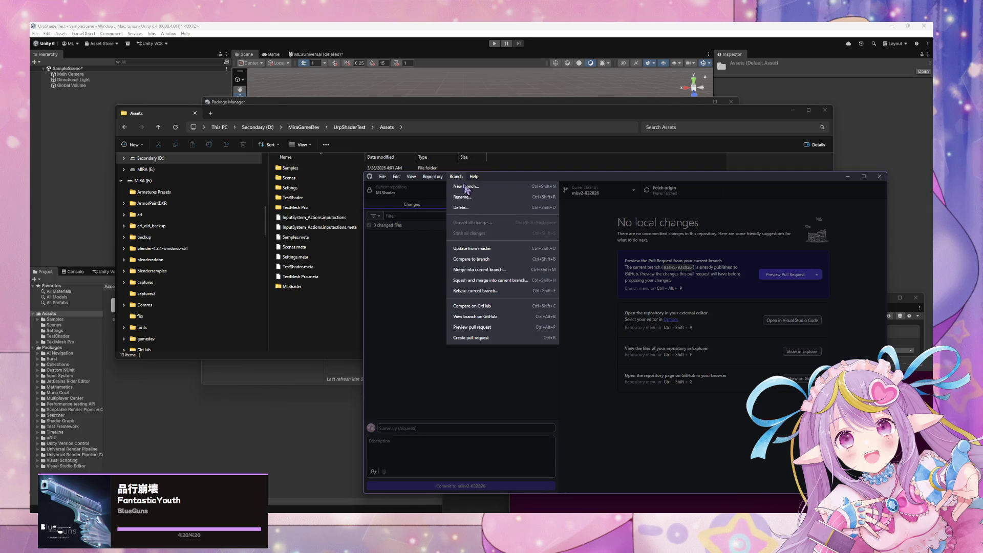
click(466, 186)
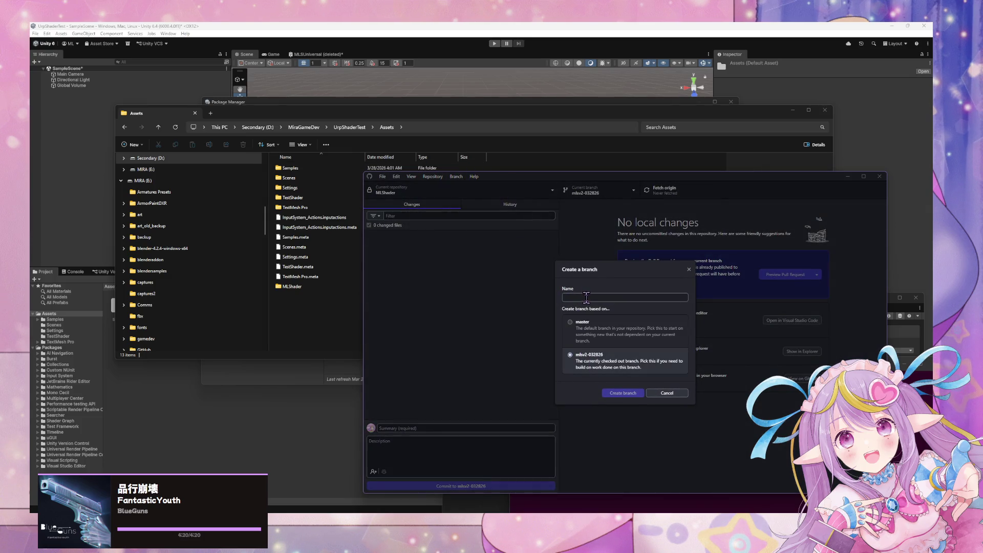
text(mlsv2-03)
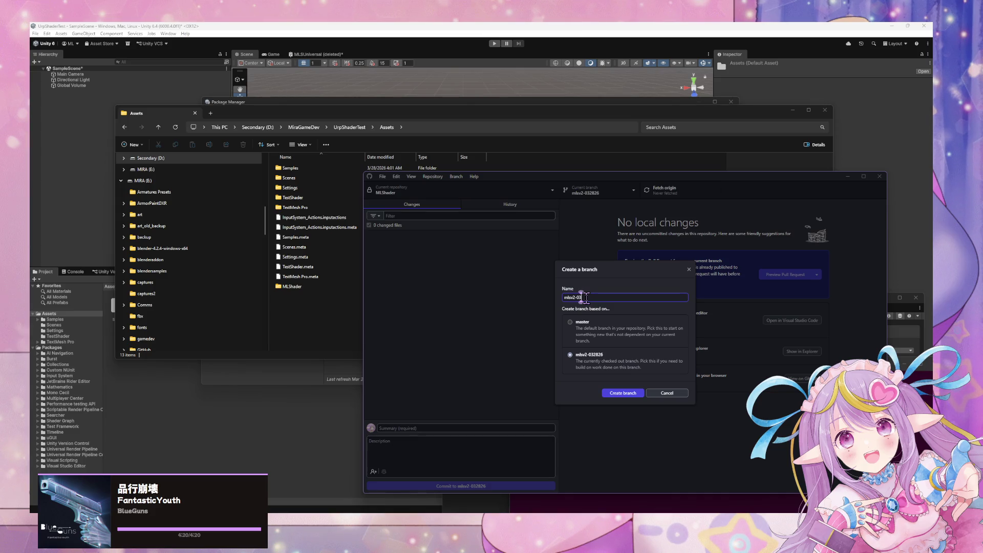
text(2826)
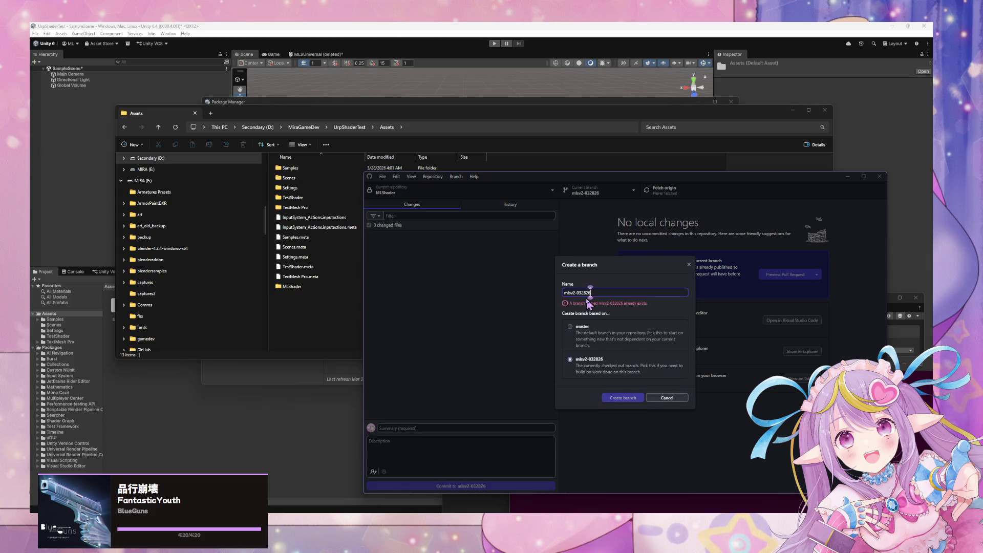
text(_URP)
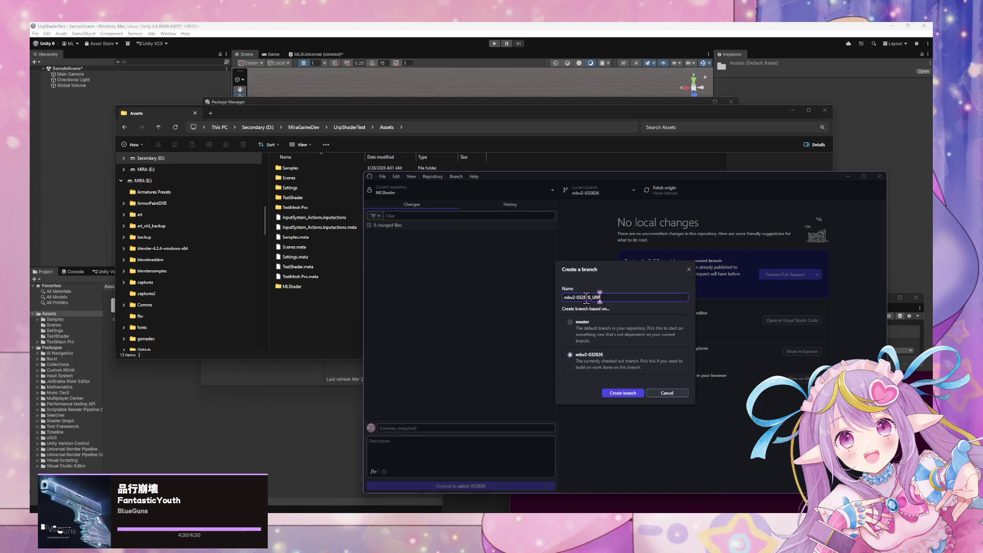
click(631, 398)
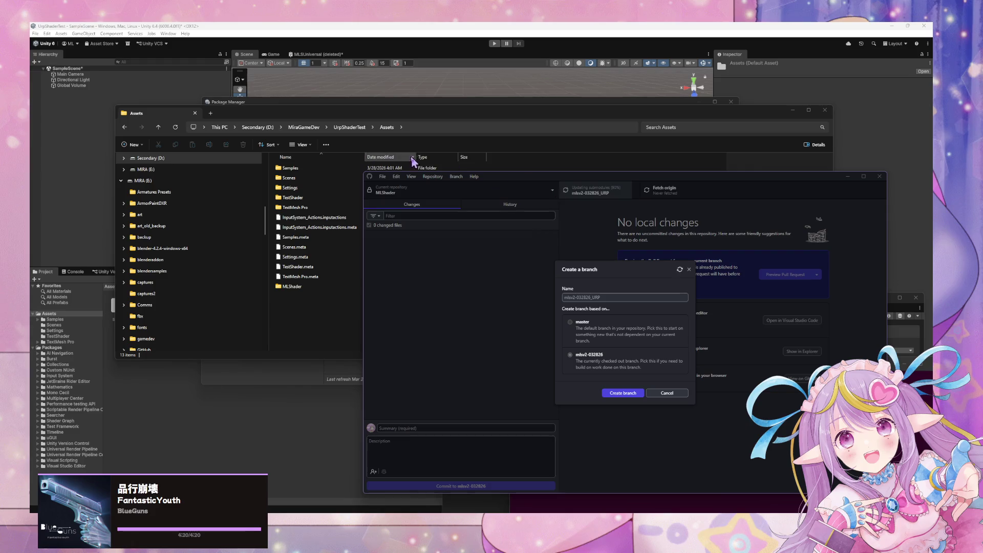
click(442, 177)
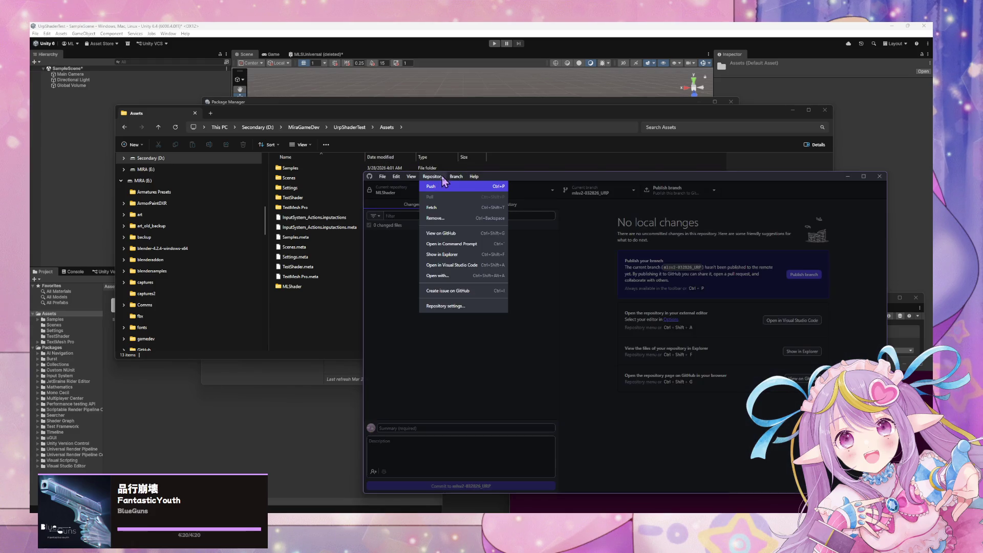
mouse_move(457, 178)
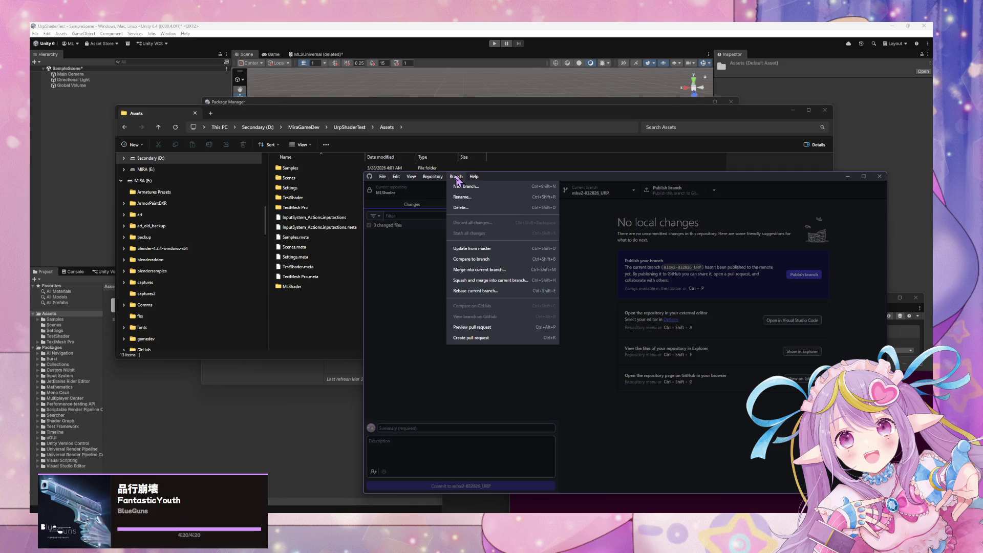
click(600, 323)
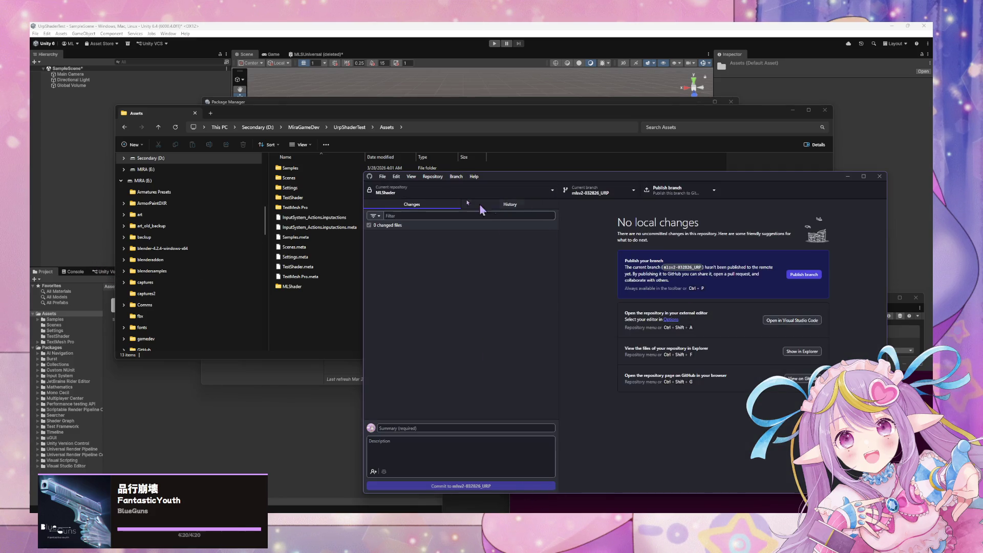
Bring the Unity editor forward so it imports the cloned MLShader folder into Assets
click(182, 435)
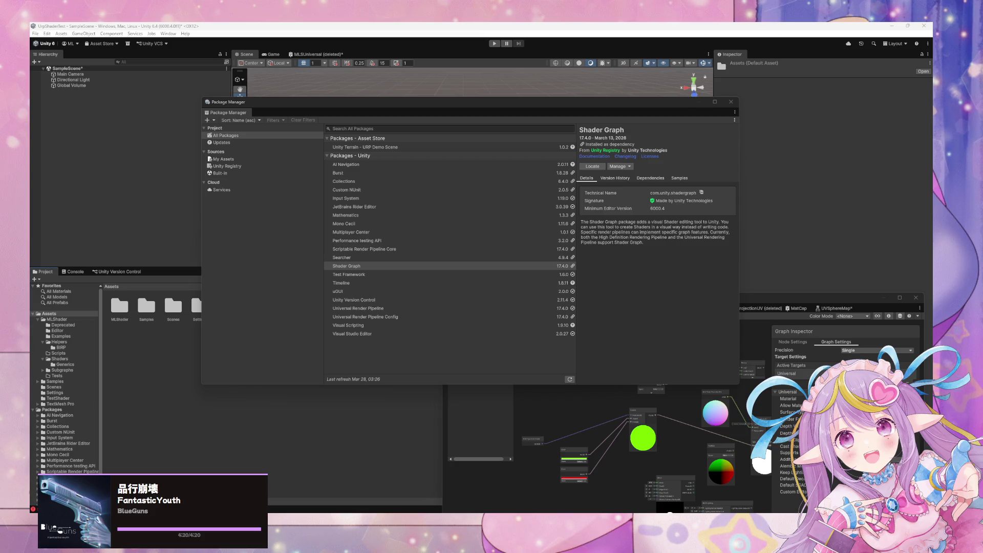
Browse to the MLShader Examples folder and add a sphere to the scene
mouse_move(479, 114)
mouse_down()
mouse_move(511, 140)
mouse_move(655, 335)
mouse_up()
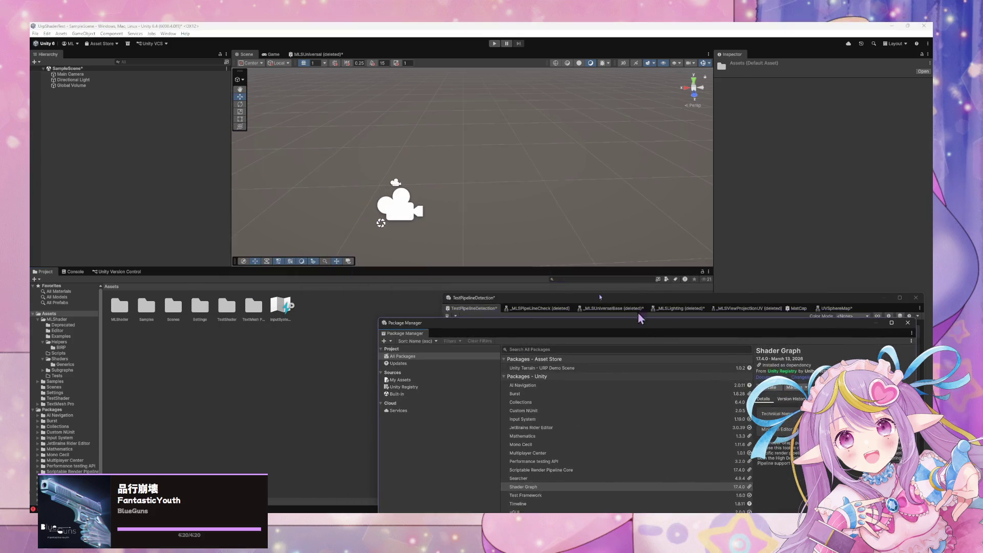
click(71, 326)
click(62, 336)
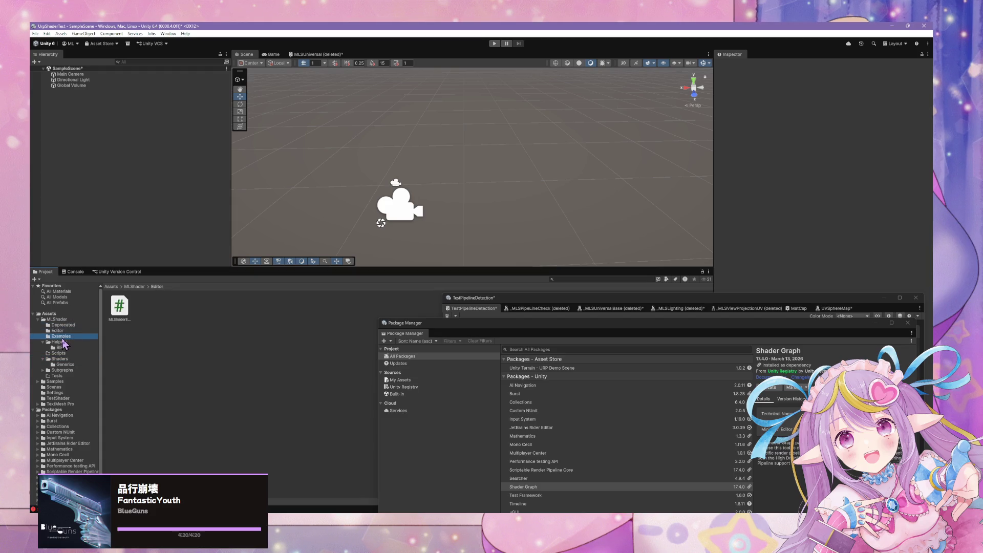
right_click(104, 154)
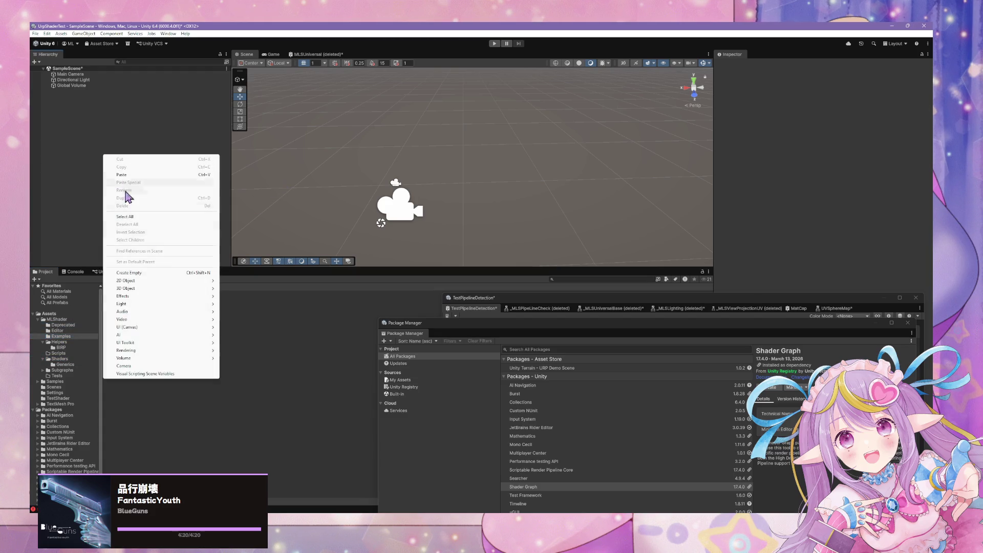
mouse_move(166, 289)
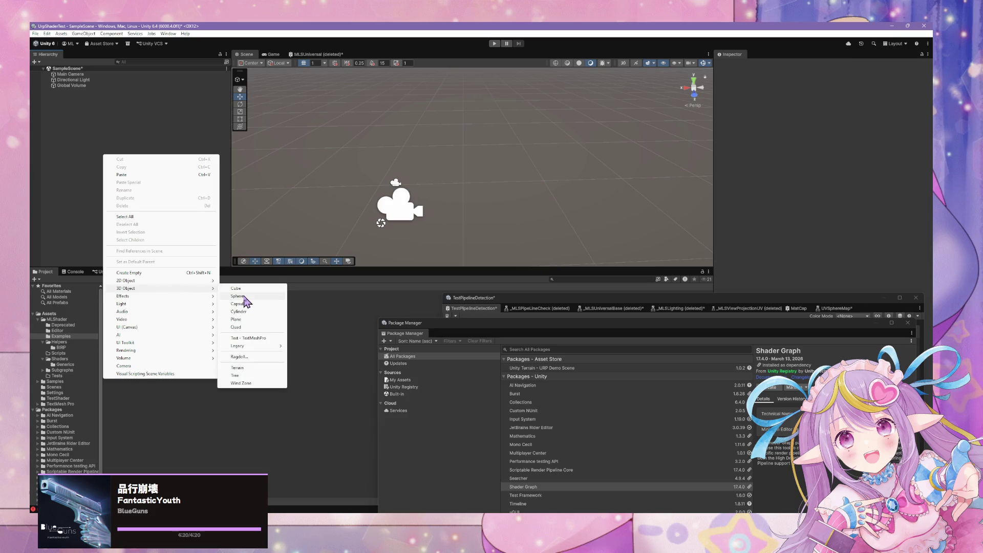
click(243, 296)
Apply the Basic material to the sphere and frame the whole sphere in the Scene view
drag(408, 171, 404, 149)
key(f)
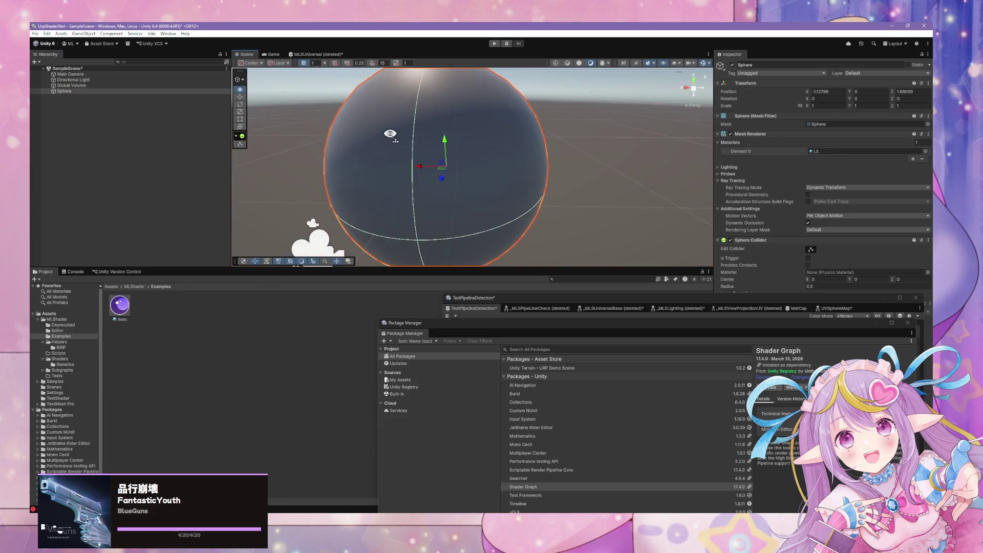
mouse_move(455, 184)
mouse_down()
mouse_move(439, 164)
mouse_move(453, 189)
mouse_up()
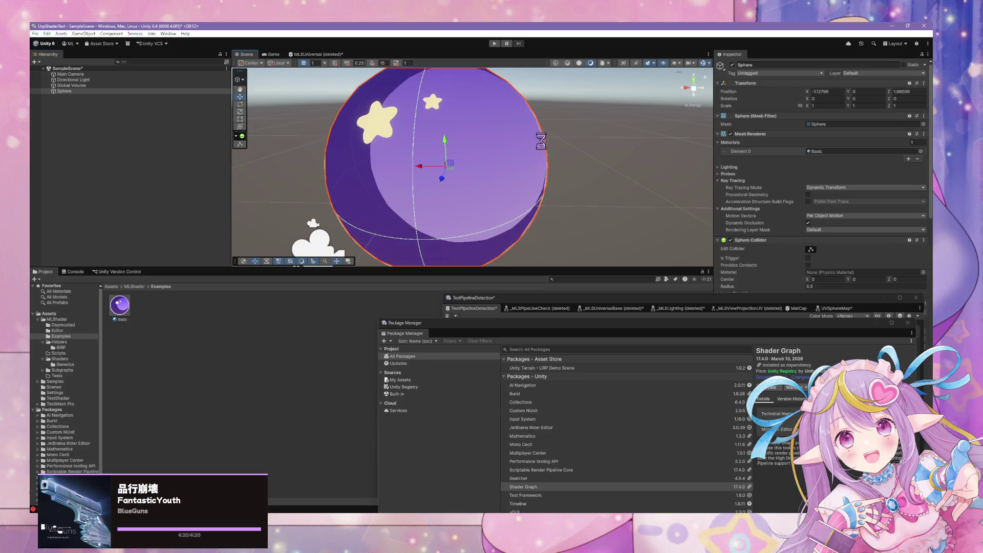
mouse_move(546, 150)
mouse_down()
mouse_move(483, 145)
mouse_move(588, 141)
mouse_move(487, 133)
mouse_move(527, 138)
mouse_move(512, 189)
mouse_up()
key(f)
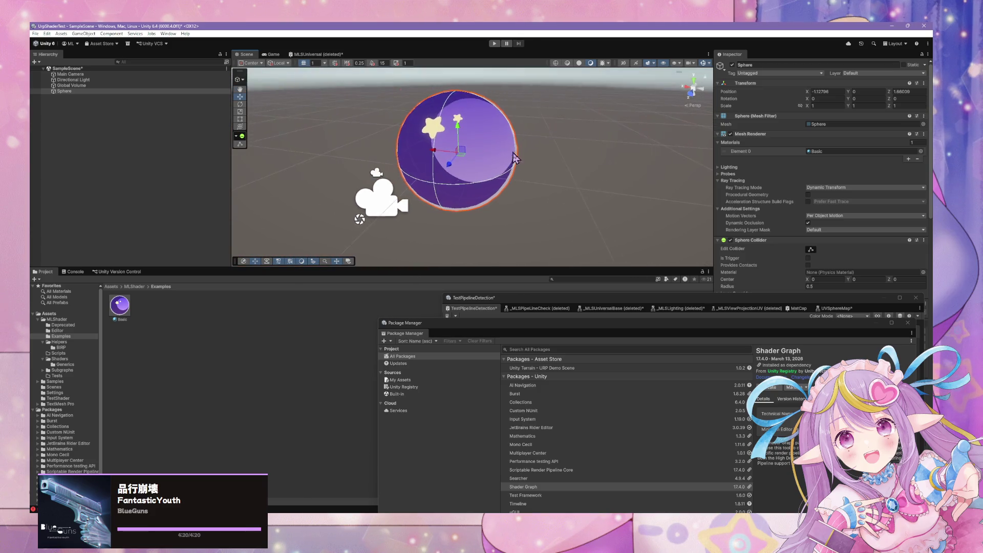
double_click(64, 91)
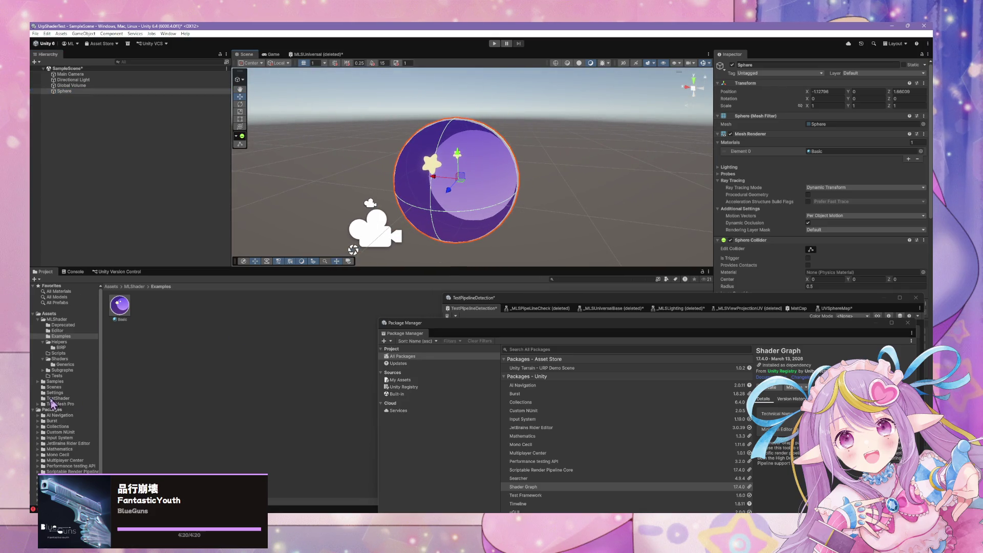
Create a new material named MLSShaderURPTest in the Tests folder
click(57, 376)
right_click(171, 329)
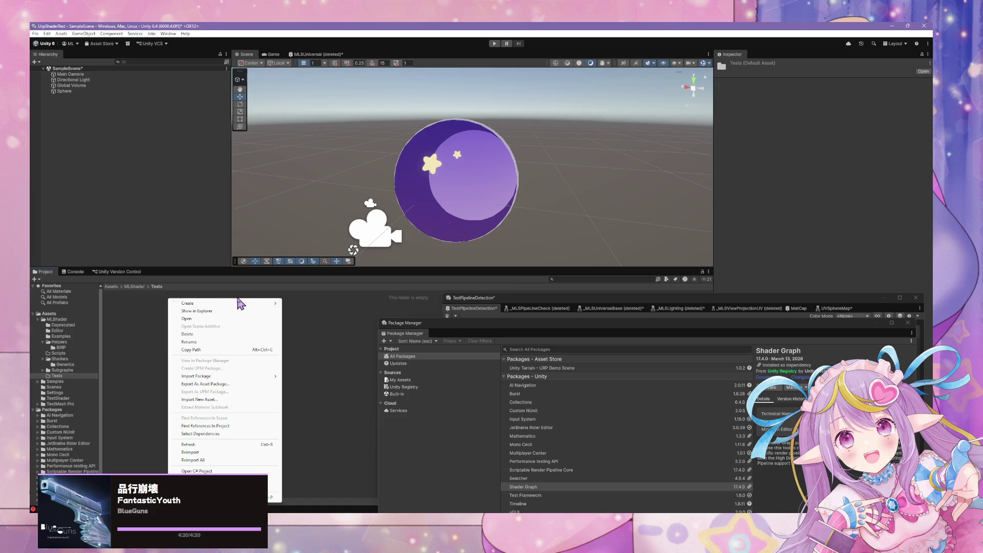
mouse_move(240, 303)
click(326, 311)
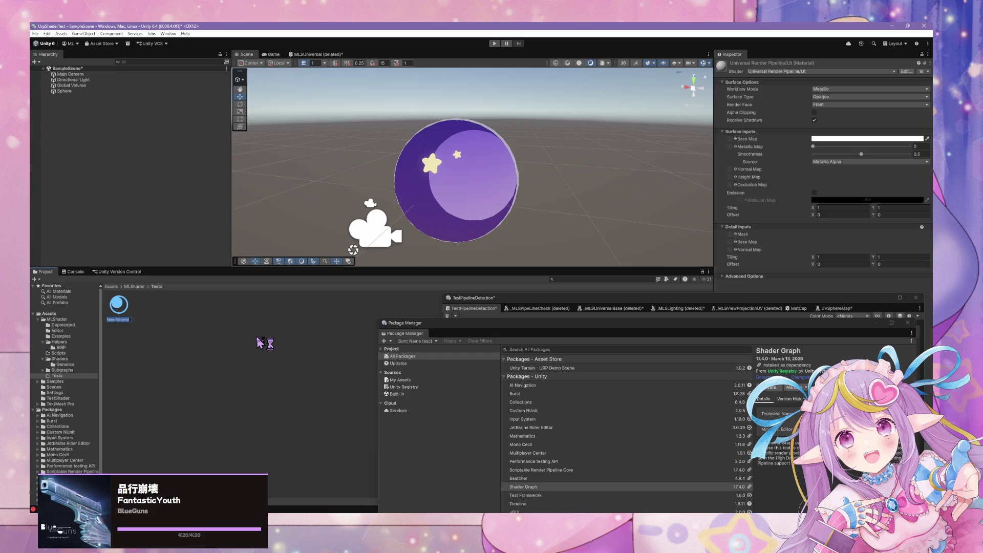
text(MLSSha)
text(derURP)
text(Test)
key(Return)
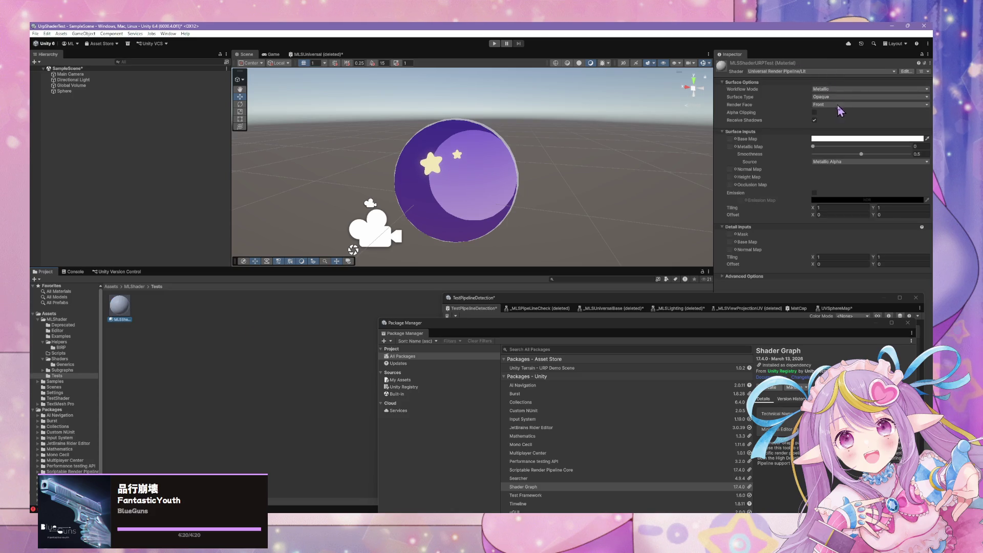
Set the material's shader to Shader Graphs/MLShader
click(810, 72)
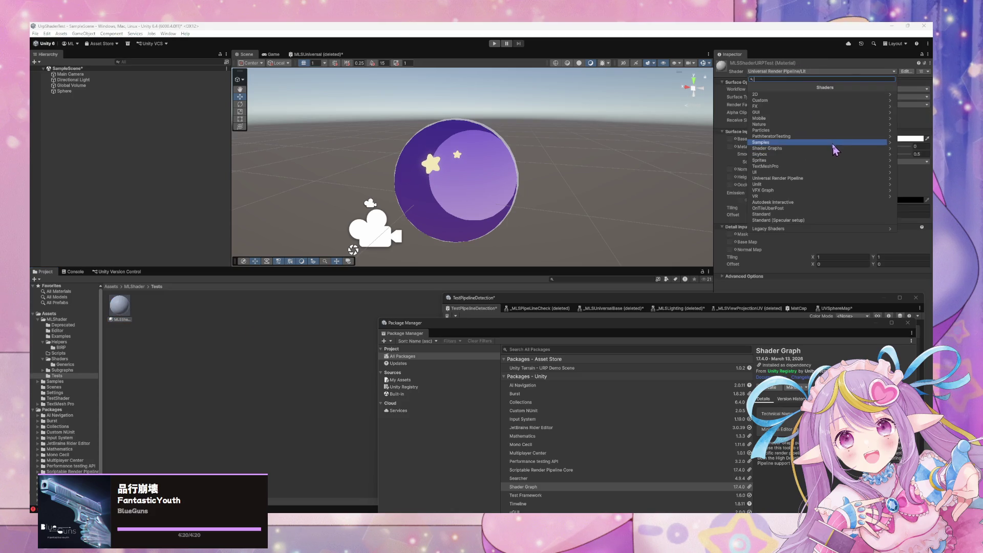
text(mls)
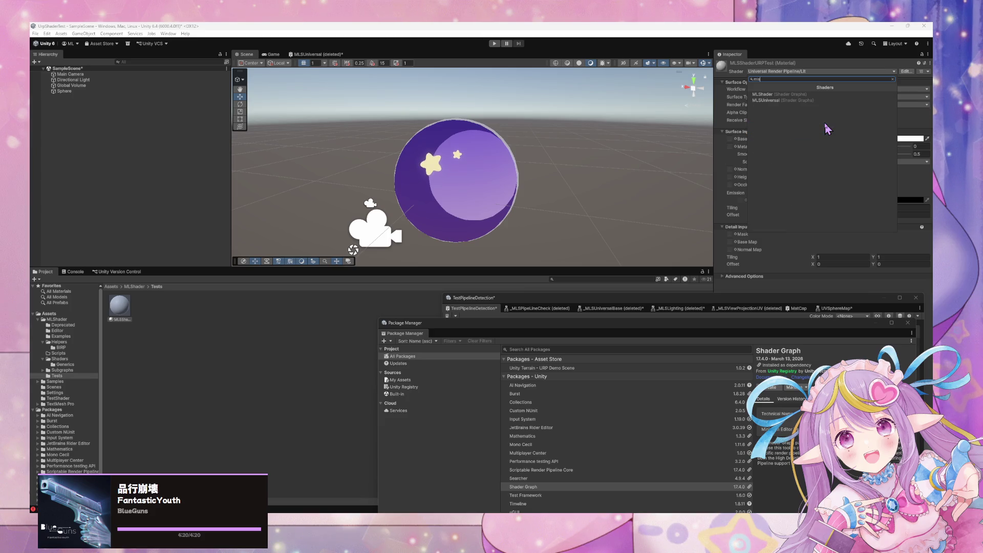
key(Return)
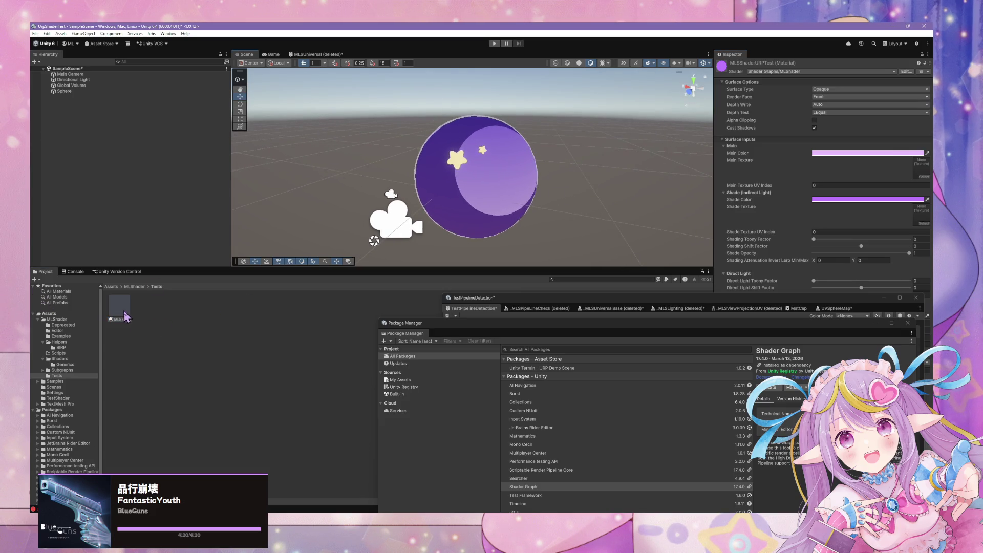
Drag MLSShaderURPTest onto the sphere and discard the unsaved Shader Graph changes
mouse_move(123, 313)
mouse_down()
mouse_move(410, 209)
mouse_move(489, 207)
mouse_up()
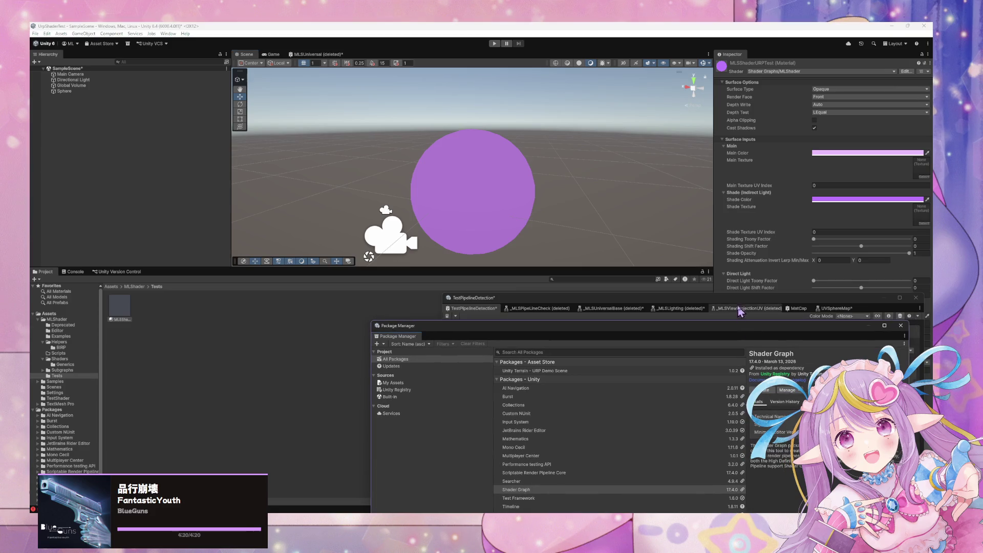
click(578, 297)
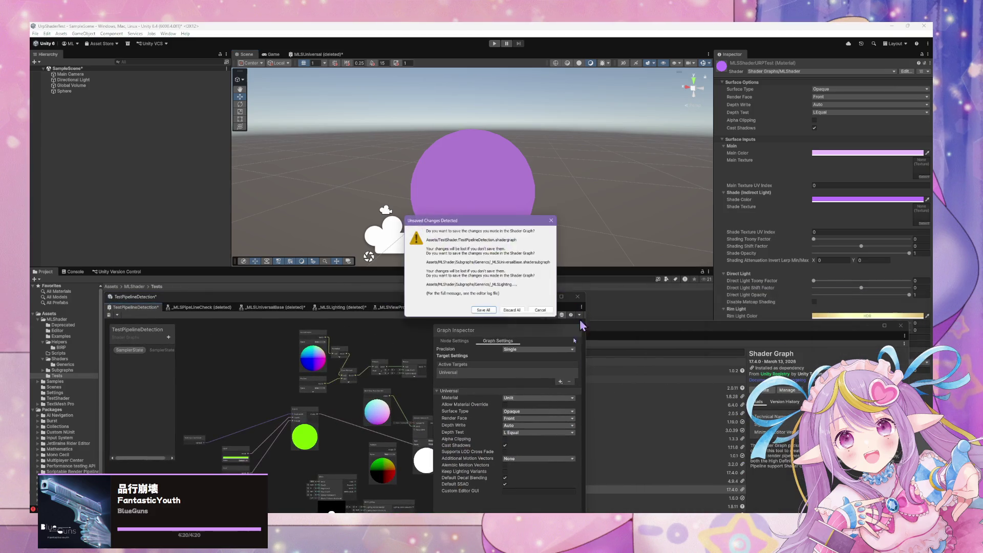
click(512, 309)
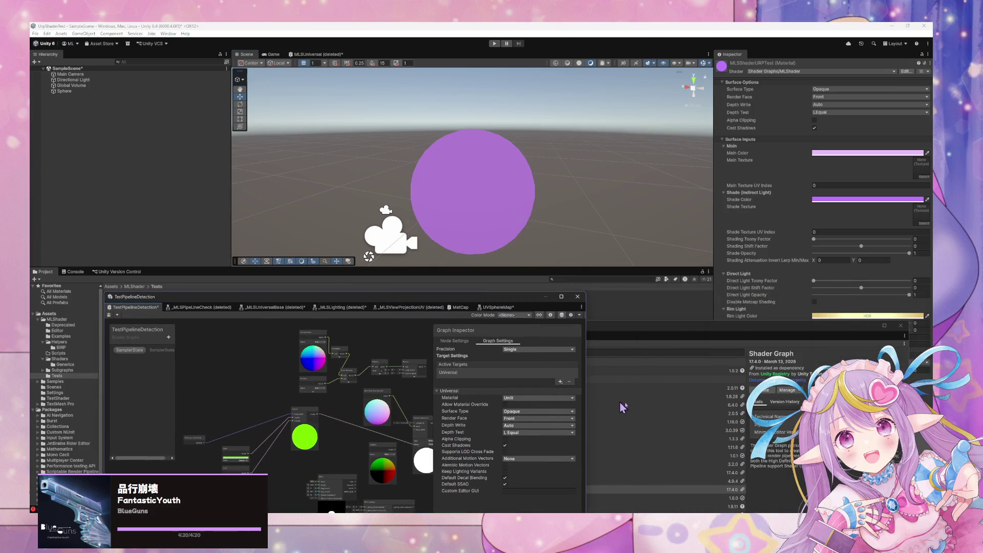
click(578, 296)
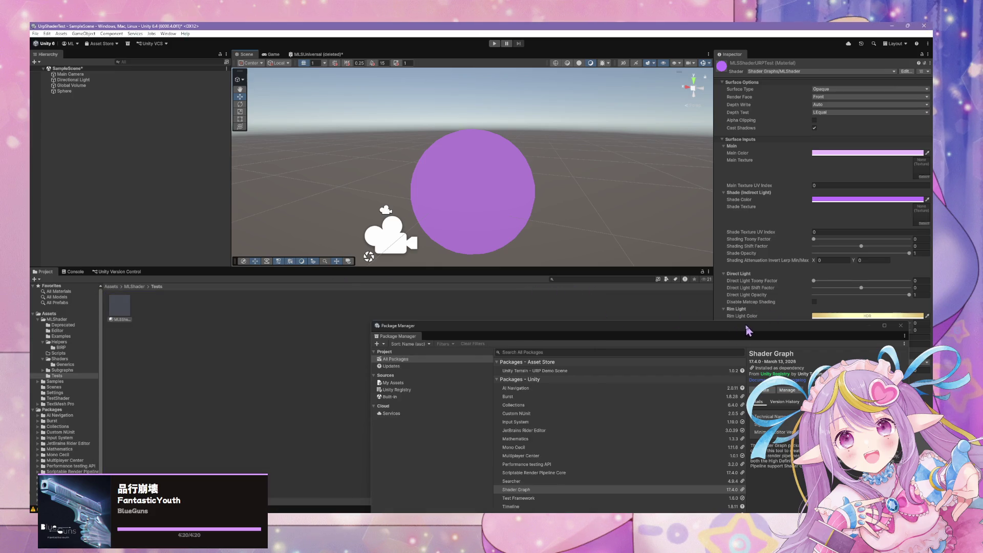
Lower the material's Shade Opacity to about 0.756
drag(747, 331, 559, 413)
scroll(544, 247, up, 5)
scroll(496, 209, down, 4)
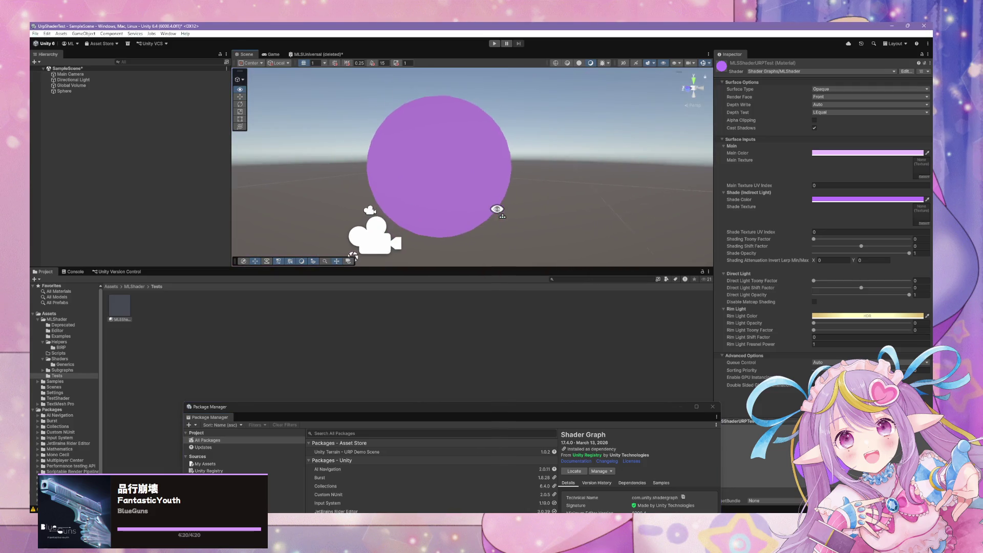
click(814, 239)
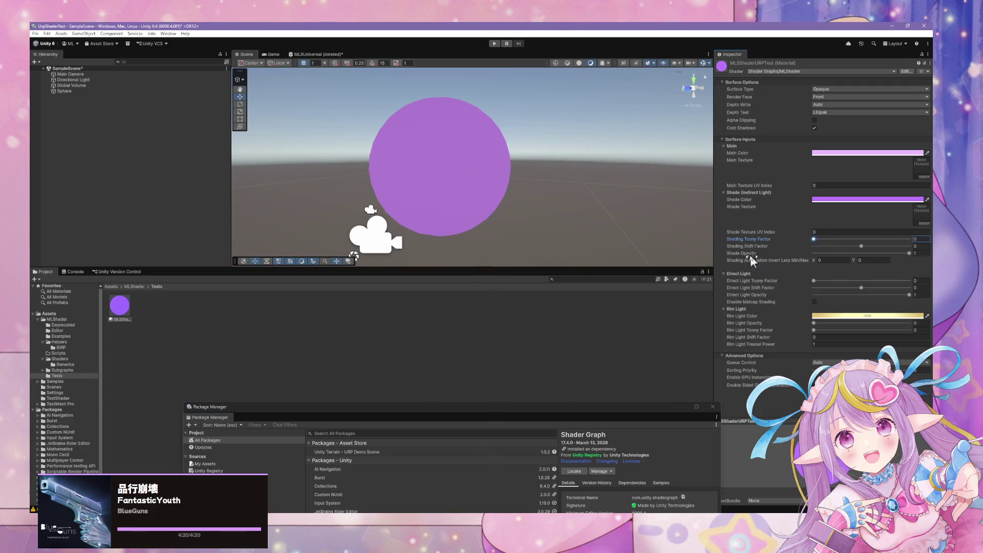
click(854, 253)
Inspect the errors in the Console, then return to the Project browser
click(74, 272)
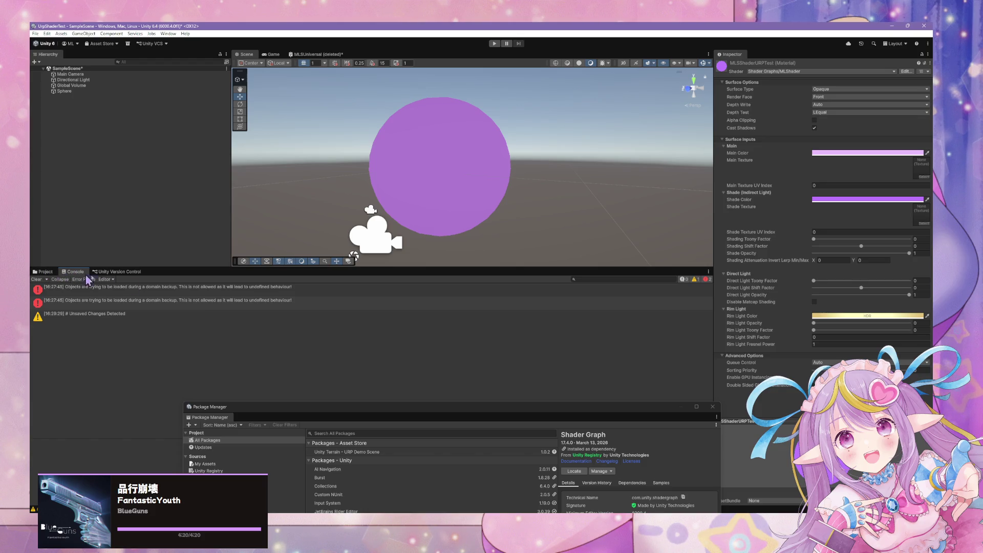
click(146, 290)
click(44, 273)
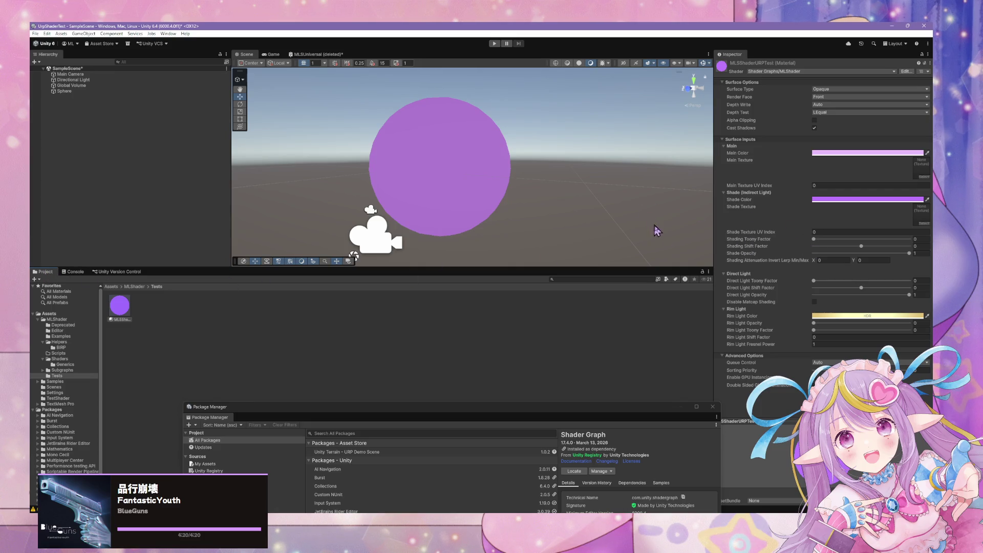
Test Direct Light Opacity at 0 and back to 1, then set Rim Light Opacity to 1 for a soft rim
drag(566, 186, 550, 189)
scroll(569, 177, down, 3)
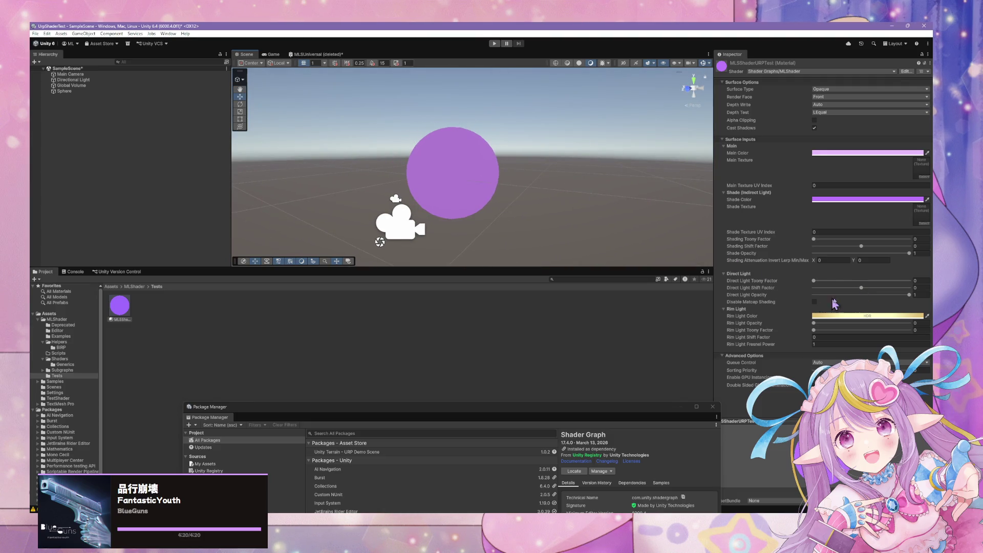
drag(904, 295, 782, 296)
drag(892, 295, 916, 295)
mouse_move(816, 321)
mouse_down()
mouse_move(916, 323)
mouse_move(854, 323)
mouse_move(932, 333)
mouse_up()
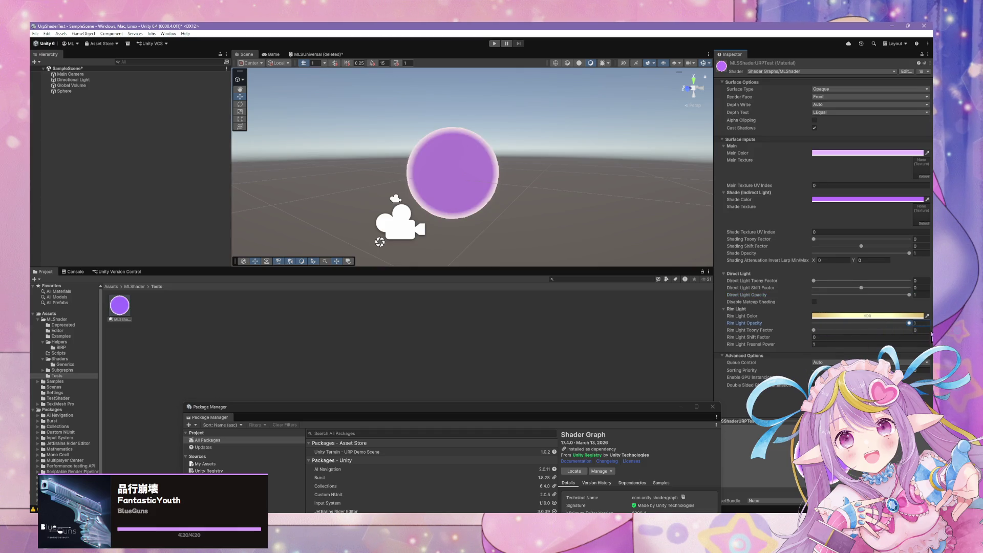
mouse_move(814, 330)
mouse_down()
mouse_move(887, 330)
mouse_move(753, 331)
mouse_up()
mouse_move(861, 323)
mouse_down()
mouse_move(810, 318)
mouse_move(916, 328)
mouse_up()
drag(495, 406, 609, 340)
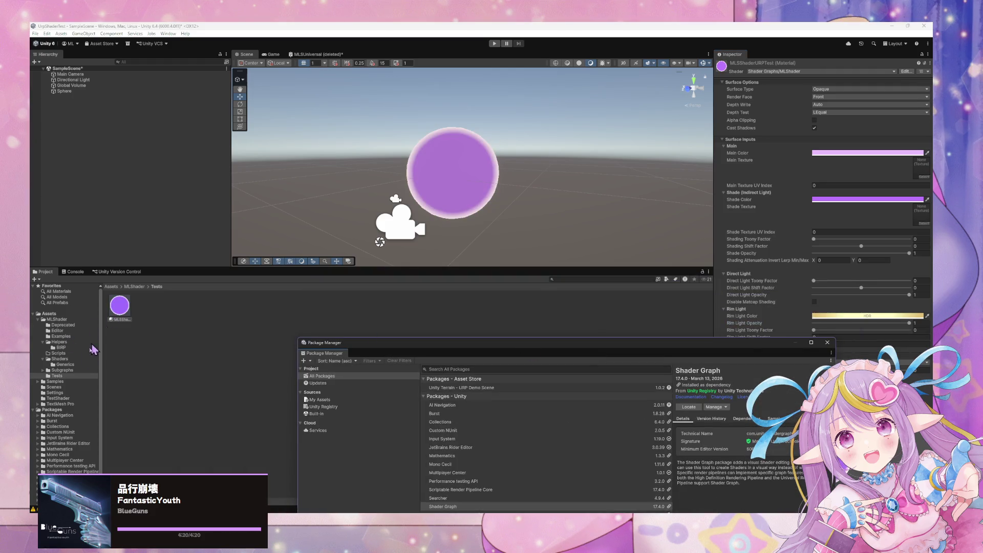
Navigate to Assets/MLShader/Helpers/BIRP and select the BirpCalculateLightAttenuation include file
click(60, 347)
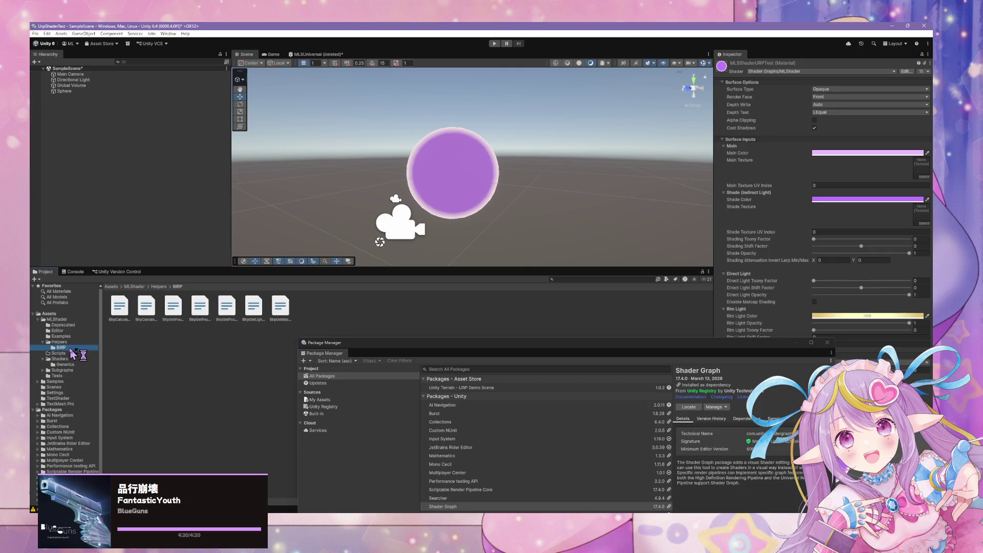
click(64, 342)
click(62, 347)
click(72, 354)
click(75, 365)
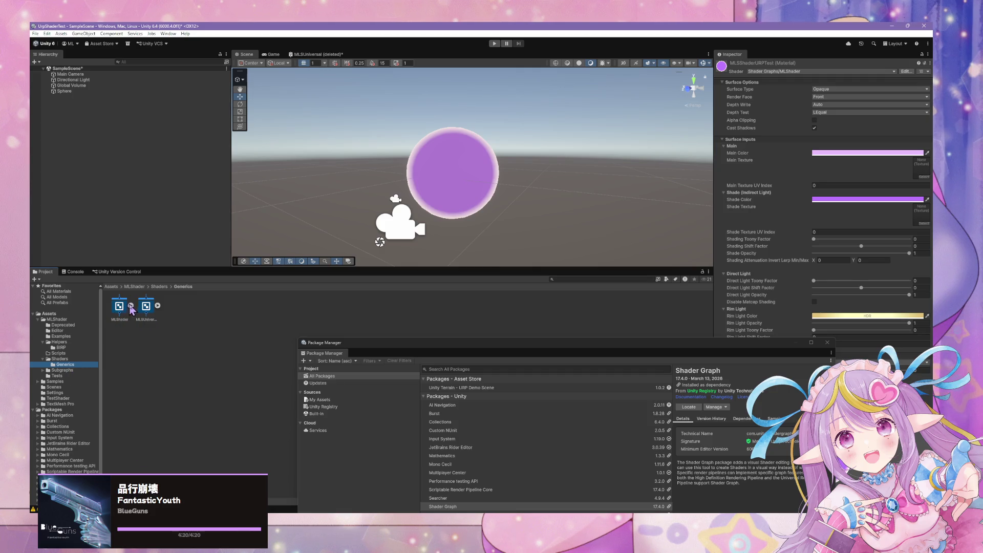
click(60, 347)
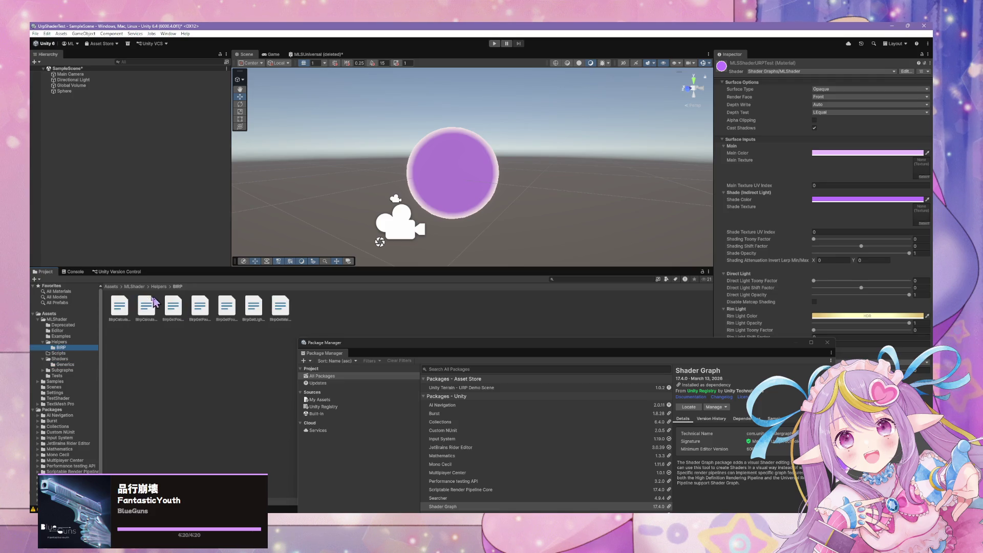
click(123, 308)
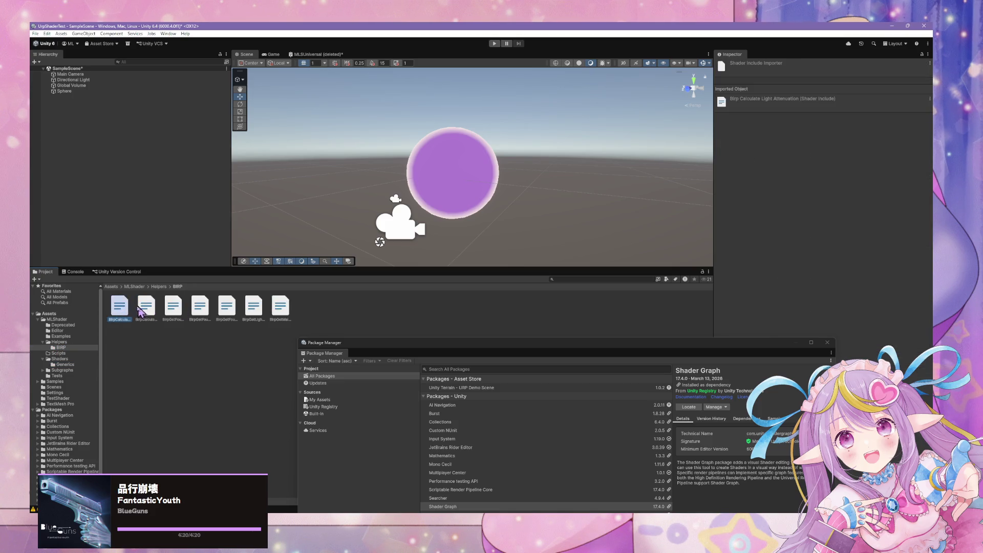
click(146, 310)
click(122, 309)
Open BirpCalculateLightAttenuation.hlsl in VS Code and place the cursor at the UNITY_LIGHT_ATTENUATION line
double_click(120, 307)
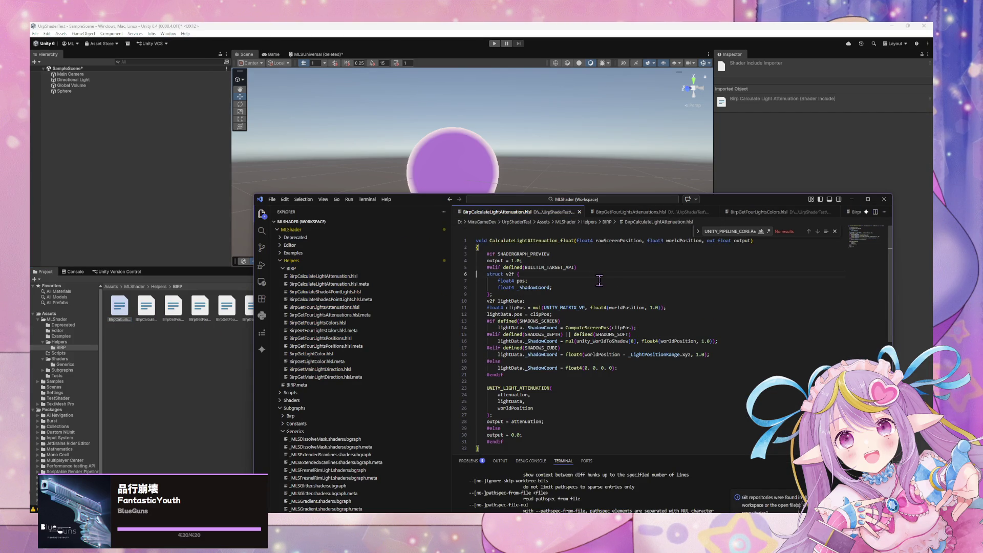
scroll(560, 267, down, 3)
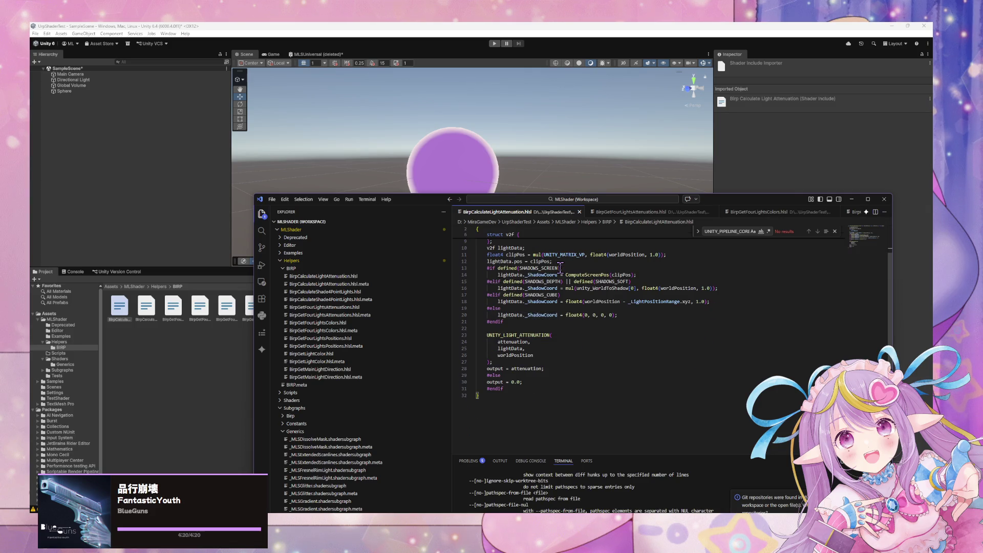
scroll(560, 267, up, 3)
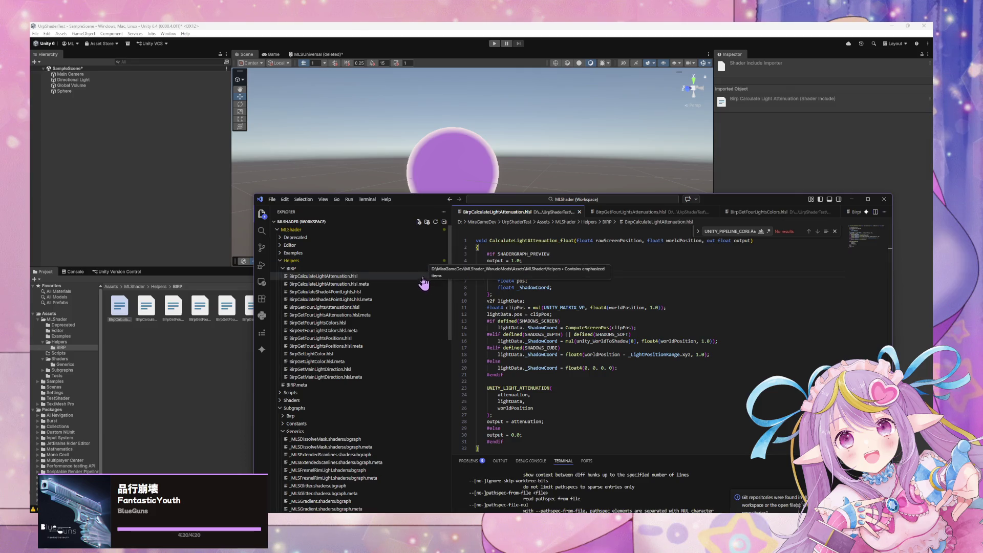
click(575, 378)
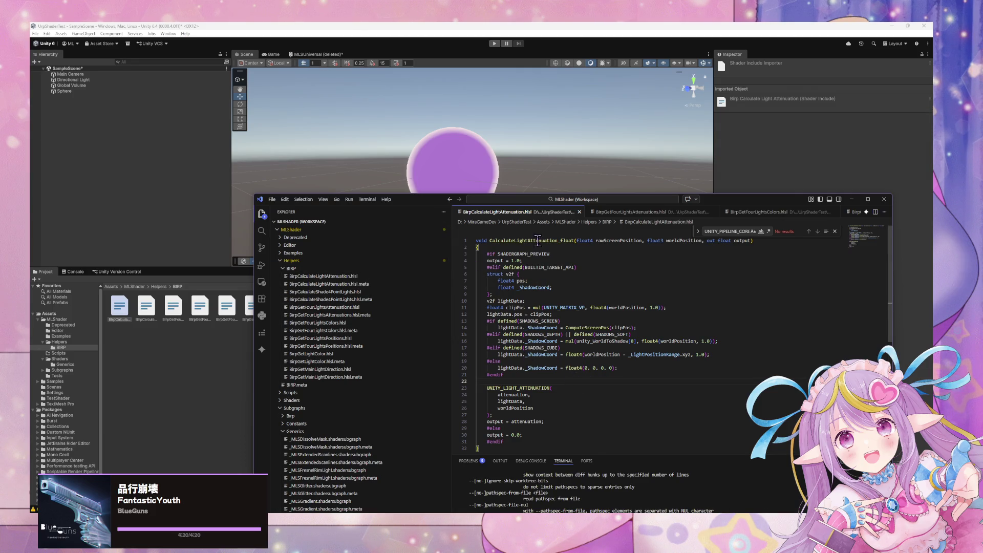
scroll(564, 250, down, 3)
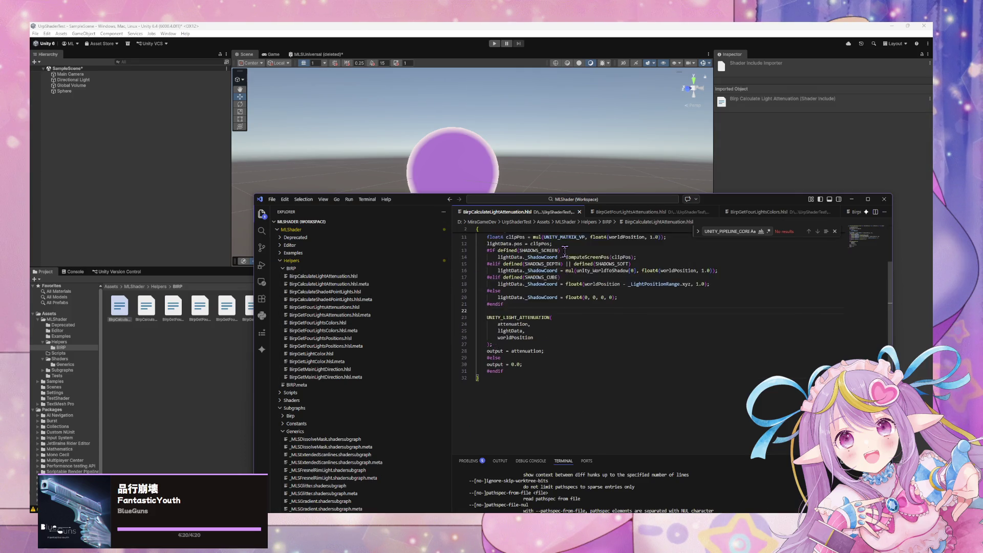
scroll(564, 250, up, 2)
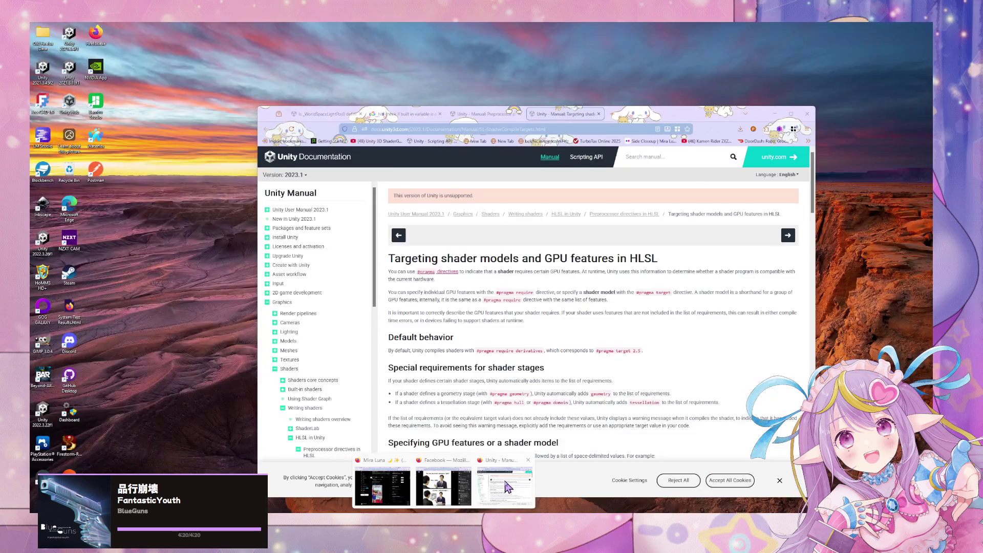
click(507, 487)
Search the web for "UNITY_LIGHT_ATTENUATION urp"
click(470, 128)
text(UNITY_LIGHT_ATTENUATION)
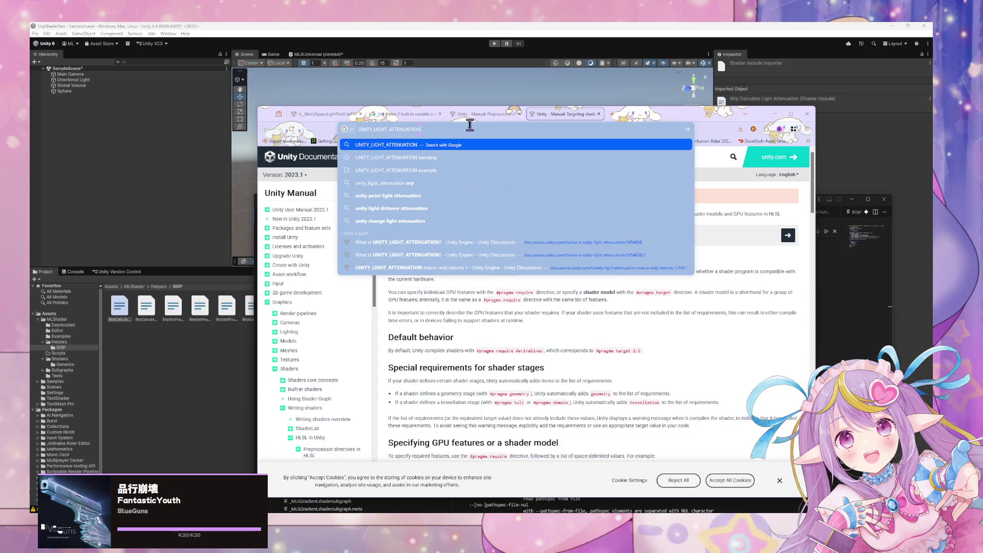
text( urp)
key(Return)
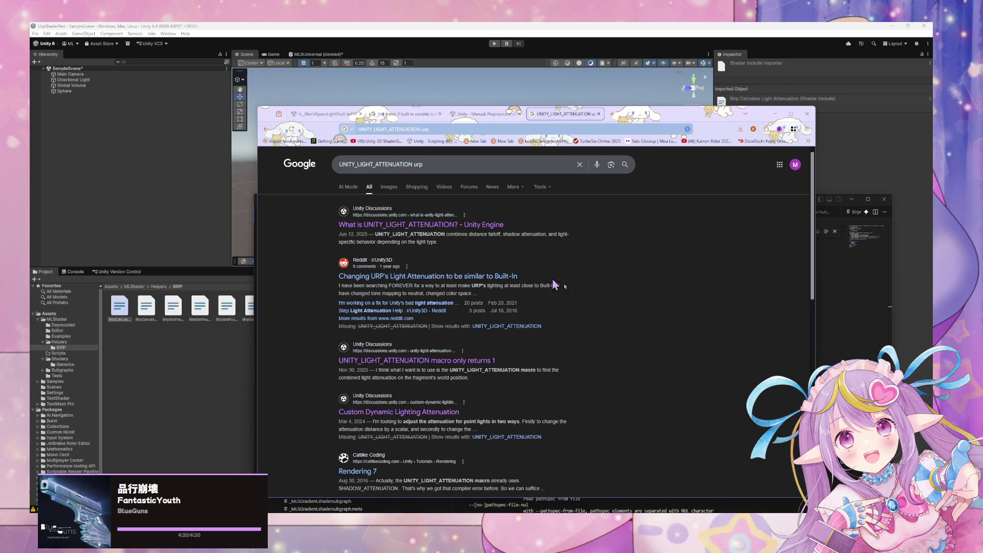
Read through the Reddit thread on URP light attenuation, then go back to the results
click(516, 286)
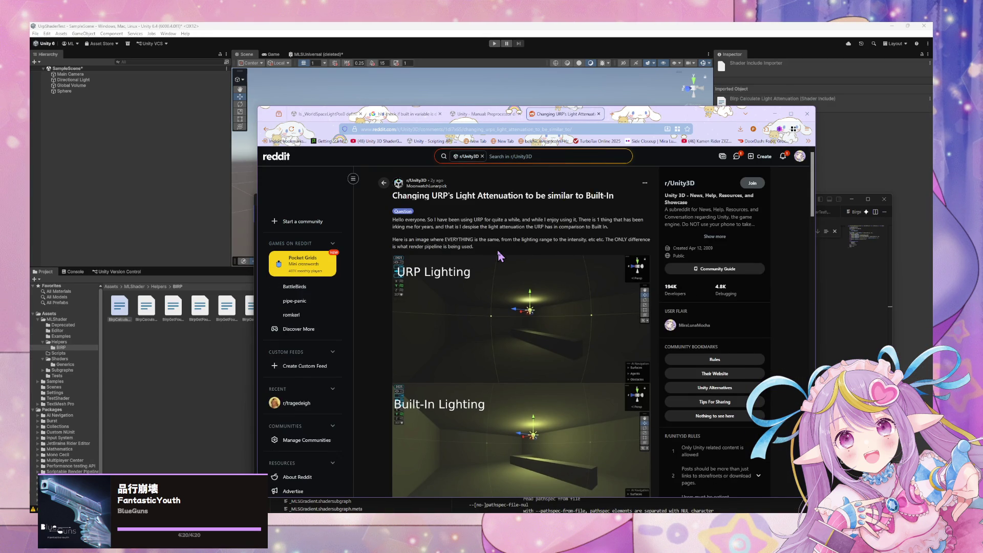
scroll(500, 256, down, 5)
scroll(499, 252, down, 4)
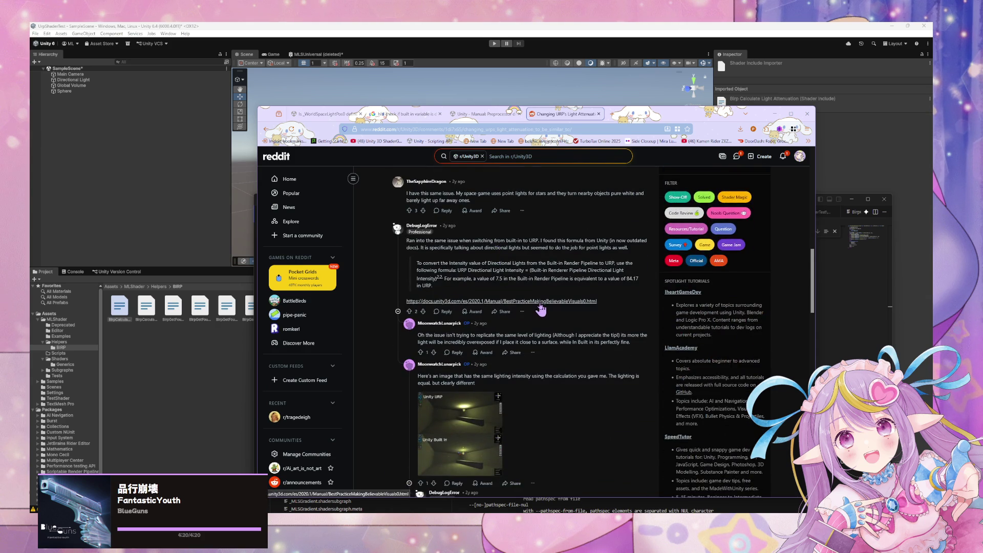
scroll(424, 219, down, 5)
scroll(423, 219, down, 2)
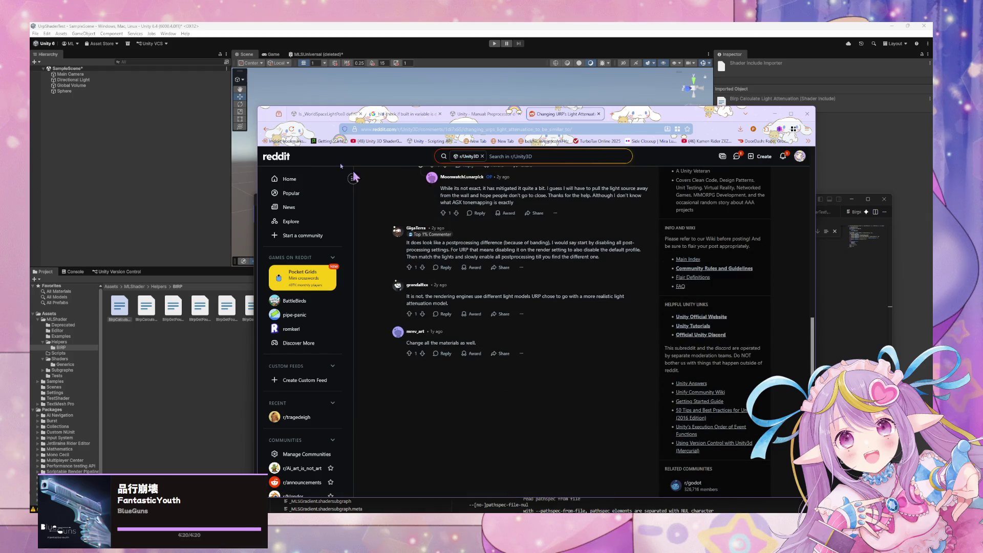
click(266, 129)
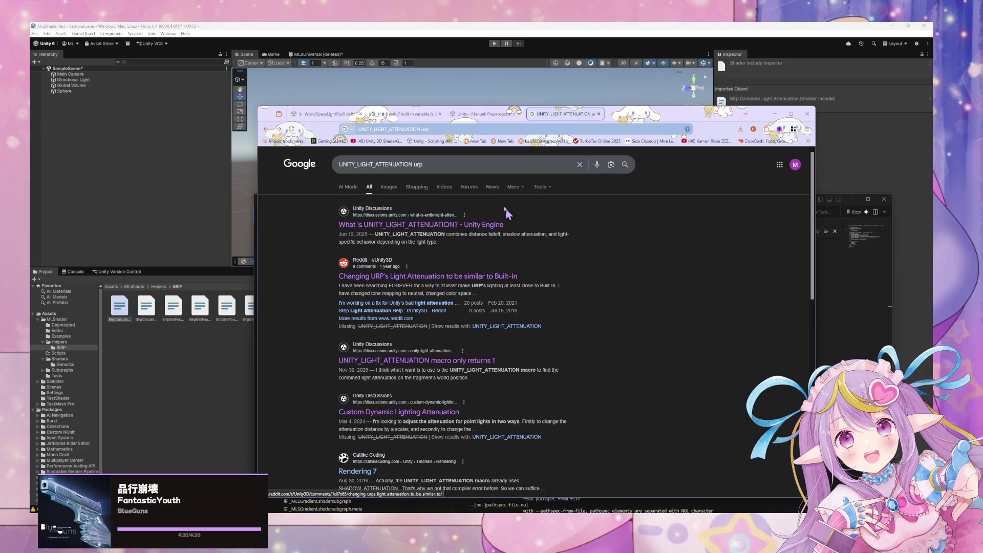
Open the Rendering 7 tutorial in a background tab and search for "urp get shadow"
middle_click(360, 471)
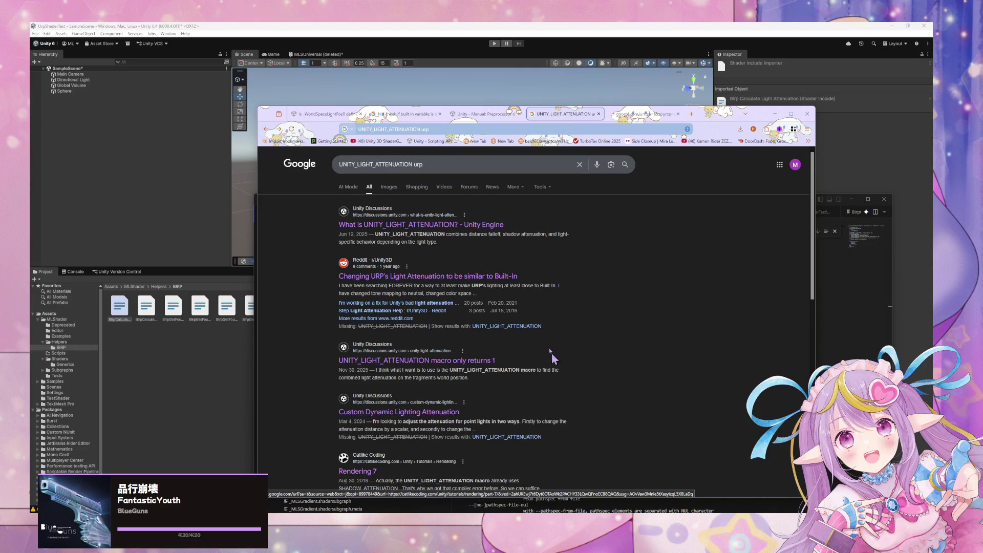
click(450, 165)
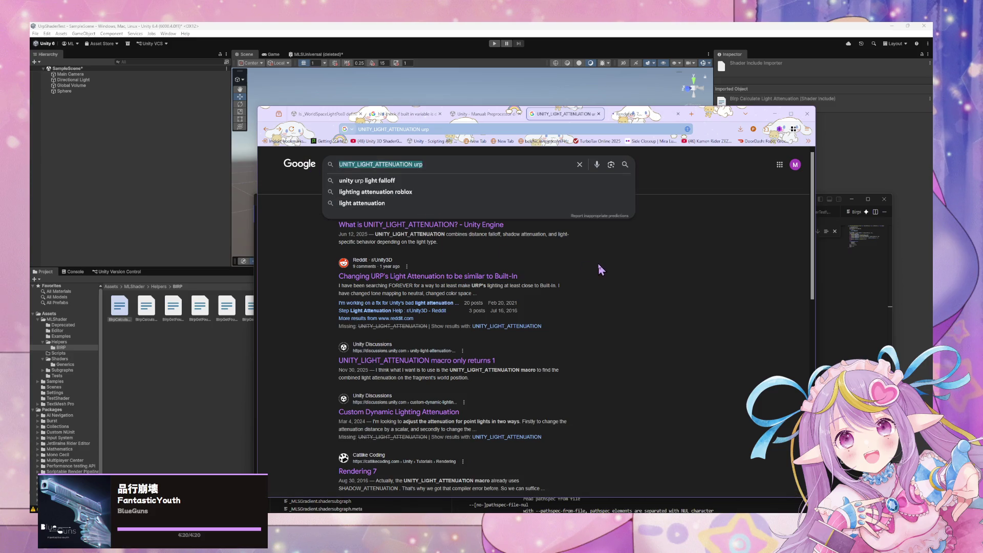
text(urp g)
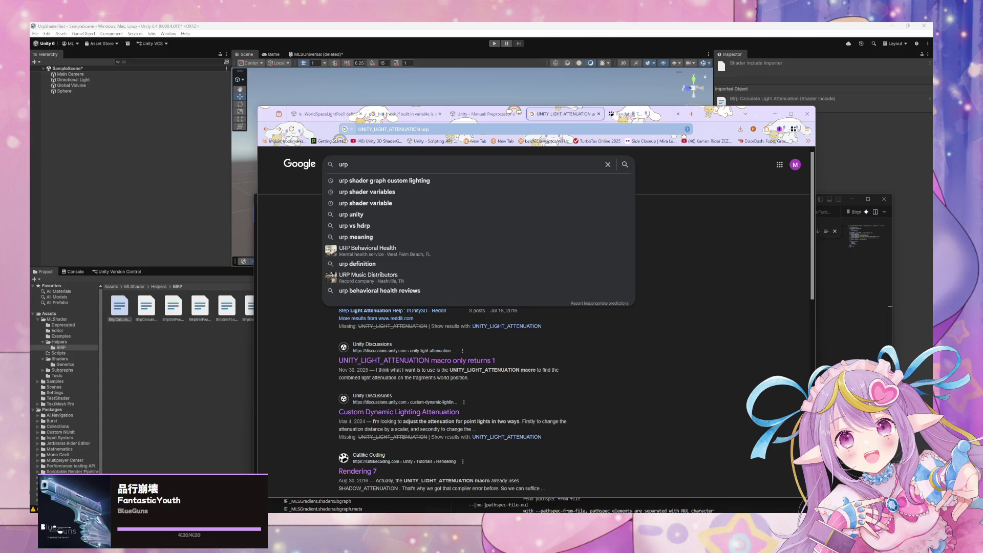
text(et s)
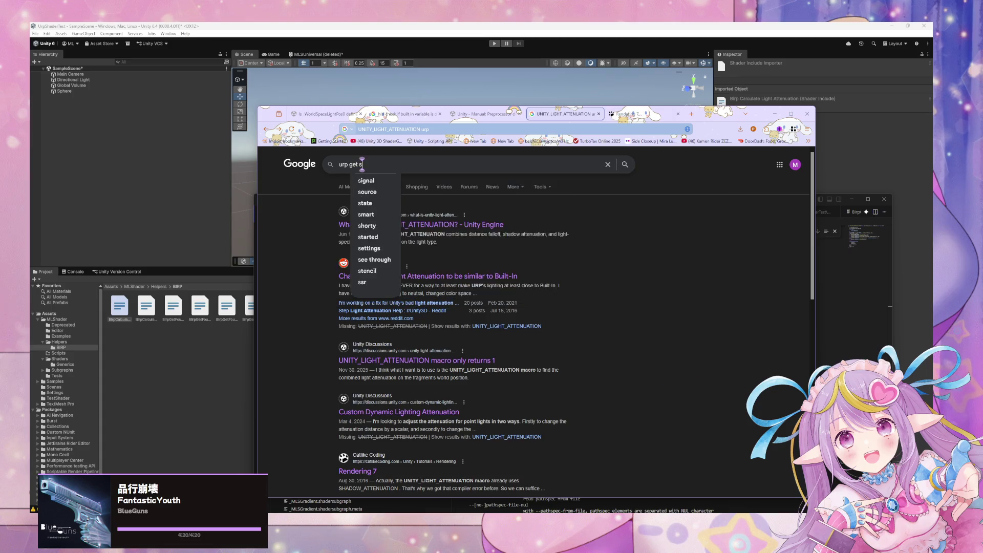
text(hadow)
key(Return)
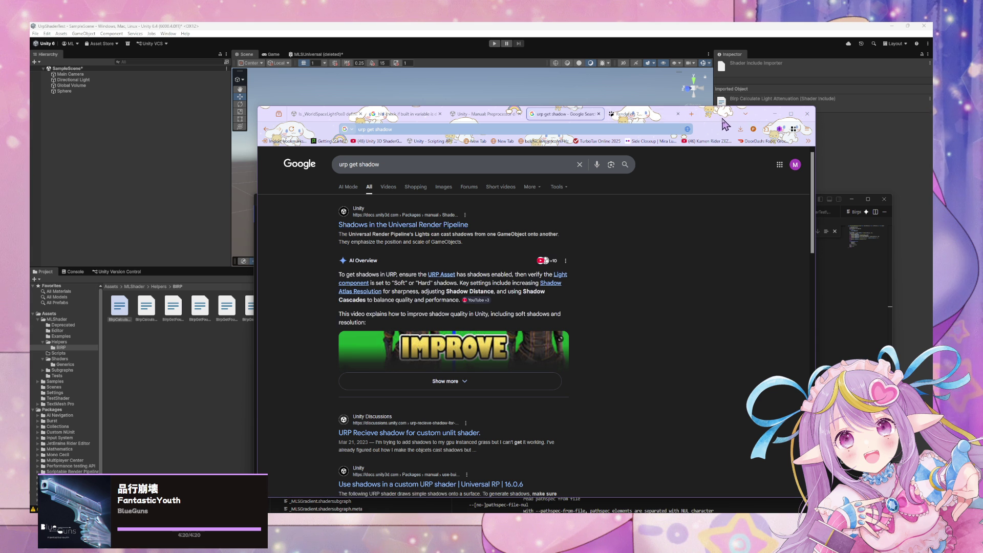
Open the "Shadows in the Universal Render Pipeline" manual page and scroll through it
mouse_move(720, 127)
mouse_down()
mouse_move(708, 351)
mouse_move(717, 331)
mouse_move(794, 361)
mouse_move(782, 350)
mouse_up()
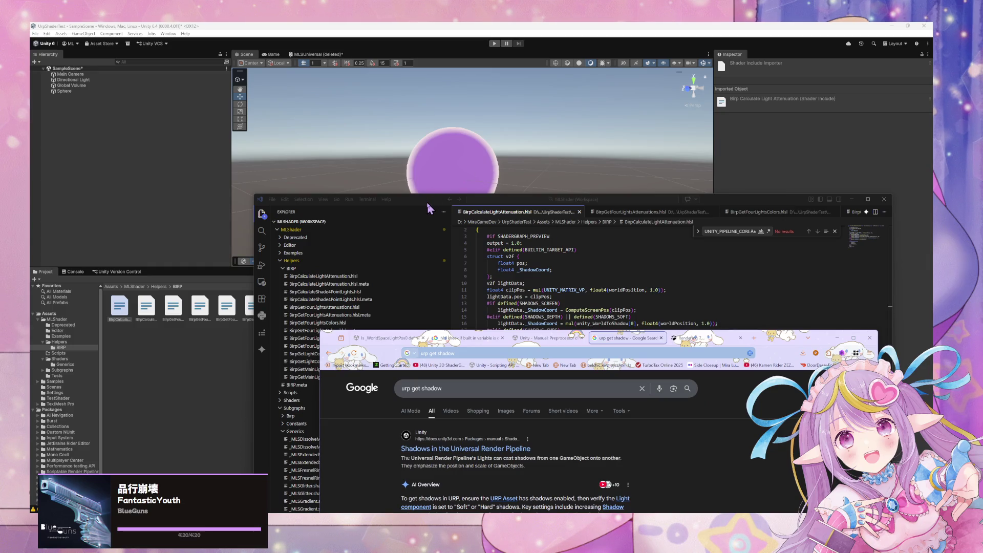
scroll(602, 443, down, 1)
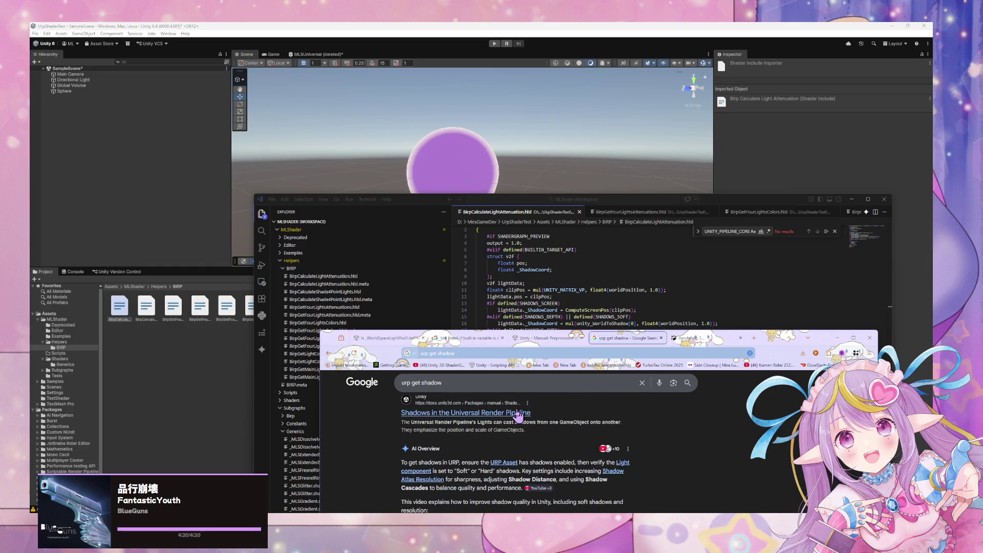
click(518, 414)
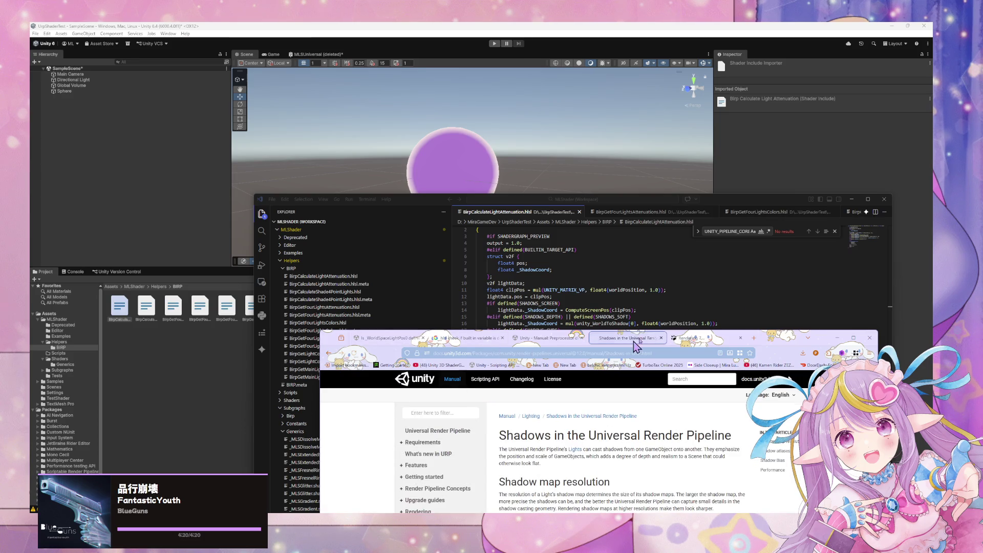
mouse_move(807, 342)
mouse_down()
mouse_move(745, 201)
mouse_move(749, 174)
mouse_up()
scroll(643, 281, down, 5)
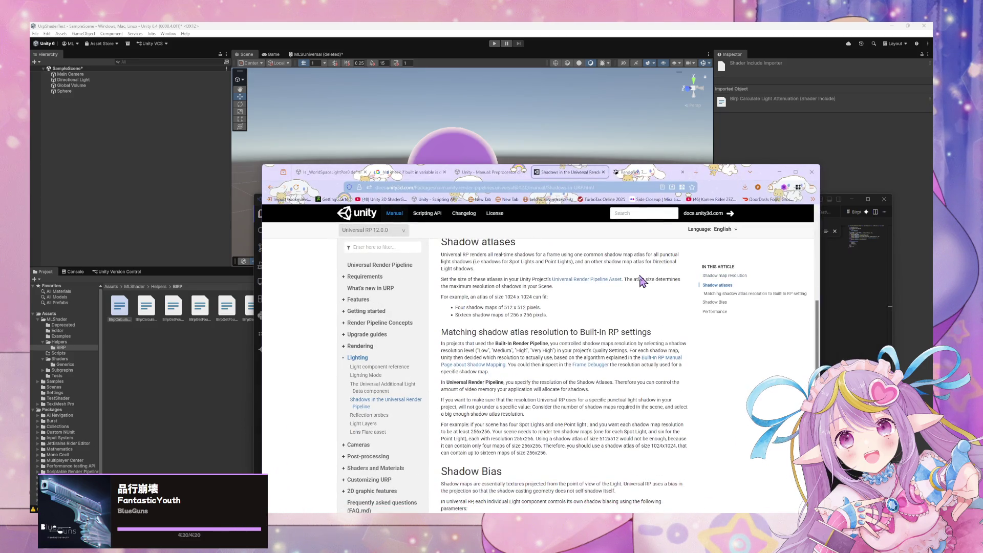
scroll(643, 282, down, 3)
scroll(642, 283, down, 1)
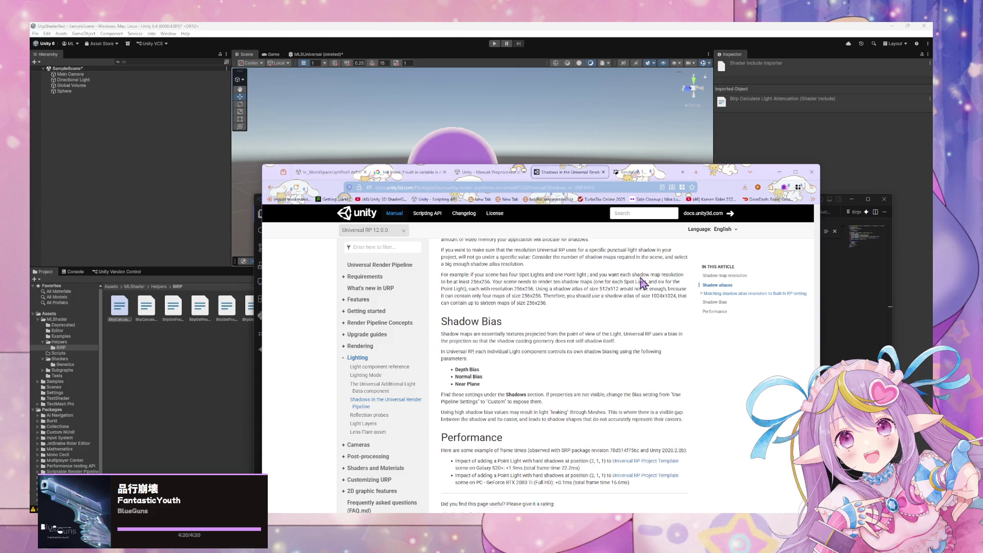
scroll(643, 281, up, 2)
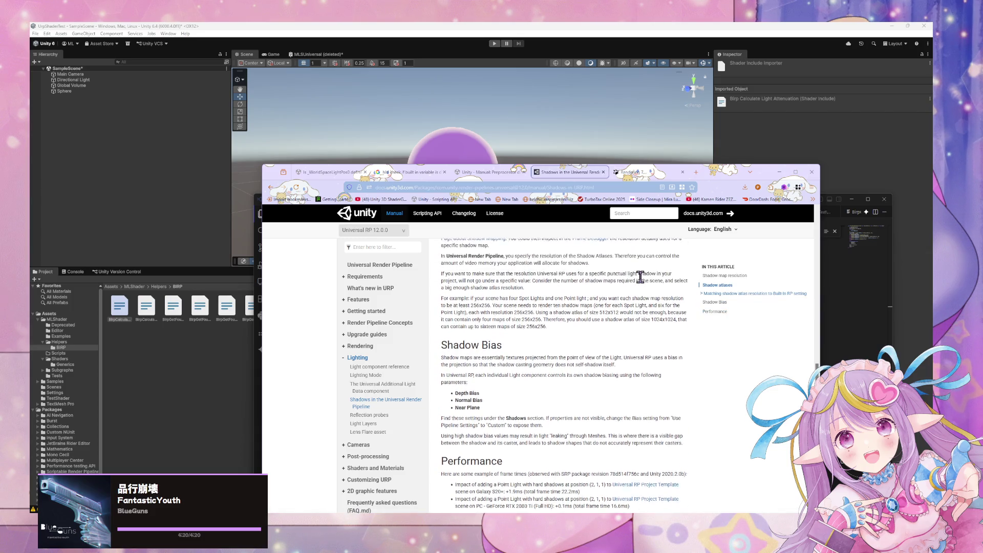
Open the Lighting Mode page under Lighting in the URP docs sidebar
click(376, 378)
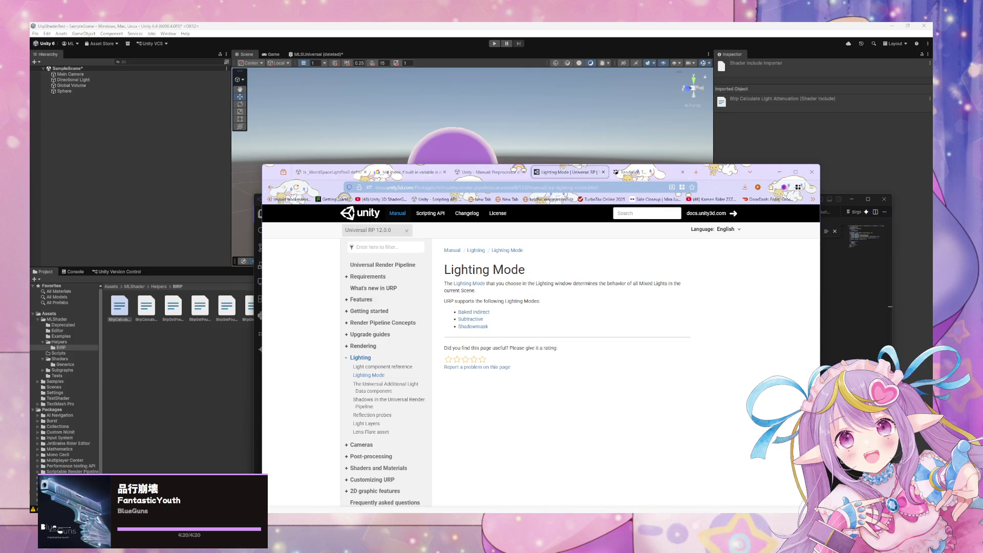
mouse_move(453, 501)
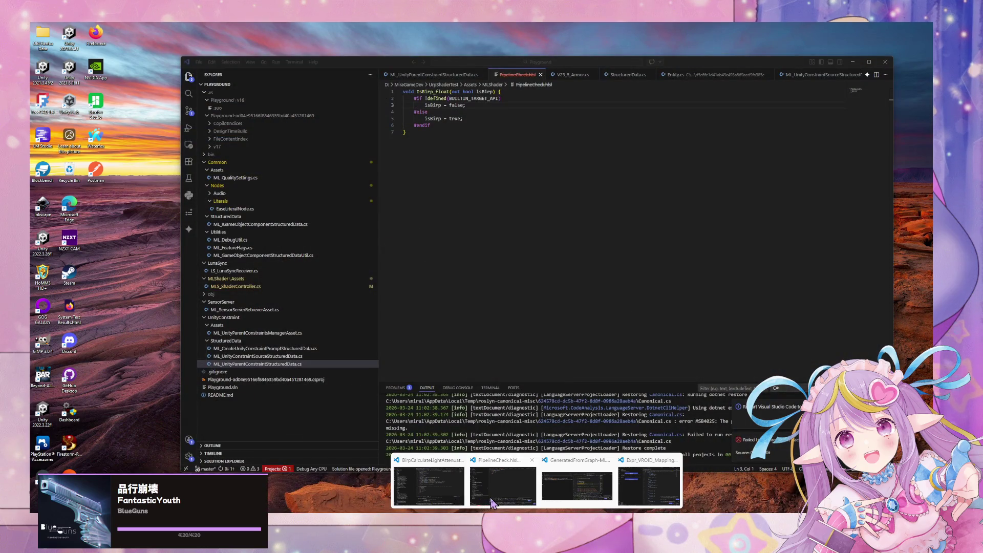
Switch to MToonCore.cginc in VS Code and select the UNITY_LIGHT_ATTENUATION call on line 169
mouse_move(552, 497)
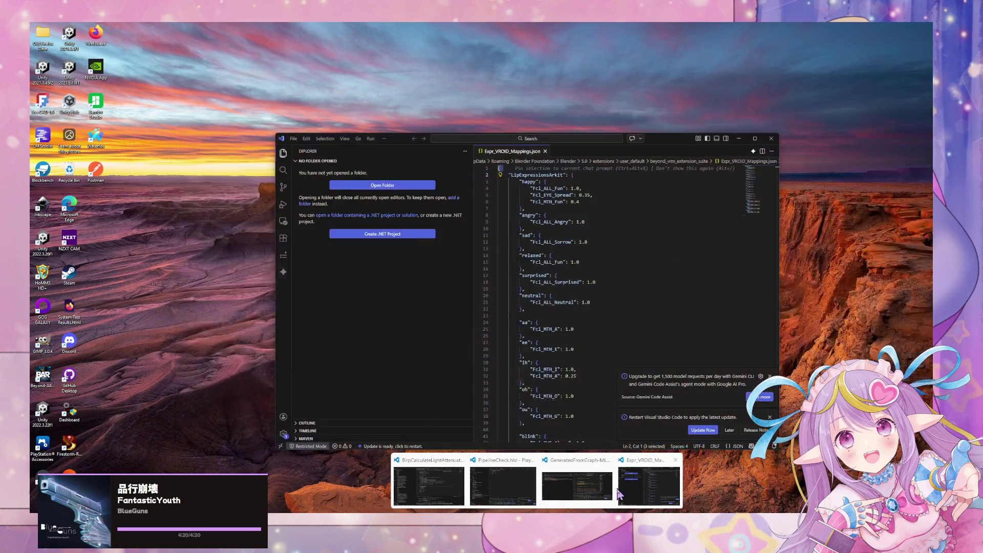
click(558, 494)
click(543, 125)
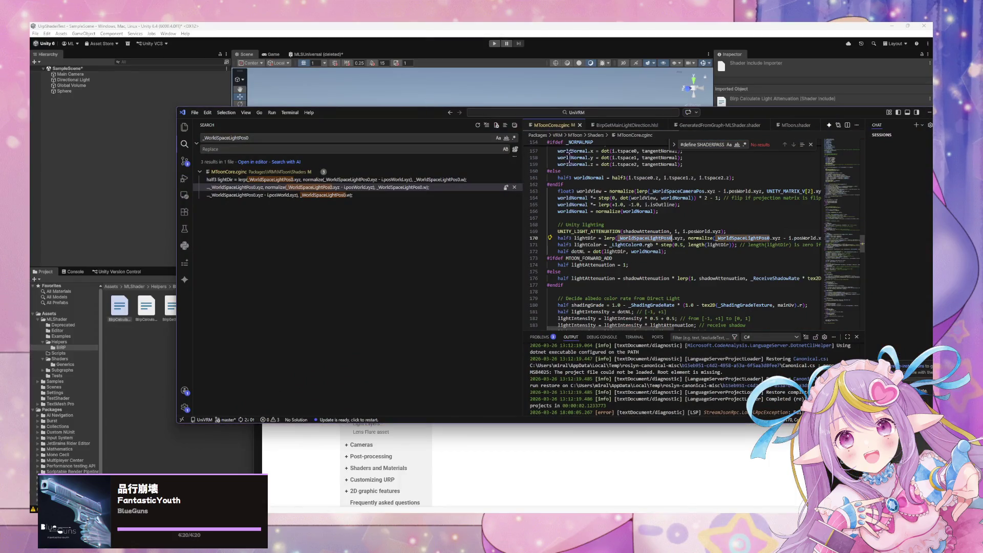
double_click(611, 231)
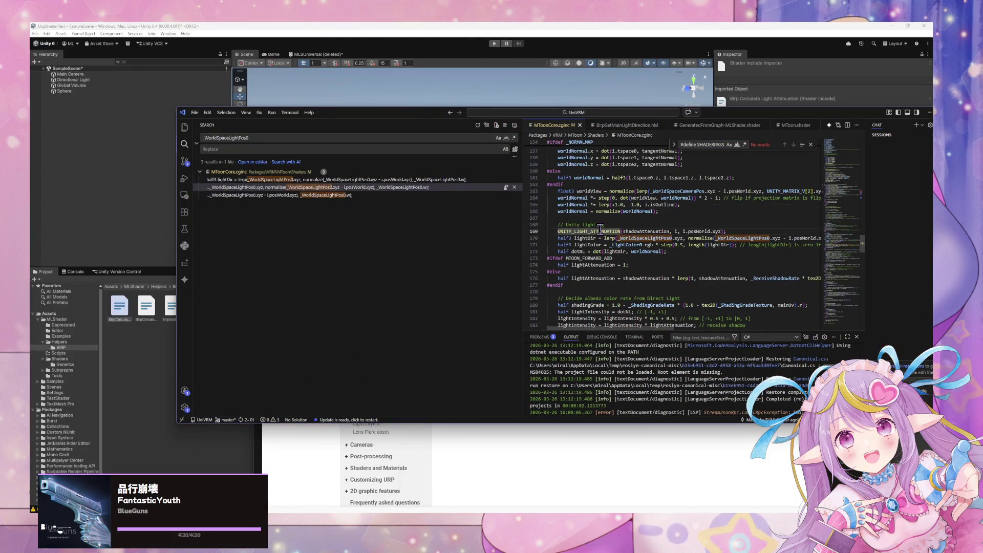
scroll(649, 246, up, 2)
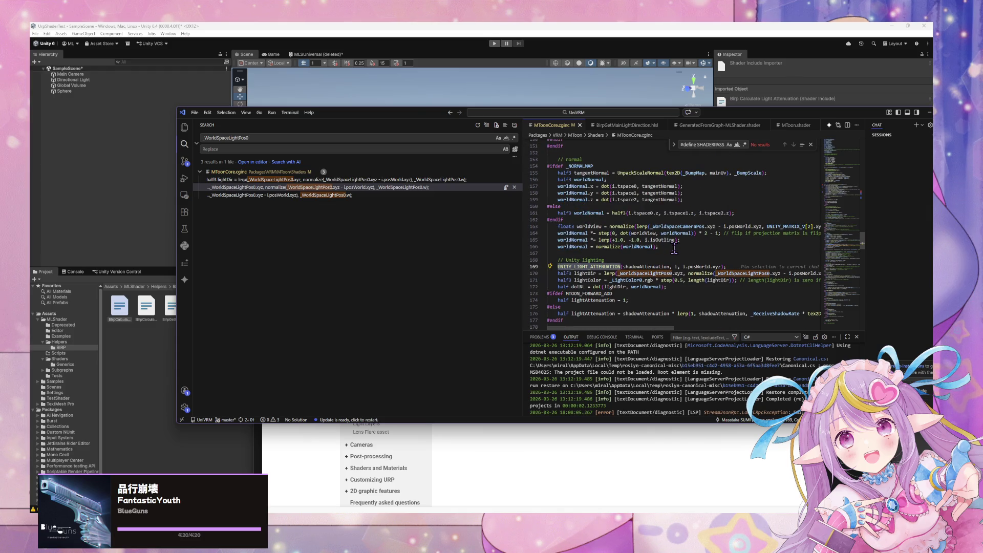
scroll(673, 248, up, 4)
Find occurrences of _NORMALMAP and scroll through the property declarations to the v2f struct
double_click(579, 219)
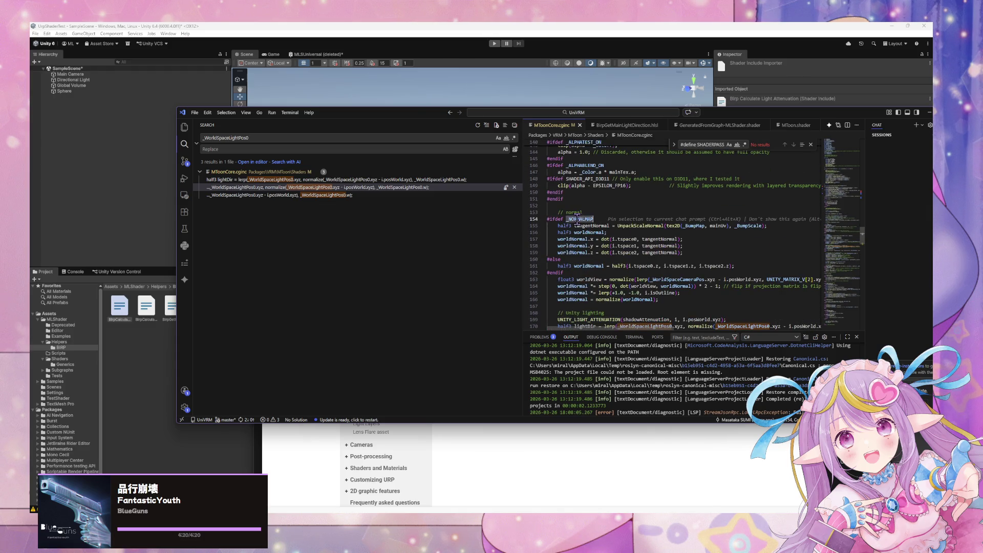
scroll(653, 238, down, 2)
key(ctrl+f)
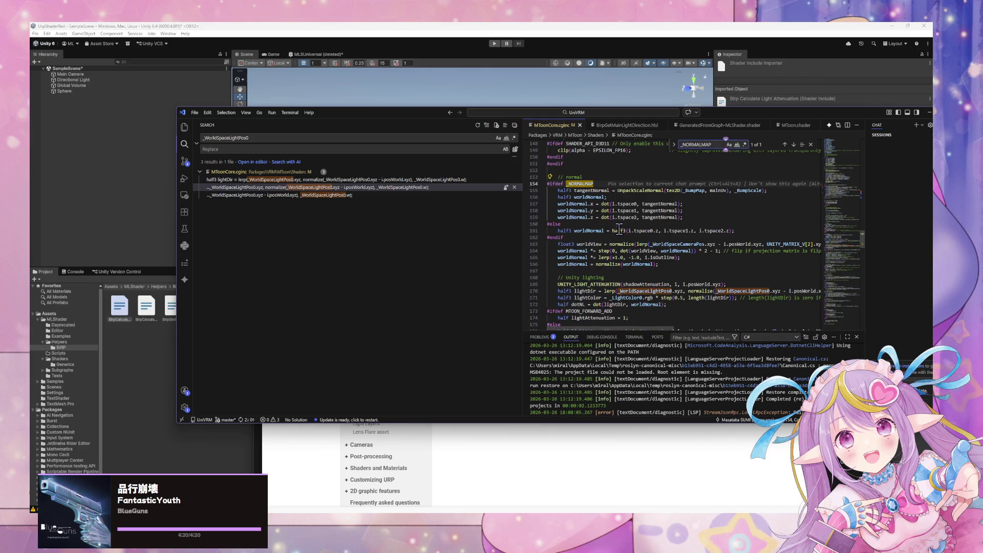
scroll(601, 237, down, 2)
scroll(601, 236, down, 2)
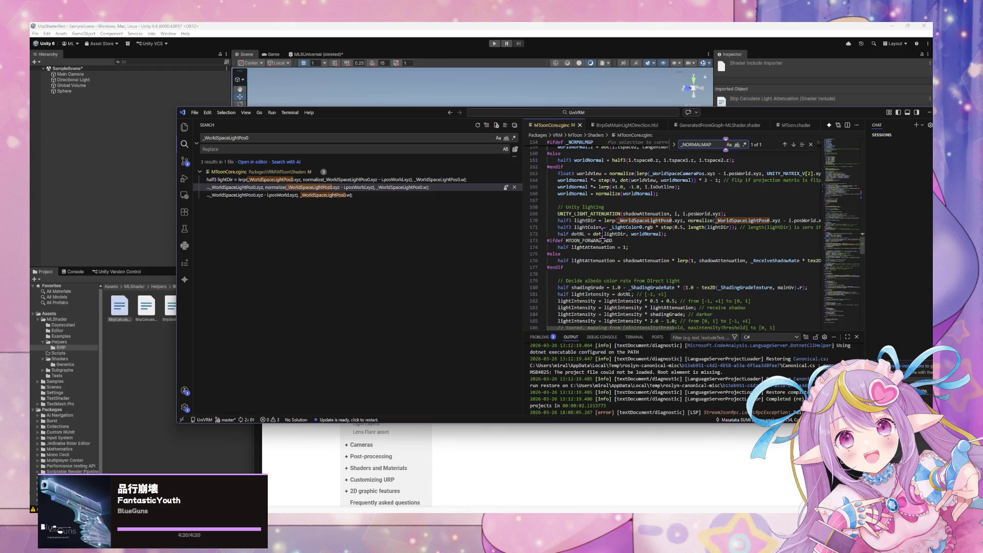
scroll(602, 232, down, 1)
scroll(602, 233, down, 2)
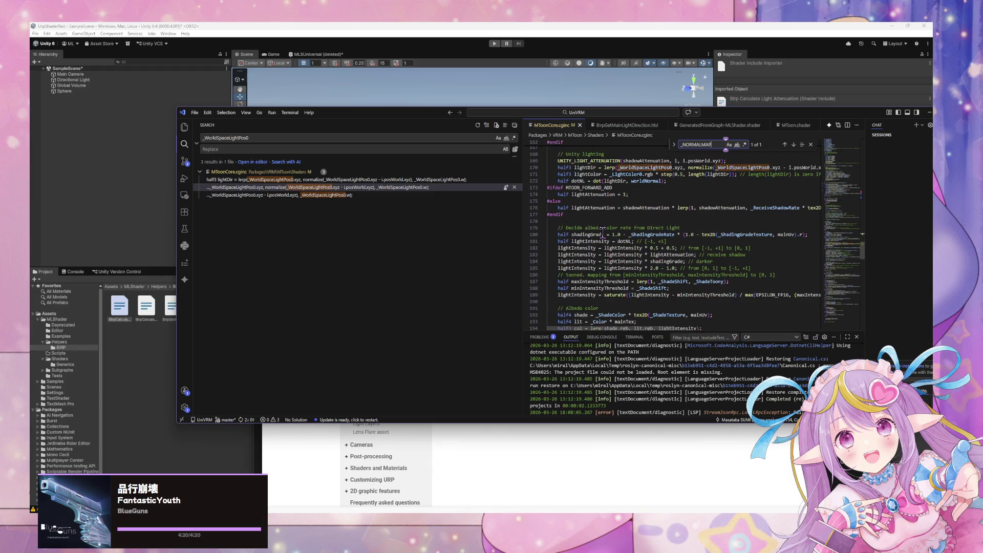
scroll(602, 233, down, 8)
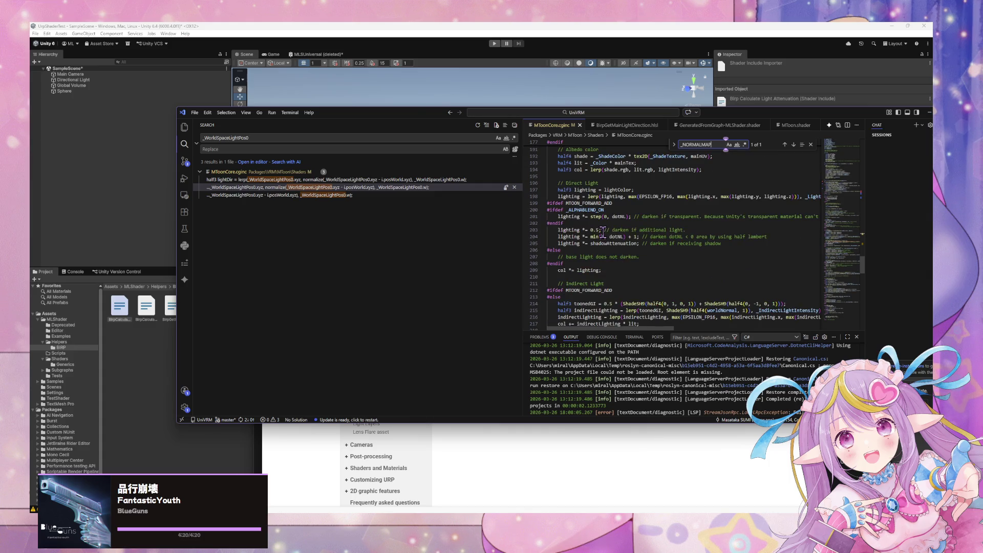
scroll(604, 230, up, 20)
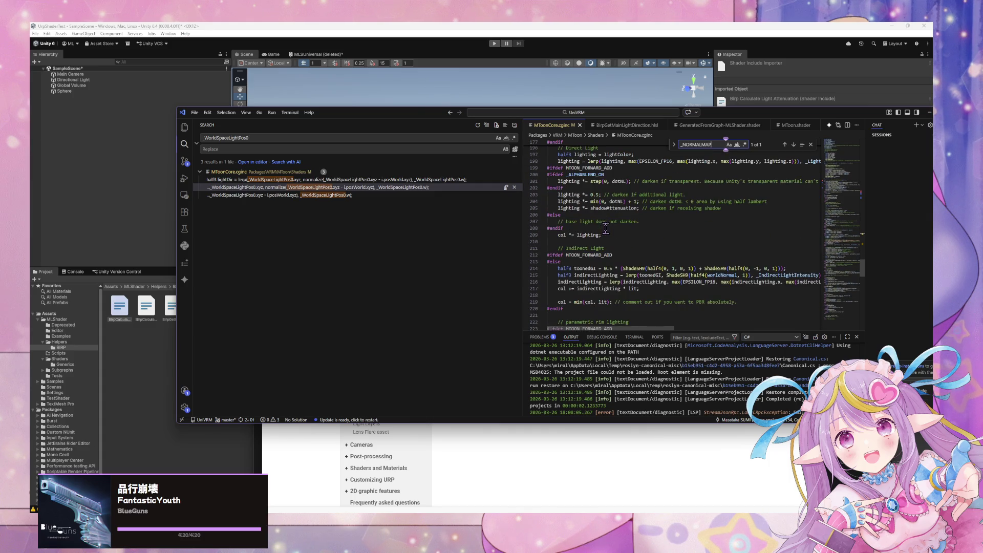
scroll(607, 227, up, 19)
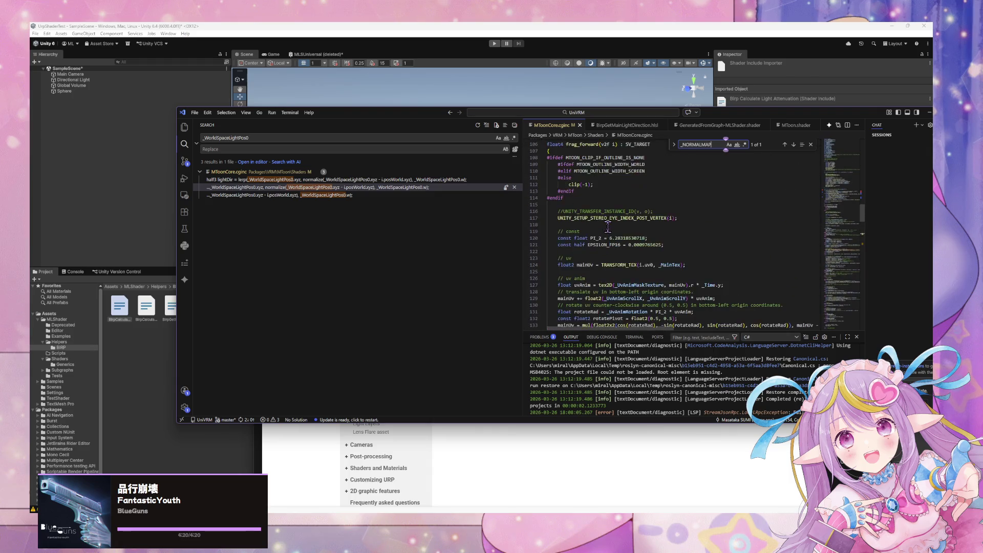
scroll(607, 227, up, 20)
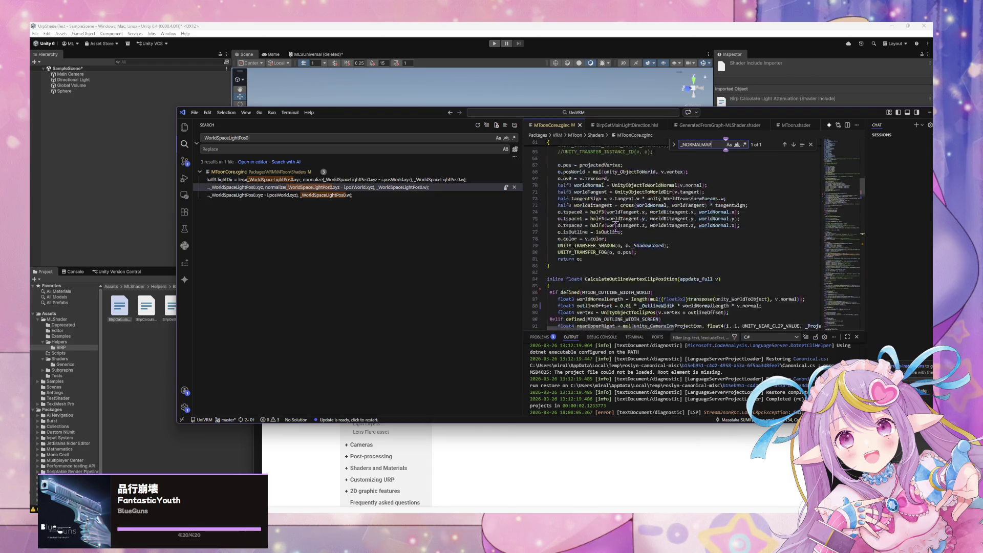
scroll(619, 225, down, 10)
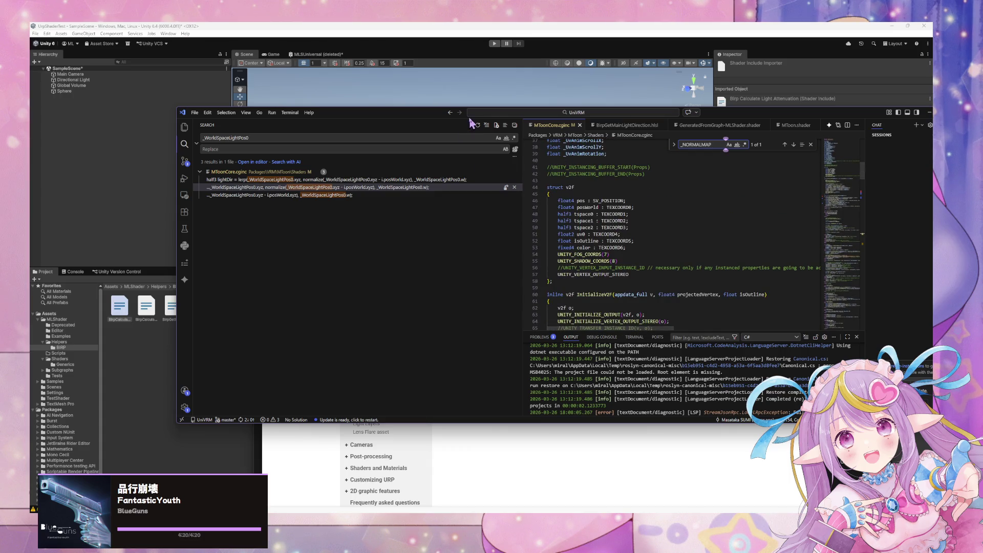
Un-maximize the VS Code window and enlarge it to show more of MToonCore.cginc
double_click(444, 111)
scroll(453, 188, down, 2)
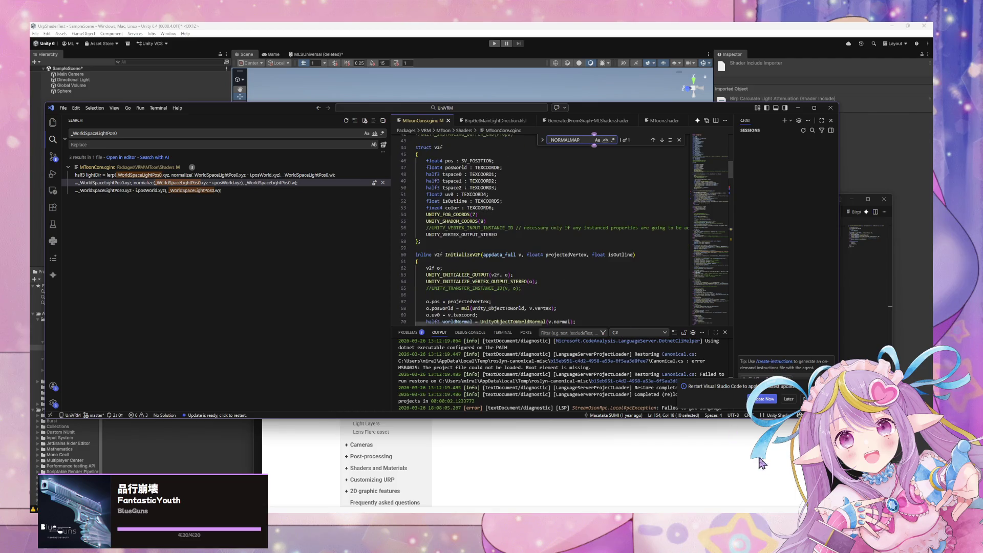
drag(838, 418, 890, 499)
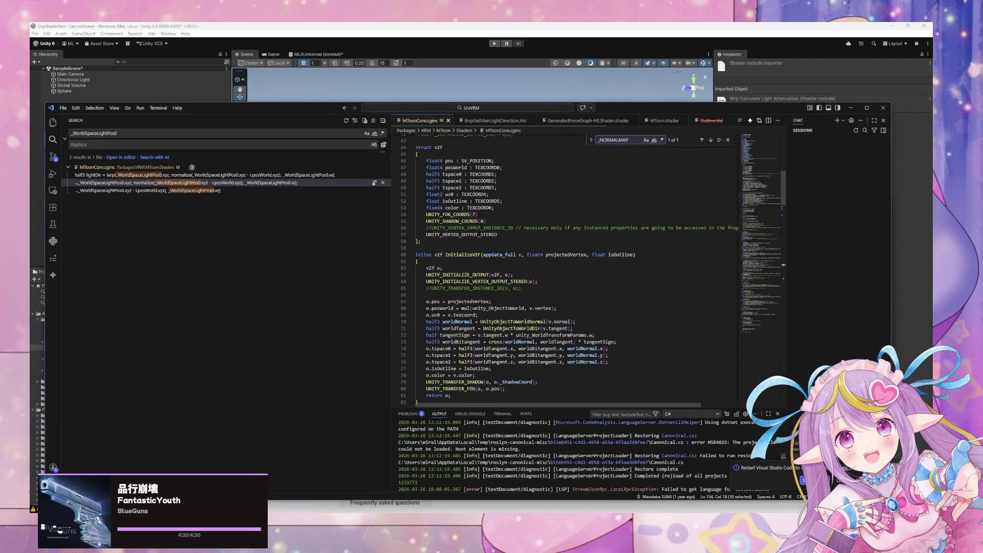
scroll(577, 244, up, 14)
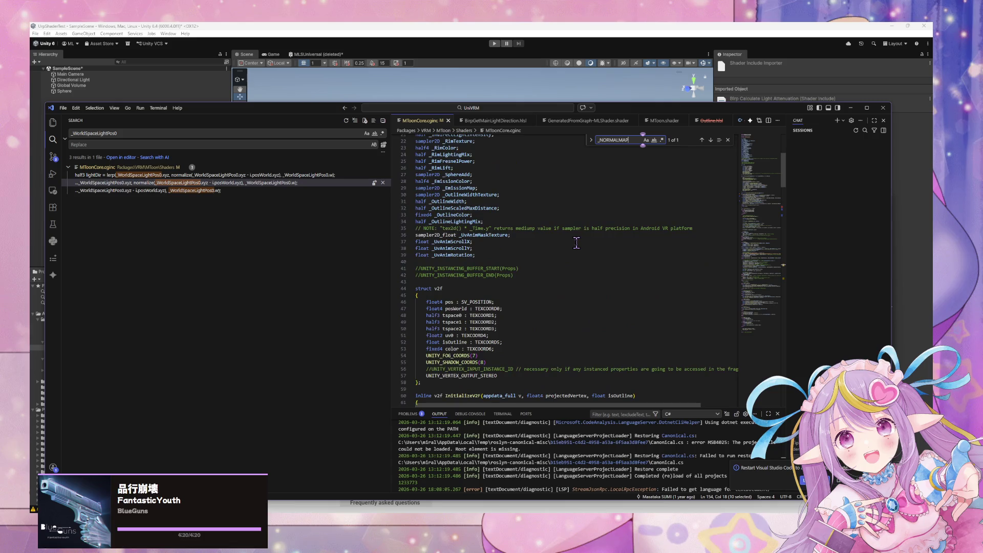
scroll(576, 243, down, 15)
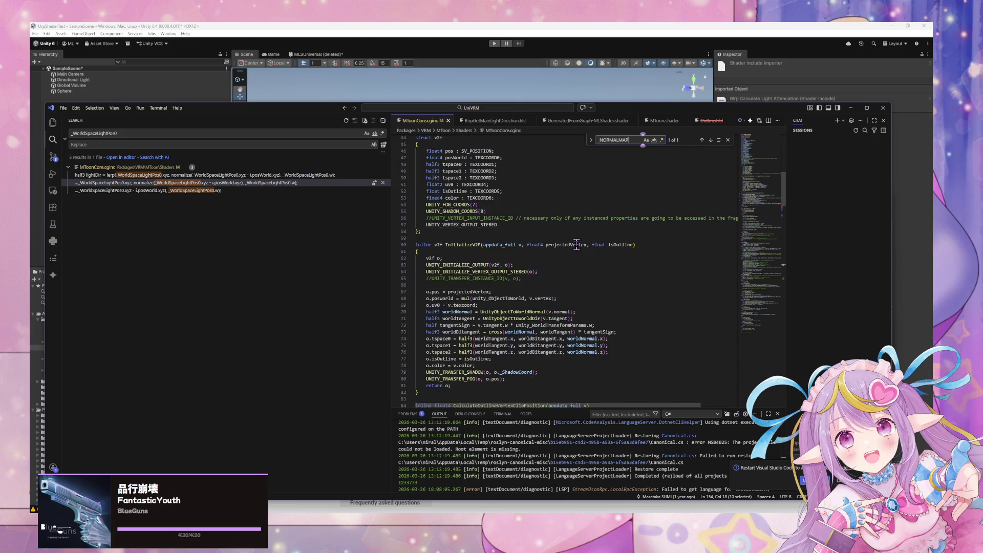
Bring MToon.shader forward and step through its _NORMALMAP search matches
click(664, 120)
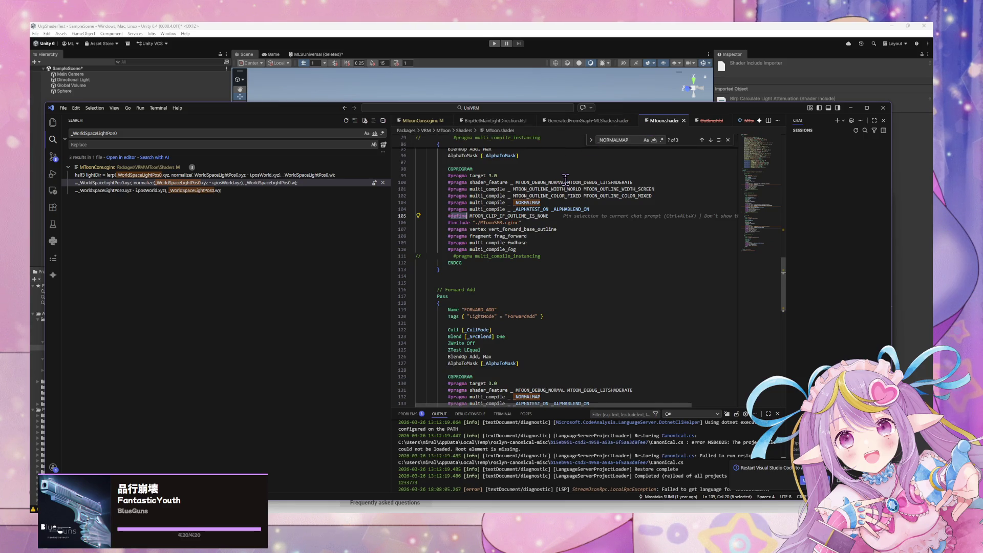
scroll(565, 177, down, 8)
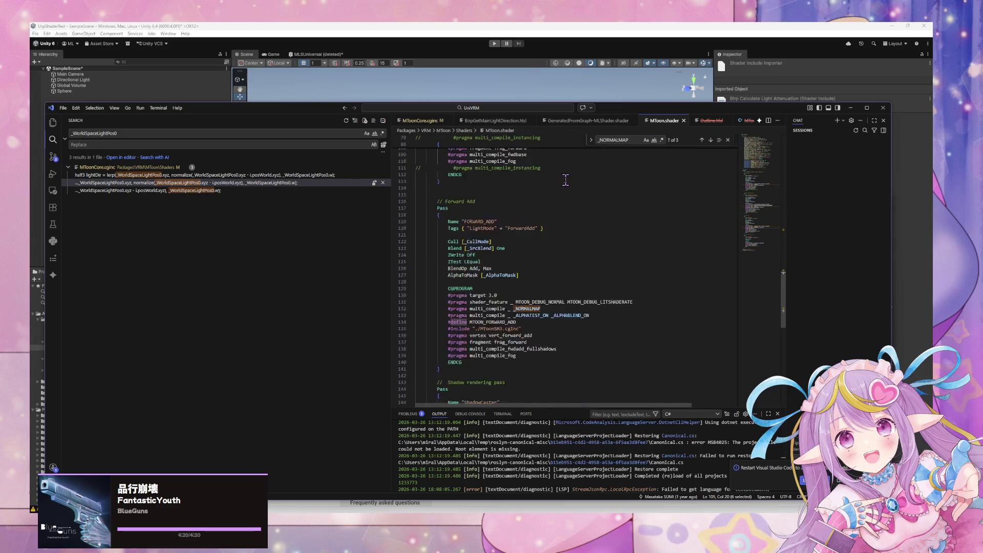
key(ctrl+f)
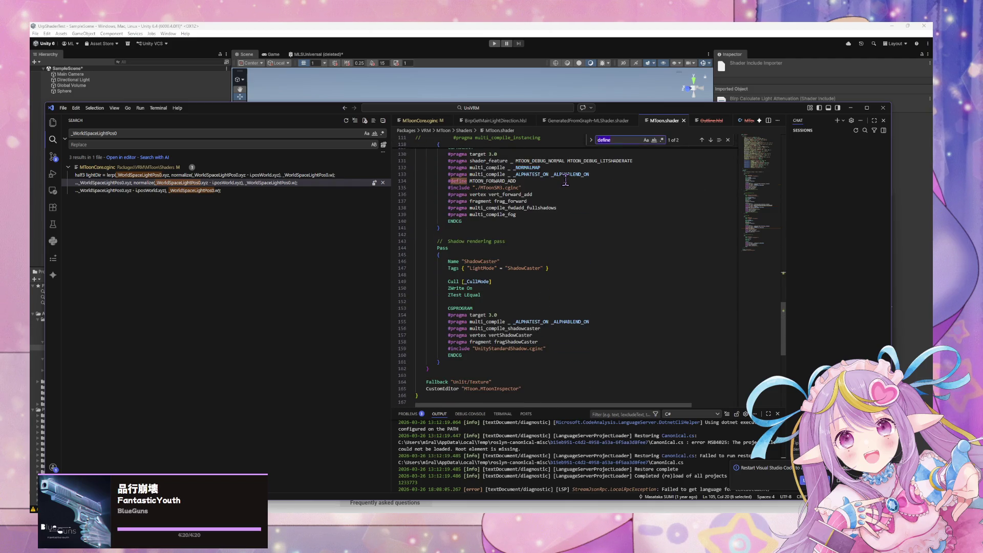
text(_NORMALMAP)
key(Return)
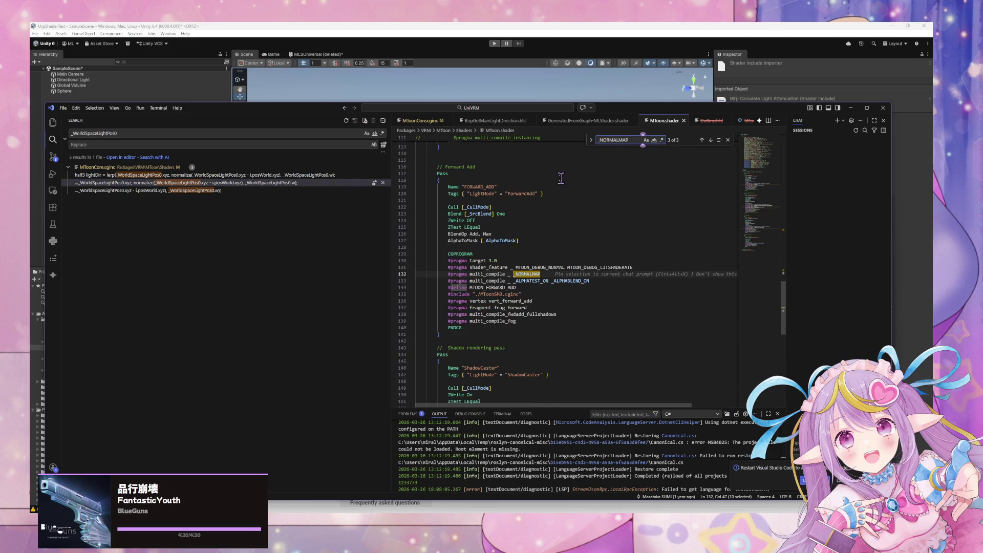
key(shift+Return)
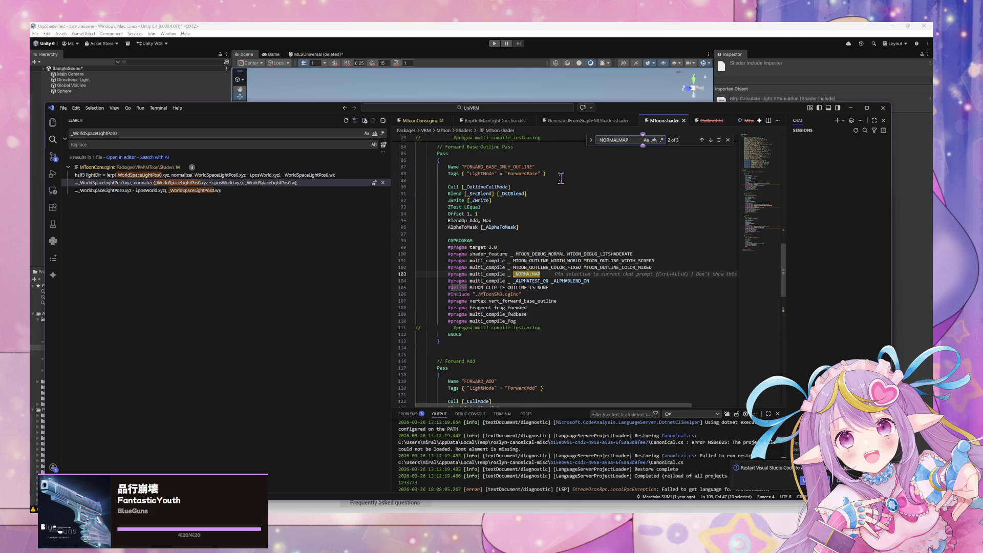
Review _NORMALMAP usage across the ForwardBase, Outline, ForwardAdd and ShadowCaster passes
scroll(558, 183, up, 5)
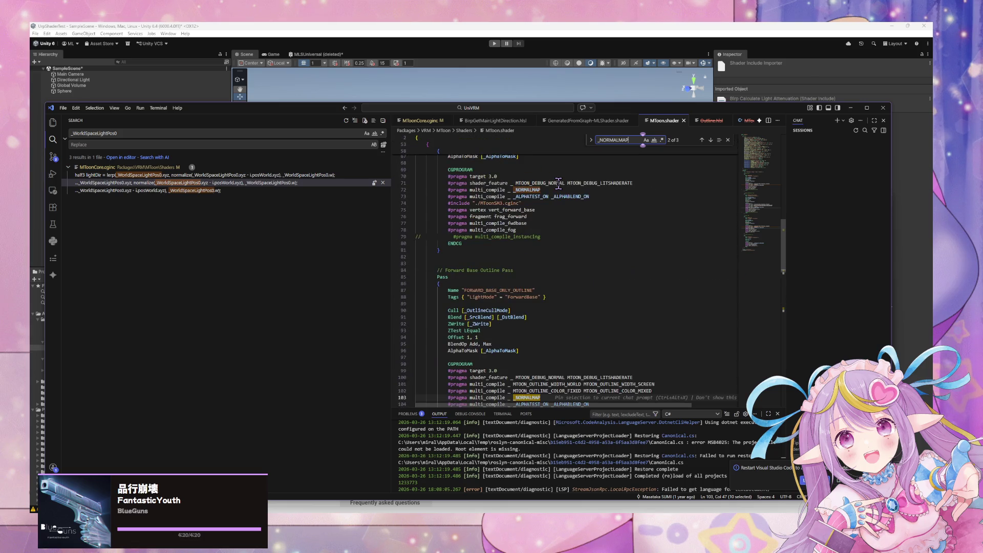
scroll(491, 274, up, 5)
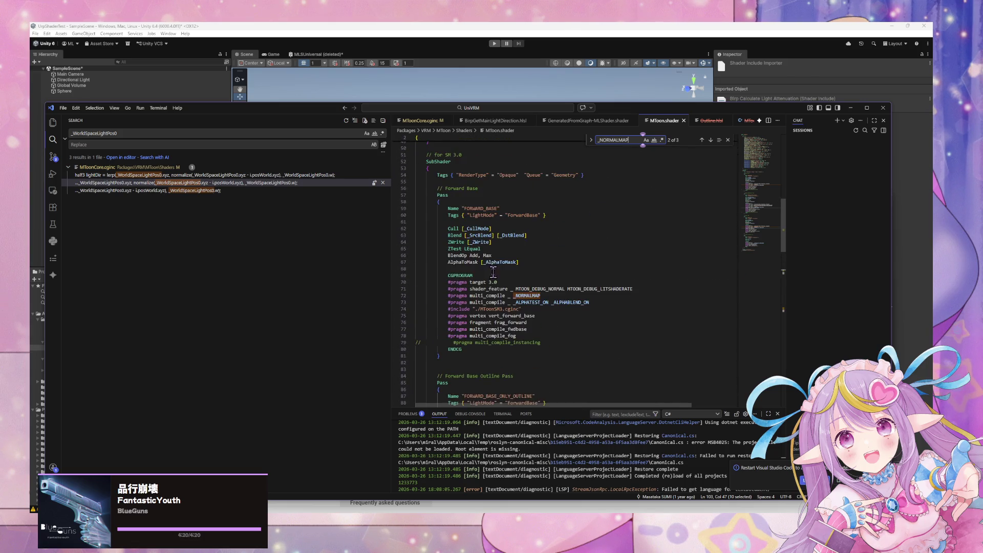
scroll(495, 271, up, 5)
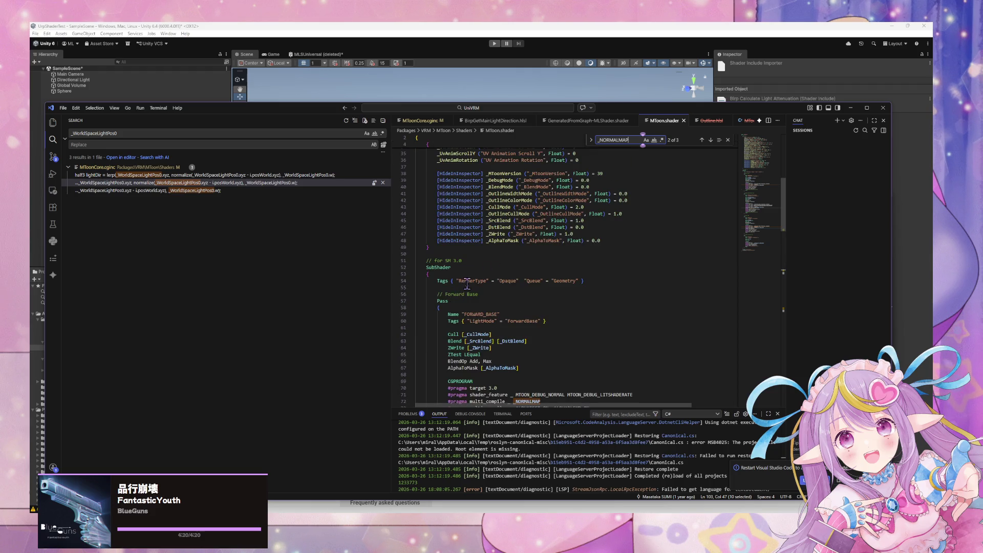
scroll(467, 283, up, 3)
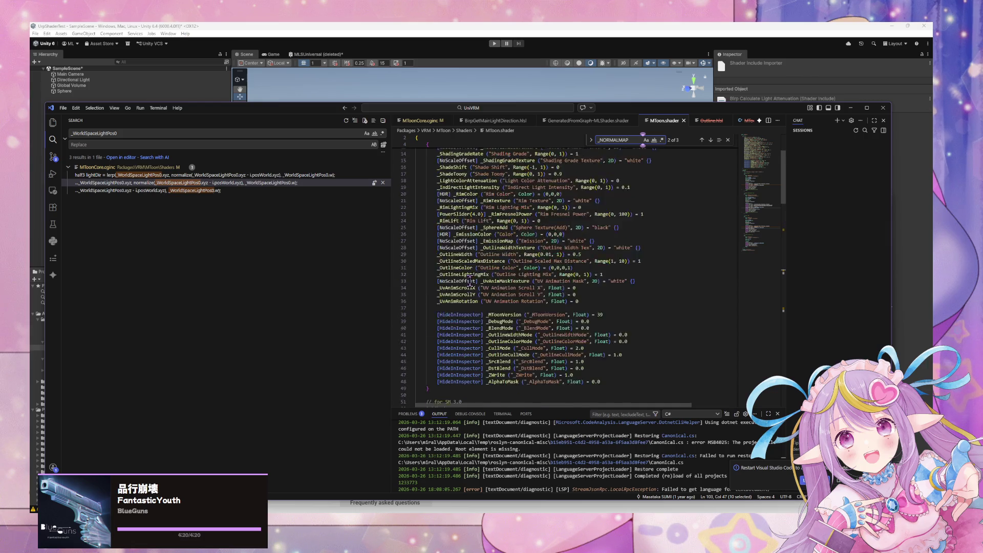
scroll(469, 283, down, 12)
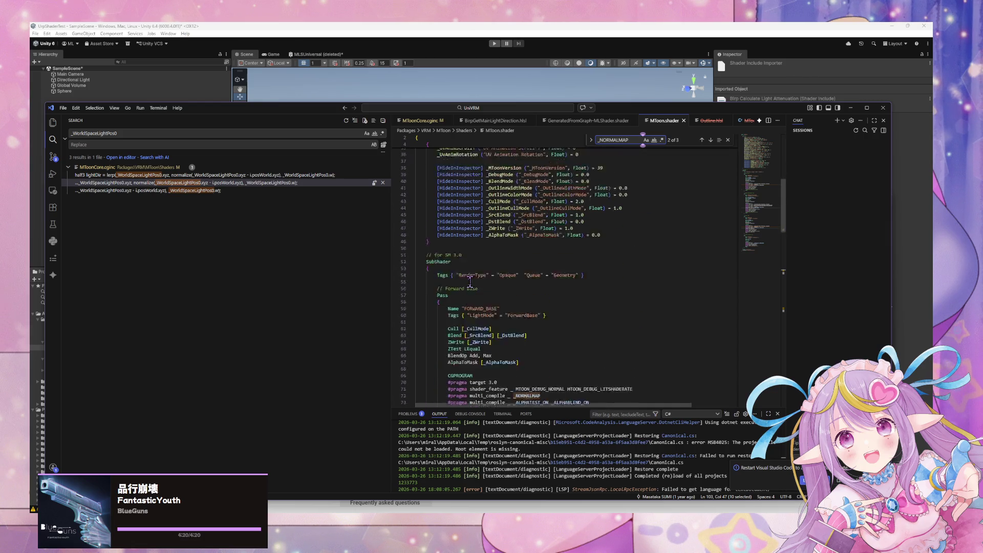
scroll(469, 282, down, 6)
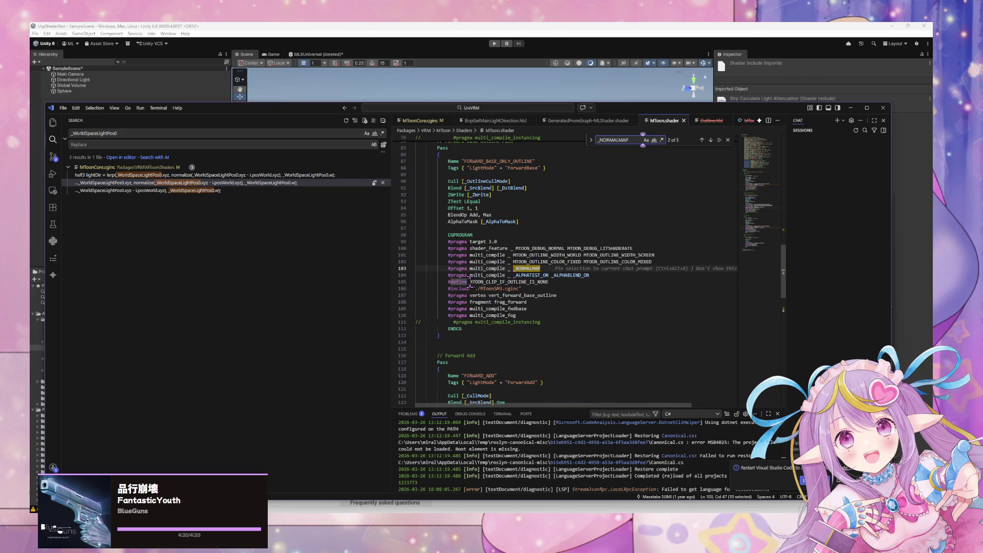
scroll(470, 283, down, 9)
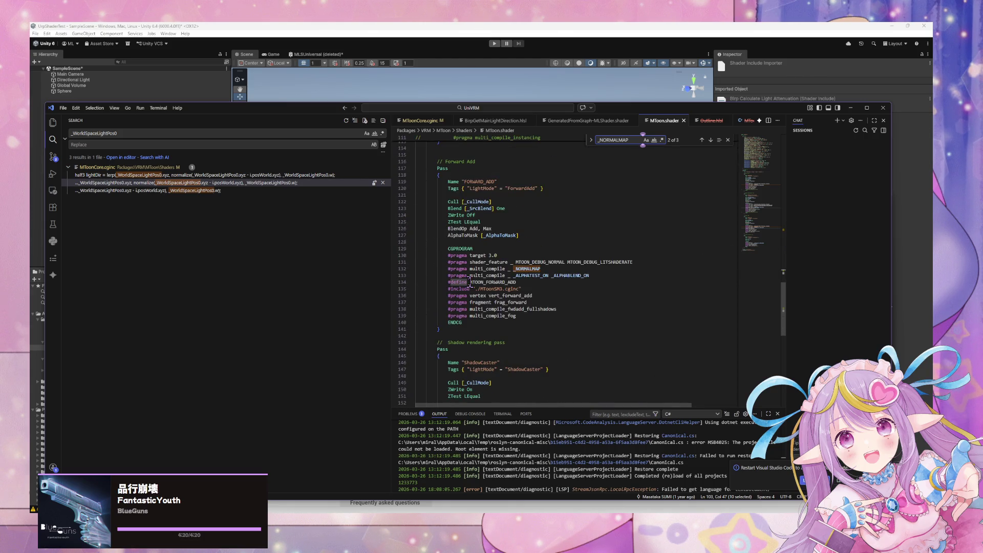
scroll(469, 283, down, 10)
scroll(470, 282, up, 8)
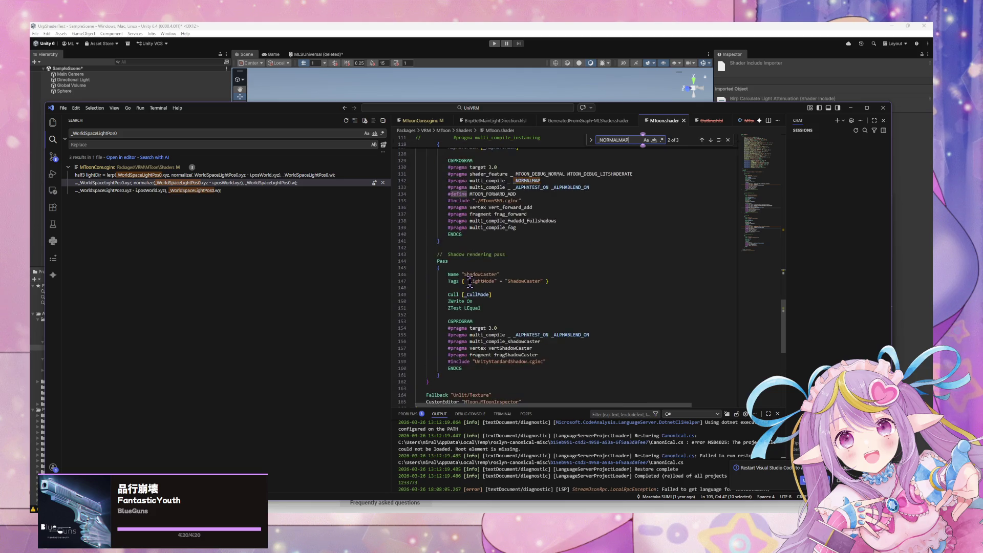
scroll(470, 281, down, 3)
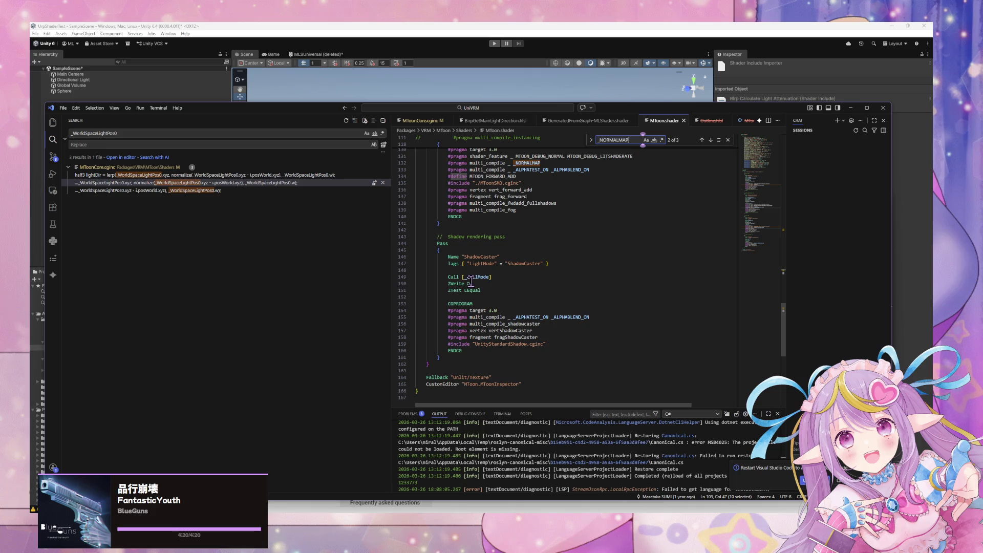
scroll(470, 283, up, 6)
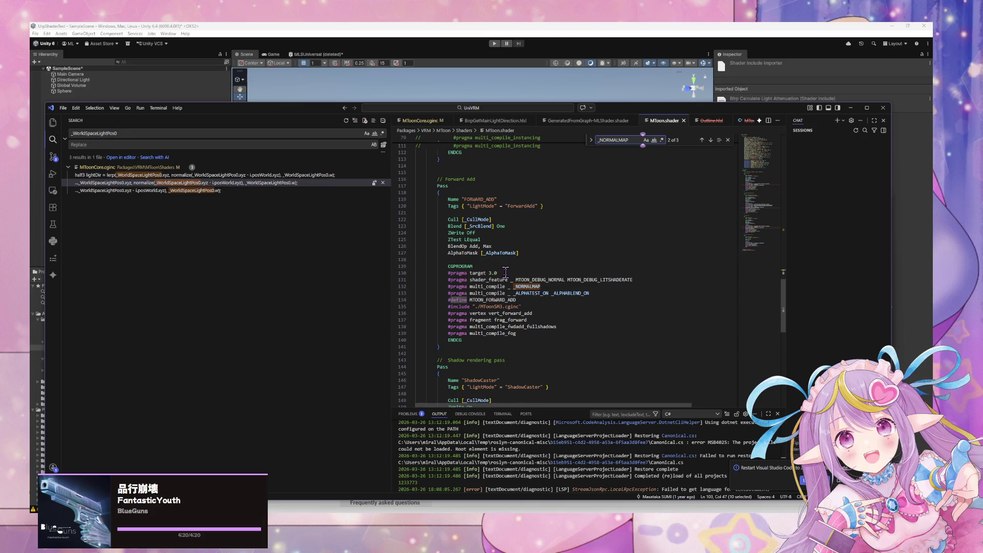
scroll(505, 271, up, 13)
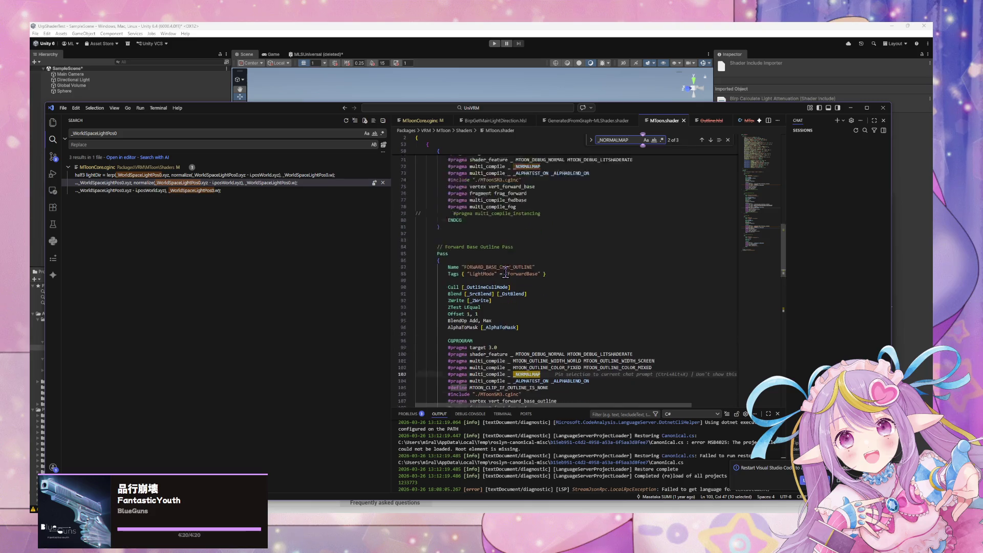
scroll(505, 270, up, 5)
scroll(505, 271, up, 6)
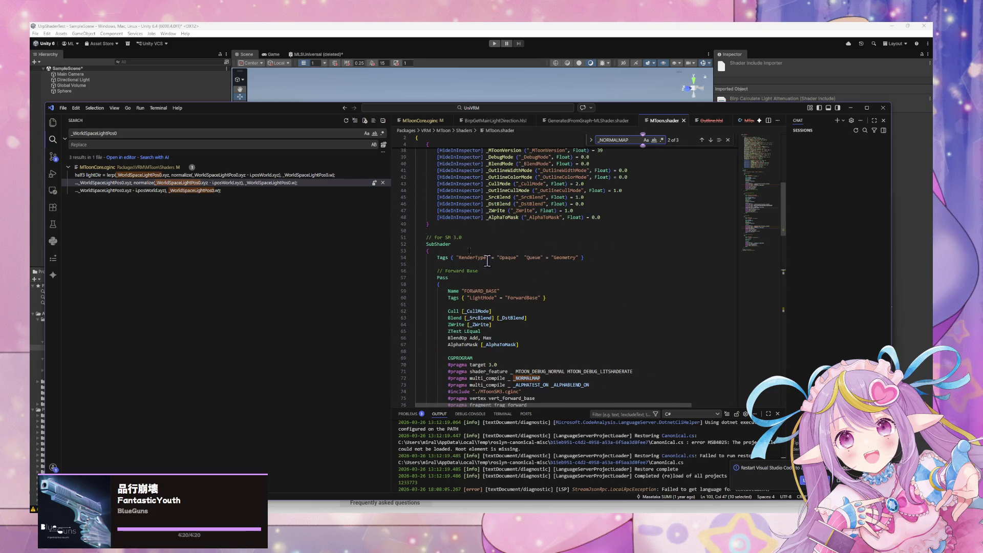
Review MToonCore.cginc's half/sampler property declarations from the top down to struct v2f
click(430, 121)
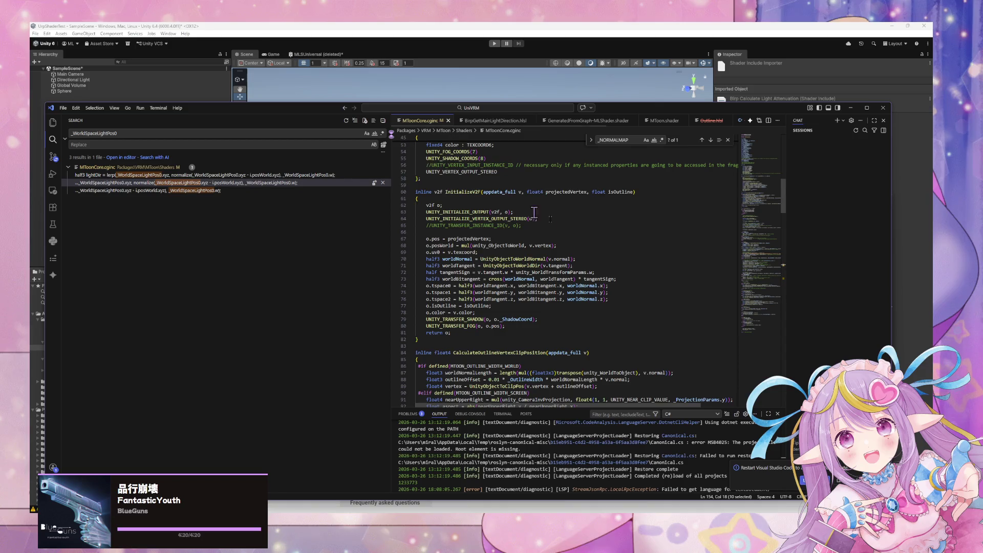
scroll(534, 212, up, 15)
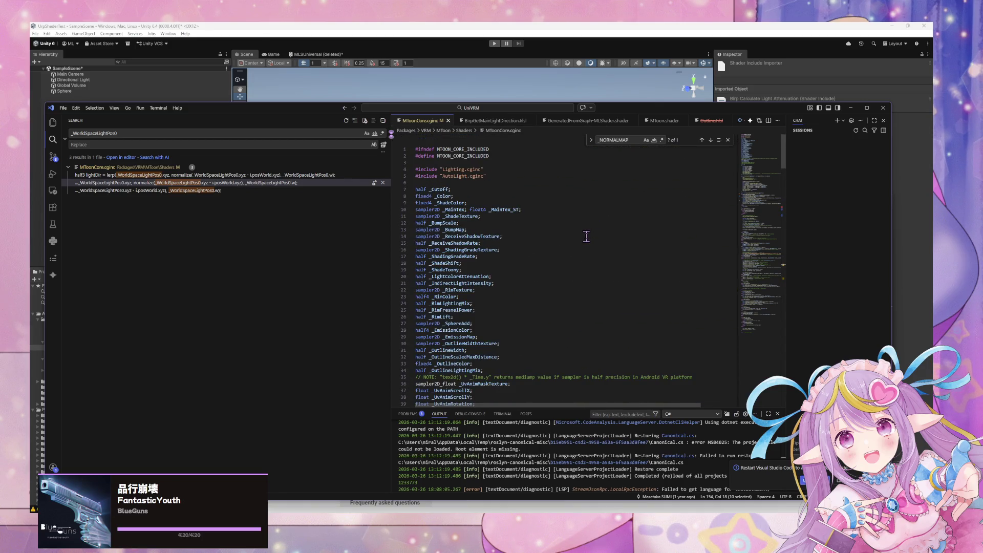
scroll(586, 236, down, 3)
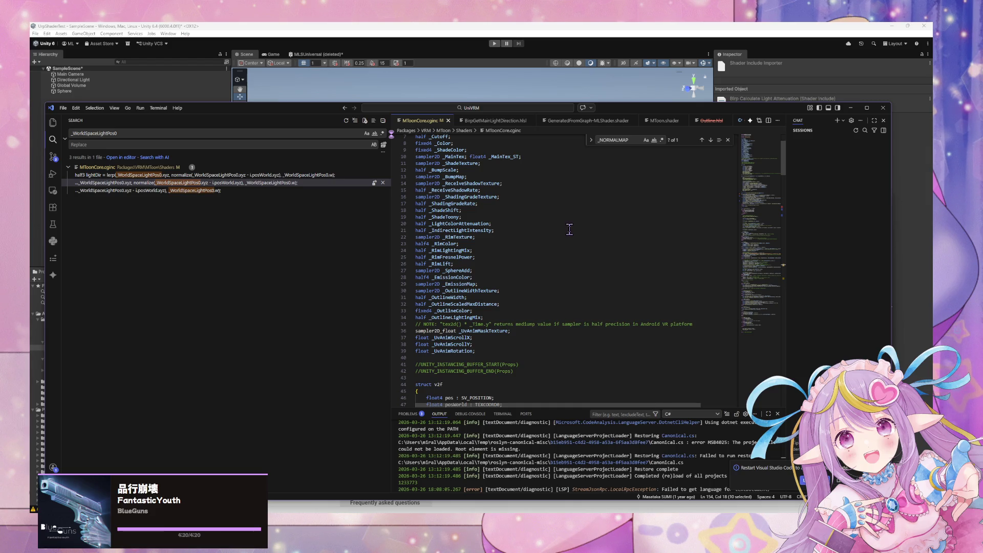
scroll(442, 307, down, 5)
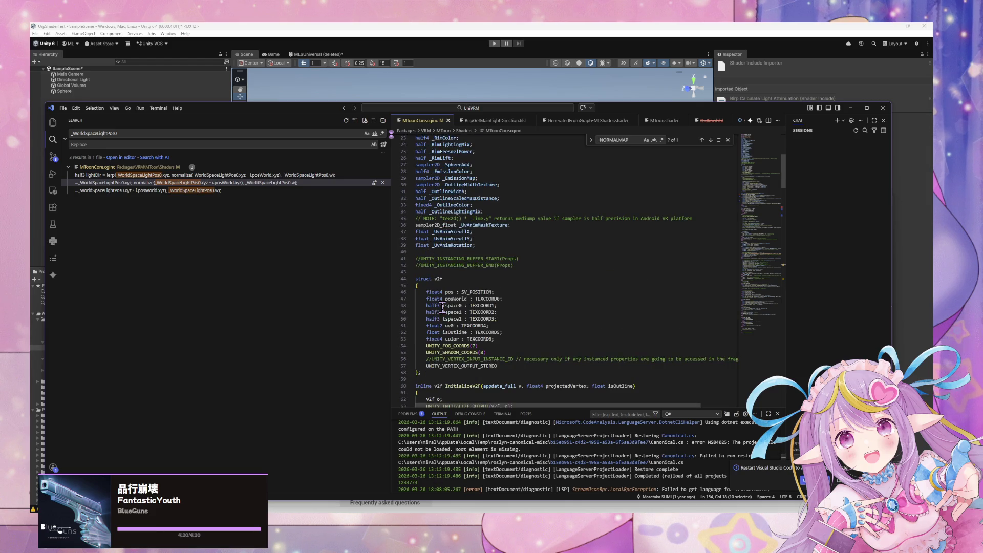
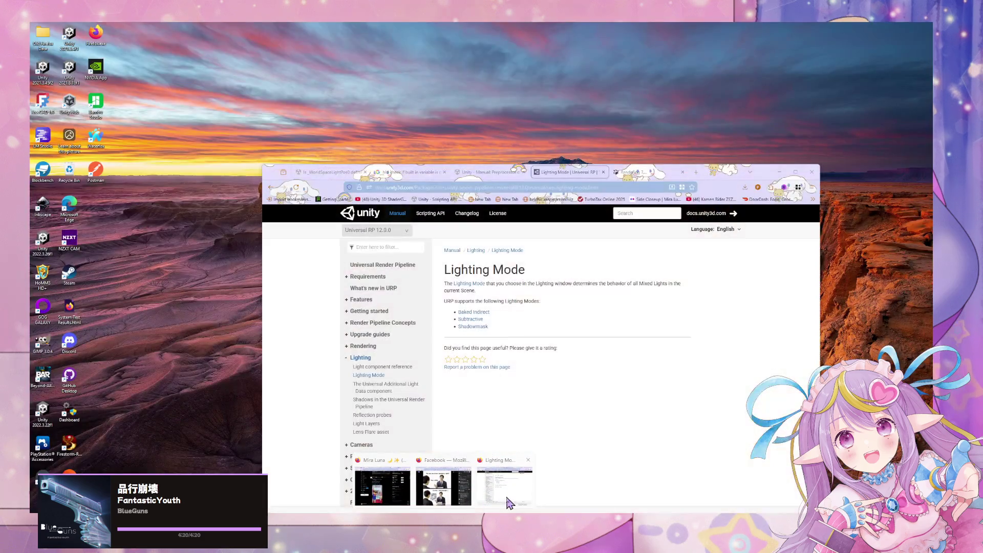
Google 'urp light direction', then refine the query to 'urp light direction hlsl'
click(509, 504)
click(419, 187)
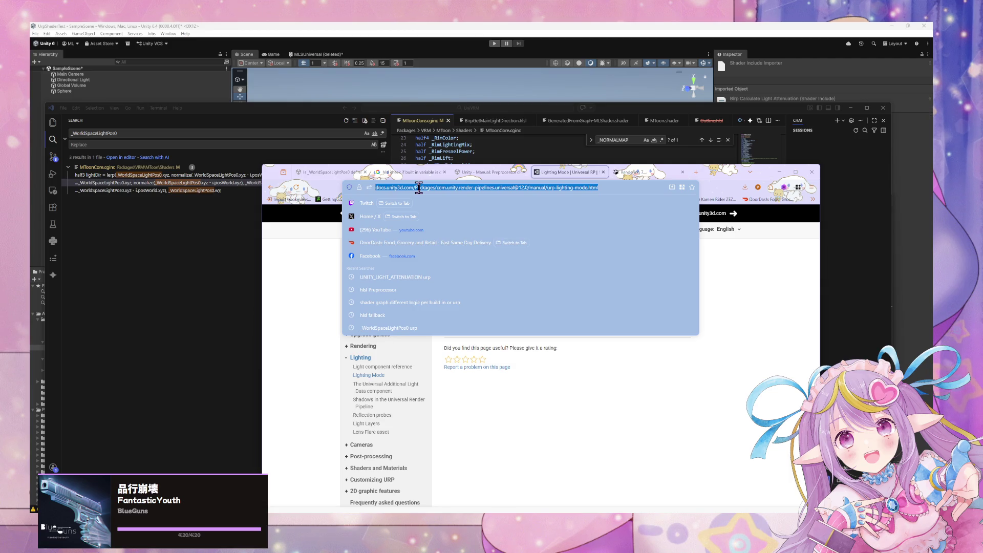
text(uni)
key(BackSpace)
key(BackSpace)
key(BackSpace)
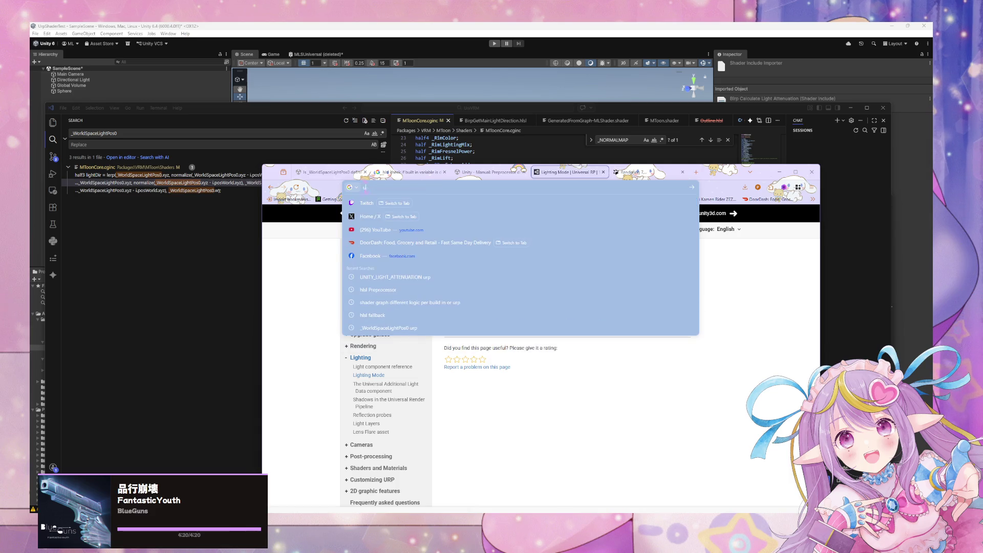
text(urp light direction)
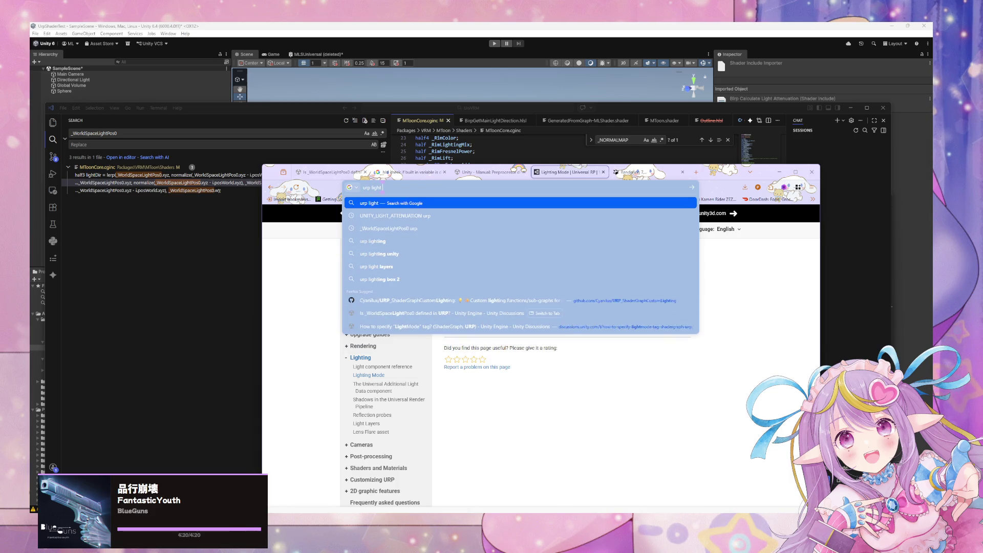
key(Return)
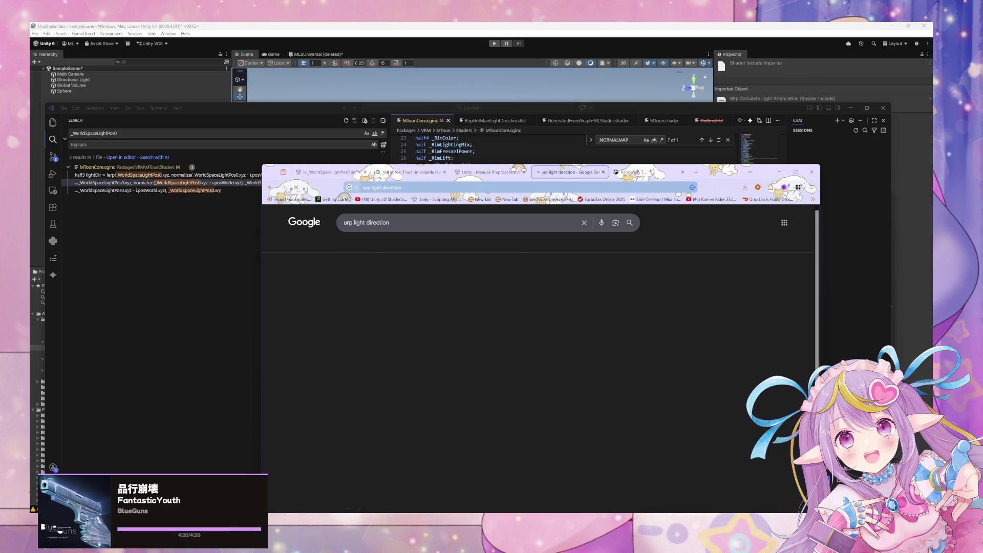
click(406, 229)
text(hlsl)
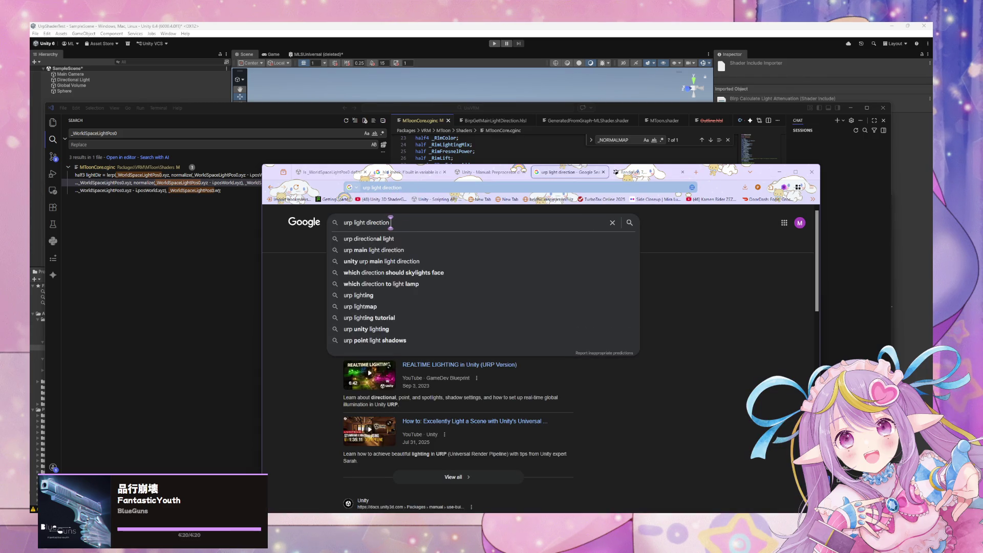
key(Return)
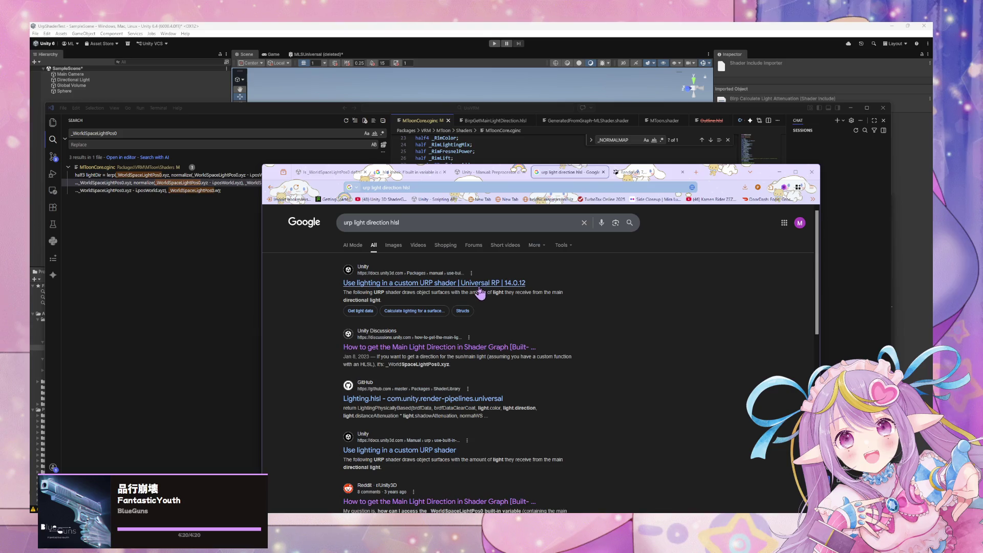
Open Unity's 'Use lighting in a custom URP shader' result and select GetAdditionalLight on it
click(478, 286)
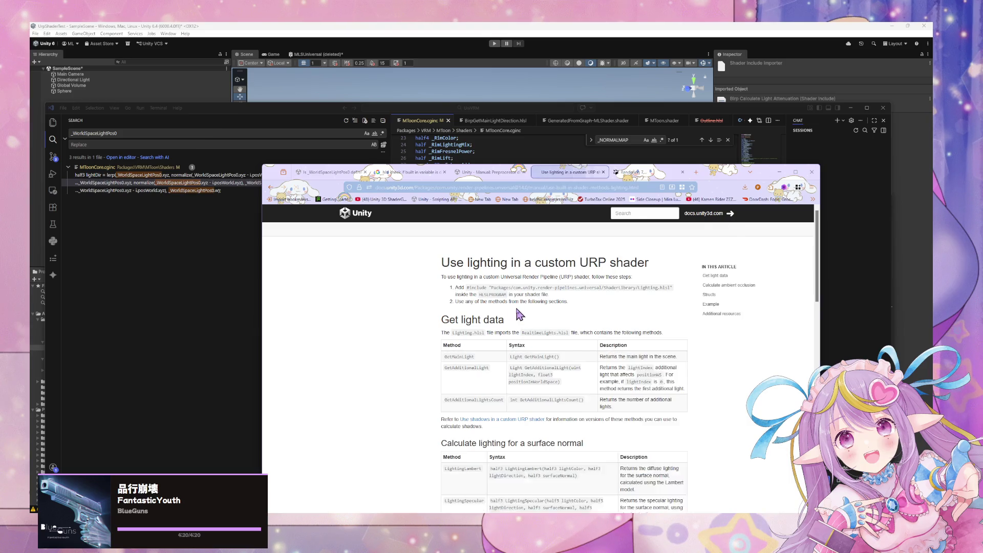
scroll(514, 307, down, 2)
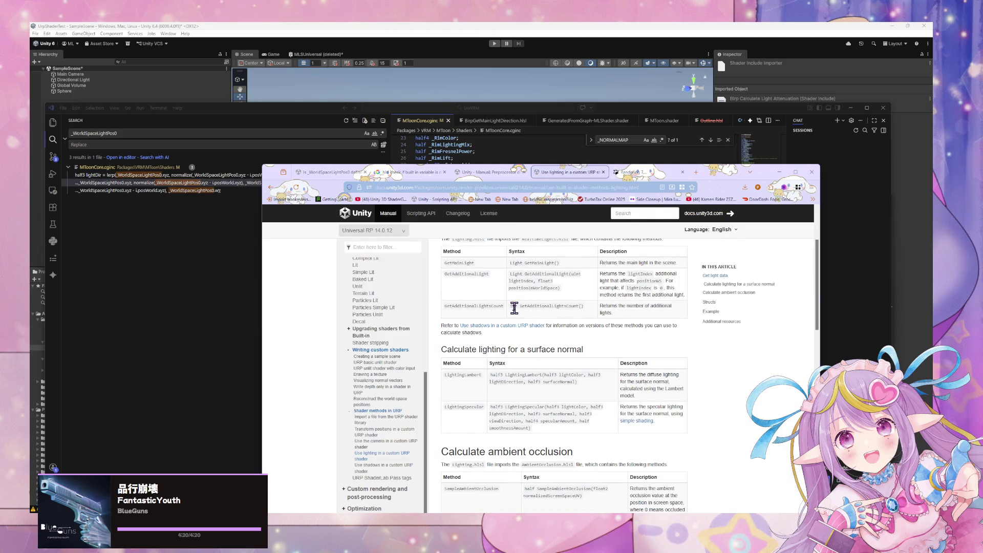
double_click(445, 273)
Select GetMainLight() in the Syntax column of the Get light data table
scroll(514, 318, down, 3)
scroll(512, 311, up, 2)
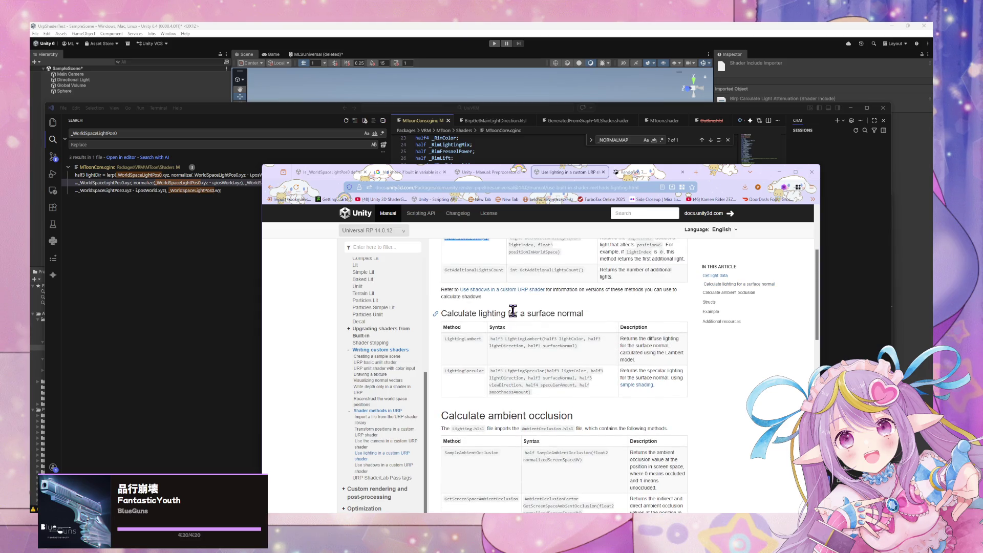
scroll(512, 311, down, 2)
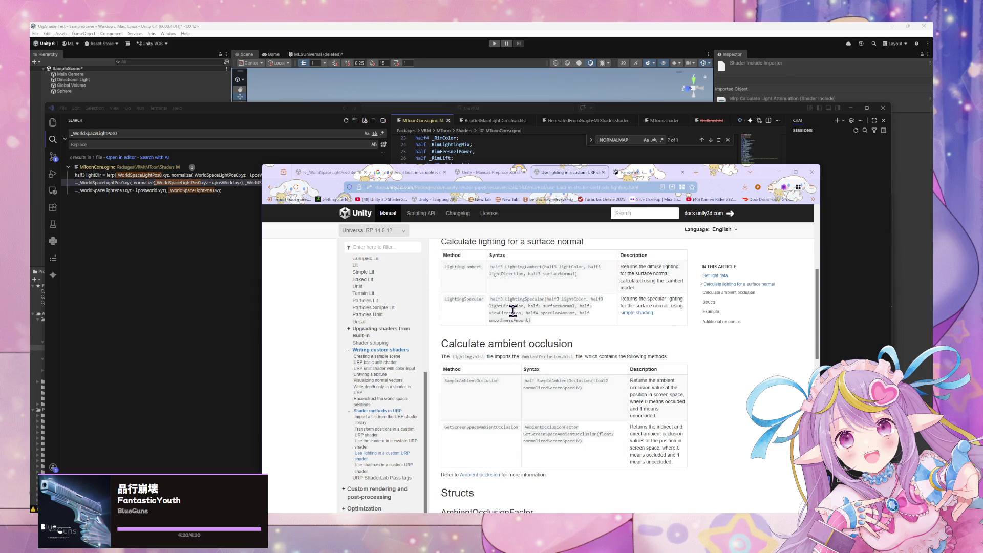
scroll(512, 310, up, 1)
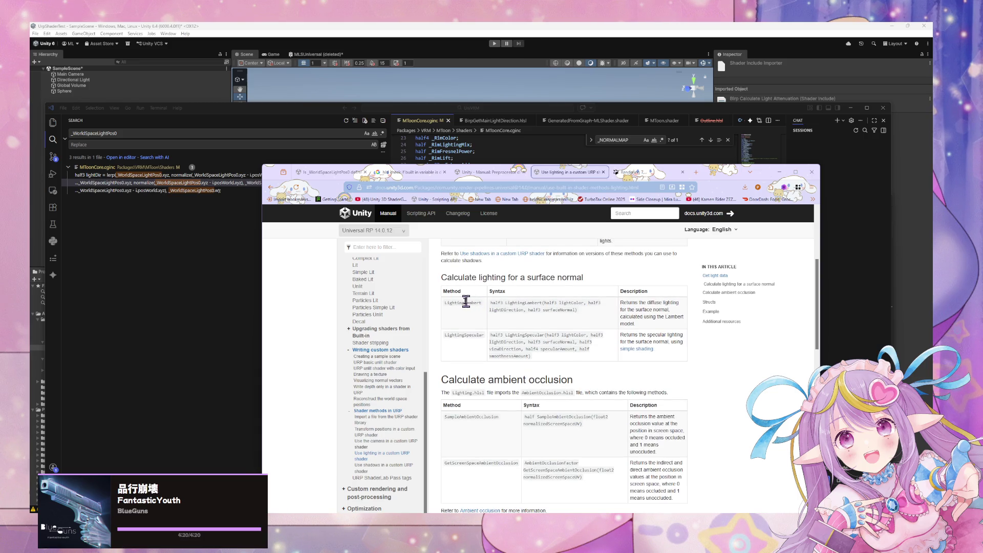
scroll(457, 301, up, 3)
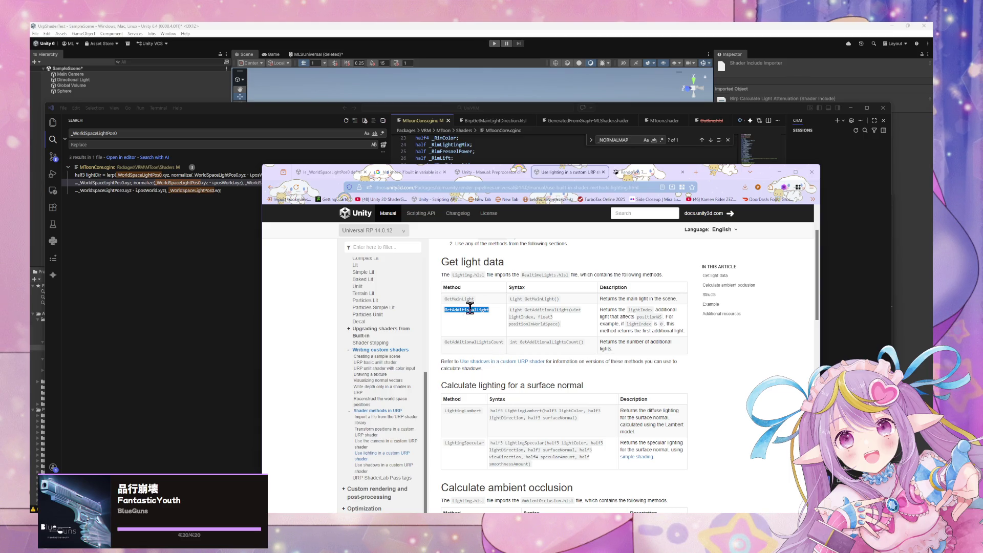
drag(560, 299, 525, 299)
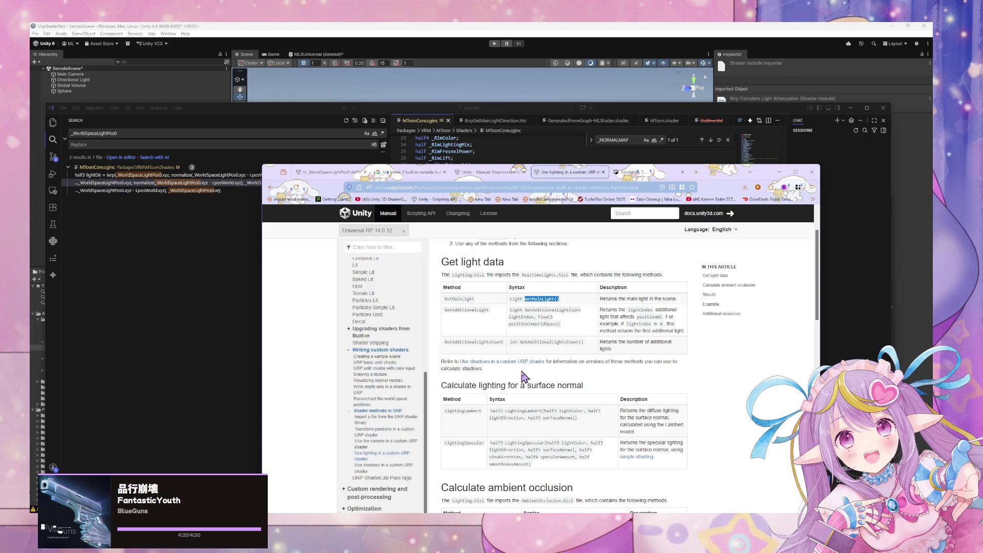
scroll(523, 371, down, 6)
scroll(522, 370, up, 5)
scroll(522, 370, up, 3)
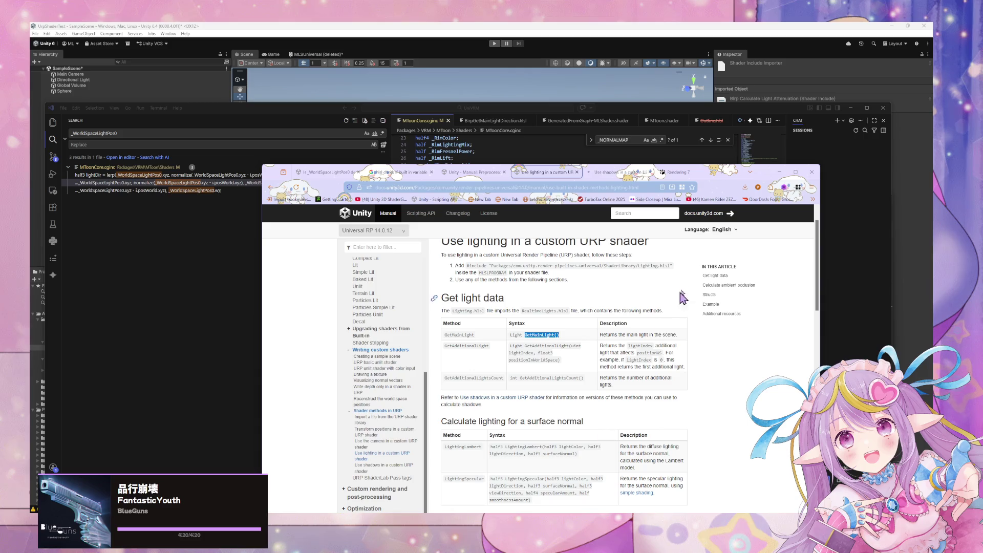
Switch to the 'Use shadows in a custom URP shader' page and scroll to Calculate shadows
click(617, 172)
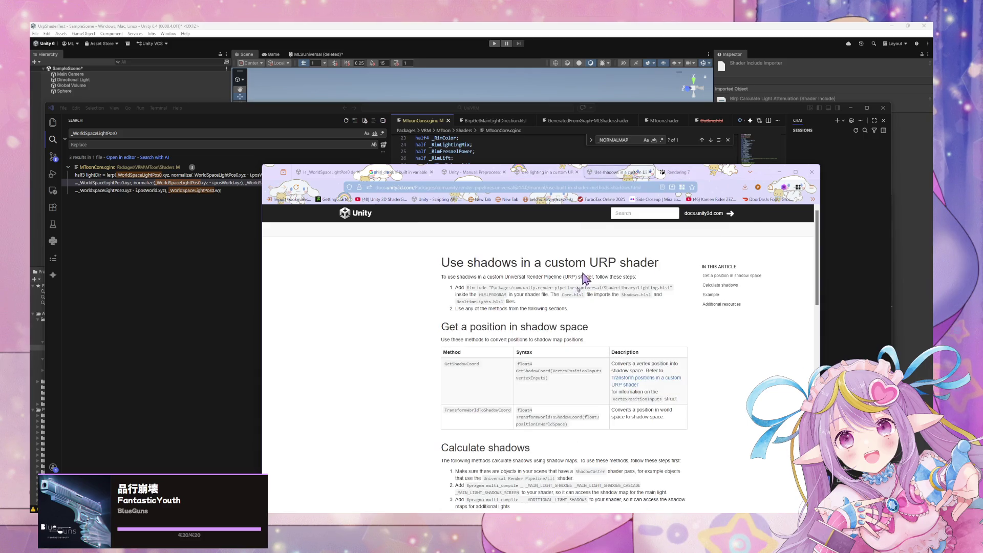
scroll(604, 318, down, 3)
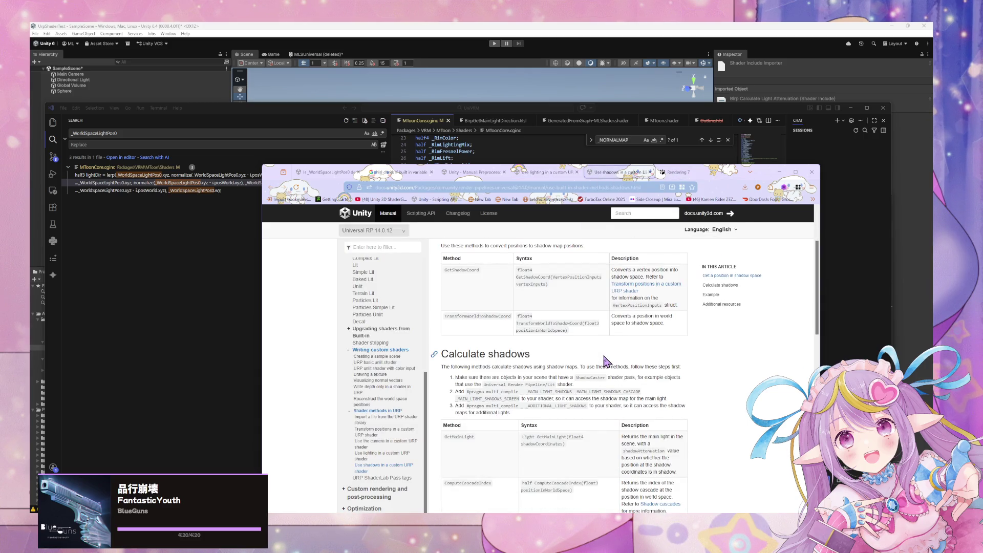
scroll(606, 360, down, 3)
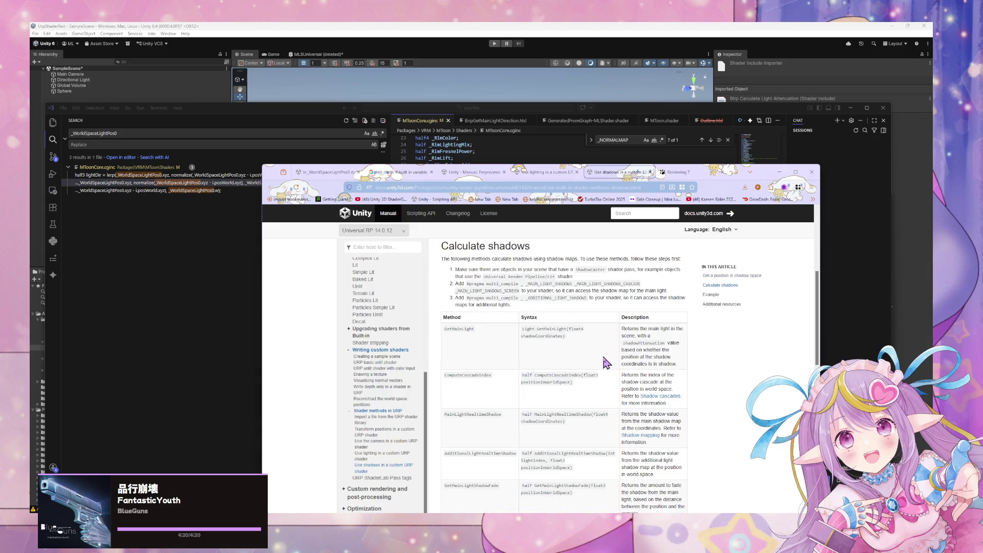
scroll(607, 361, down, 2)
scroll(606, 361, up, 2)
scroll(696, 258, down, 1)
scroll(695, 257, up, 1)
scroll(696, 258, down, 6)
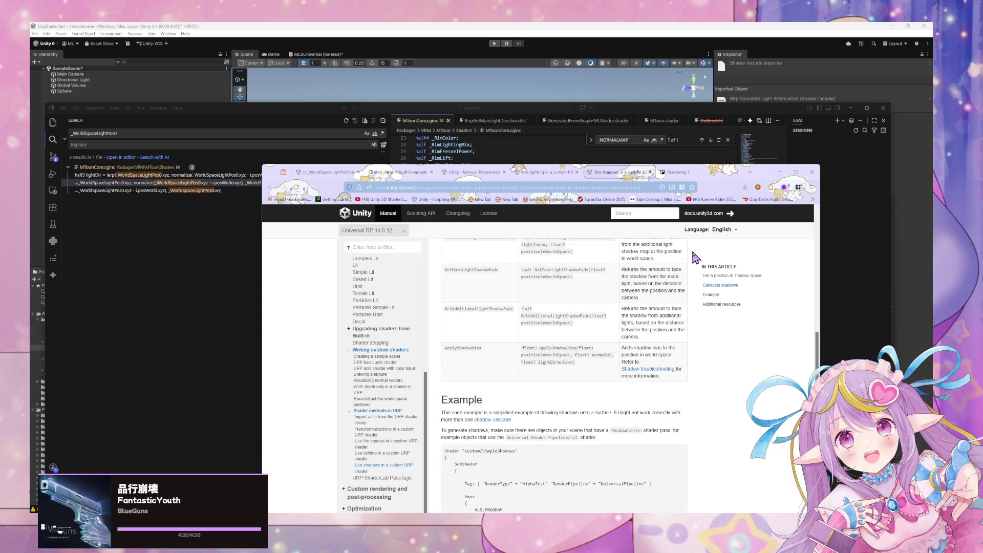
scroll(695, 257, down, 2)
scroll(695, 257, up, 6)
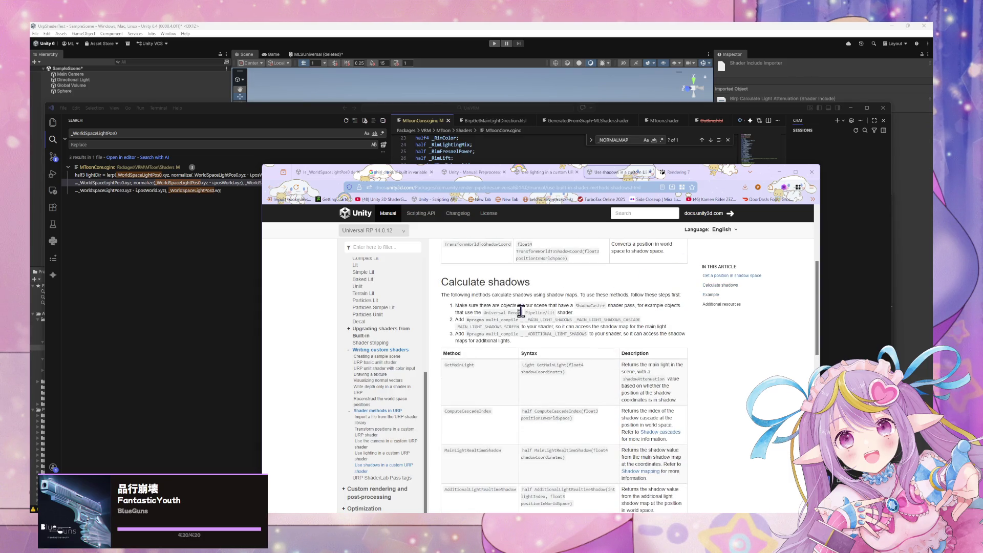
Select GetMainLight in the shadows table and step through its matches on the page
double_click(458, 365)
key(Return)
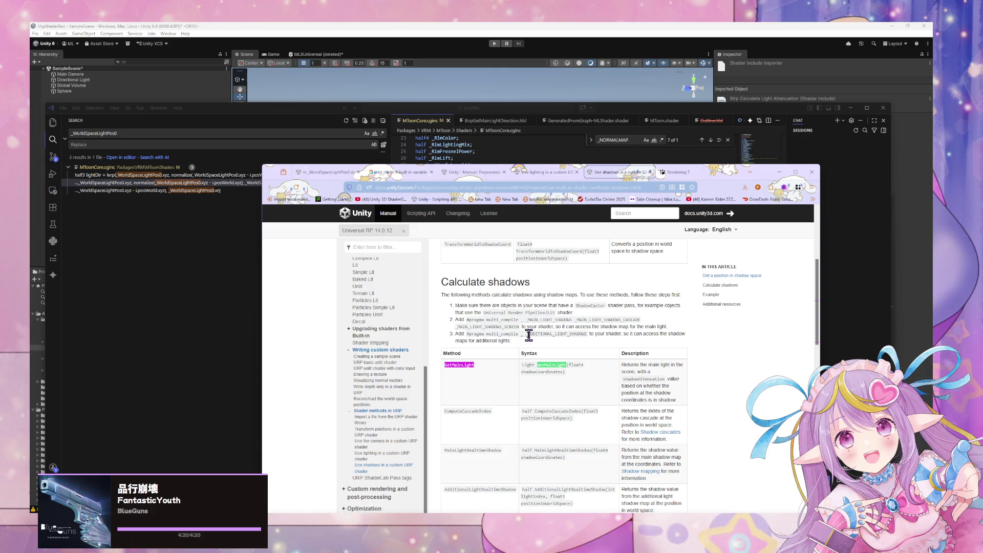
scroll(525, 336, down, 10)
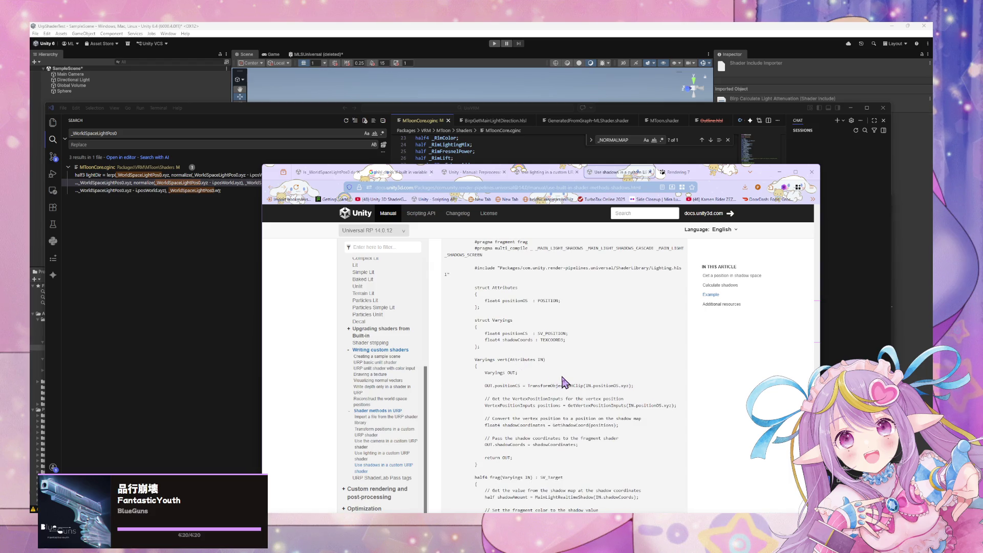
scroll(563, 381, down, 2)
scroll(563, 382, up, 2)
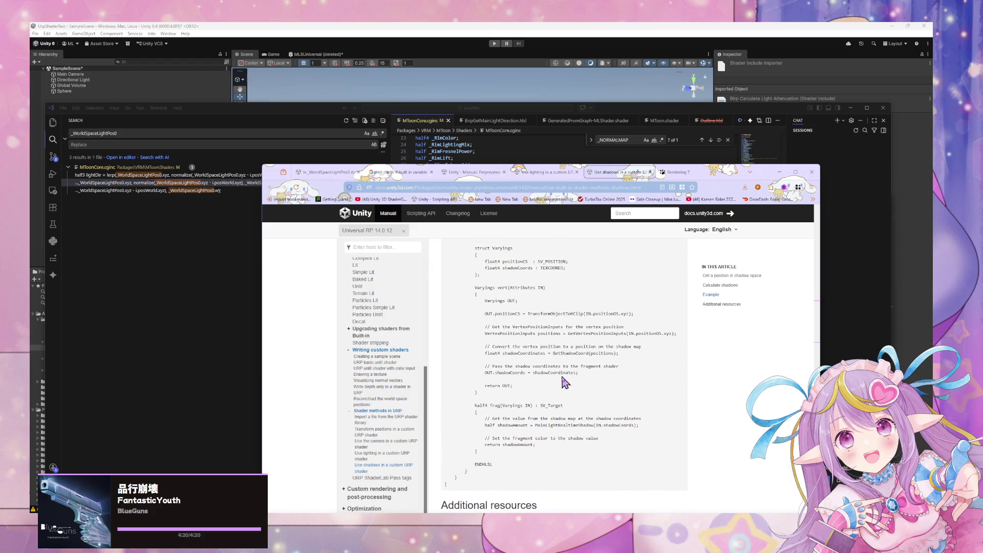
scroll(565, 381, up, 10)
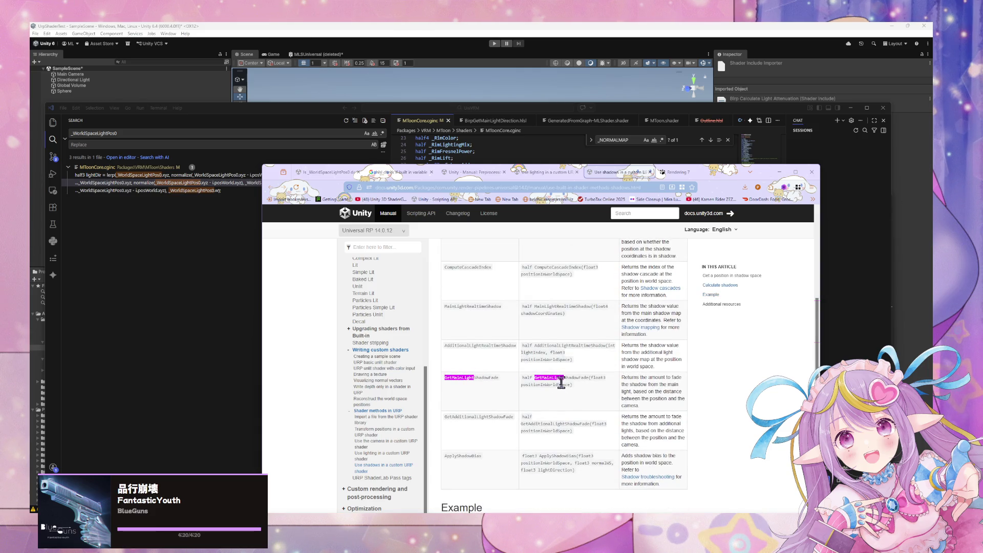
scroll(481, 366, up, 1)
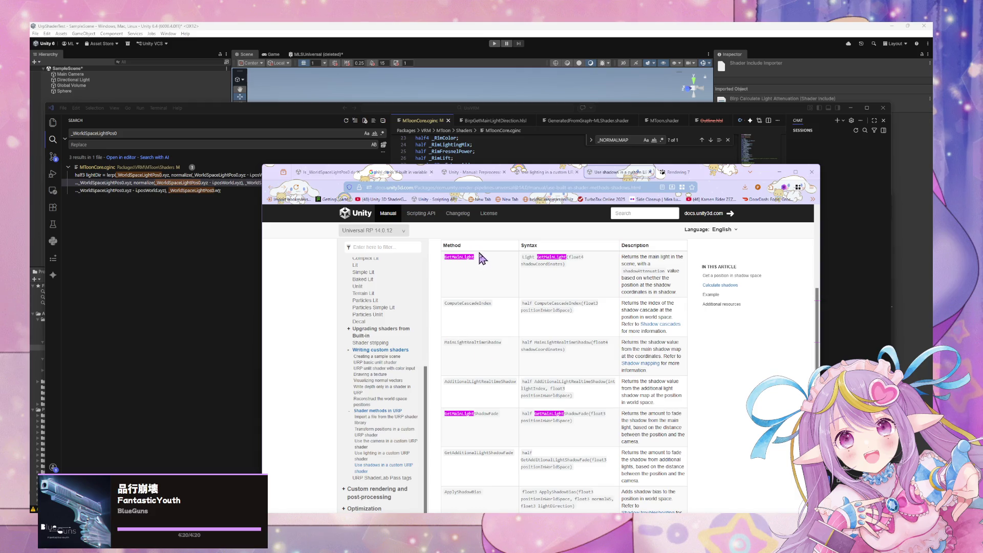
drag(475, 262, 444, 268)
key(ctrl+c)
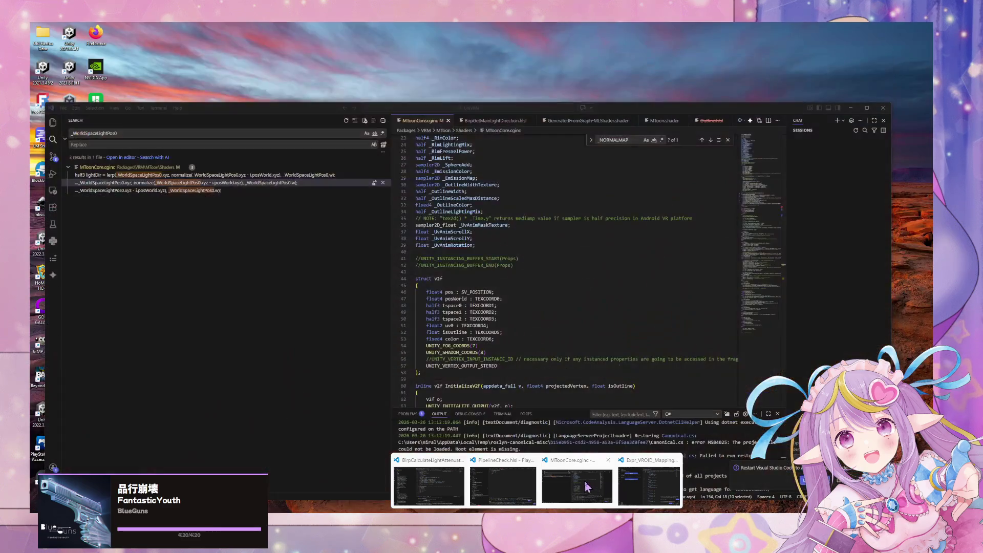
Search the UniVRM project for 'mainlight' in VS Code and remove the Other files matches
click(430, 476)
double_click(179, 133)
key(ctrl+v)
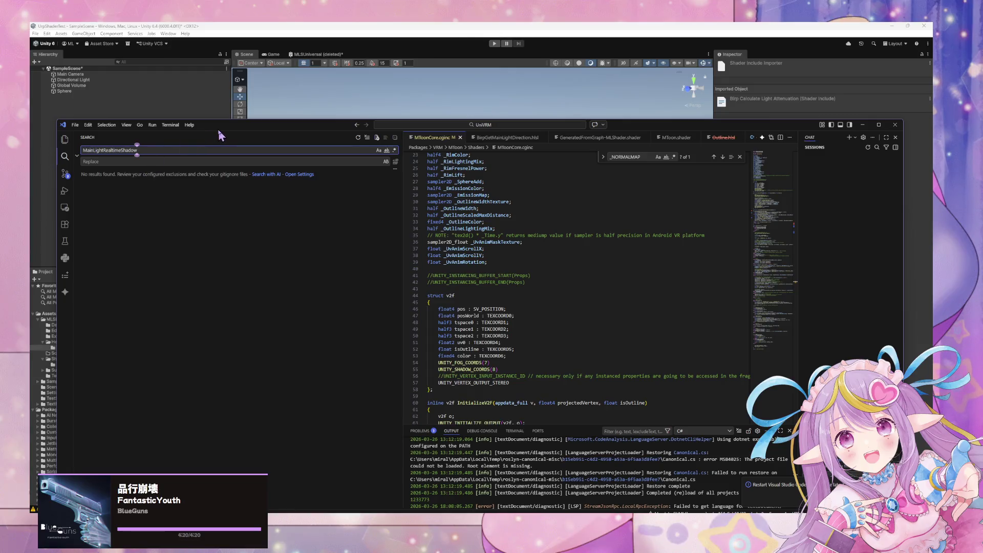
drag(138, 150, 80, 150)
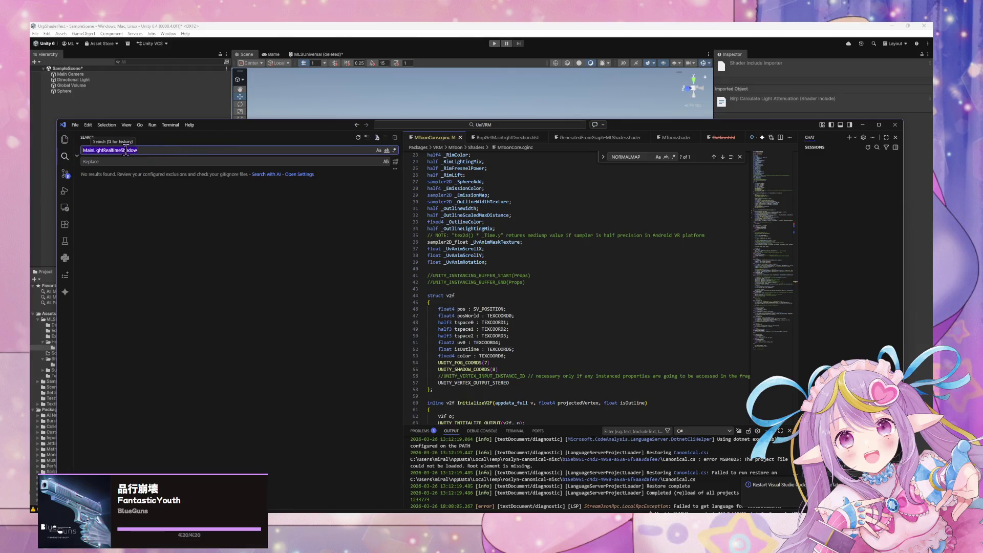
text(mainlight)
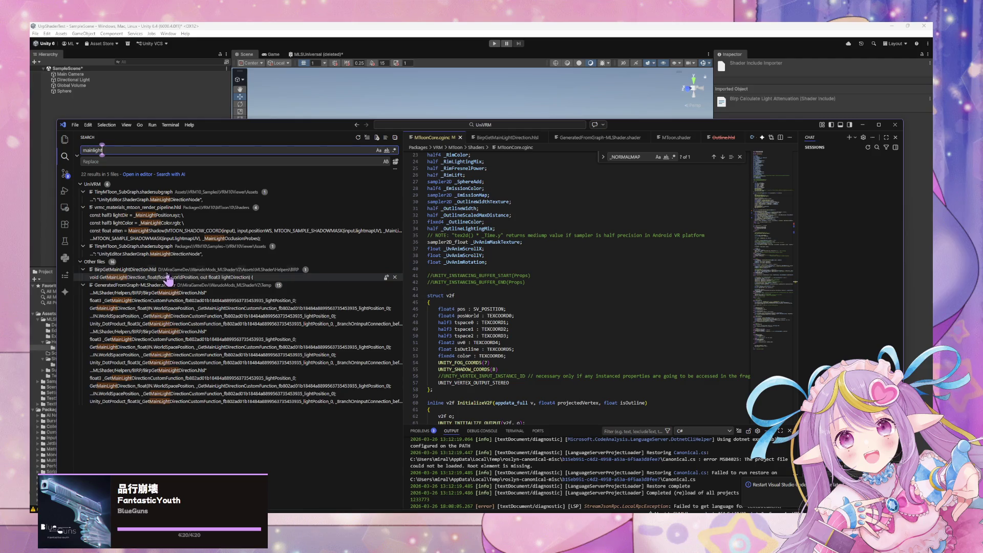
click(148, 263)
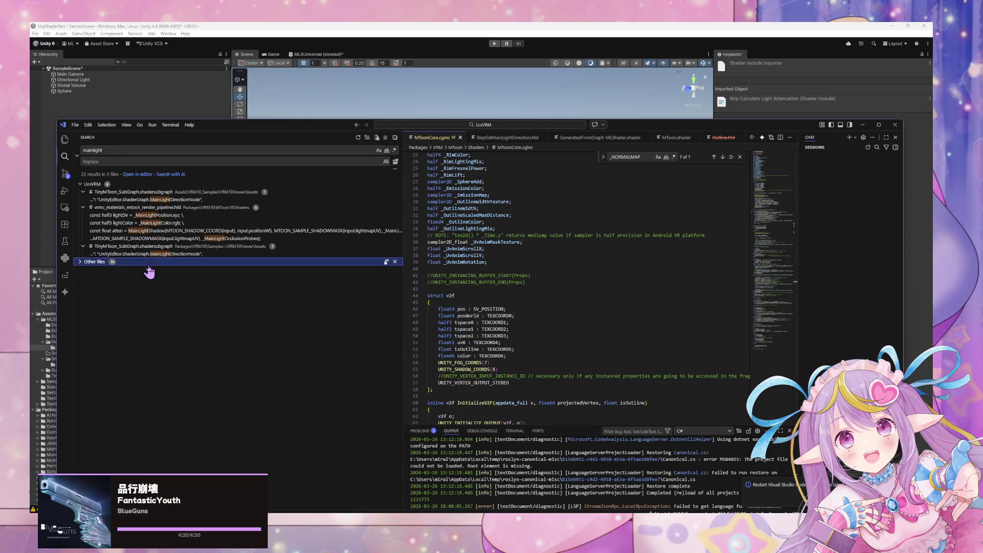
click(395, 262)
Open the mainlight matches and select MainLightShadow in mtoon_render_pipeline.hlsl
click(183, 246)
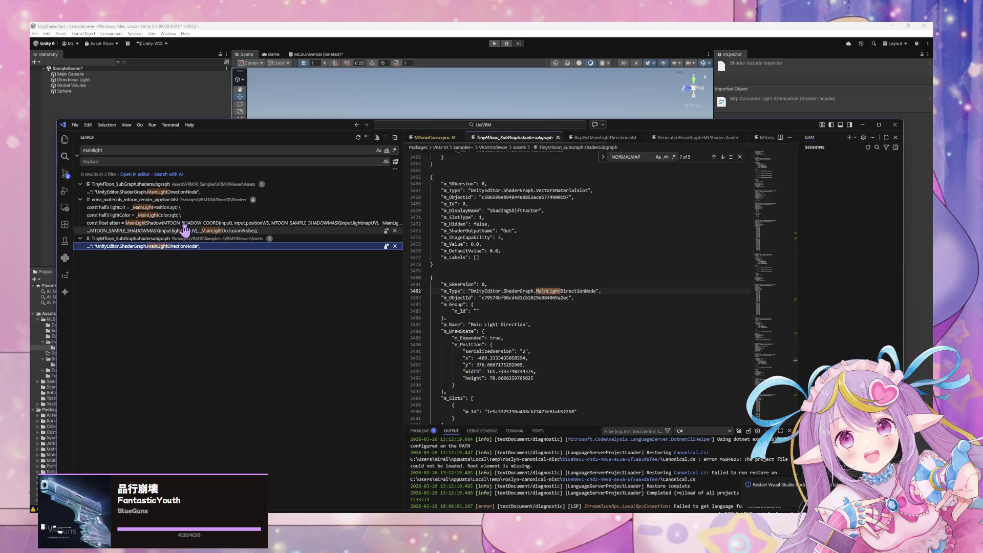
click(188, 216)
click(194, 208)
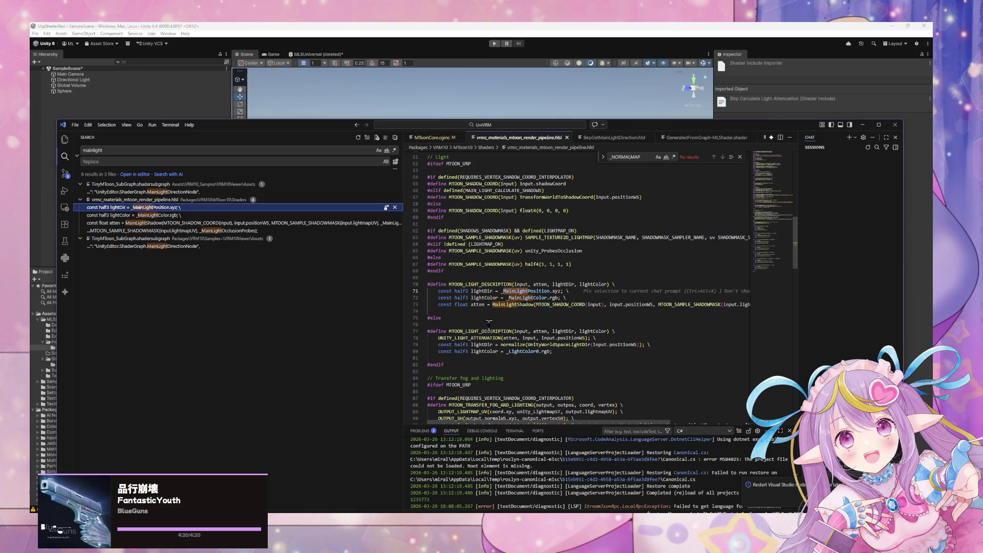
double_click(511, 304)
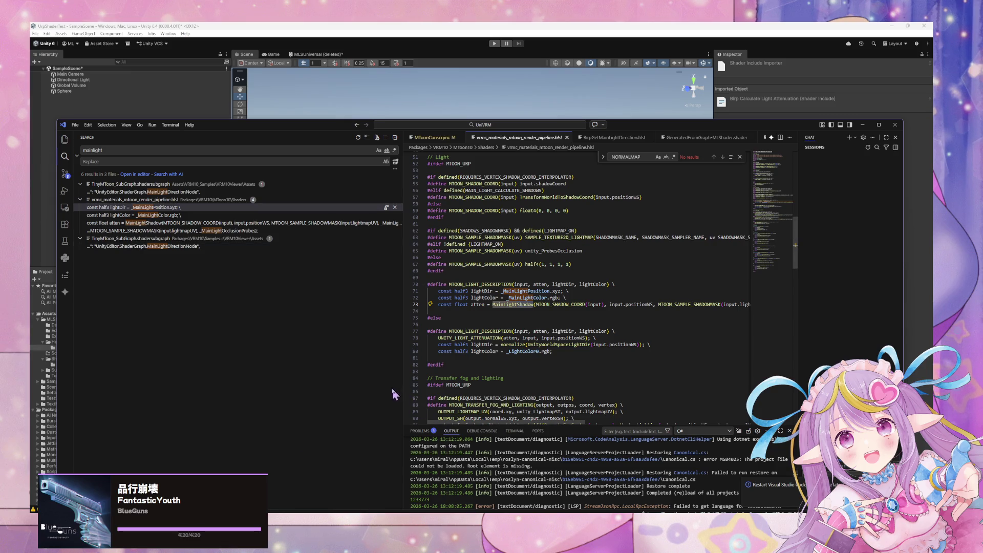
Look up MainLightShadow on the shadows docs page, then return to the code editor
mouse_move(444, 532)
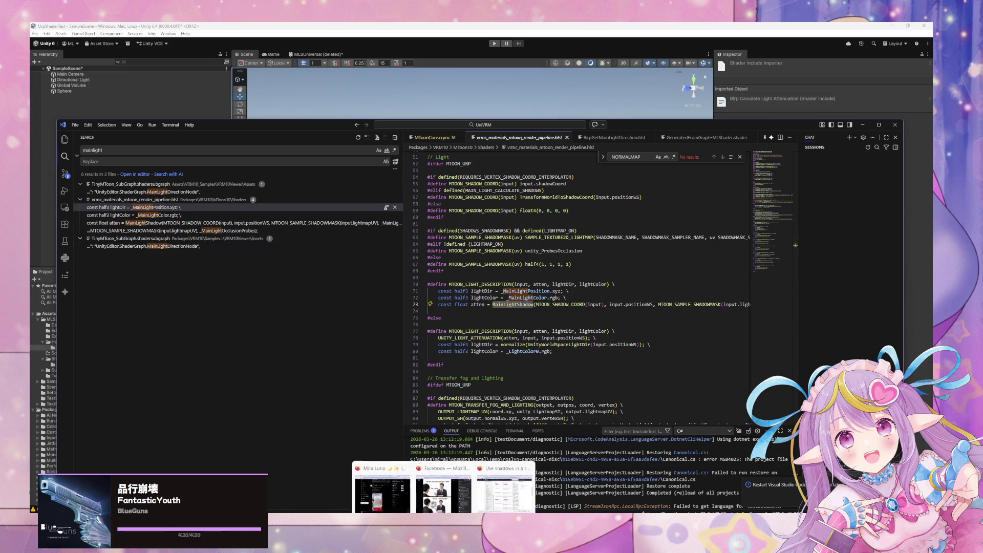
mouse_move(492, 486)
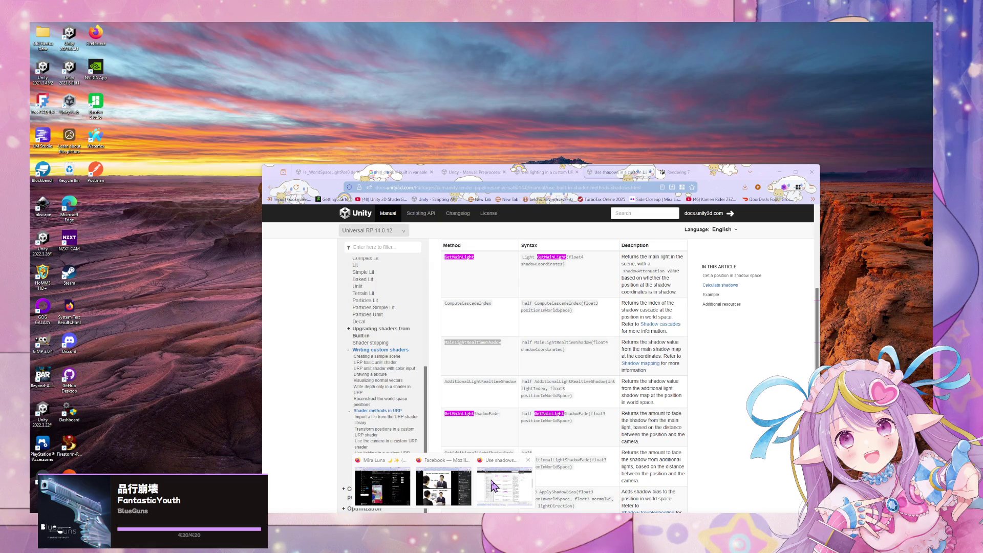
click(492, 485)
text(MainLightShadow)
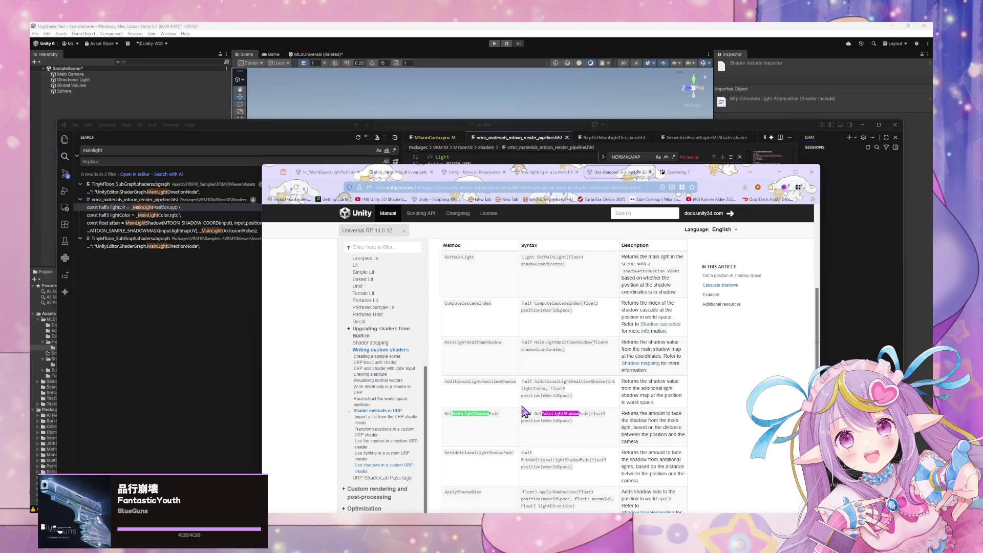
key(Return)
click(171, 327)
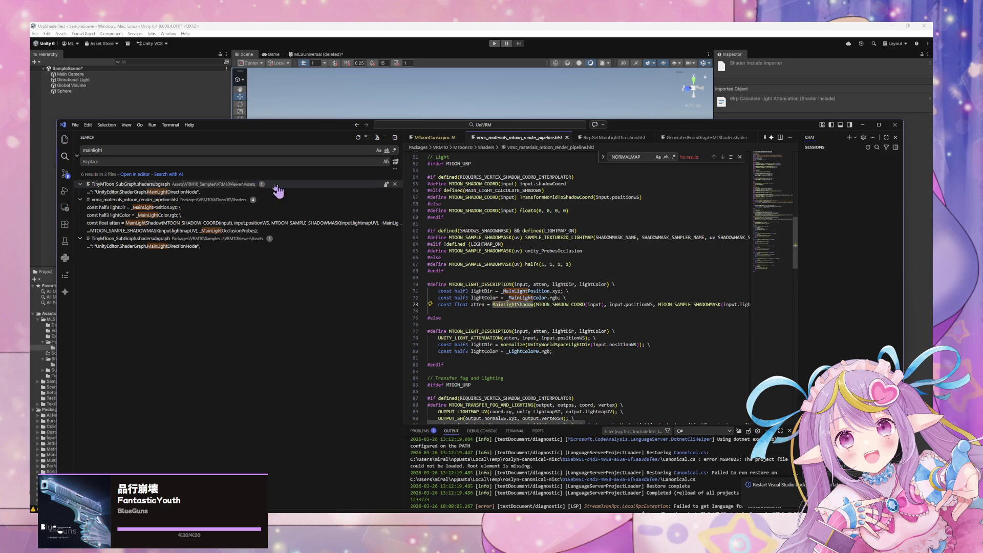
Narrow the project search to 'mainlightshadow' and select the search term
click(119, 151)
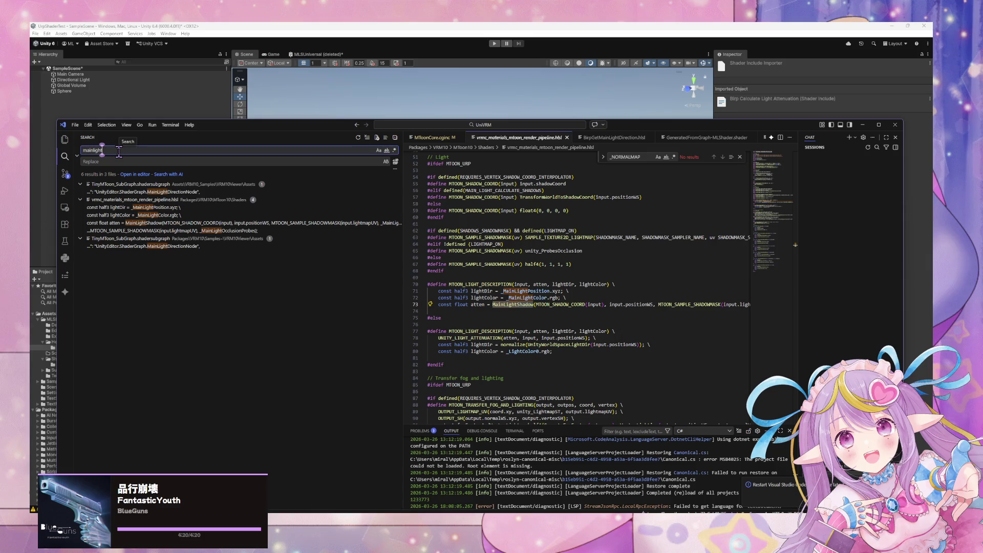
text(shadow)
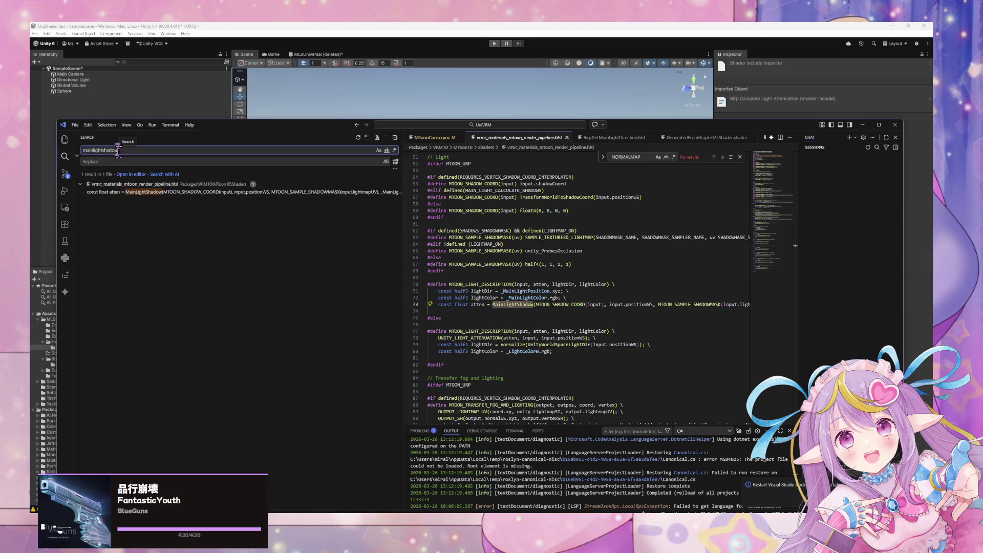
click(134, 192)
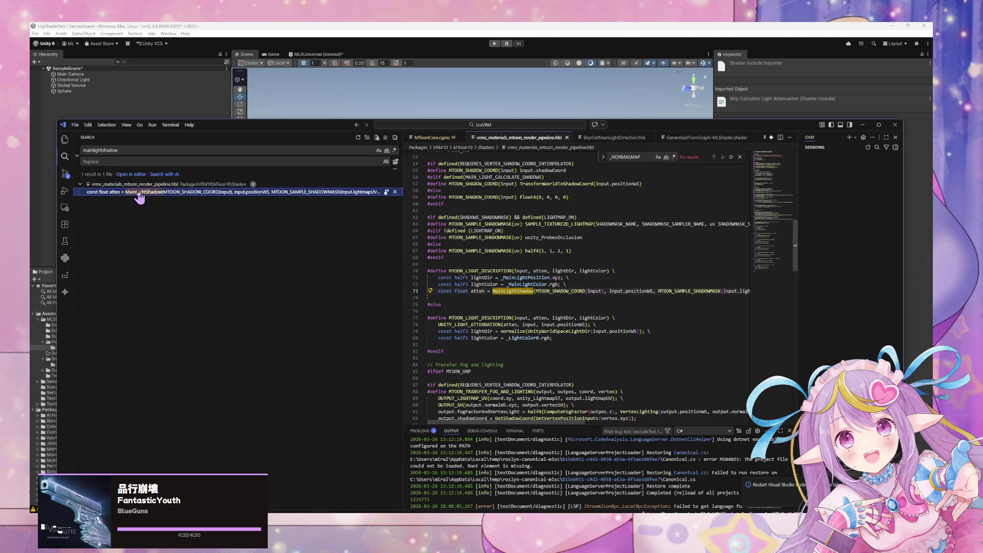
double_click(135, 151)
key(ctrl+c)
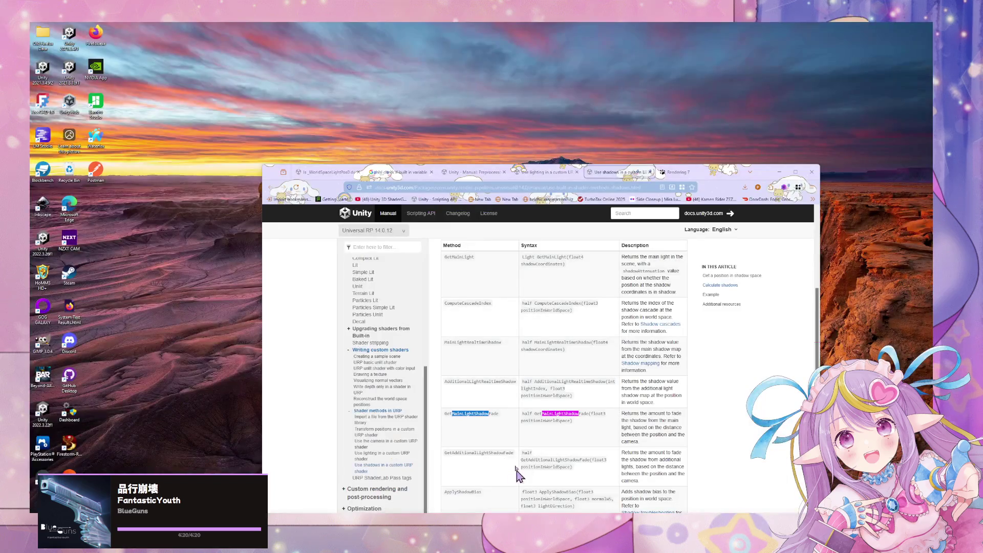
Web-search 'mainlightshadow' and open the Screen Space Shadows Renderer Feature docs page
click(520, 467)
key(ctrl+l)
key(ctrl+v)
key(Return)
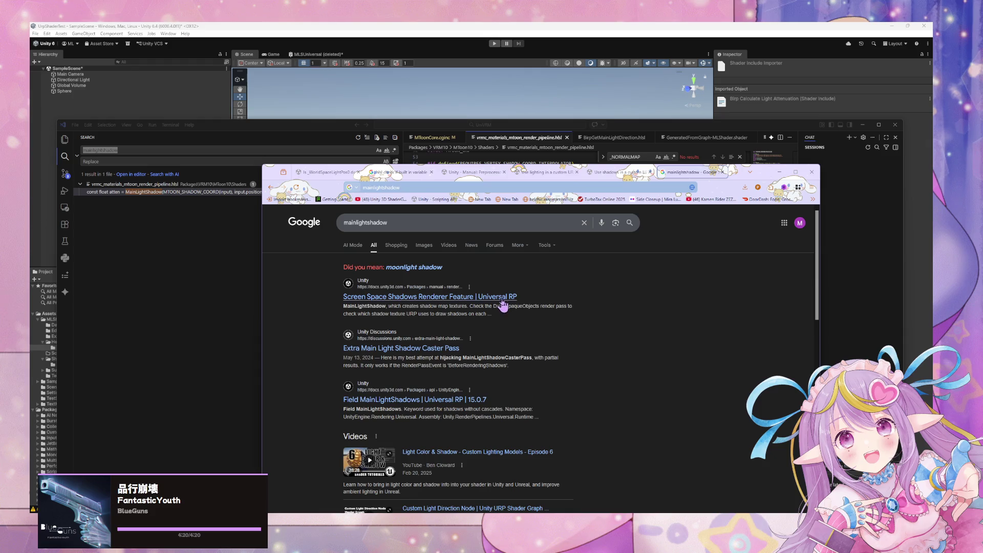
click(504, 301)
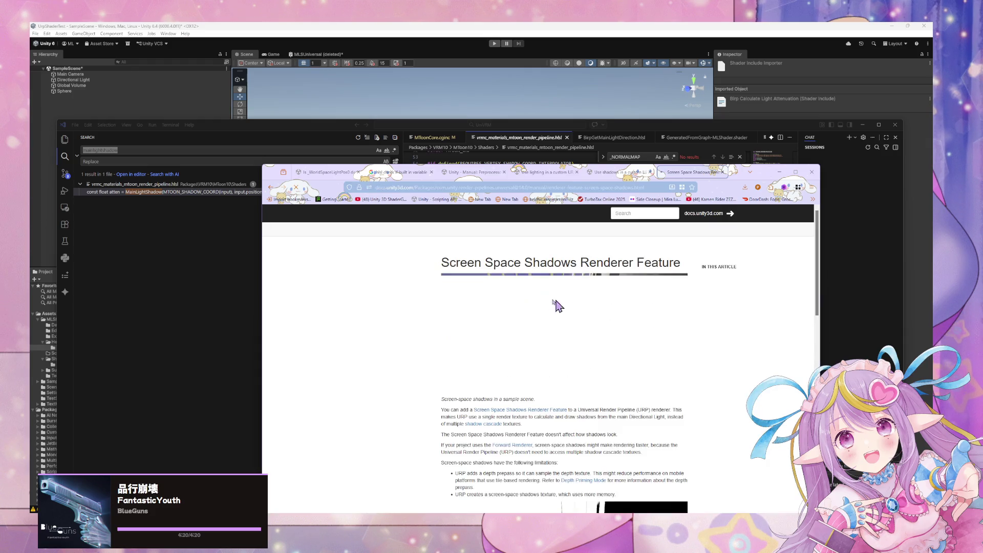
Read the Enable and View screen-space shadows sections, then move the docs window aside
scroll(538, 291, down, 2)
scroll(538, 291, down, 2)
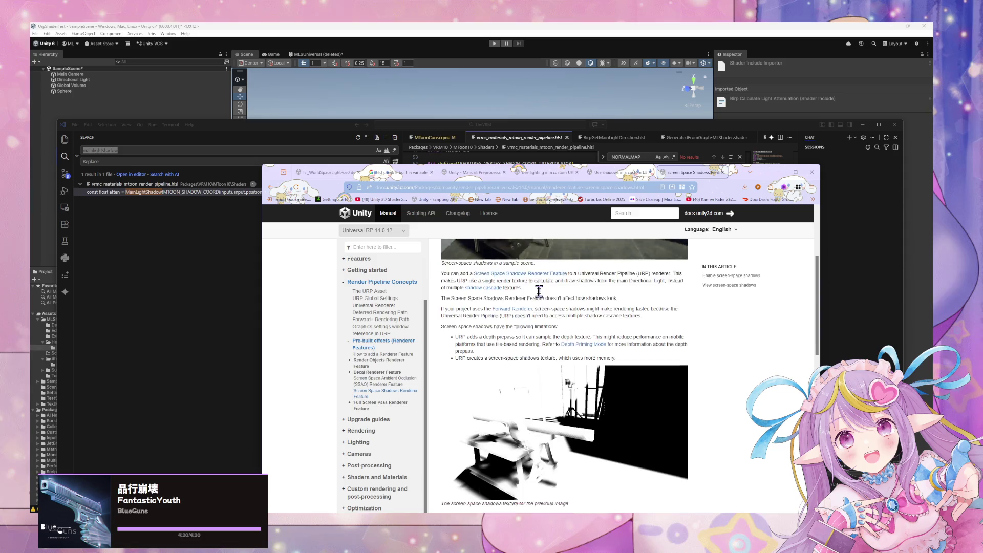
scroll(539, 291, up, 2)
scroll(539, 291, down, 4)
scroll(539, 291, up, 3)
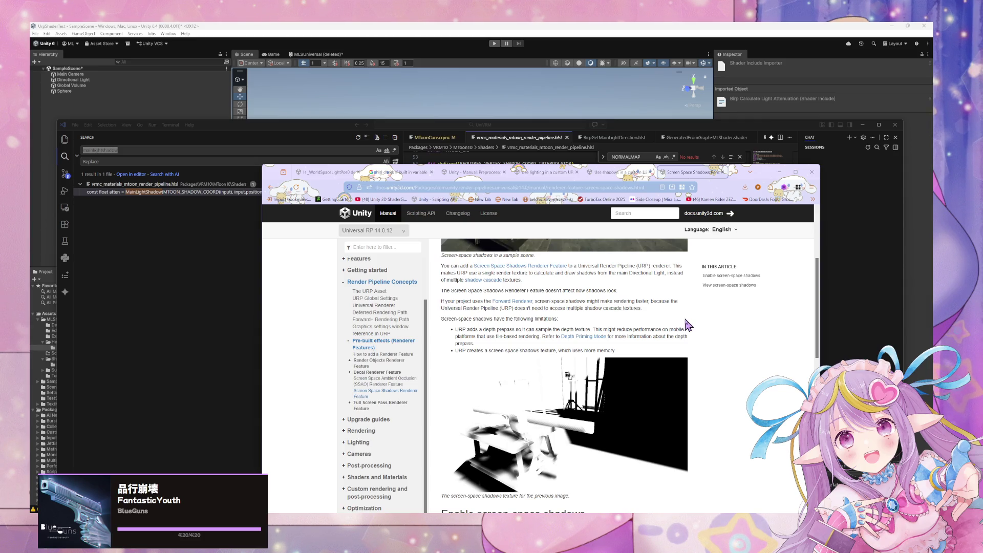
scroll(688, 324, down, 2)
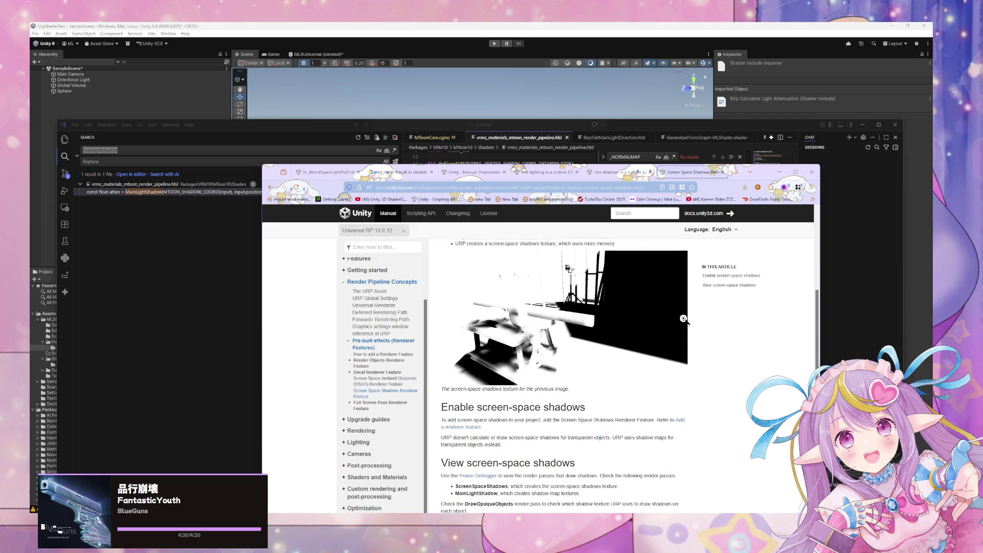
scroll(685, 321, up, 1)
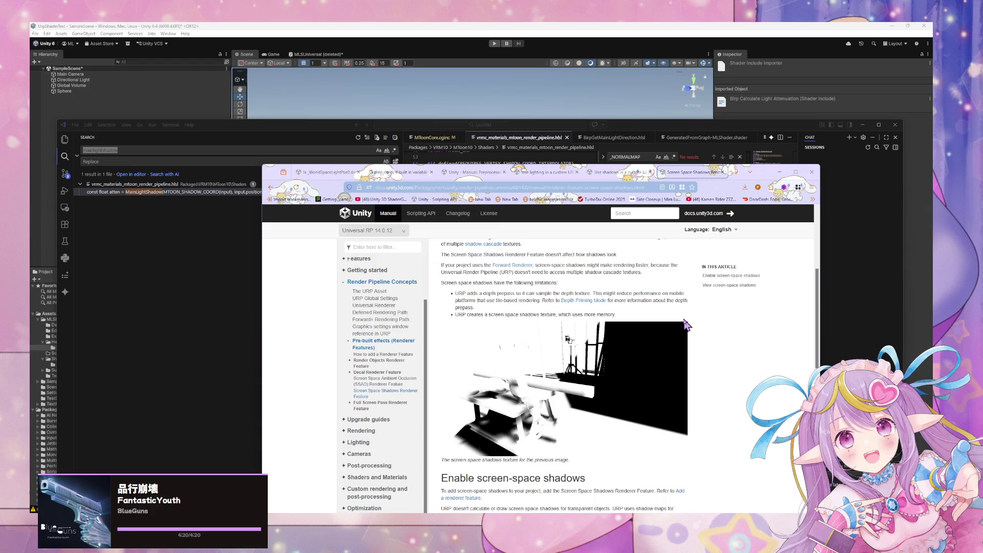
scroll(686, 324, down, 4)
scroll(686, 325, down, 2)
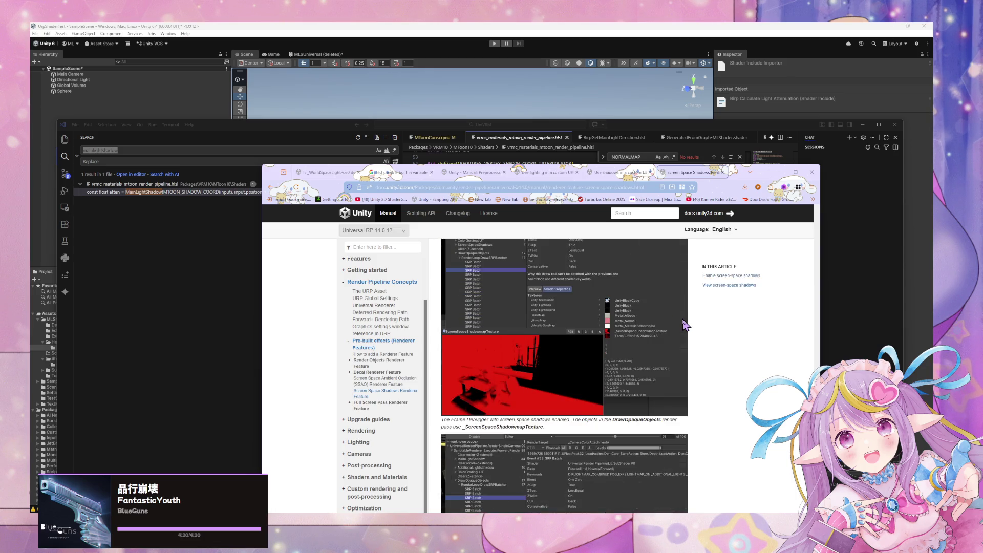
scroll(685, 324, up, 3)
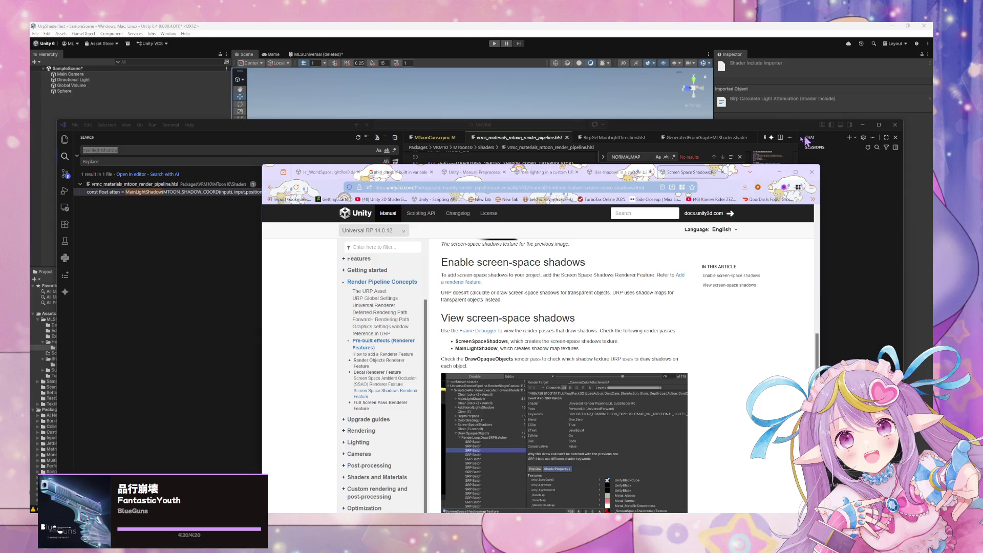
drag(765, 179, 807, 335)
Back in Unity, add a Plane to the scene as a floor
key(super+Down)
key(super+Down)
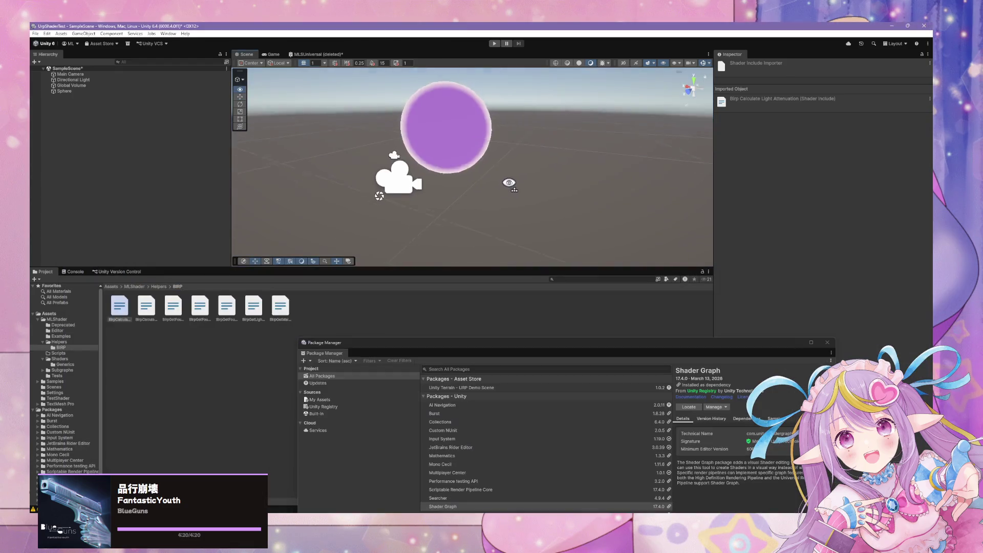
scroll(509, 183, down, 3)
click(64, 91)
right_click(83, 109)
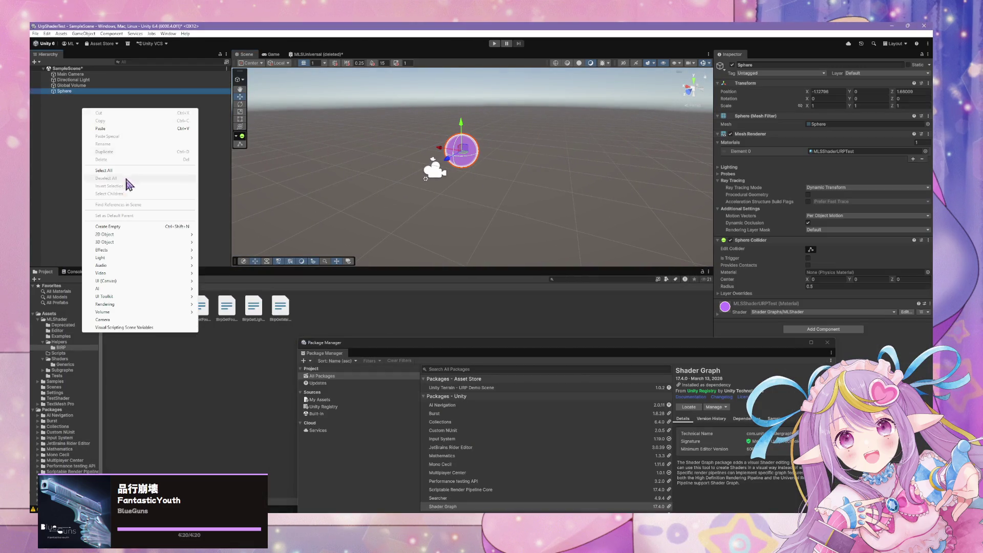
mouse_move(151, 241)
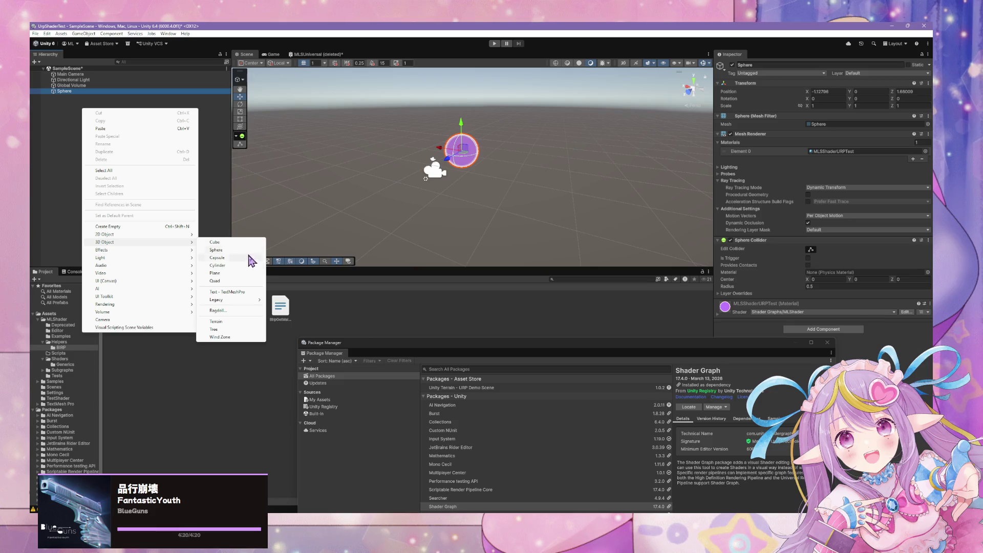
click(215, 273)
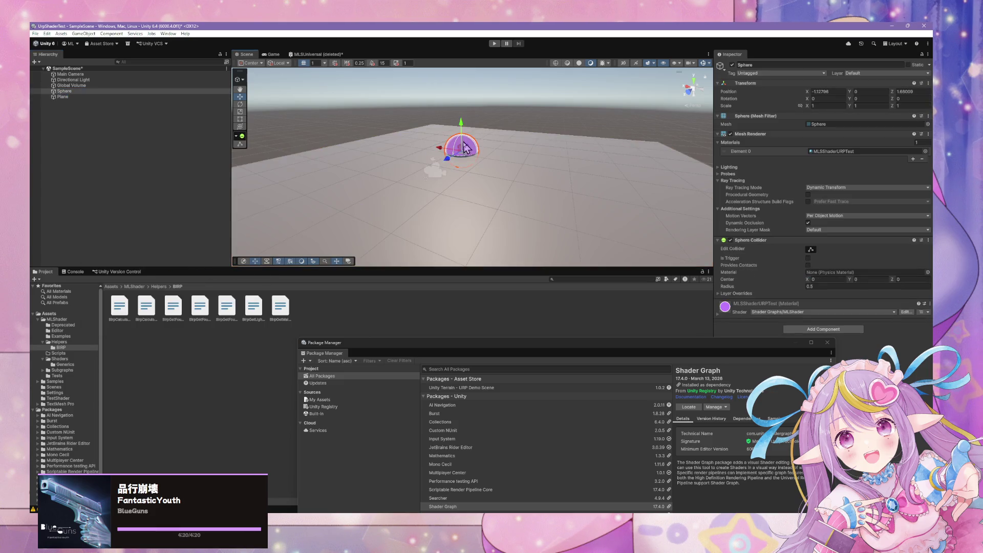
Raise the sphere above the floor and give the Plane the MLSShaderURPTest material
drag(462, 134, 462, 88)
key(f)
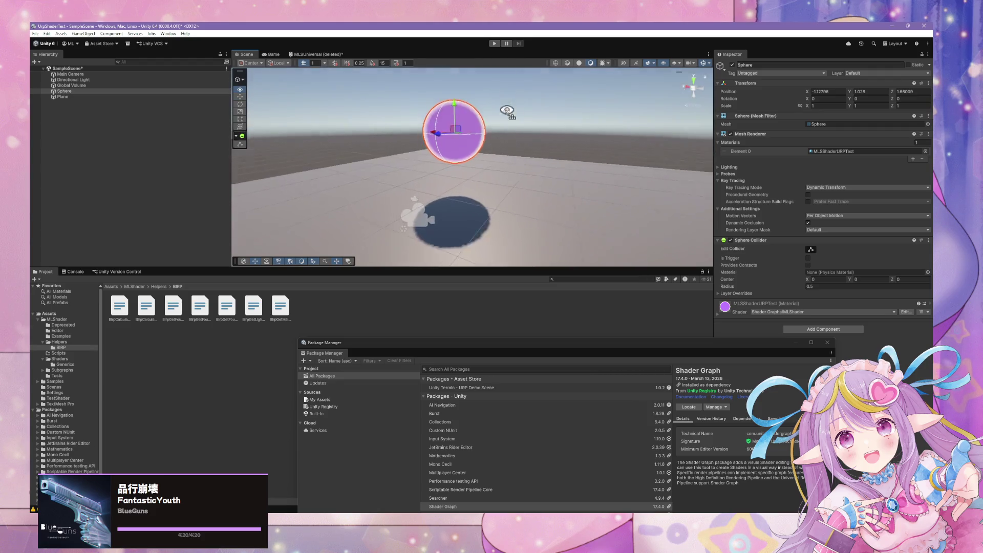
scroll(506, 110, down, 3)
click(408, 234)
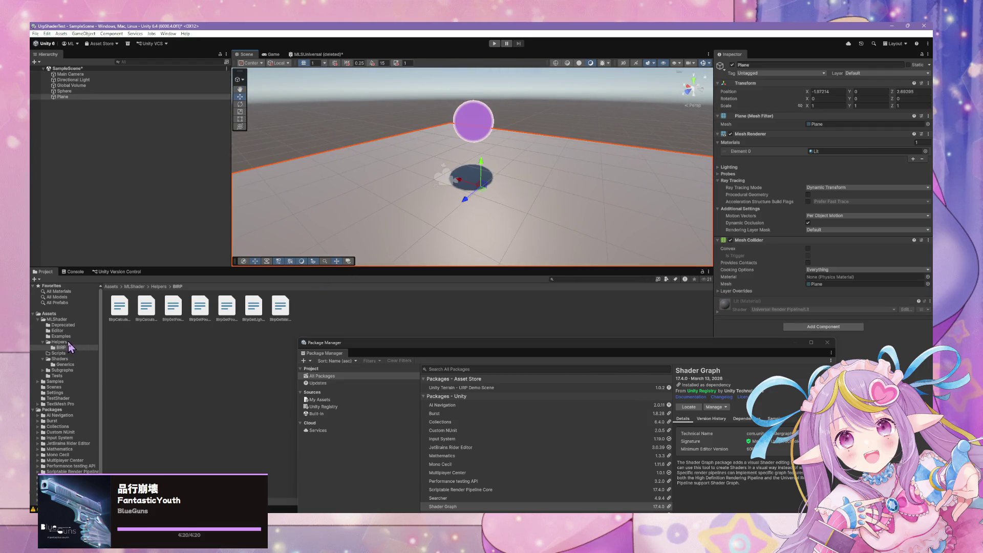
click(72, 359)
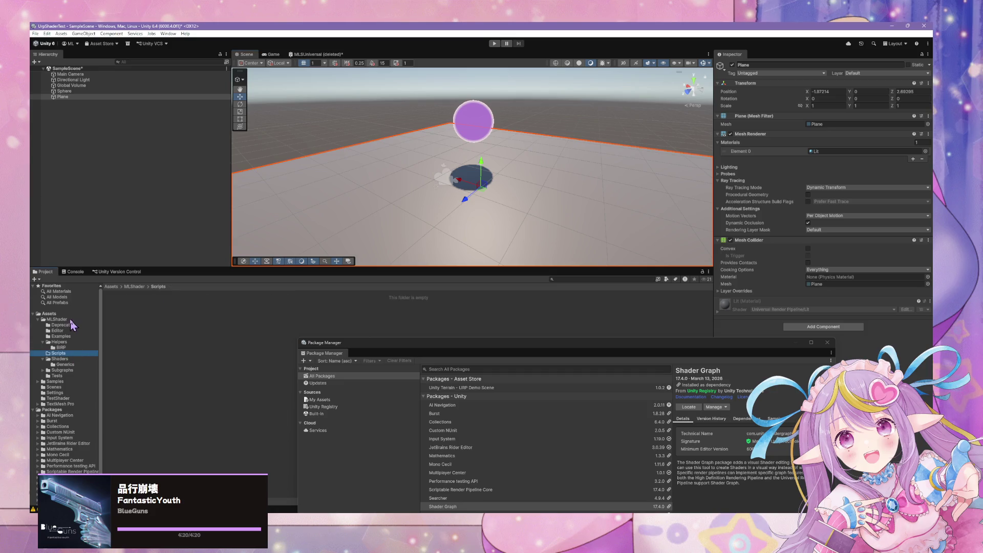
click(78, 335)
mouse_move(123, 307)
mouse_down()
mouse_move(451, 231)
mouse_move(150, 309)
mouse_up()
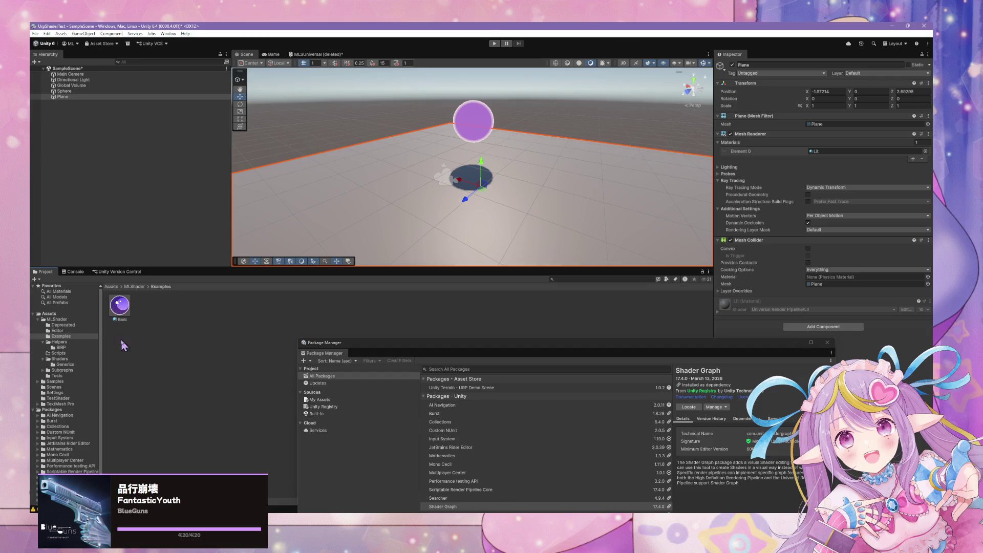
click(55, 382)
click(56, 375)
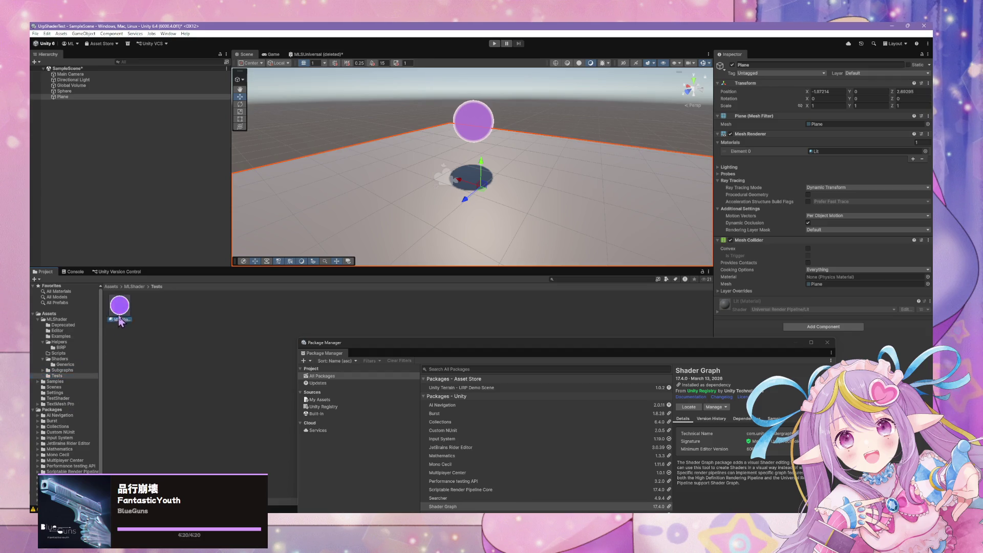
mouse_move(120, 306)
mouse_down()
mouse_move(450, 205)
mouse_move(512, 201)
mouse_up()
mouse_move(512, 201)
mouse_down()
mouse_move(536, 201)
mouse_move(529, 174)
mouse_move(492, 165)
mouse_up()
Add a Capsule beside the sphere and apply the MLSShaderURPTest material to it
click(491, 172)
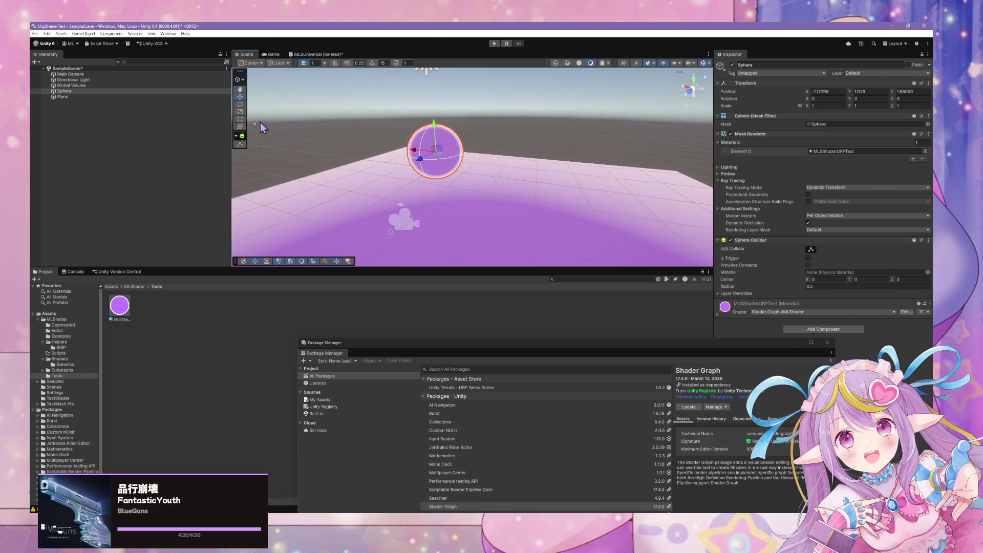
right_click(65, 128)
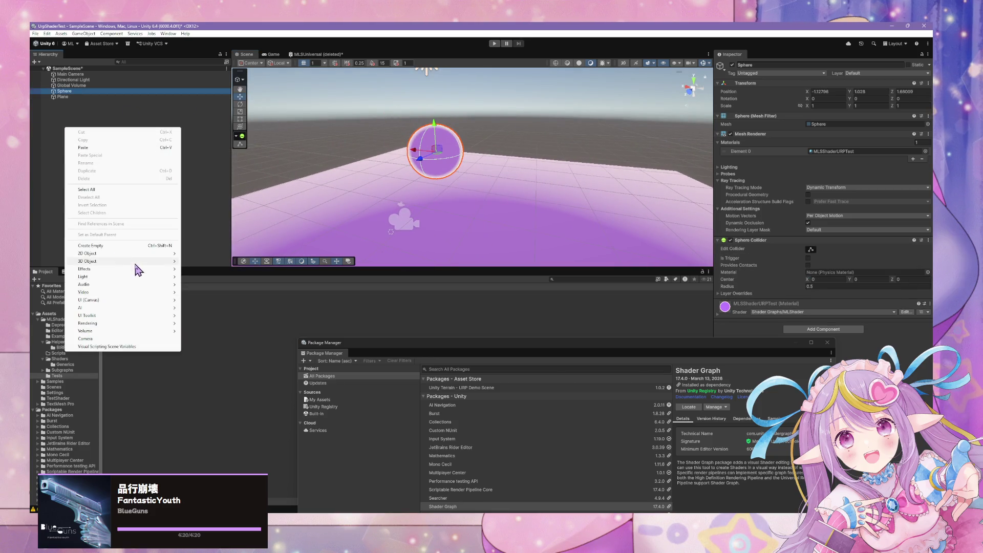
mouse_move(164, 261)
click(207, 271)
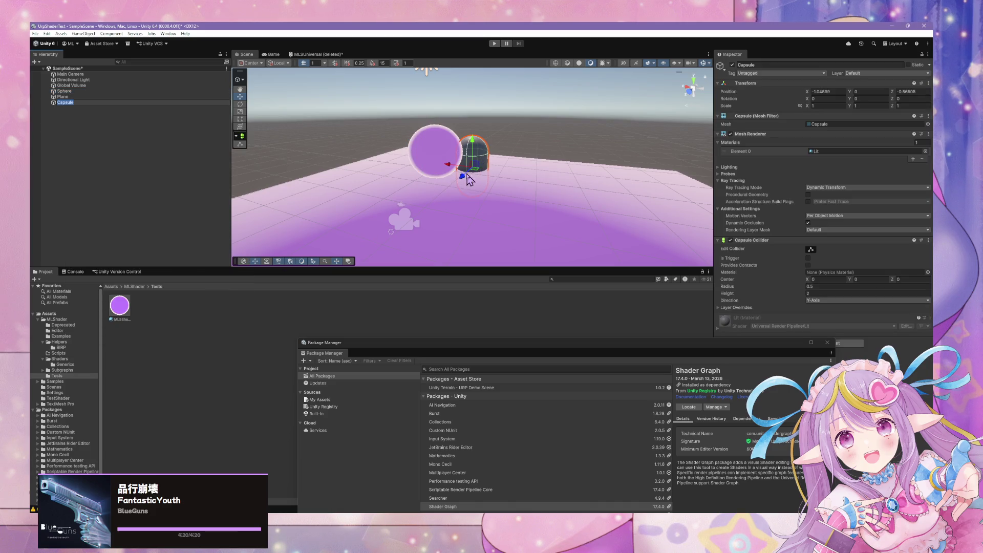
mouse_move(461, 176)
mouse_down()
mouse_move(384, 266)
mouse_move(428, 220)
mouse_up()
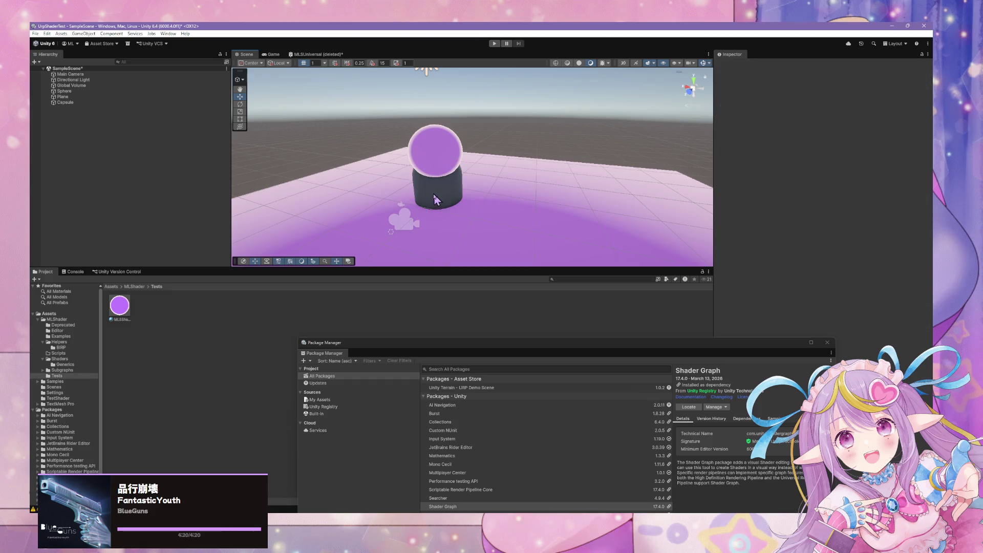
mouse_move(420, 195)
mouse_down()
mouse_move(493, 204)
mouse_move(495, 154)
mouse_move(504, 159)
mouse_up()
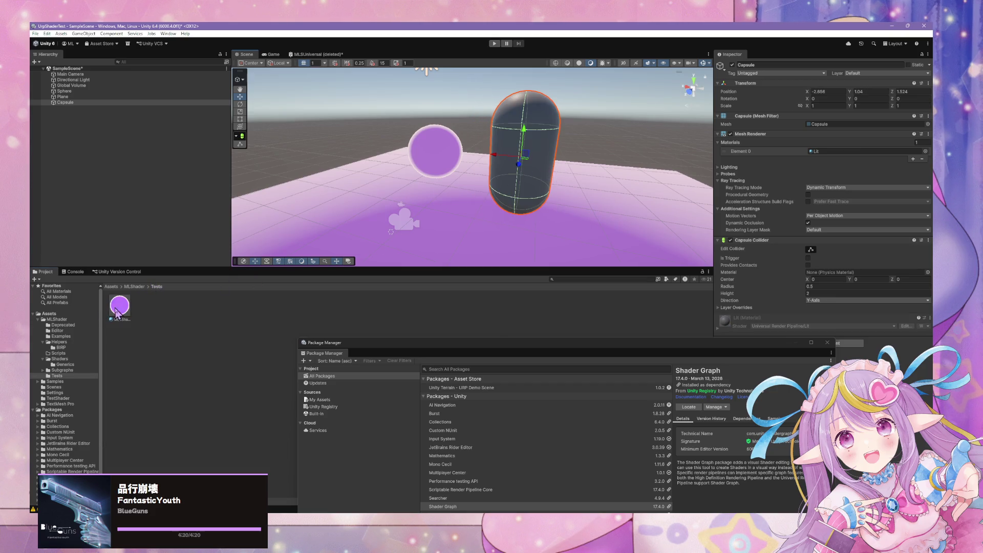
drag(117, 313, 507, 189)
Select the Main Camera to inspect its Transform and Camera settings
scroll(414, 164, up, 5)
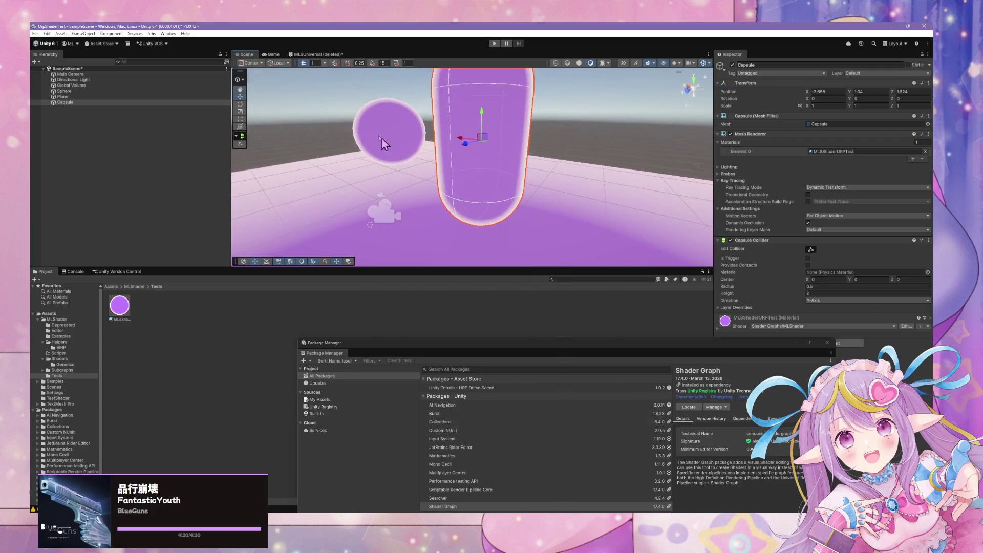
scroll(382, 143, down, 5)
click(70, 74)
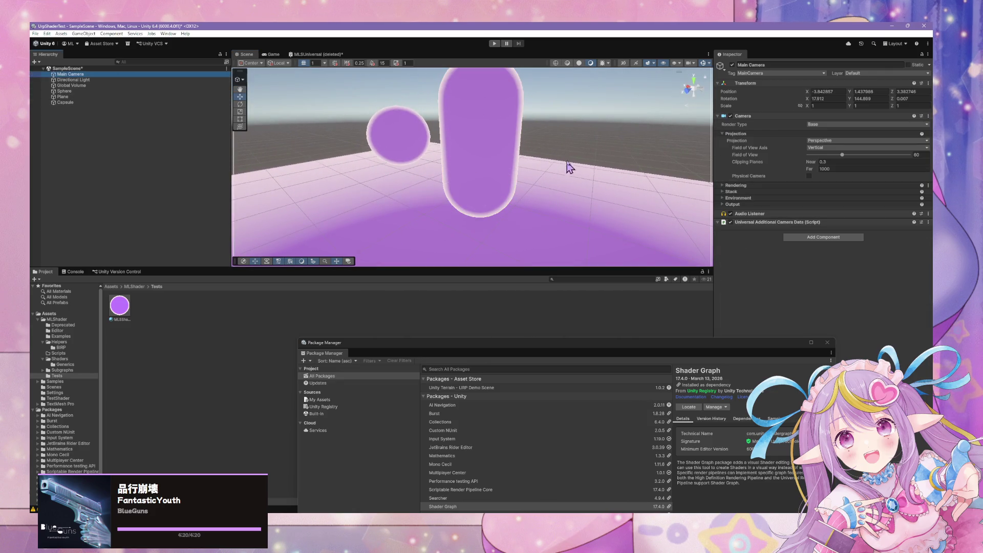
Reload the MLSUniversal shader graph from disk and close it, discarding unsaved changes
click(326, 55)
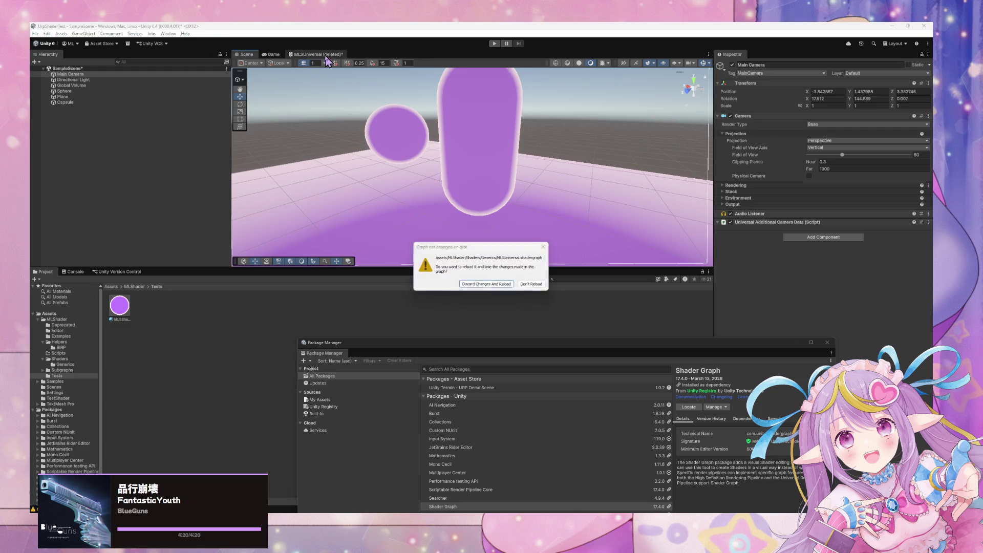
click(500, 287)
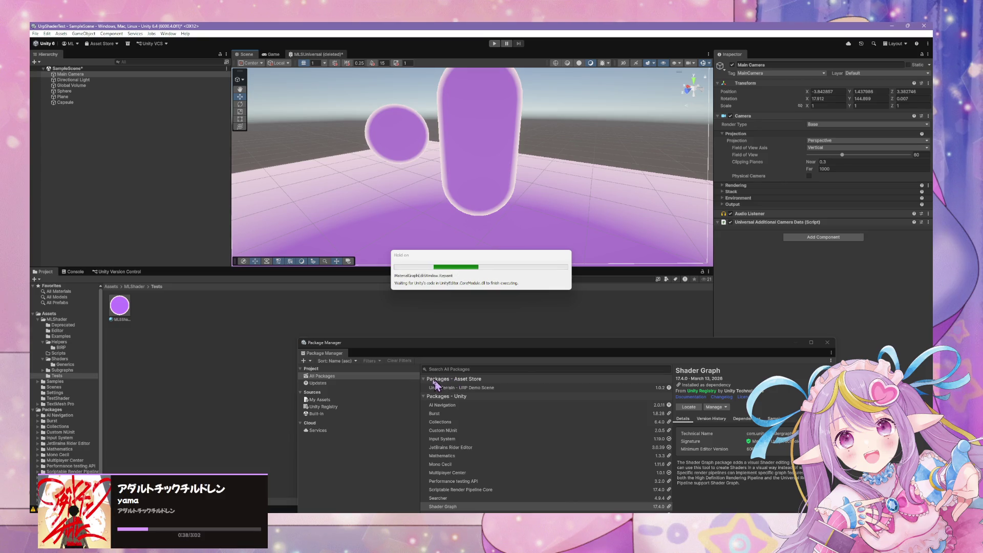
right_click(315, 54)
click(338, 65)
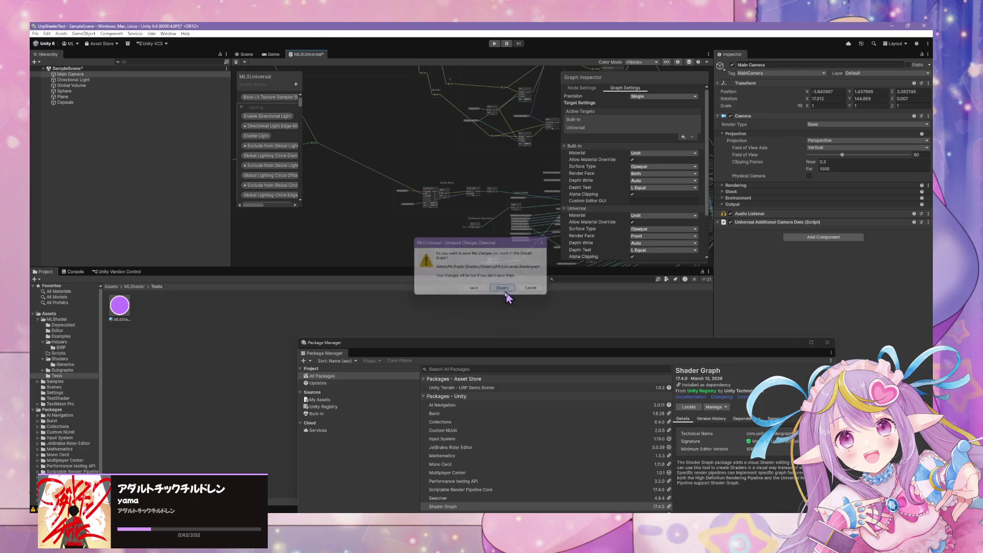
click(504, 290)
Orbit the Scene view around the sphere and capsule, then run the scene in Play mode
mouse_move(454, 152)
mouse_down()
mouse_move(460, 180)
mouse_move(478, 174)
mouse_move(461, 158)
mouse_move(404, 146)
mouse_up()
click(494, 43)
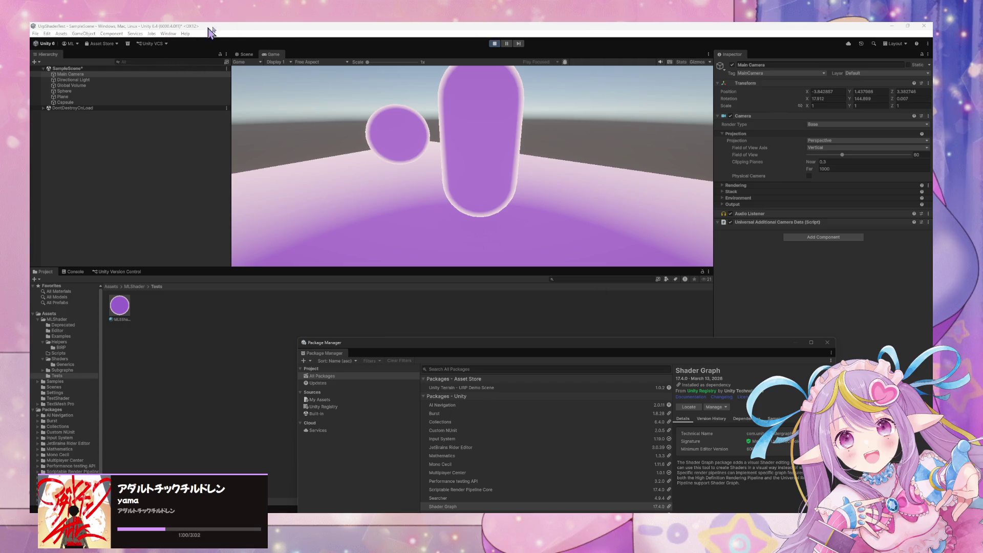
click(287, 27)
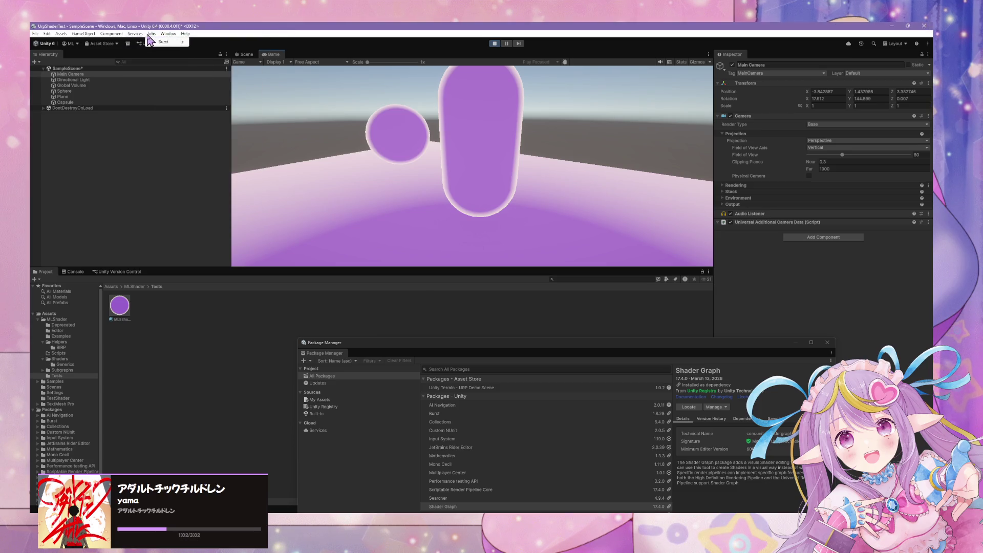
click(168, 34)
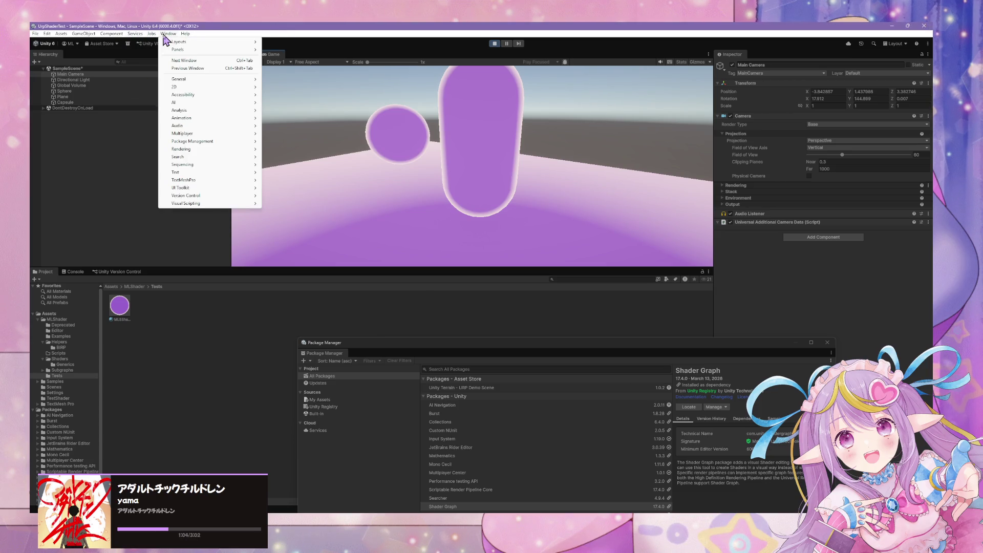
mouse_move(185, 34)
click(682, 72)
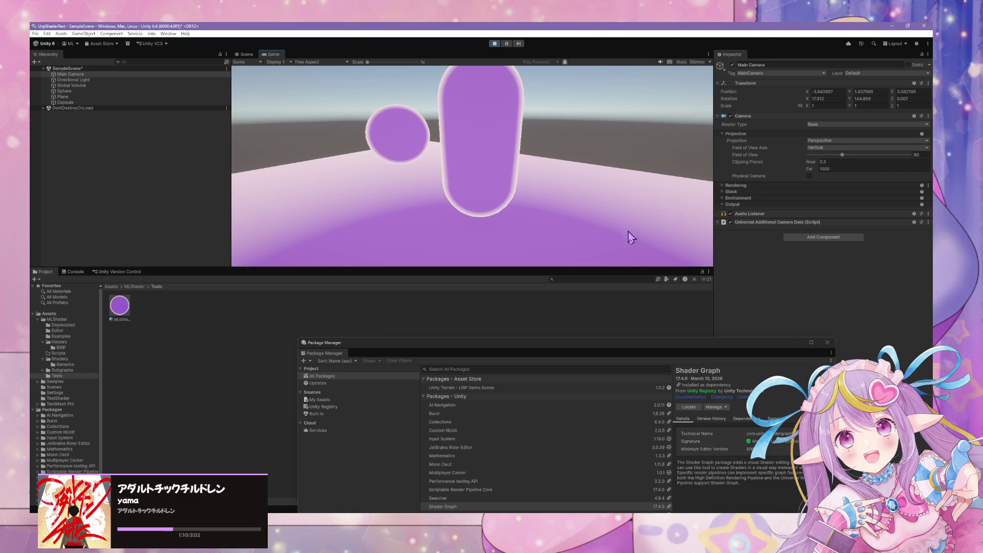
From the screen-space shadows article, open the Frame Debugger manual and its window reference page
key(alt+Tab)
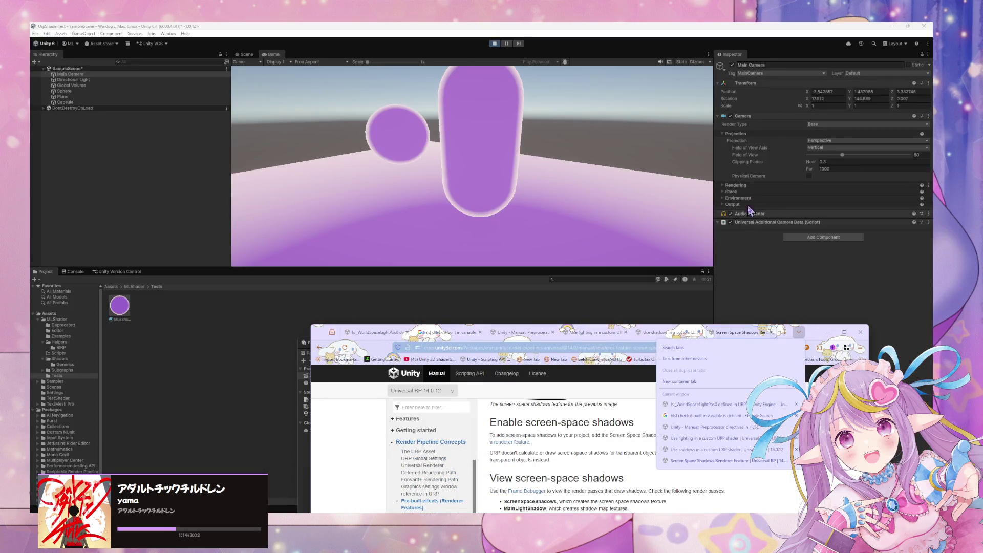
drag(816, 337, 758, 208)
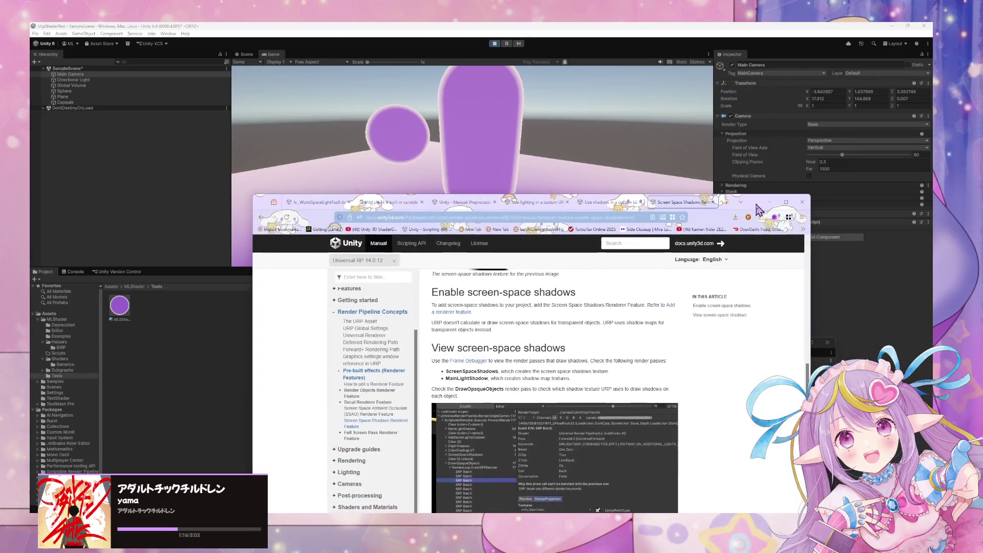
scroll(674, 354, down, 2)
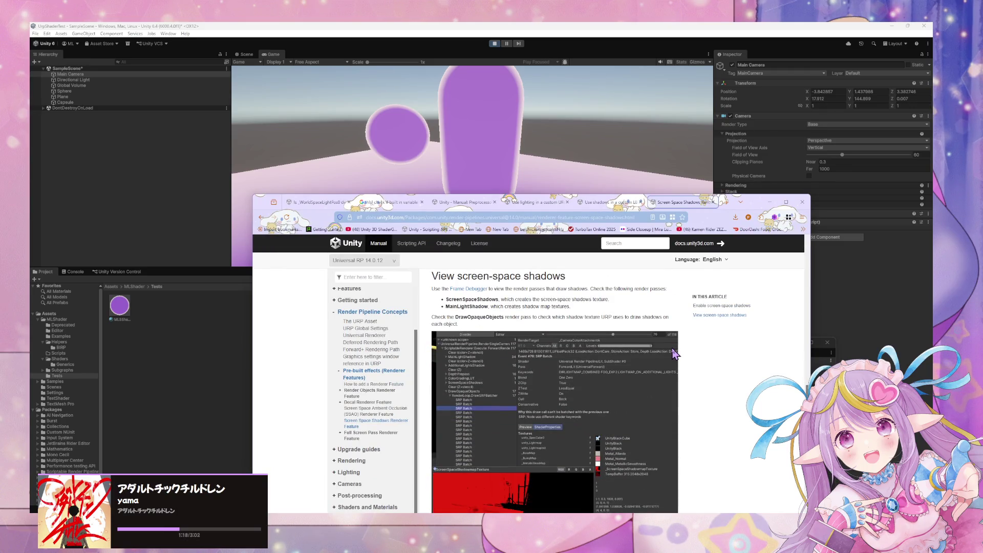
click(471, 289)
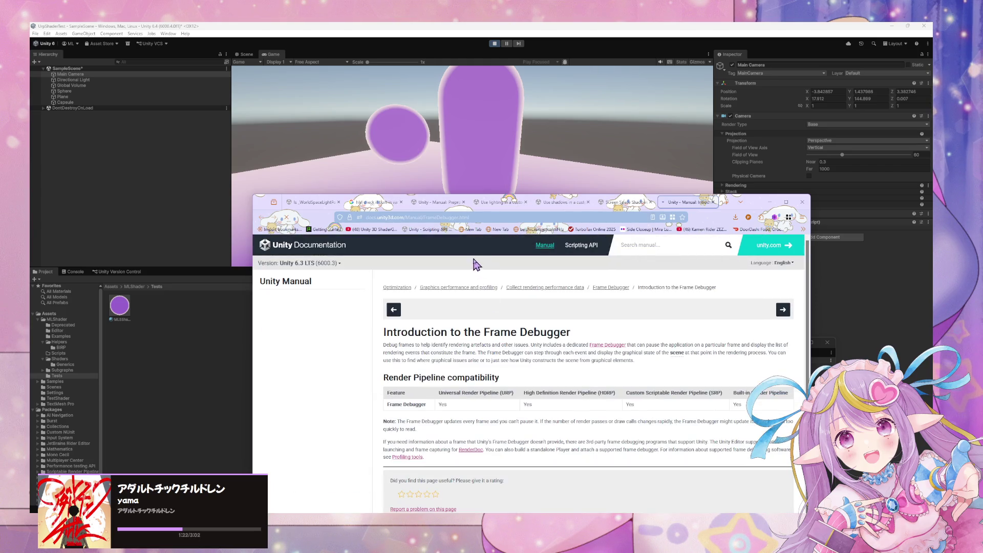
scroll(475, 269, down, 1)
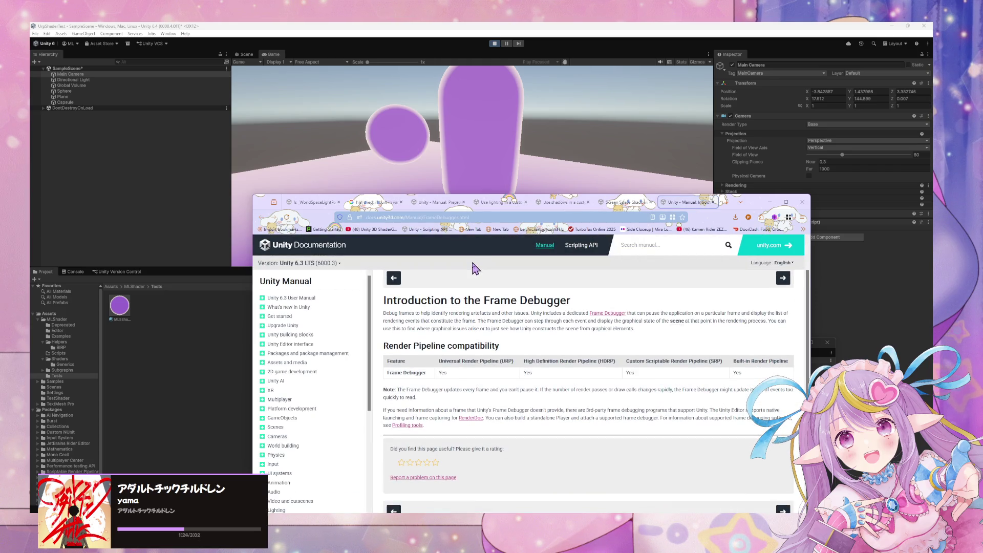
click(609, 317)
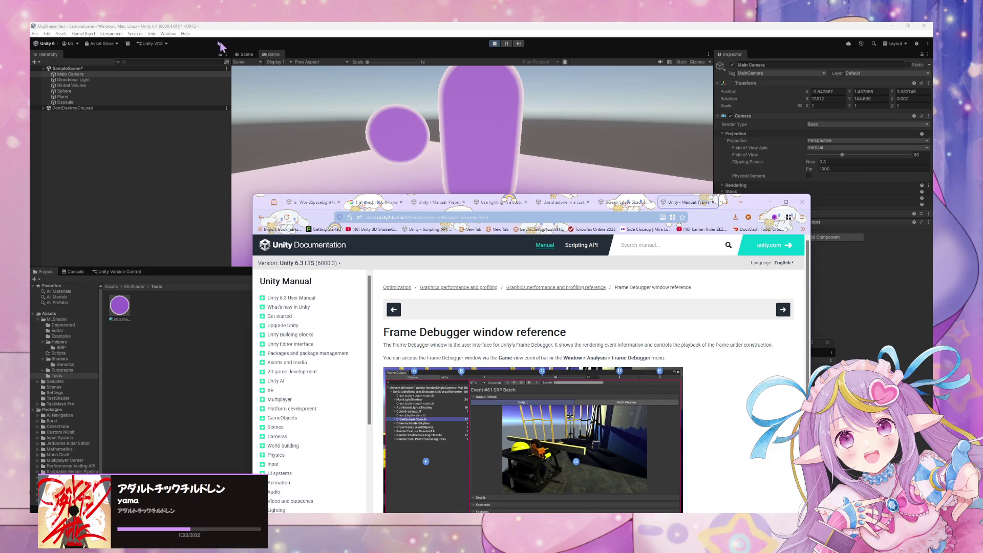
click(165, 34)
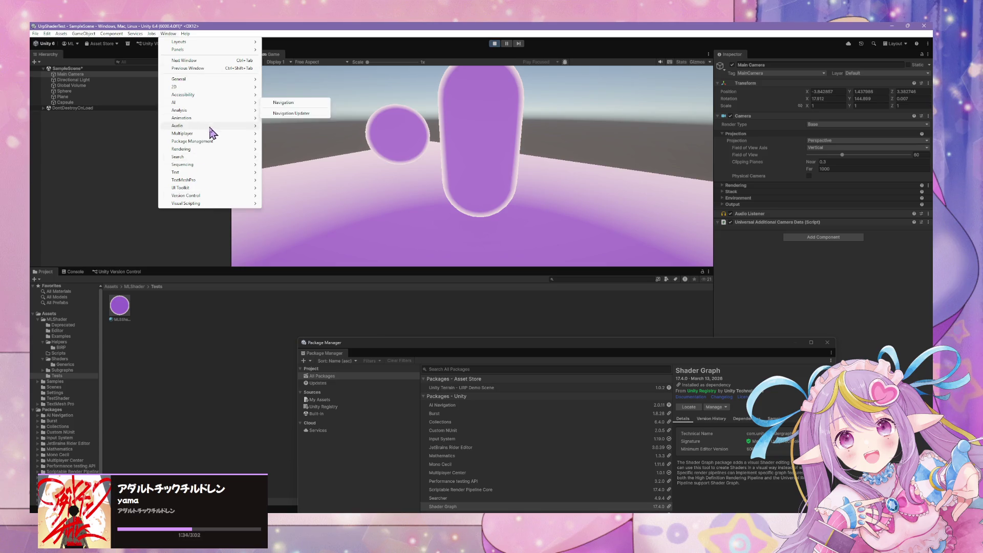
Open the Frame Debugger from Window > Analysis and enable frame capture
mouse_move(247, 112)
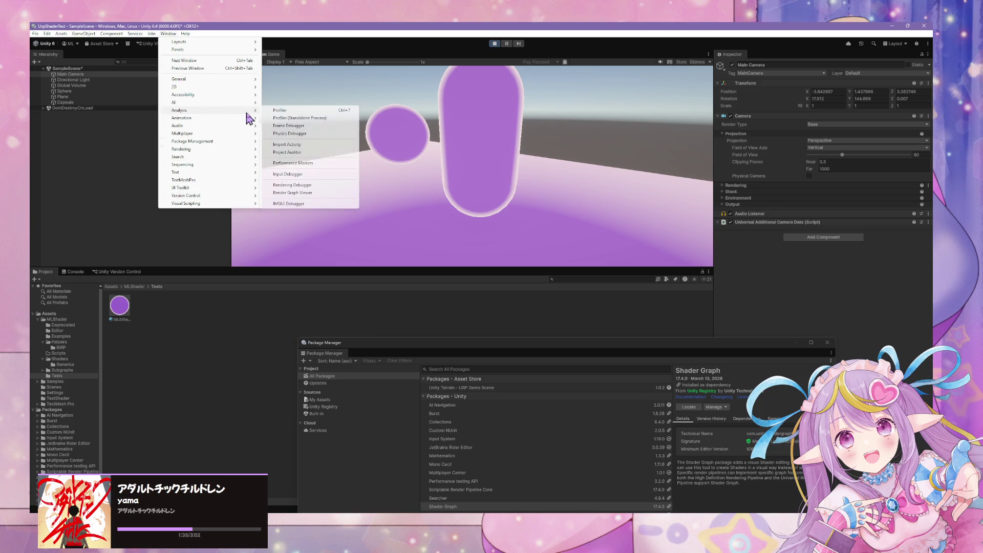
click(307, 126)
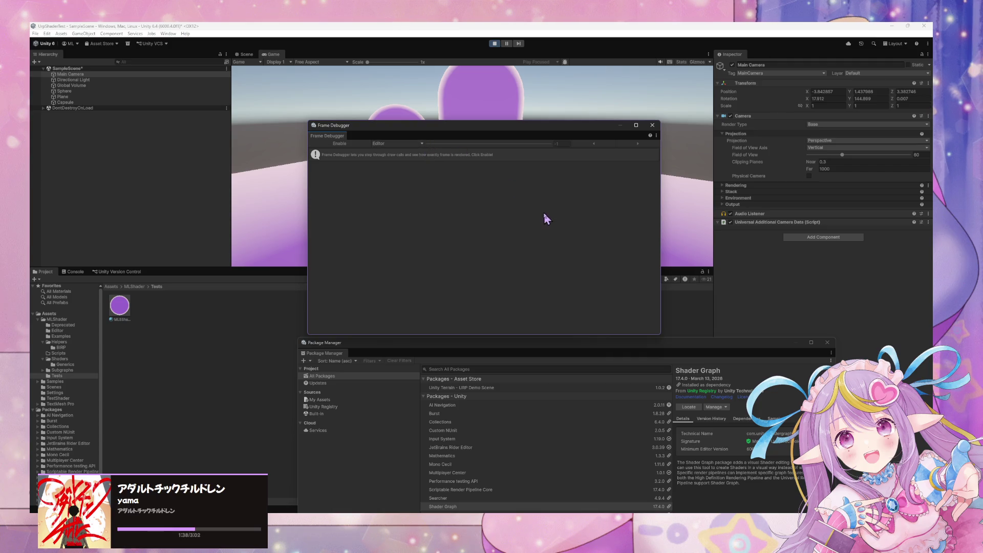
mouse_move(402, 131)
mouse_down()
mouse_move(424, 135)
mouse_move(412, 268)
mouse_up()
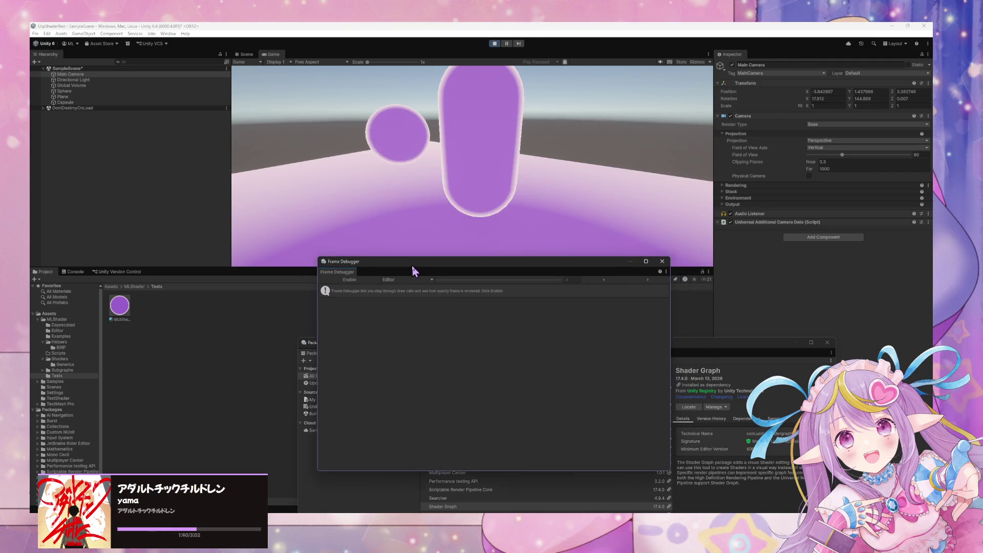
click(348, 280)
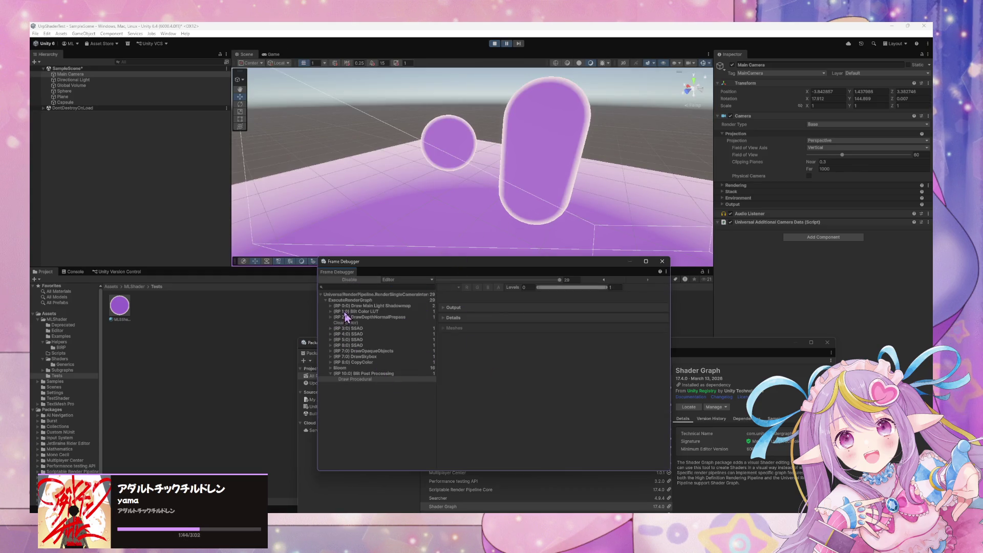
Expand the Draw Main Light Shadowmap pass and inspect its MainLightShadow event
click(330, 312)
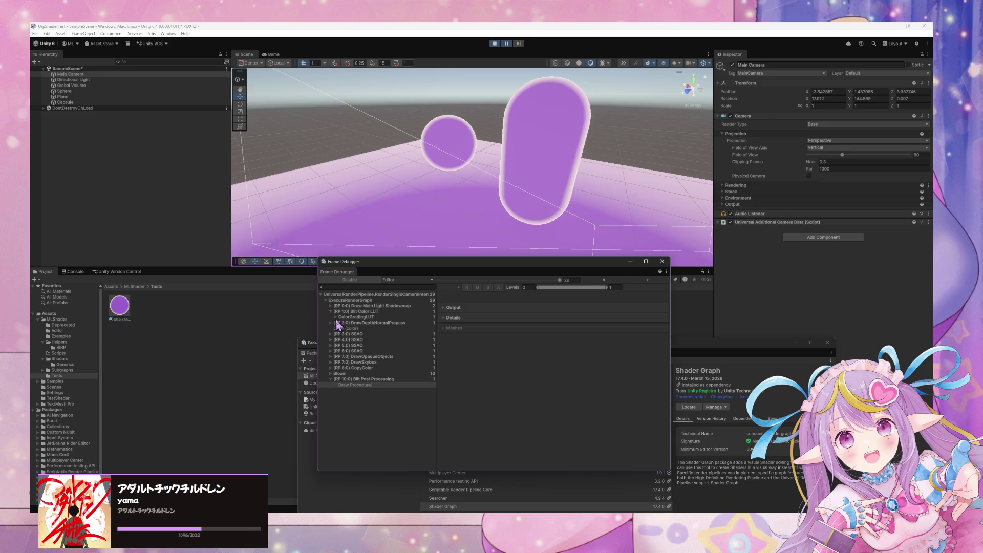
click(347, 307)
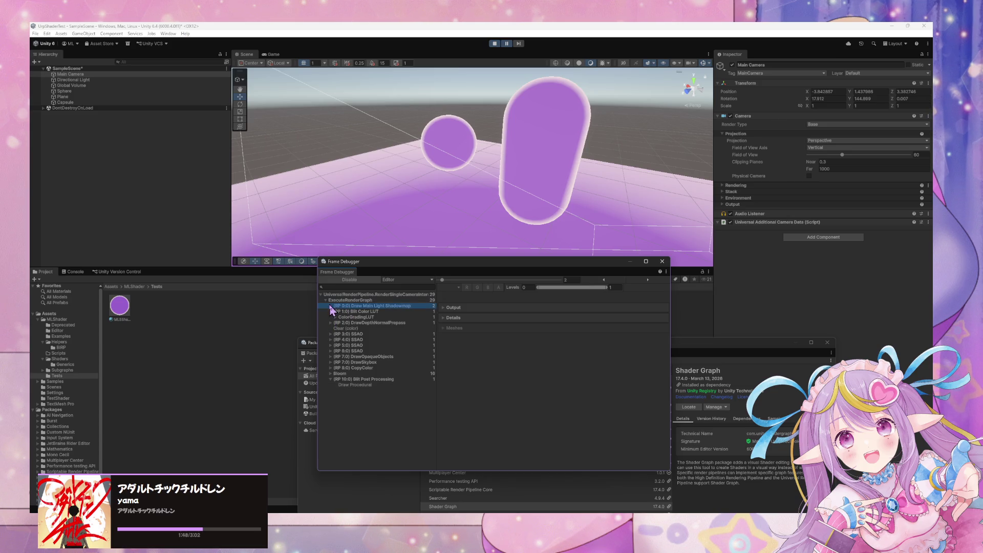
click(331, 306)
click(364, 312)
click(336, 311)
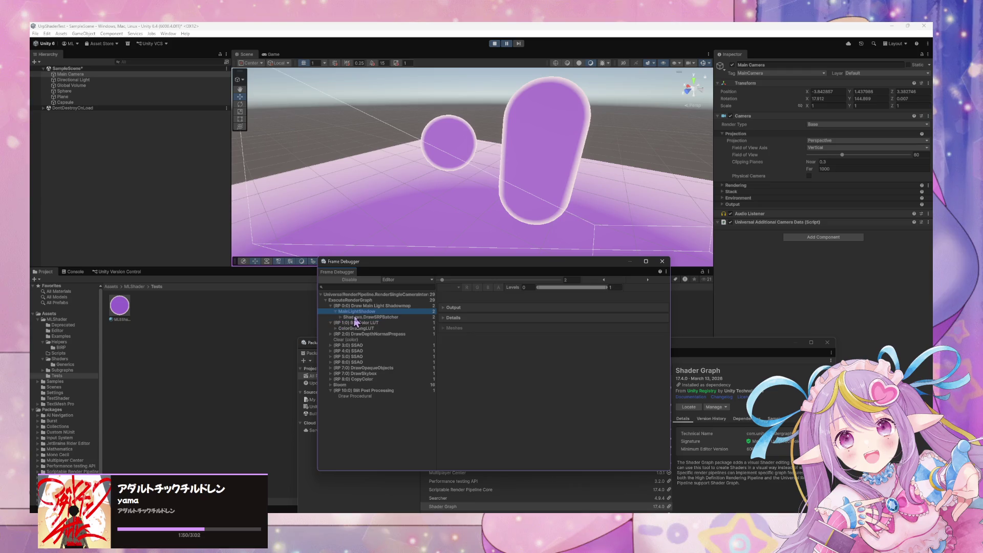
click(354, 317)
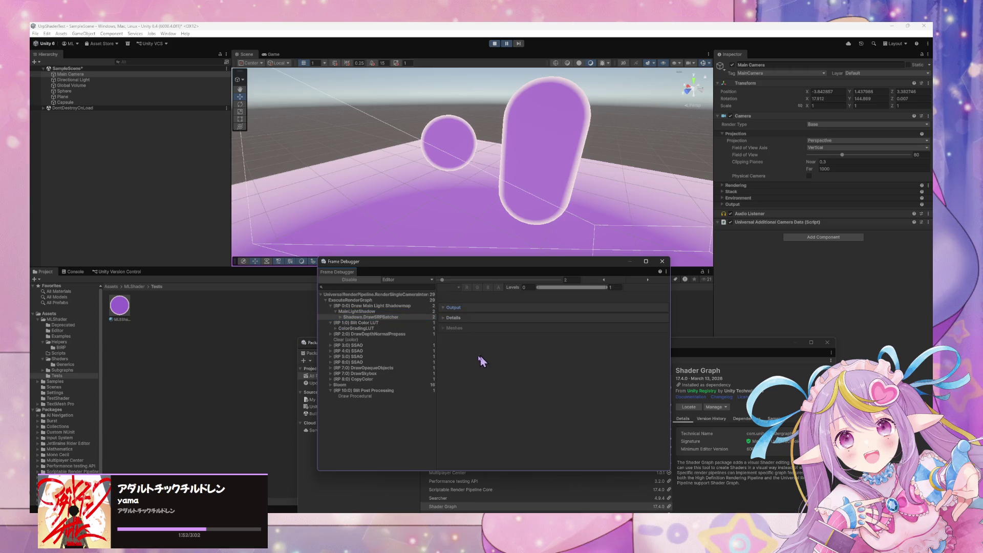
click(366, 312)
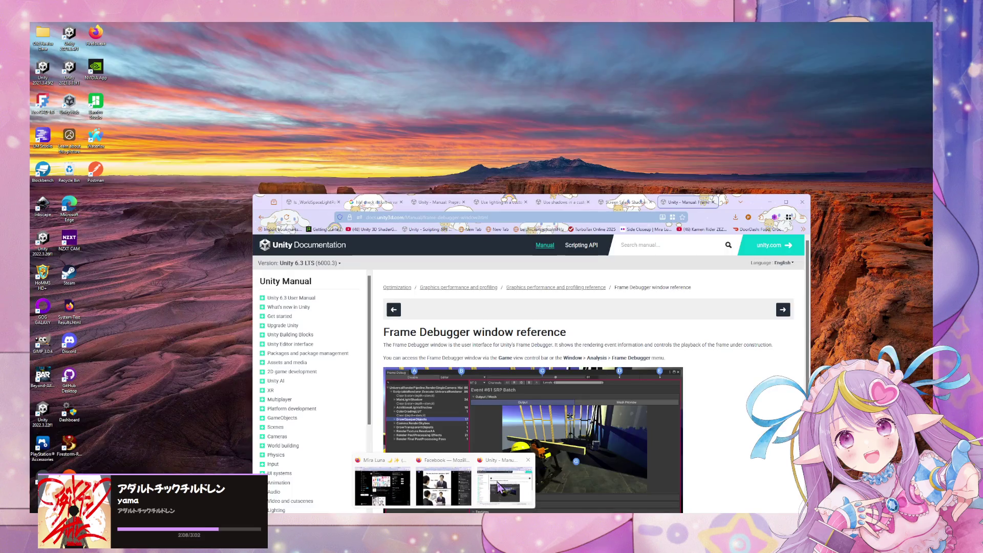
Go back to the Screen Space Shadows Renderer Feature article and read its limitations
click(381, 486)
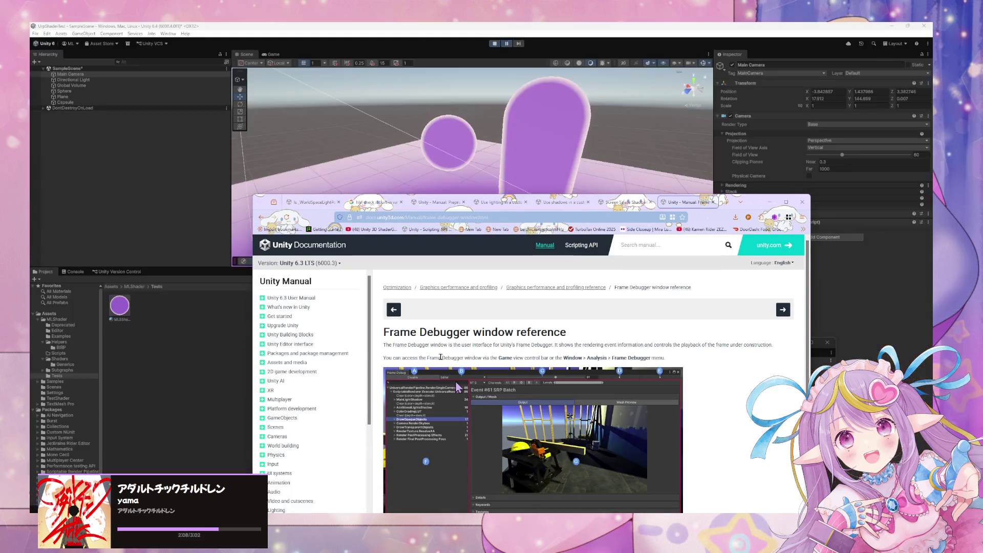
click(261, 218)
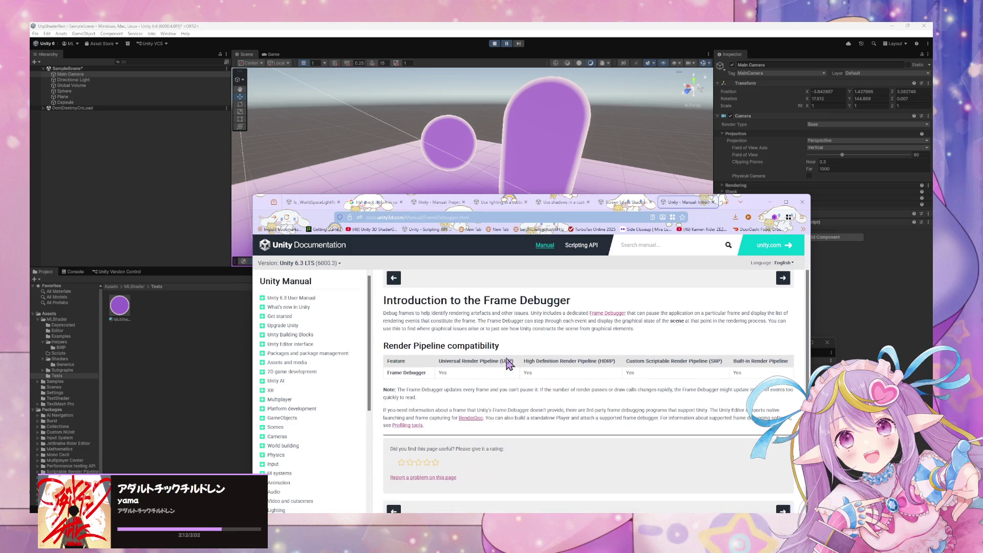
click(627, 203)
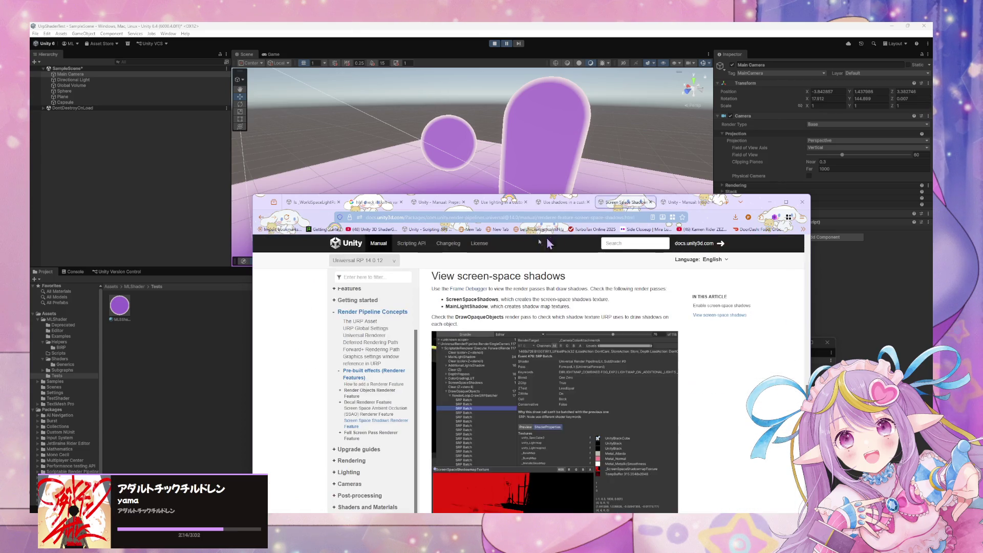
scroll(583, 311, up, 3)
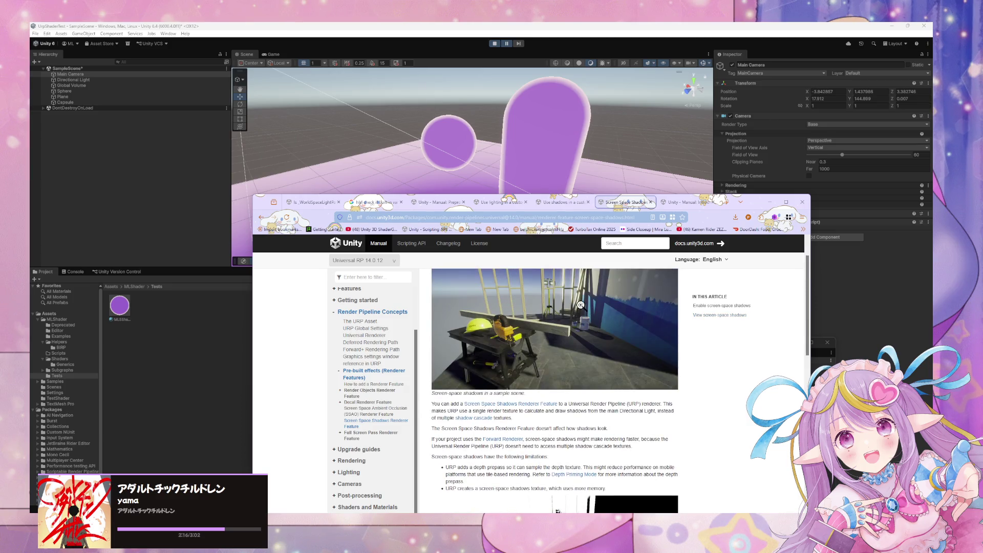
scroll(580, 304, down, 2)
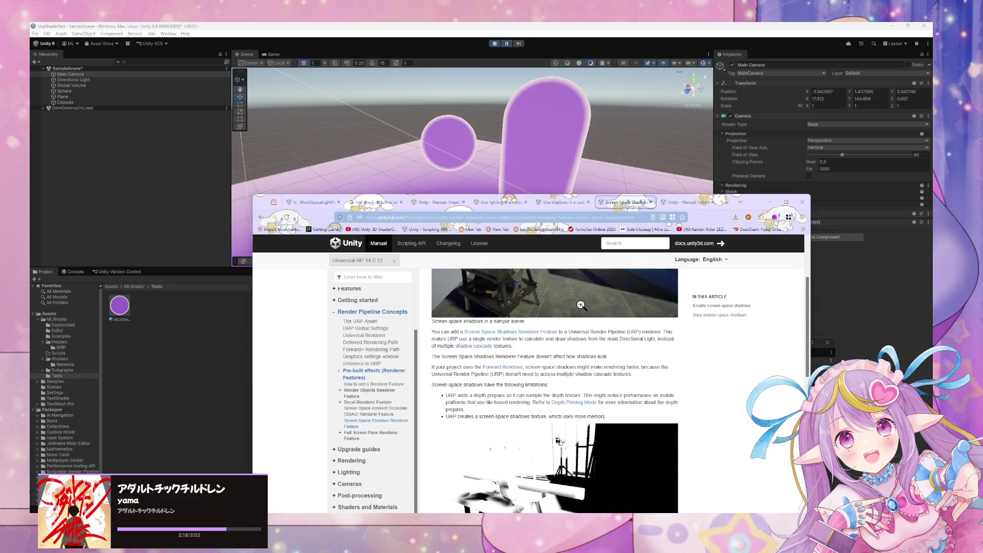
scroll(580, 305, up, 1)
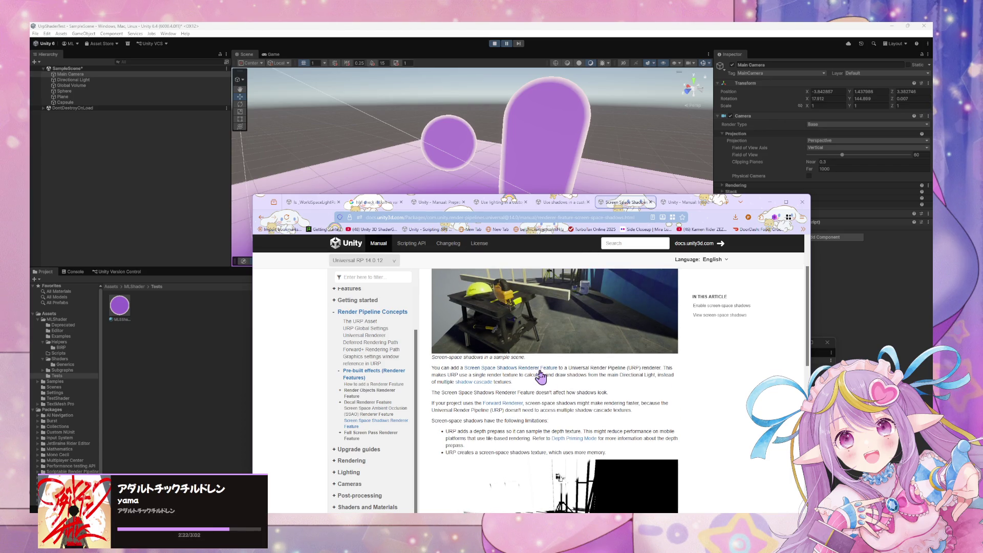
scroll(681, 425, down, 1)
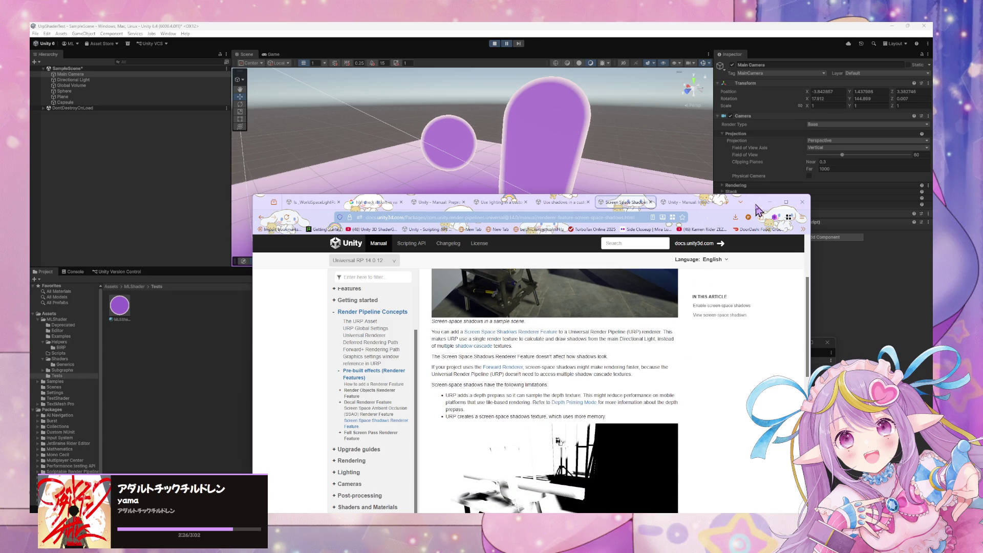
mouse_move(758, 210)
mouse_down()
mouse_move(718, 222)
mouse_move(607, 296)
mouse_up()
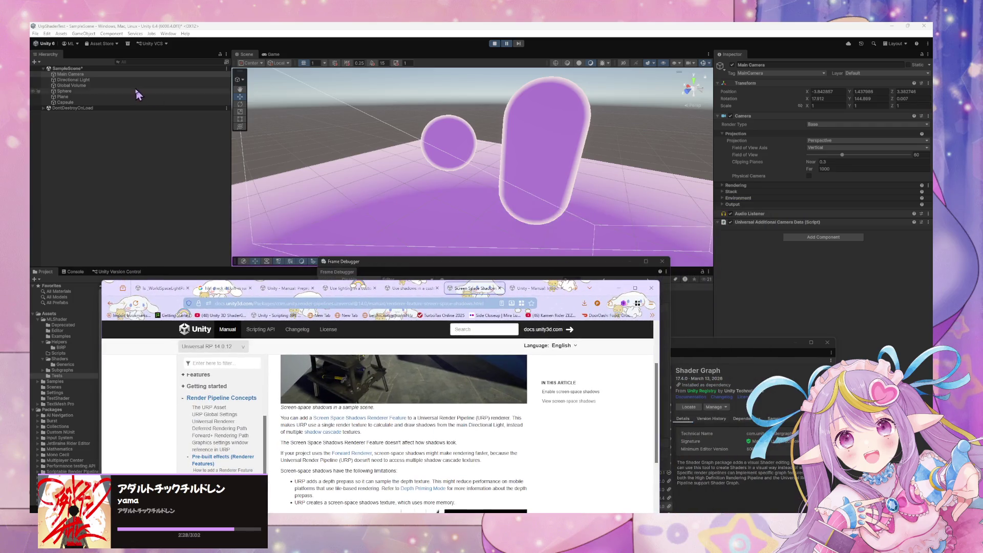
Browse the camera's components, then select Global Volume and browse its overrides for a lighting option
click(94, 102)
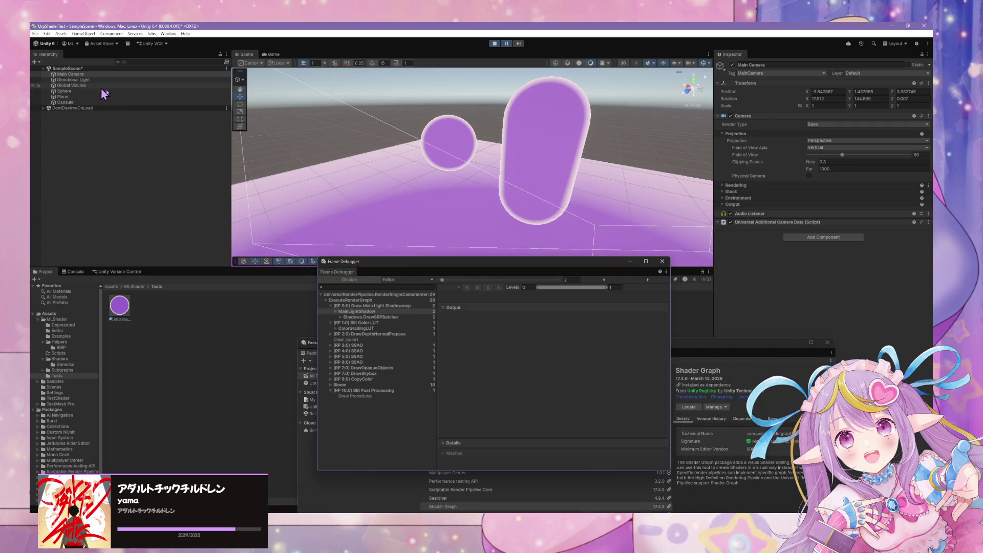
click(800, 236)
click(750, 284)
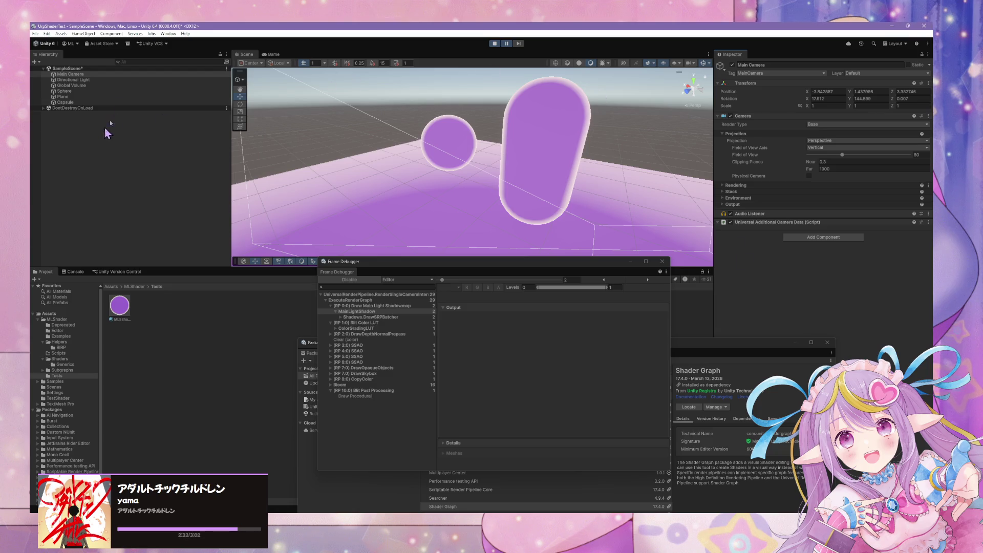
click(88, 85)
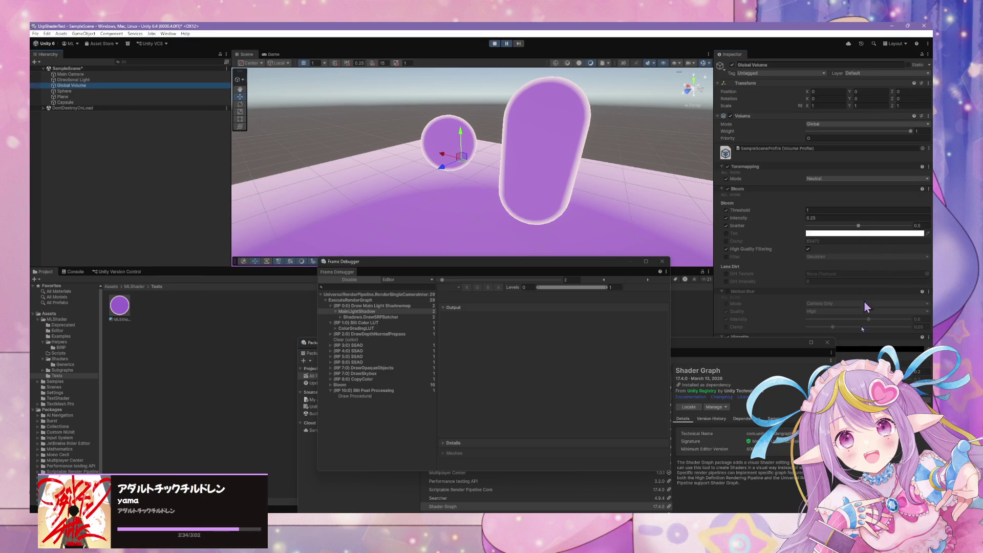
drag(802, 341, 557, 376)
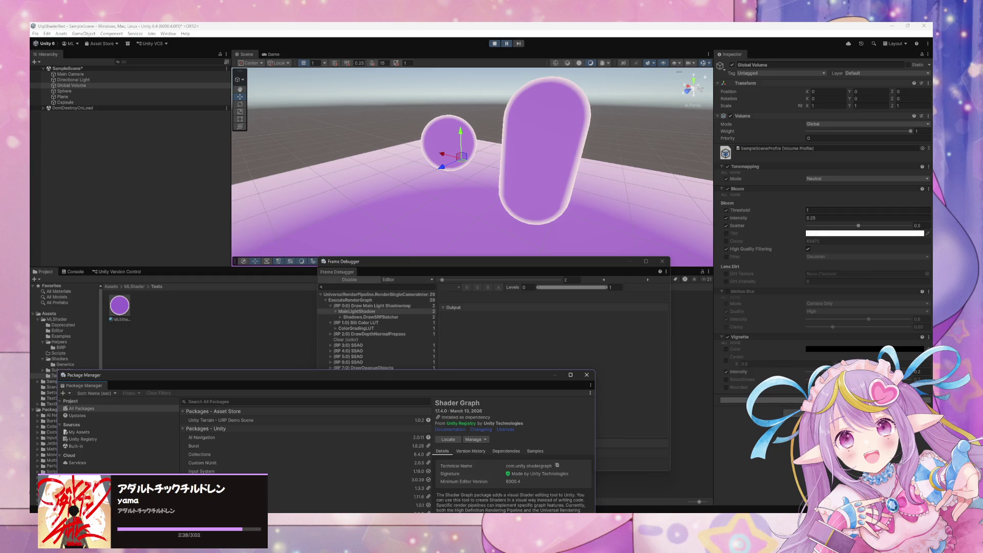
click(823, 400)
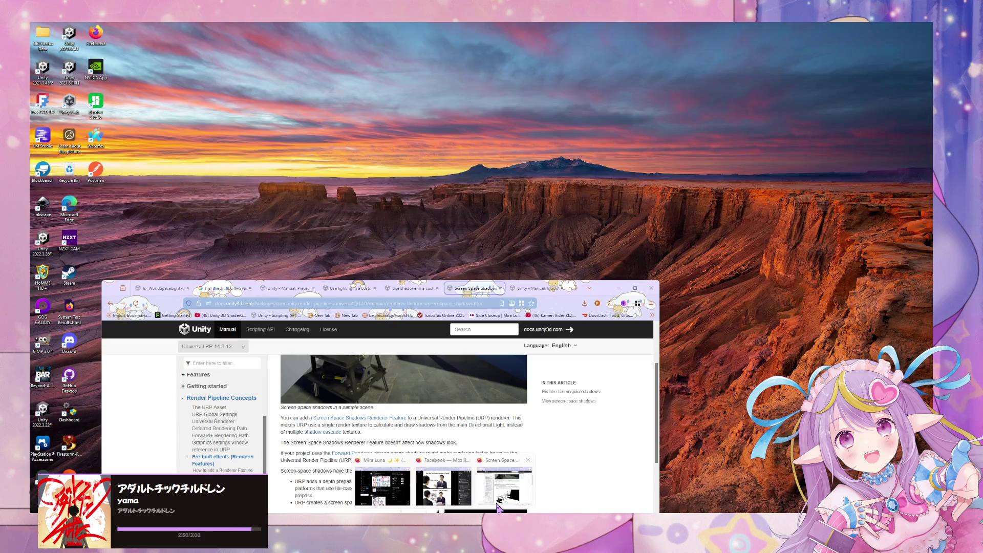
Read the Screen Space Shadows article down to its Frame Debugger screenshot, then move the browser aside
click(497, 506)
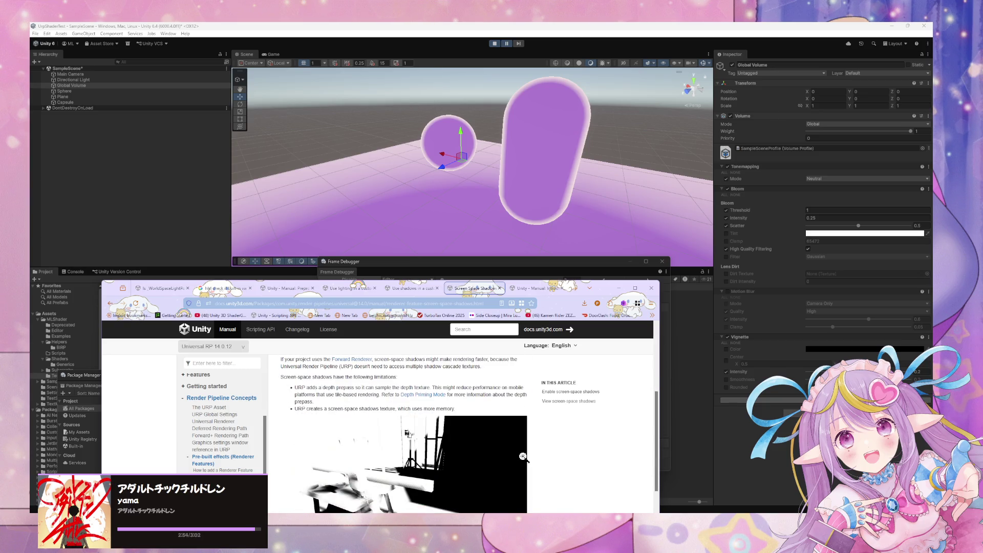
scroll(523, 456, up, 3)
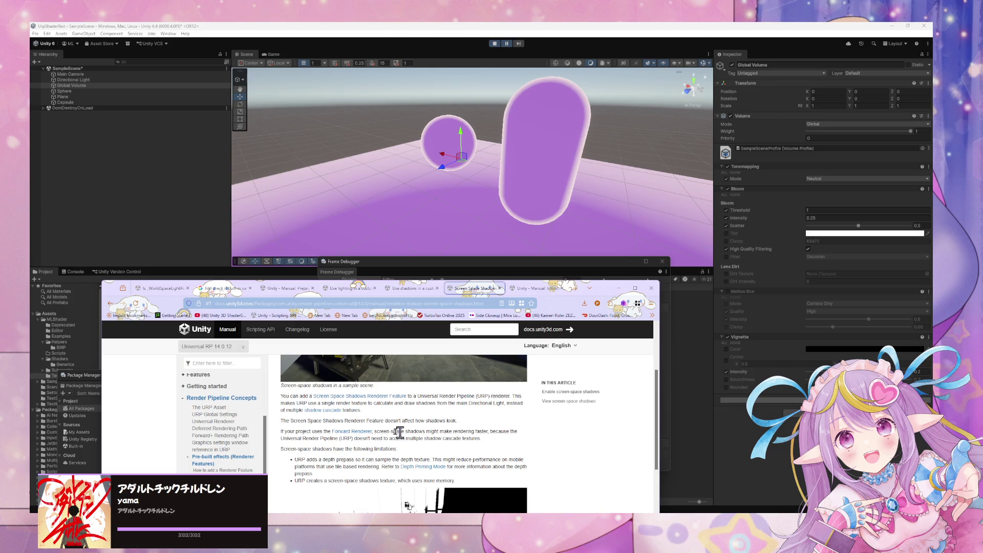
middle_click(485, 448)
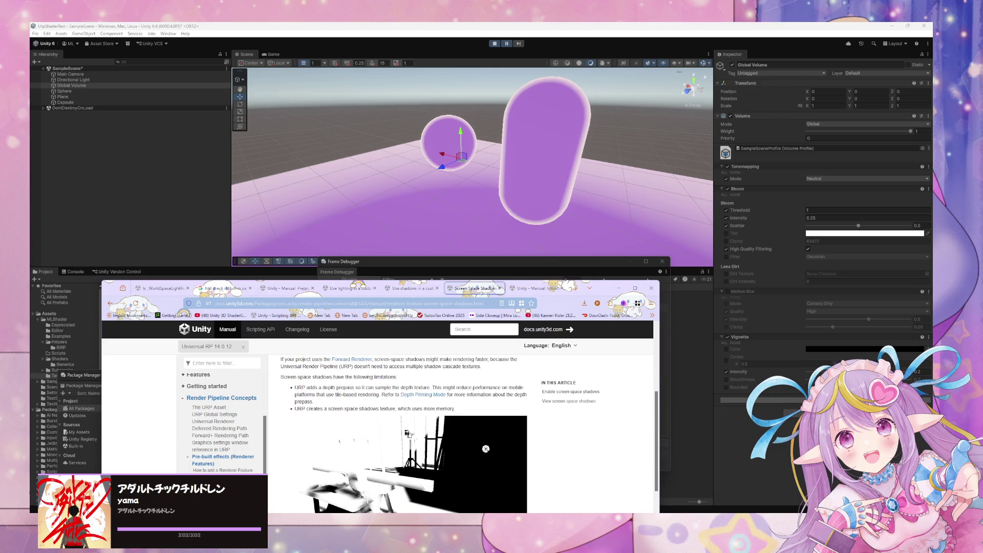
scroll(391, 412, down, 6)
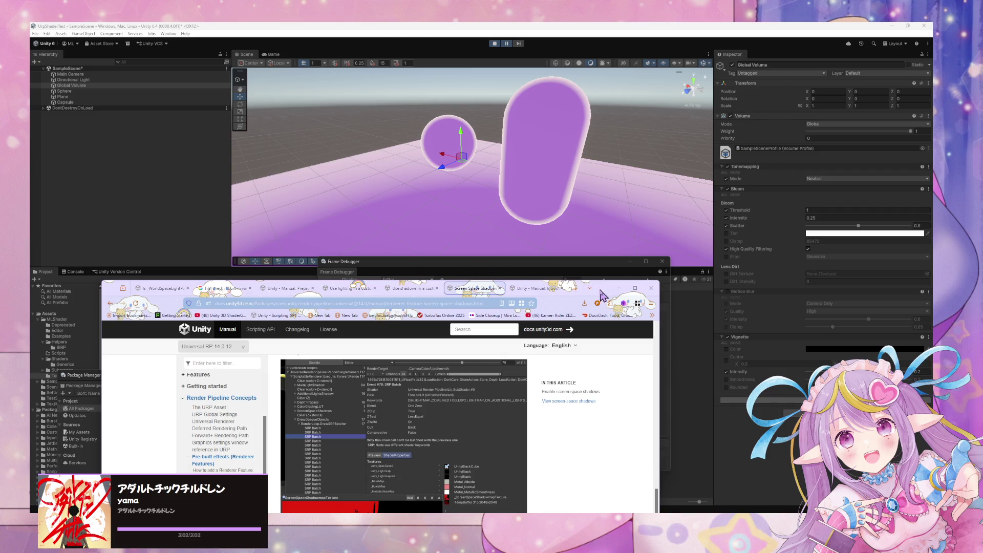
drag(603, 295, 861, 312)
Bring the Frame Debugger above the Package Manager and expand DrawOpaqueObjects down to its SRP Batch
click(309, 388)
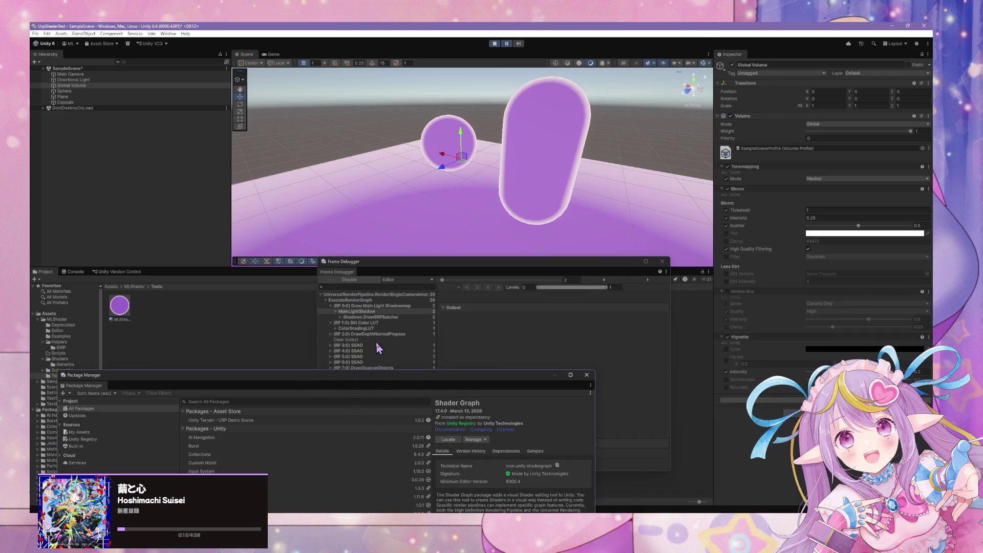
mouse_move(331, 376)
mouse_down()
mouse_move(395, 340)
mouse_move(509, 182)
mouse_move(417, 386)
mouse_move(435, 384)
mouse_up()
drag(443, 275, 462, 216)
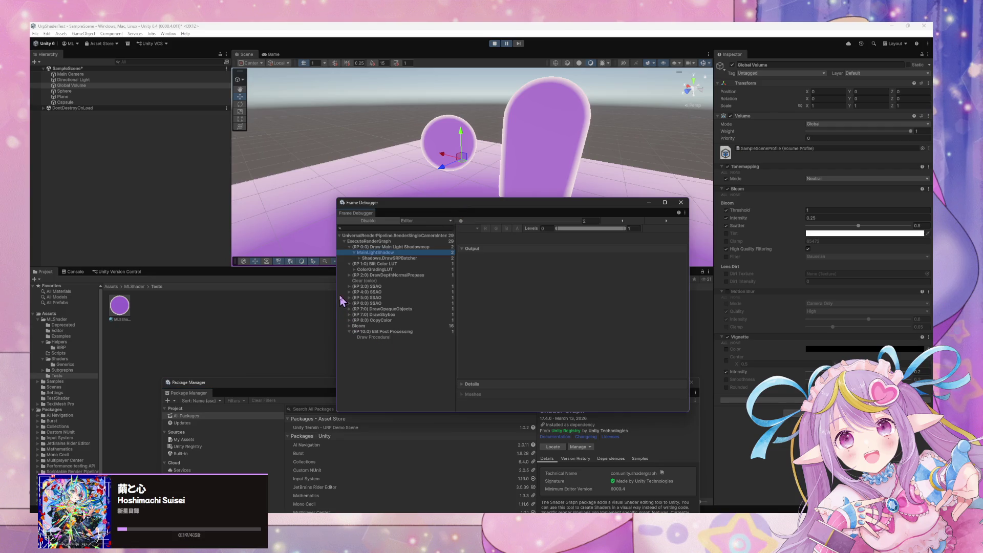
click(349, 309)
click(353, 315)
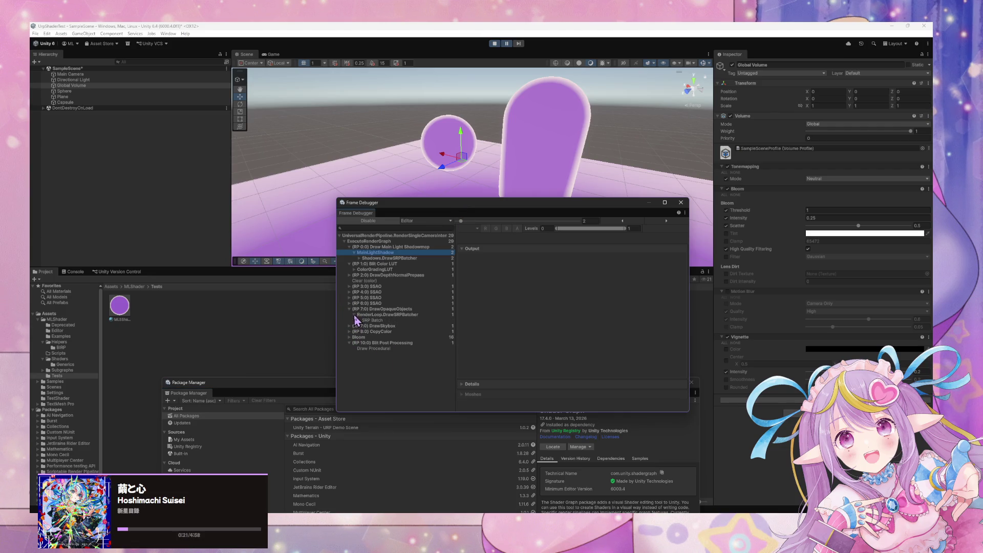
click(362, 320)
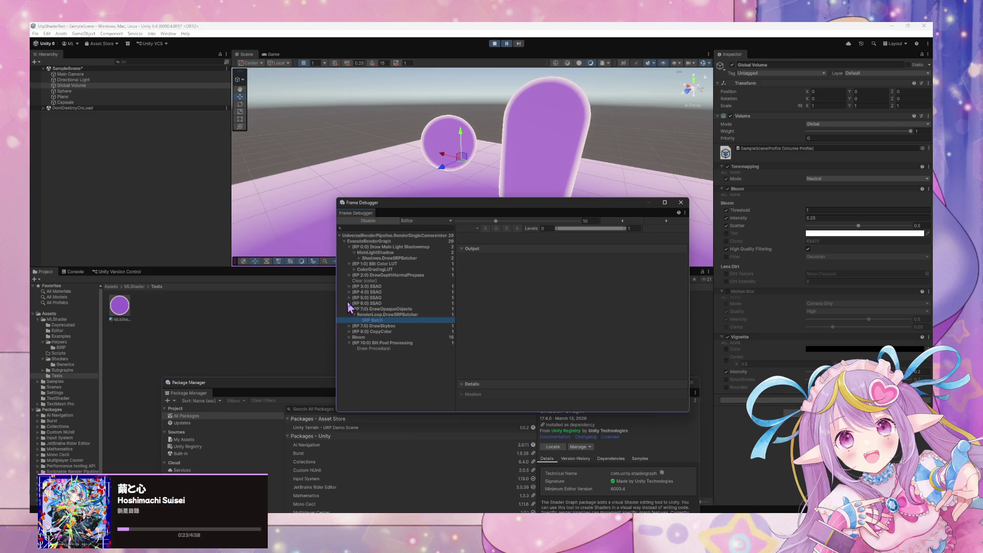
Expand the SSAO, ColorGradingLUT and shadow entries, inspect the shadowmap pass, and set the event to 1
click(350, 303)
click(349, 298)
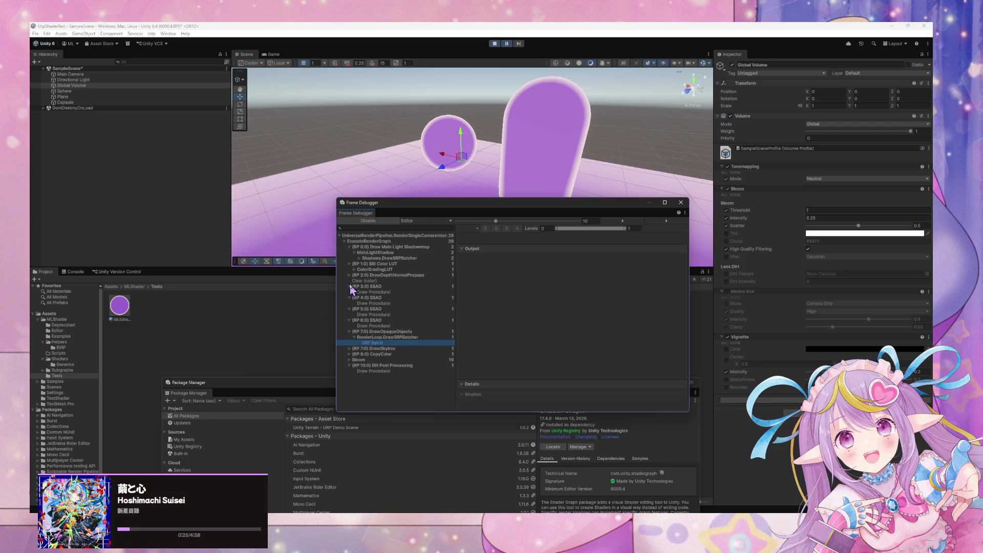
click(355, 270)
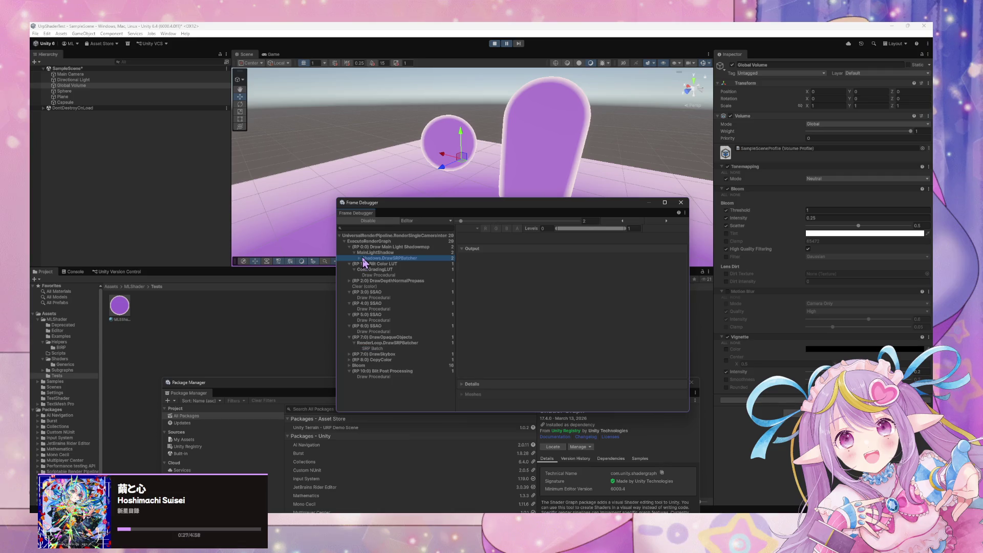
click(360, 258)
click(370, 263)
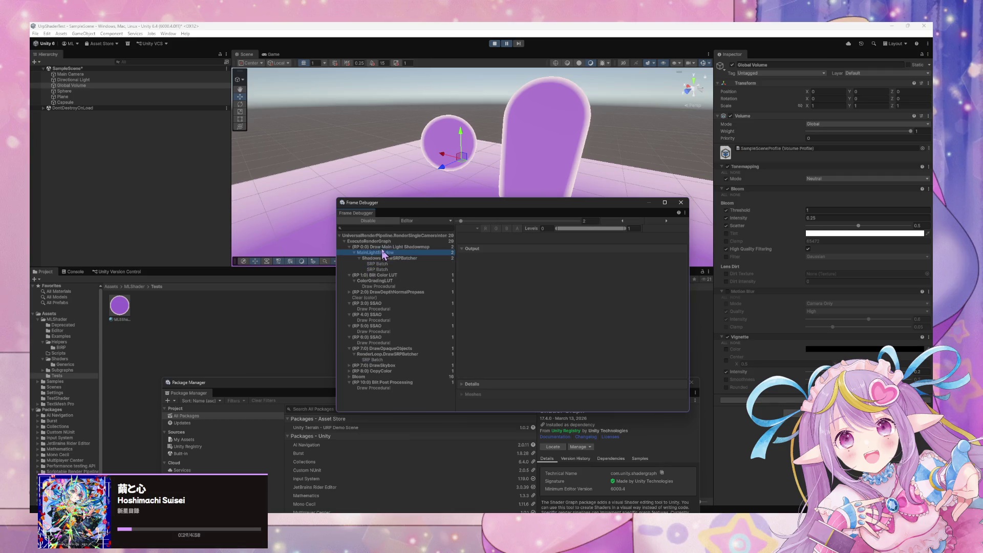
click(385, 247)
key(Up)
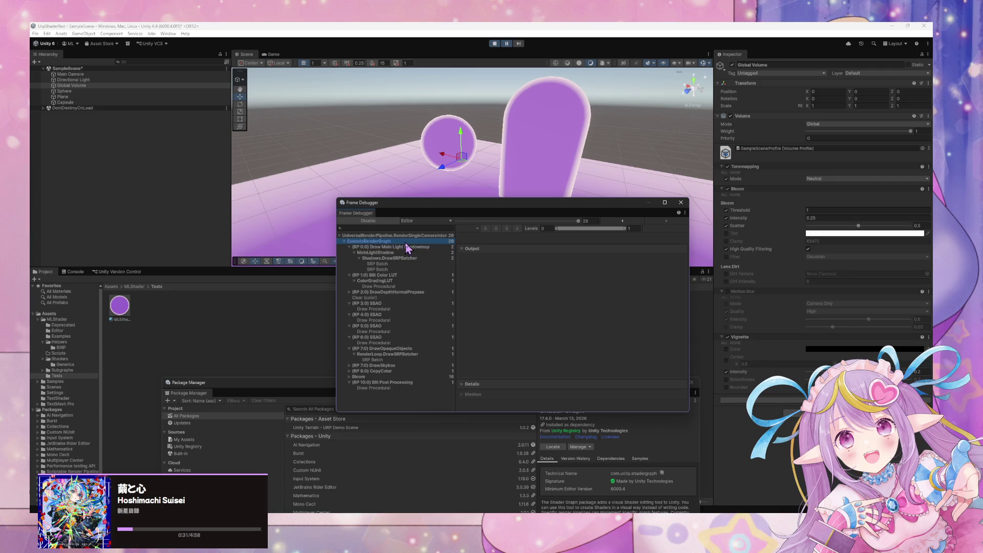
click(586, 221)
text(1)
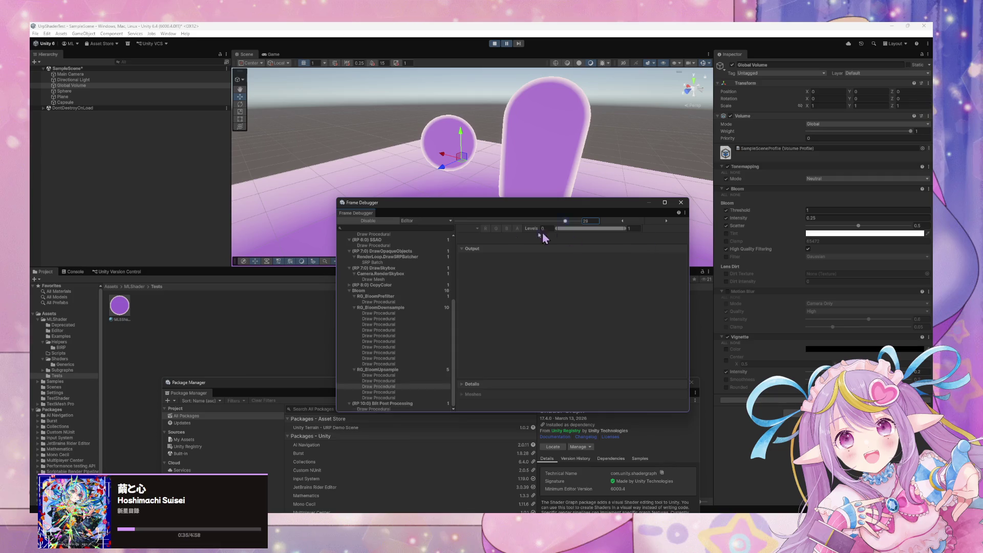
Pause play mode, re-enable frame debugging with the editor as target, and rewind to the first event
click(506, 44)
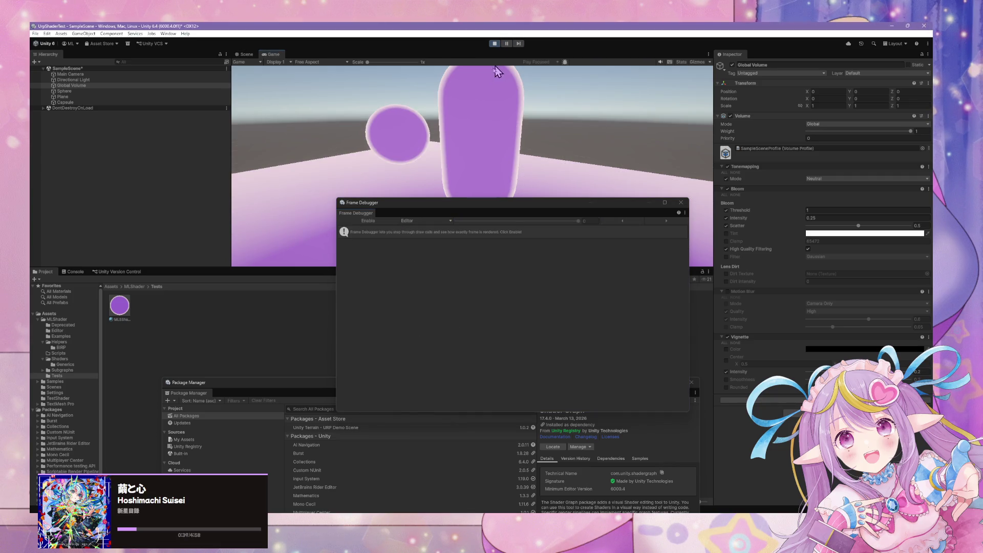
click(370, 221)
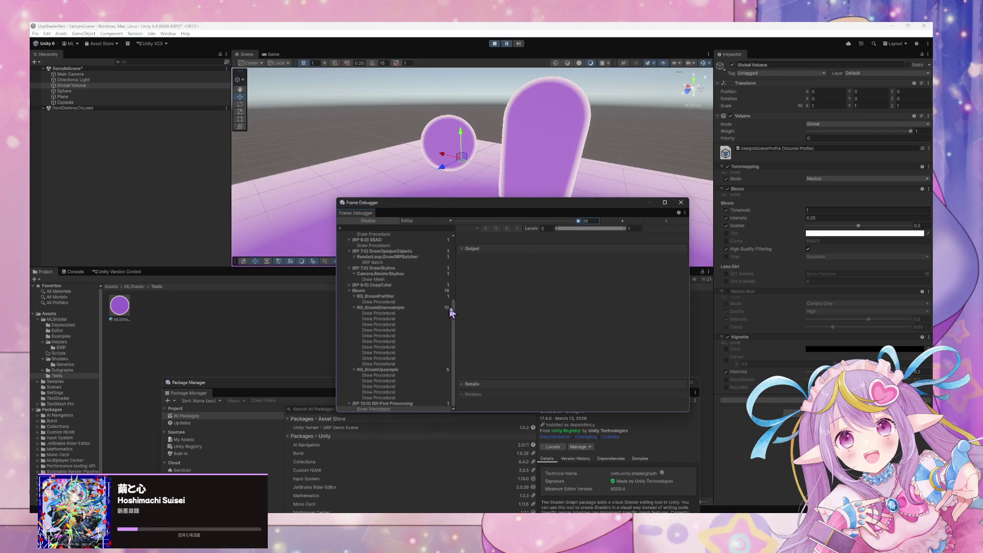
drag(455, 315, 469, 223)
drag(582, 224, 432, 213)
scroll(393, 257, up, 2)
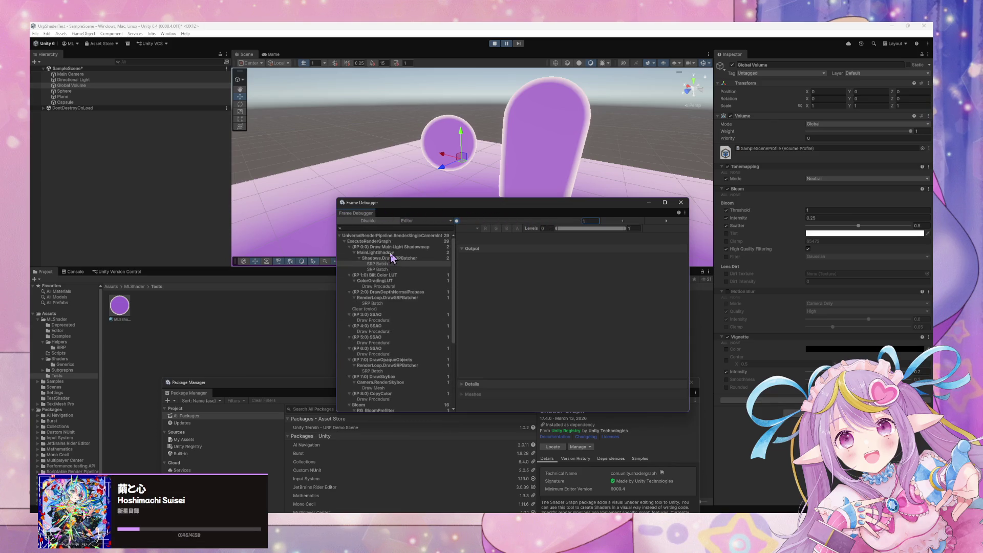
click(426, 221)
click(427, 254)
Step through the shadowmap, SSAO, color clear and LUT blit events, selecting the Sphere, then rewind to event 1
click(414, 247)
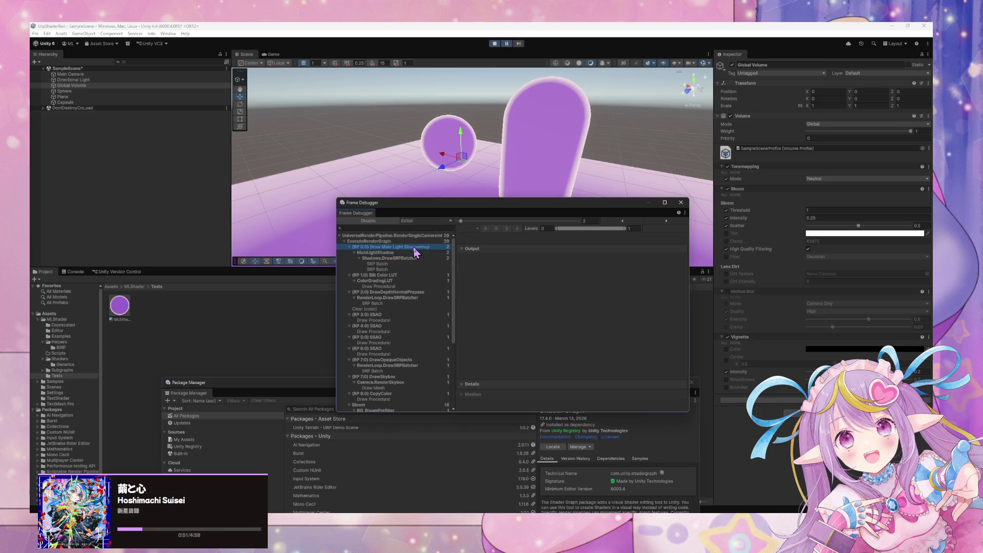
mouse_move(460, 226)
mouse_down()
mouse_move(589, 242)
mouse_move(483, 222)
mouse_move(456, 227)
mouse_up()
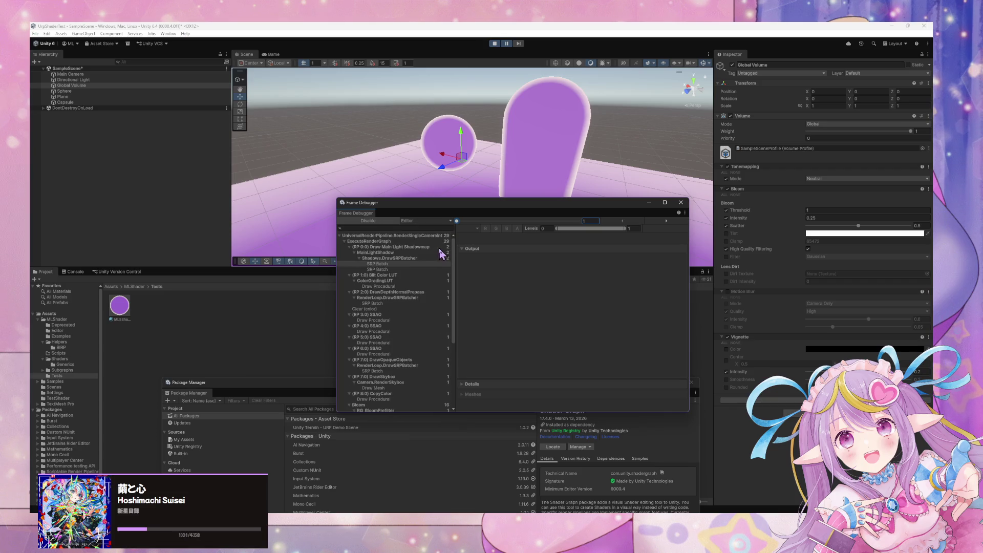
click(432, 247)
click(472, 146)
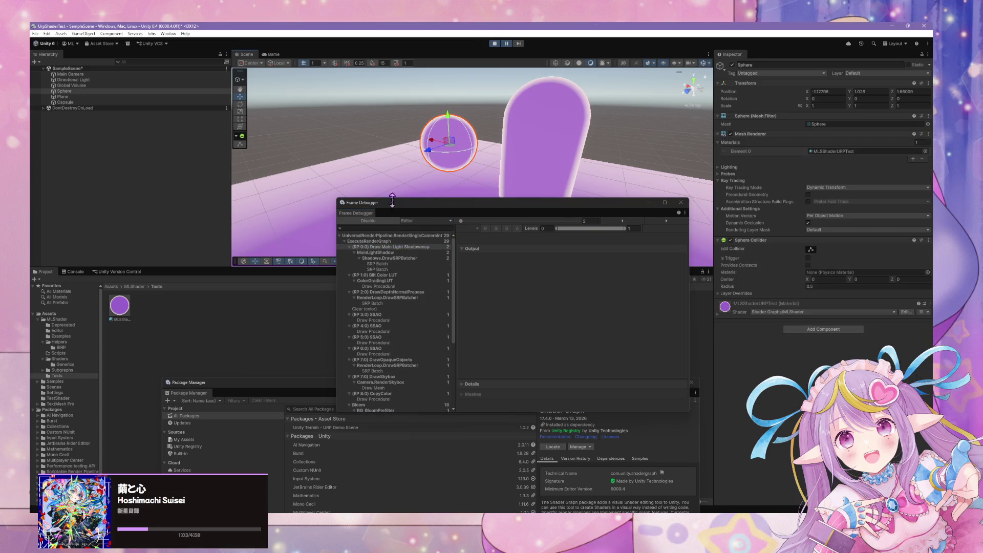
click(371, 310)
click(393, 276)
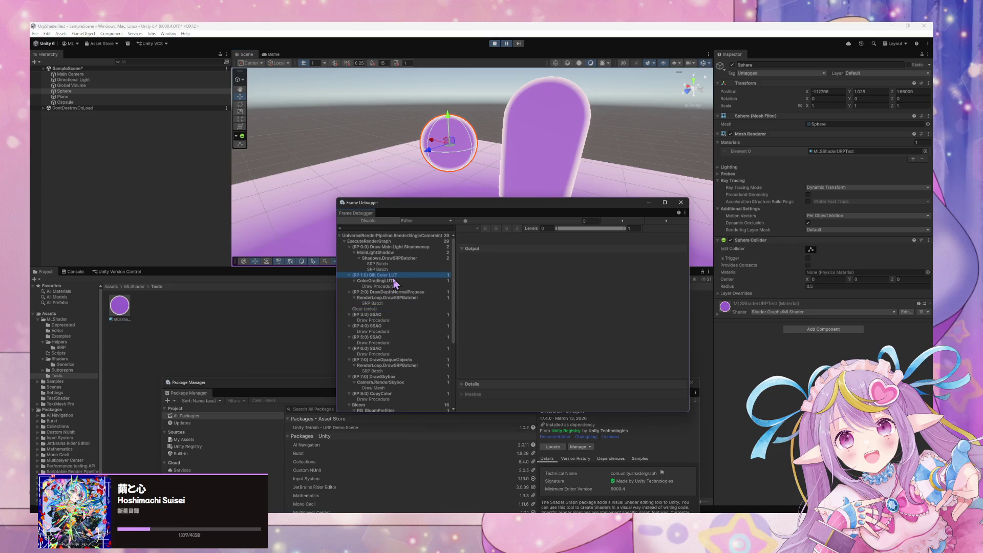
mouse_move(464, 220)
mouse_down()
mouse_move(423, 221)
mouse_move(597, 237)
mouse_up()
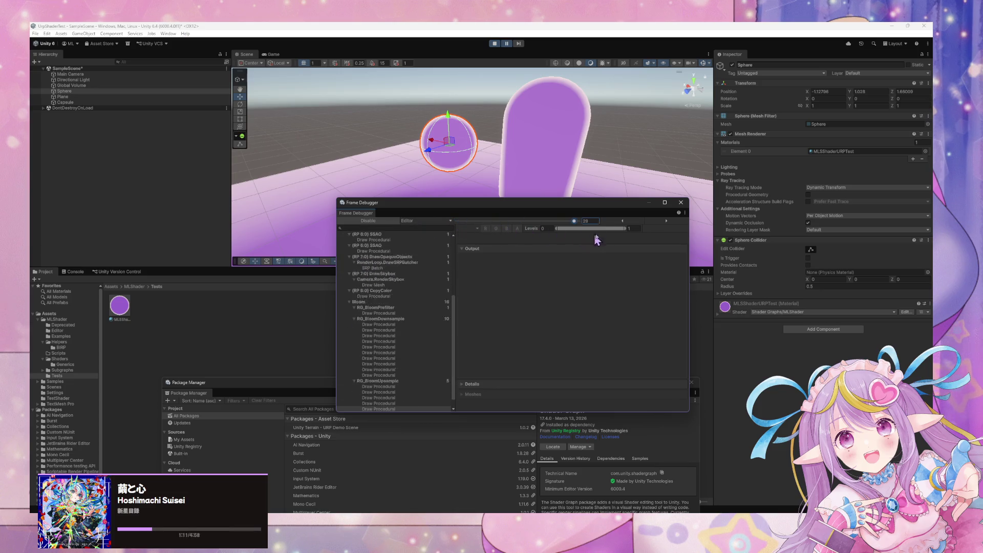
drag(666, 245, 424, 237)
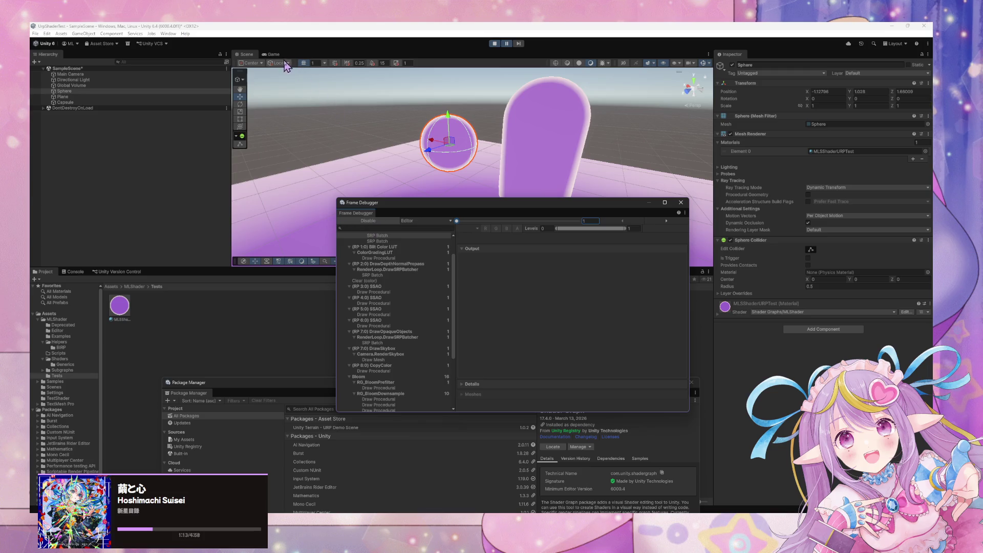
Step through the normals, event 6 and skybox draws in the Game view, then disable the Frame Debugger
click(272, 54)
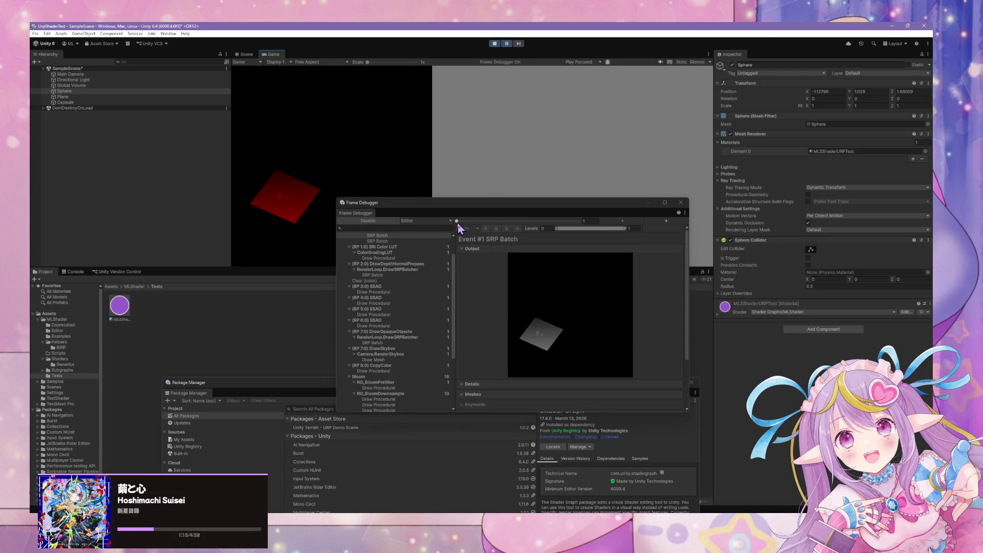
drag(456, 221, 472, 226)
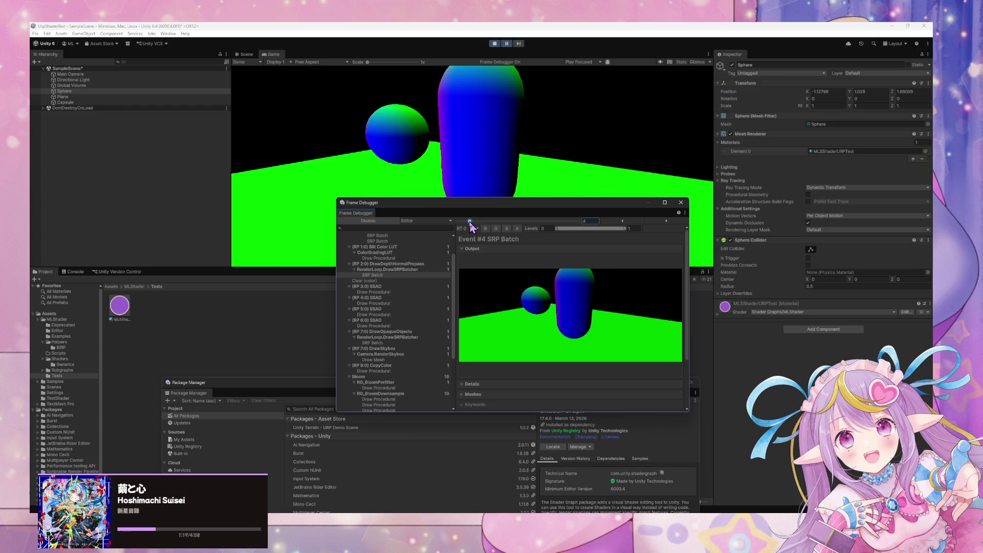
drag(472, 227, 496, 230)
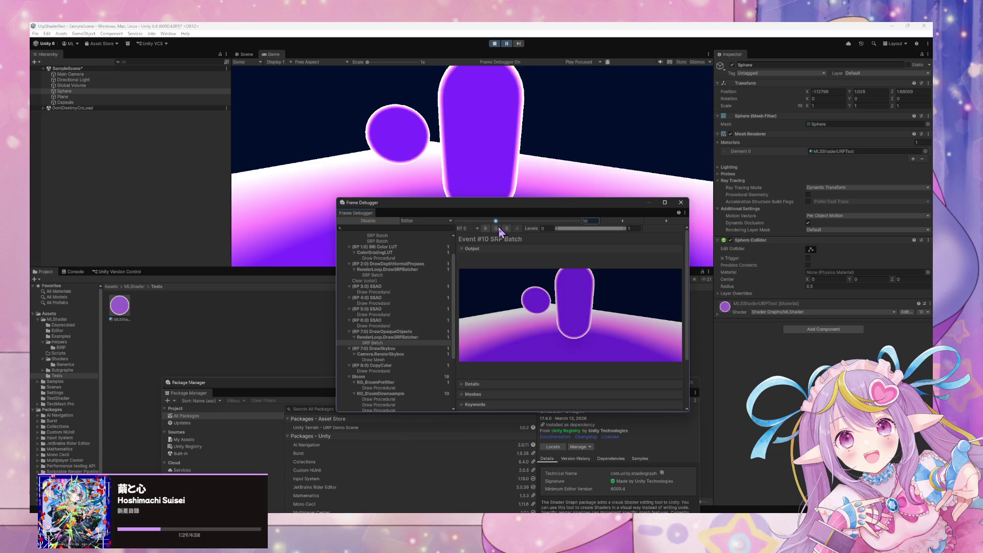
drag(499, 231, 580, 235)
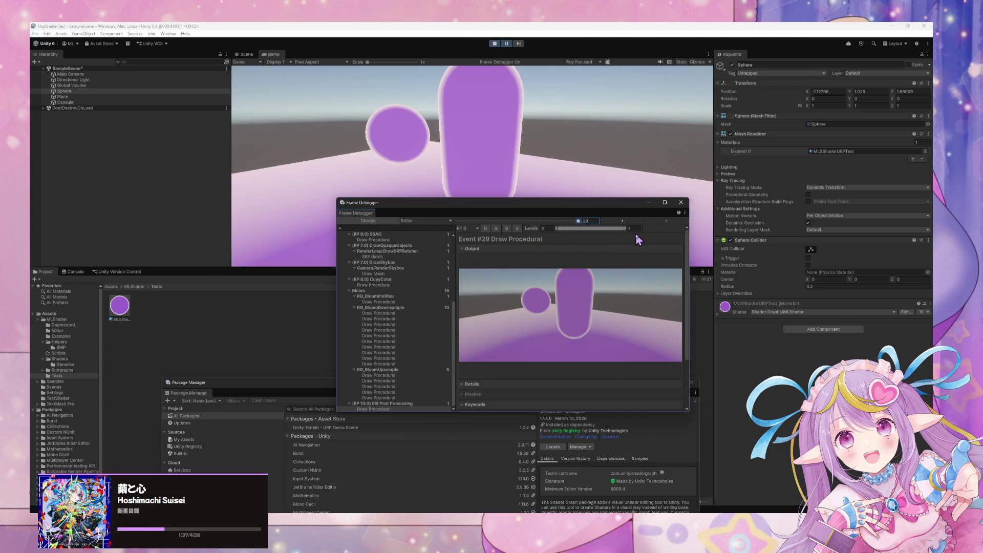
drag(598, 235, 441, 222)
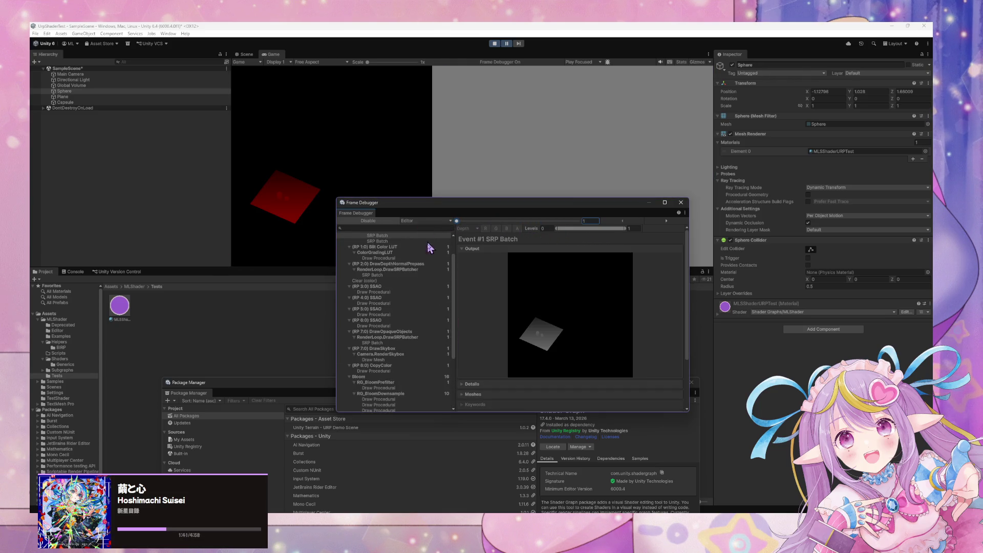
scroll(429, 249, up, 2)
drag(457, 224, 661, 245)
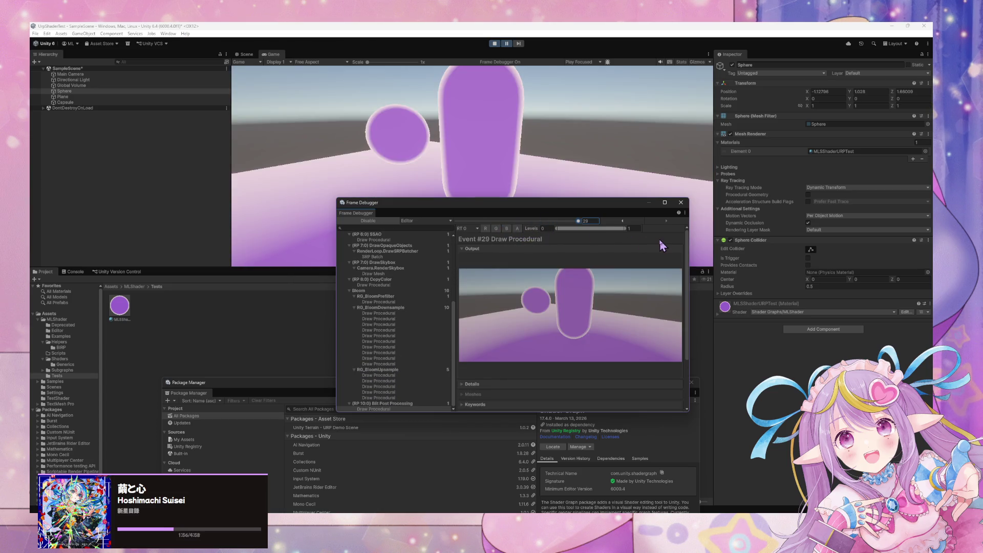
click(368, 221)
click(245, 54)
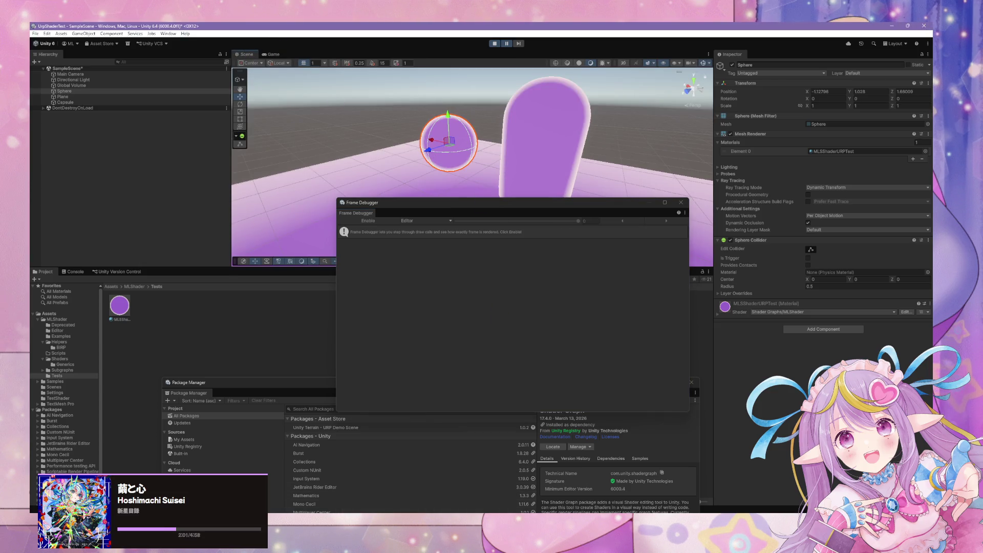
In the browser, show the 'Use lighting in a custom URP shader' page
mouse_move(444, 512)
click(493, 496)
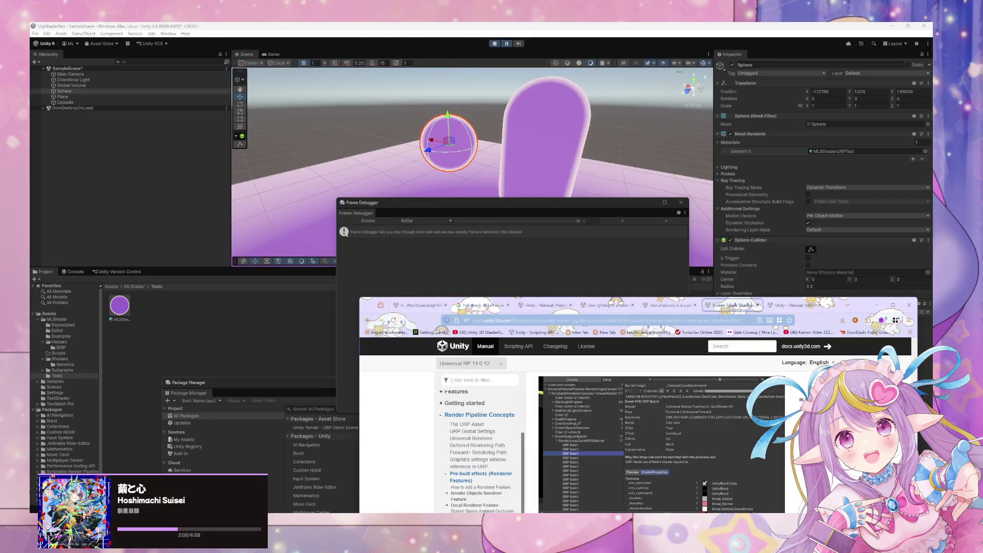
click(607, 305)
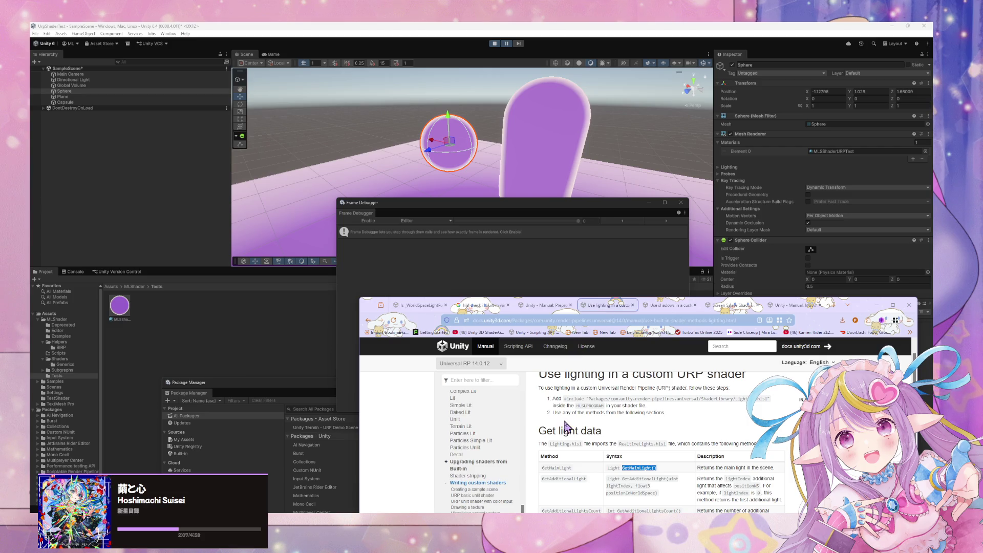
scroll(567, 427, down, 2)
scroll(567, 427, up, 1)
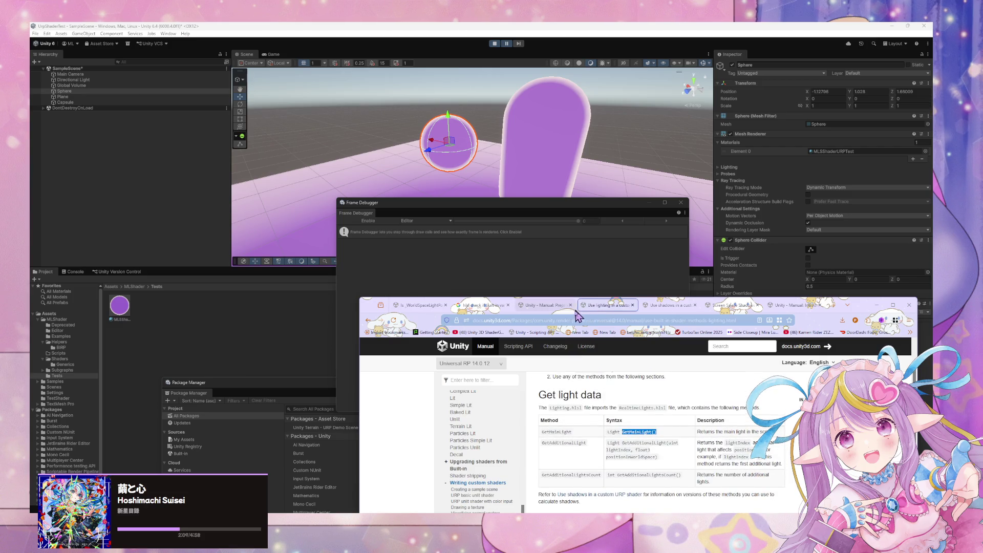
Search the web for 'urp custom lighting' and open the custom lighting manual result
click(562, 320)
text(urp c)
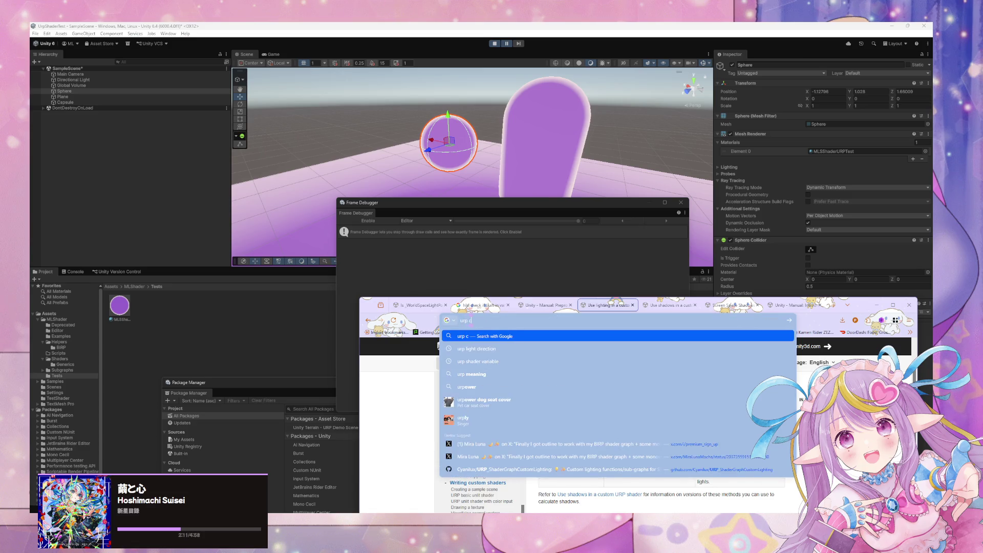
text(ustom lighting)
key(Return)
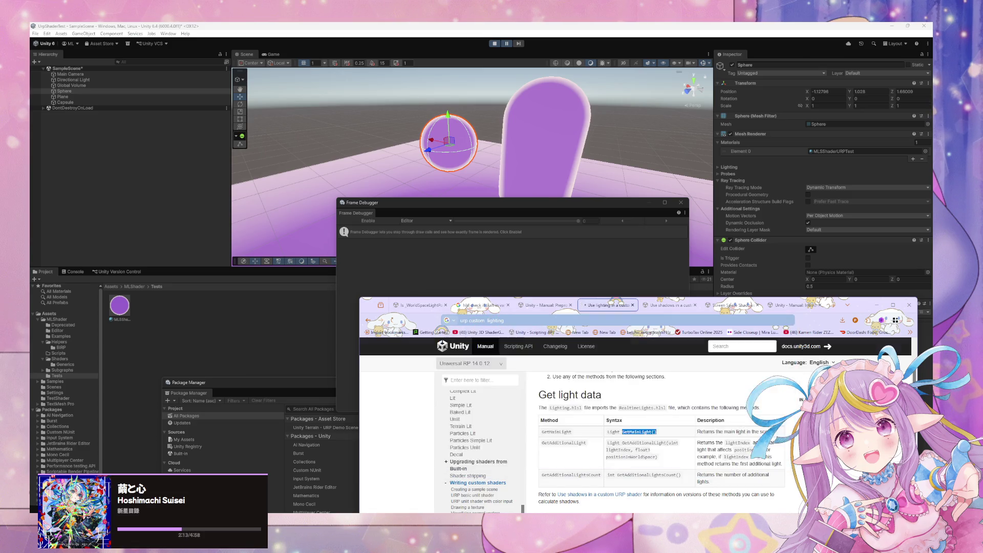
click(544, 413)
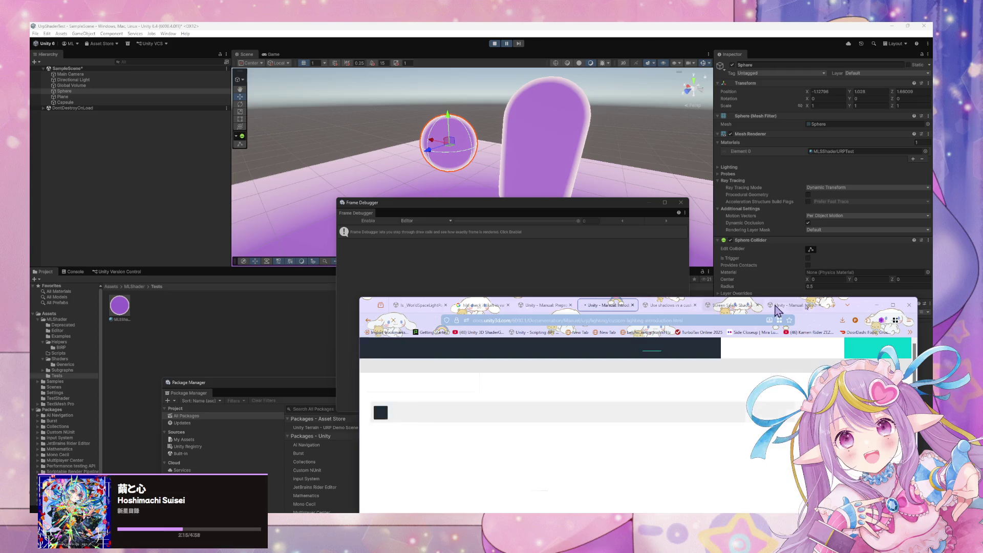
Read the custom lighting introduction, look up GetMainLight's lighting page, then return to the search results
drag(860, 305, 784, 161)
scroll(571, 348, down, 10)
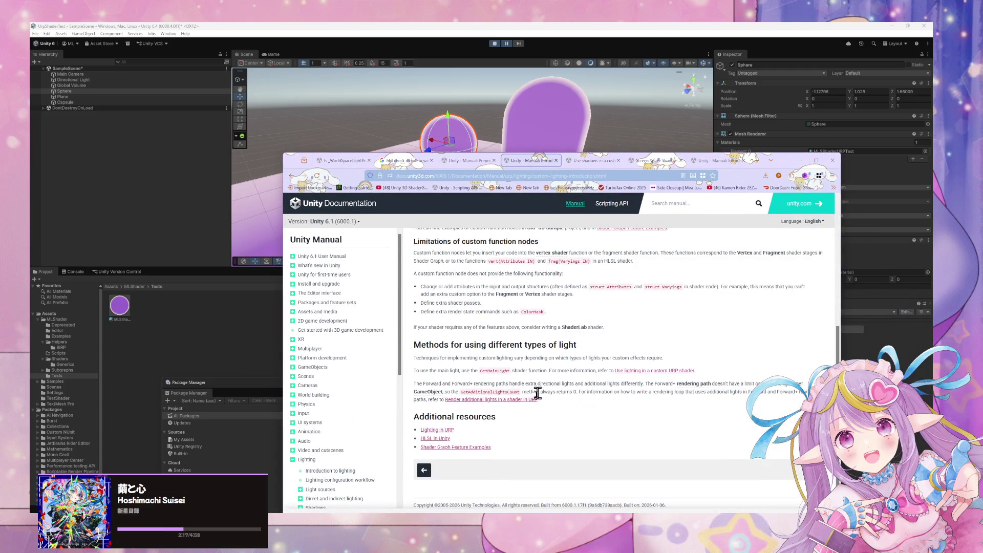
double_click(485, 370)
middle_click(665, 372)
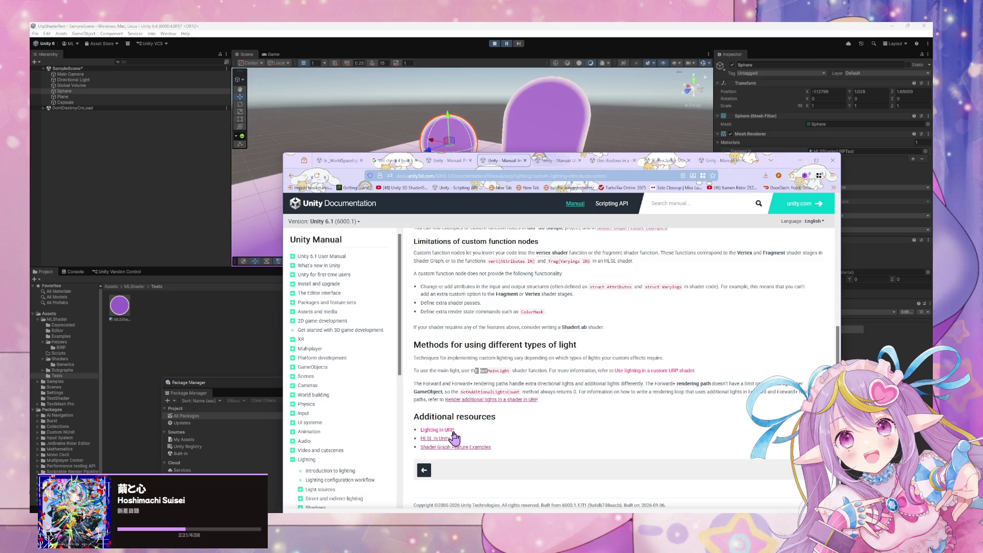
click(557, 160)
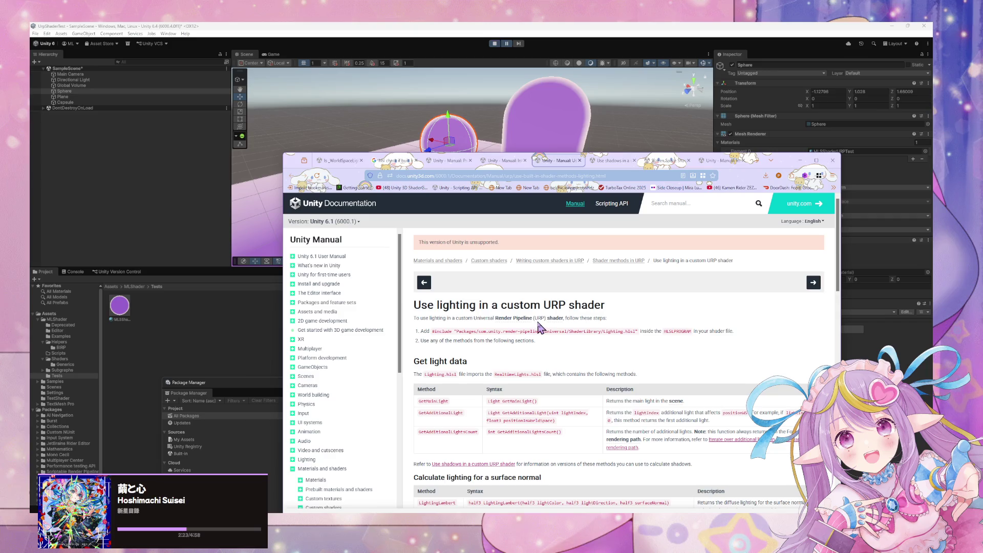
click(510, 161)
scroll(537, 325, up, 3)
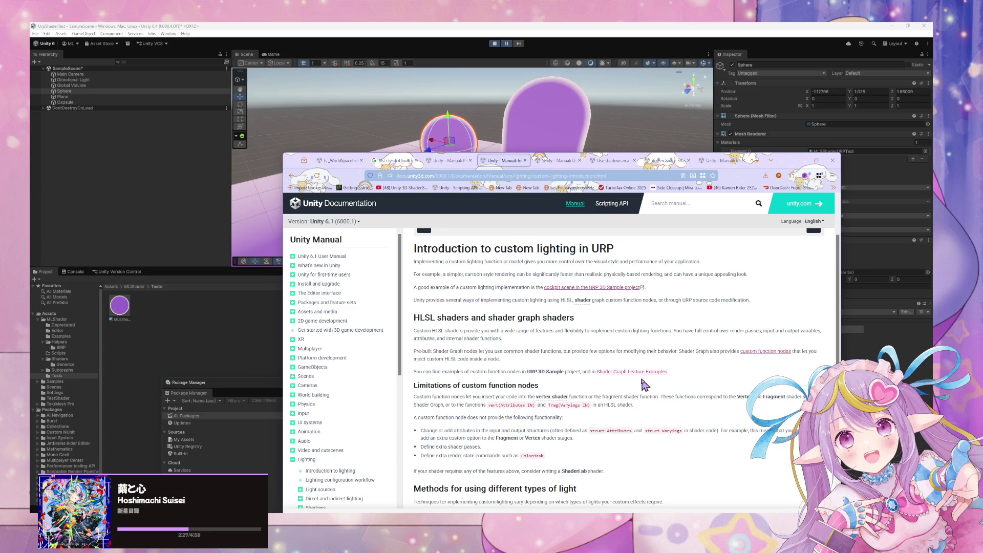
scroll(622, 373, down, 3)
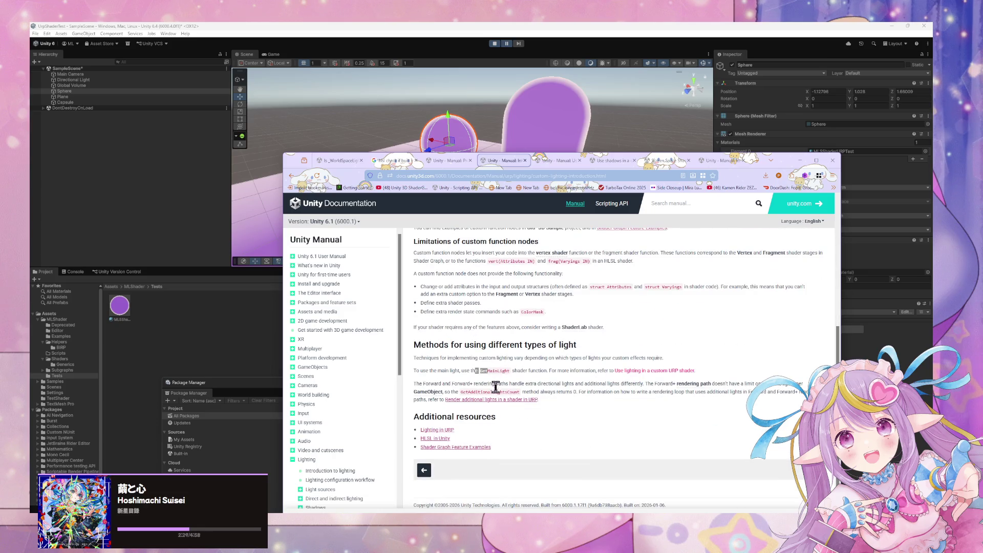
click(290, 176)
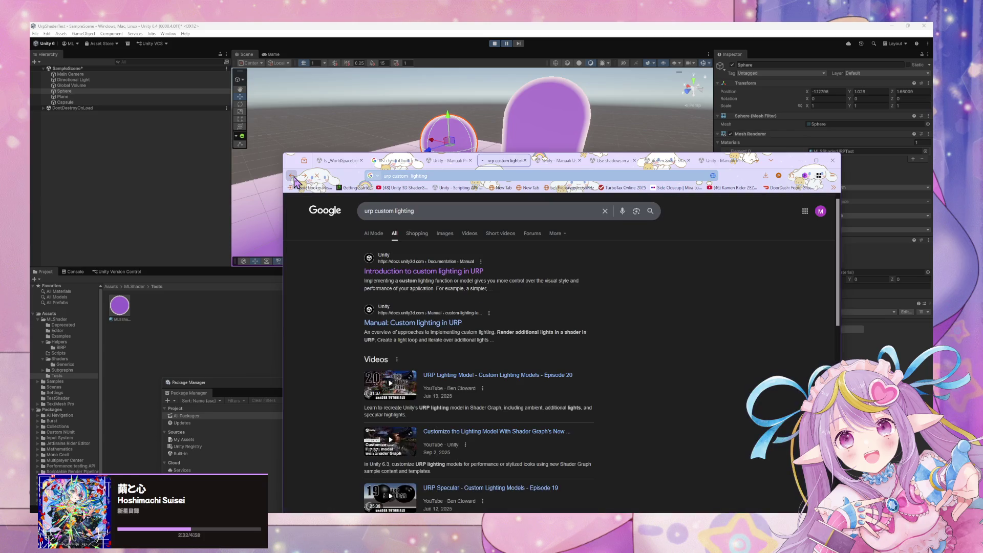
Open the 'Custom lighting in URP' manual page and read its Introduction to custom lighting
middle_click(450, 322)
click(527, 163)
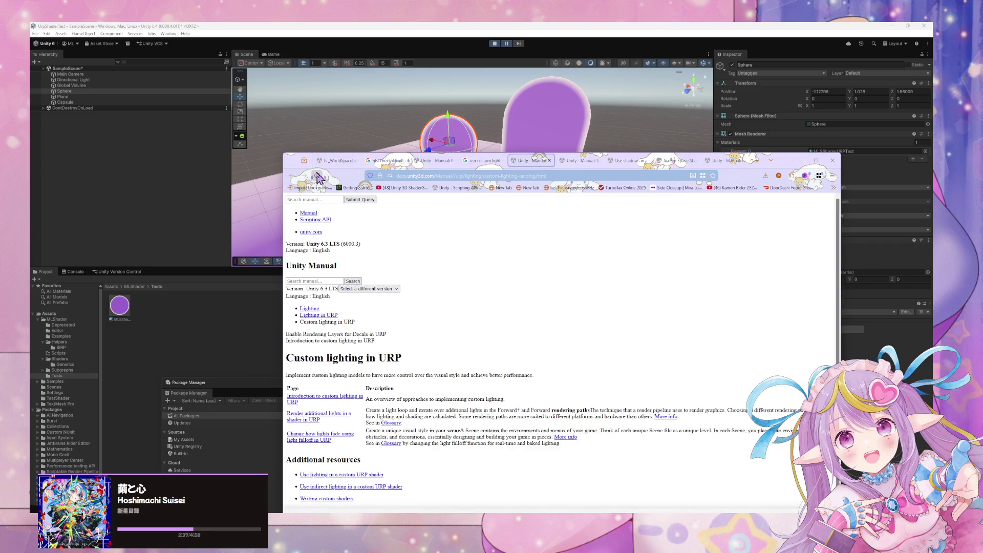
click(345, 397)
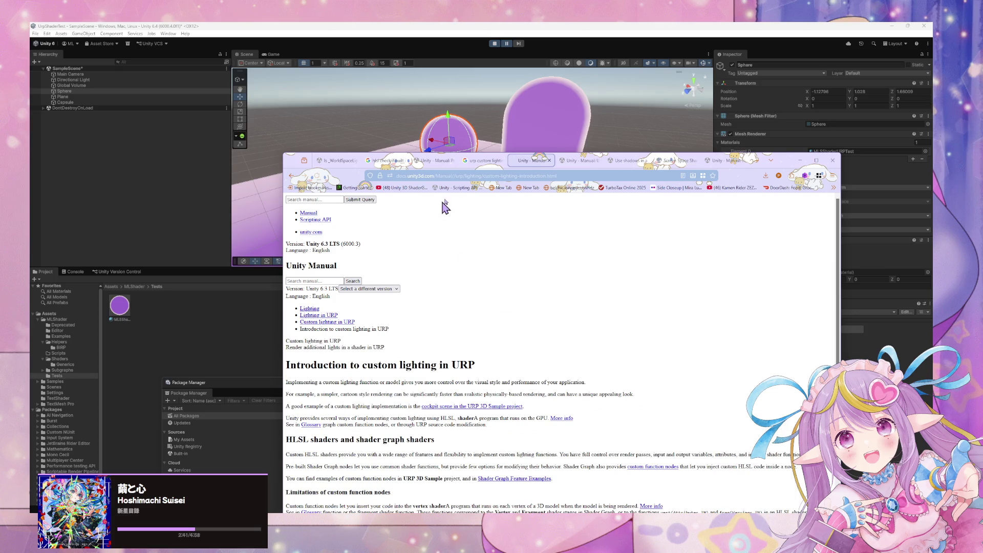
scroll(452, 246, down, 5)
scroll(467, 274, up, 1)
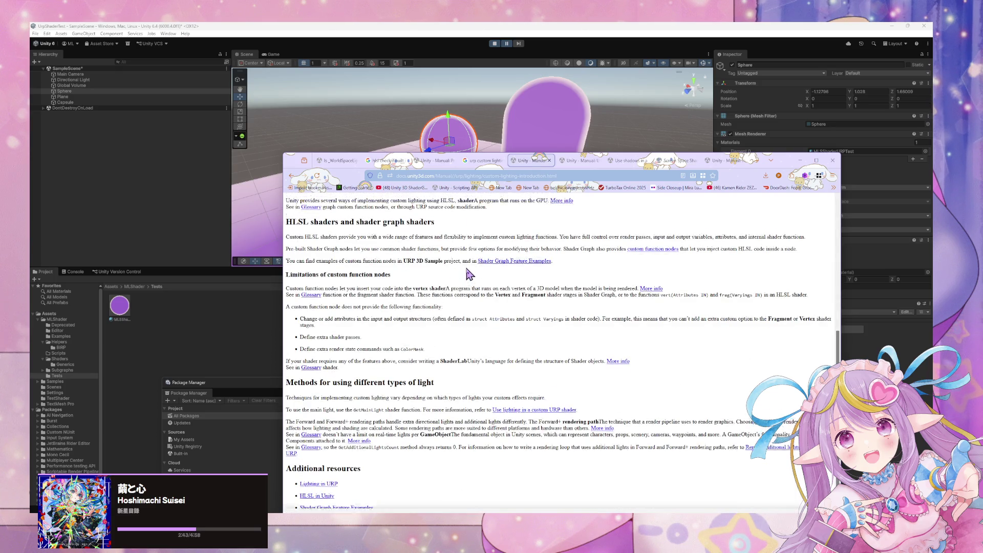
Search the web for 'shader graph custom lighting urp'
click(434, 175)
text(shader gra)
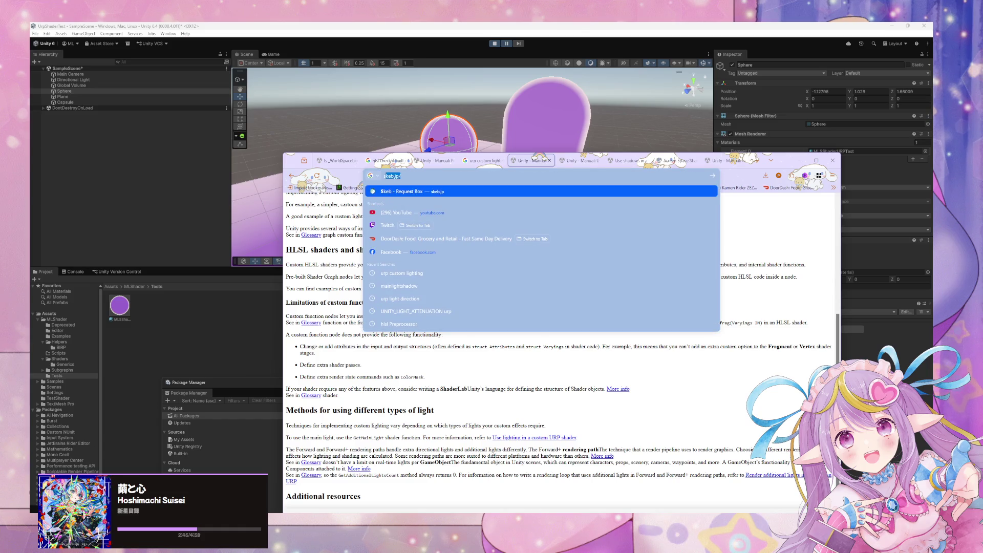
text(ph )
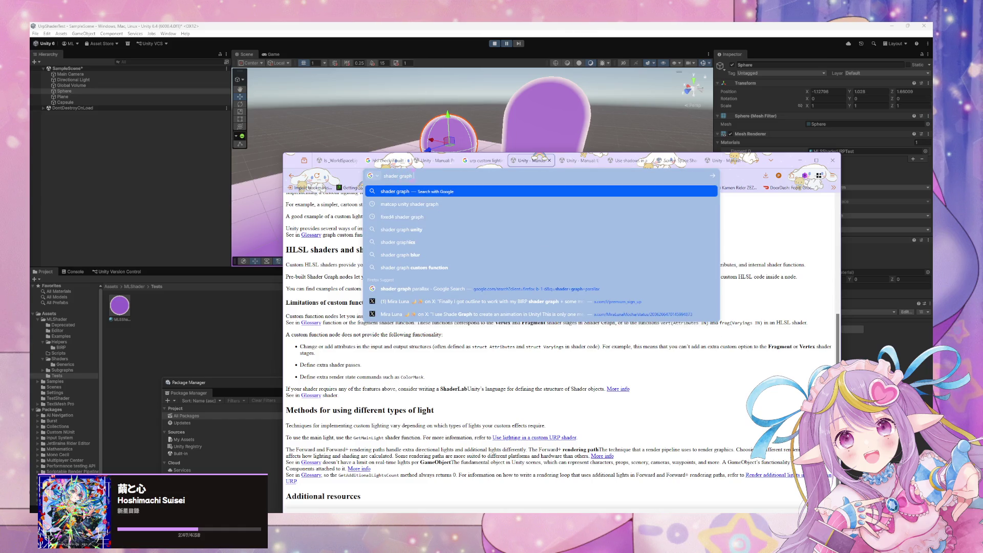
text(custom lighting urp)
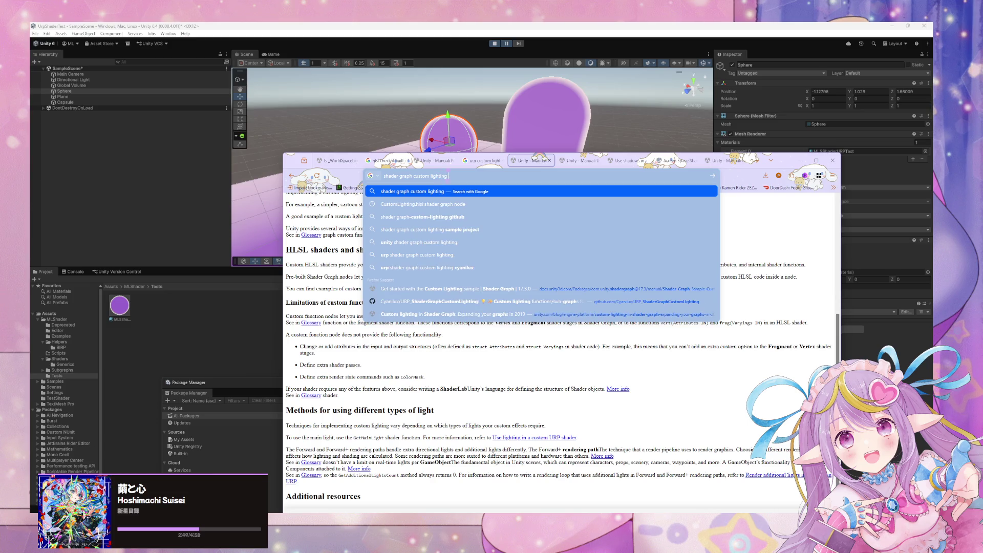
key(Return)
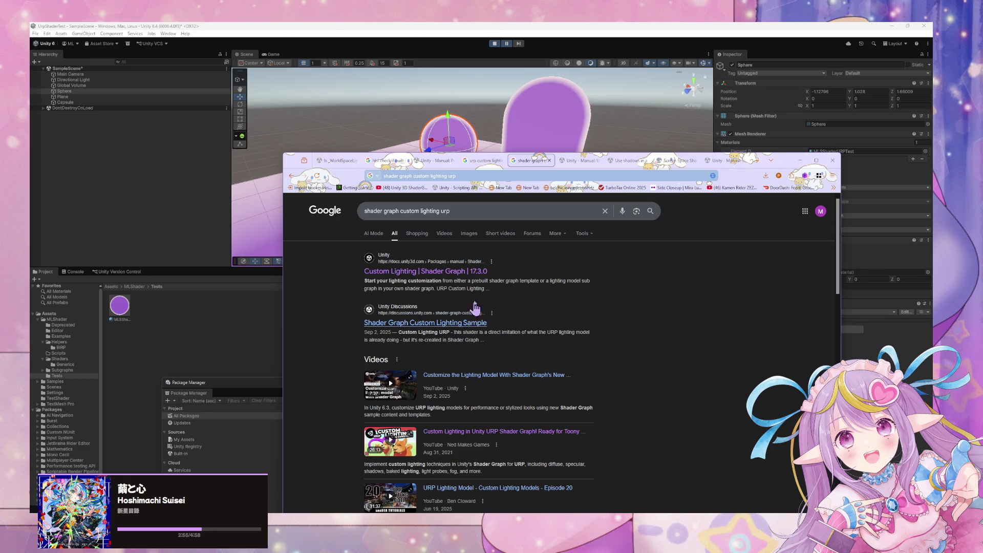
Read the Custom Lighting Shader Graph page and its 'Get started with the Custom Lighting sample' guide
middle_click(469, 269)
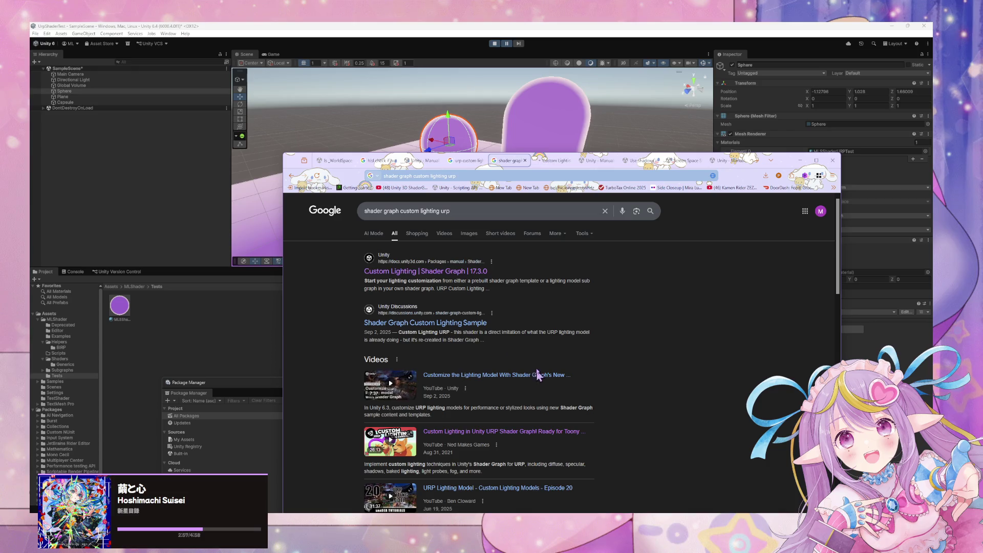
click(554, 160)
scroll(529, 342, down, 2)
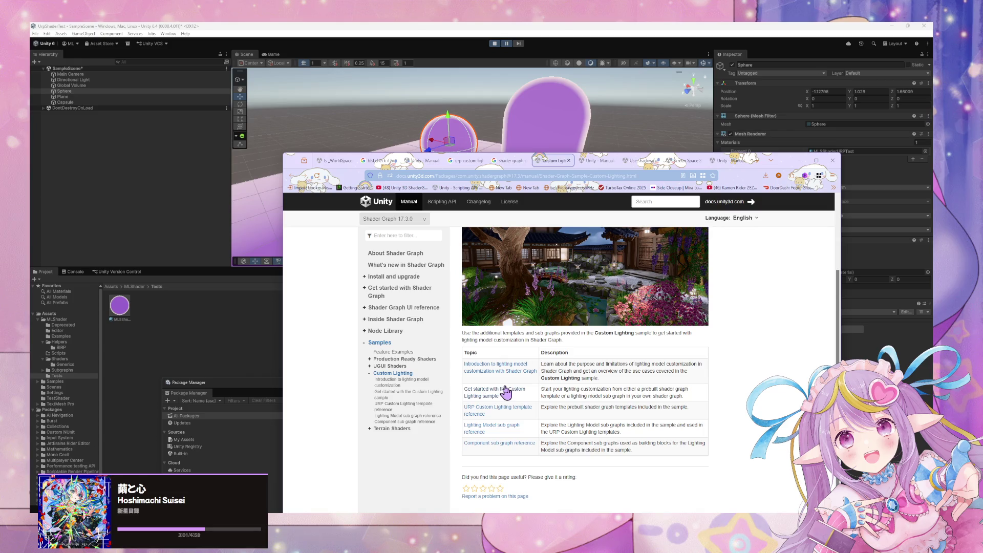
middle_click(483, 393)
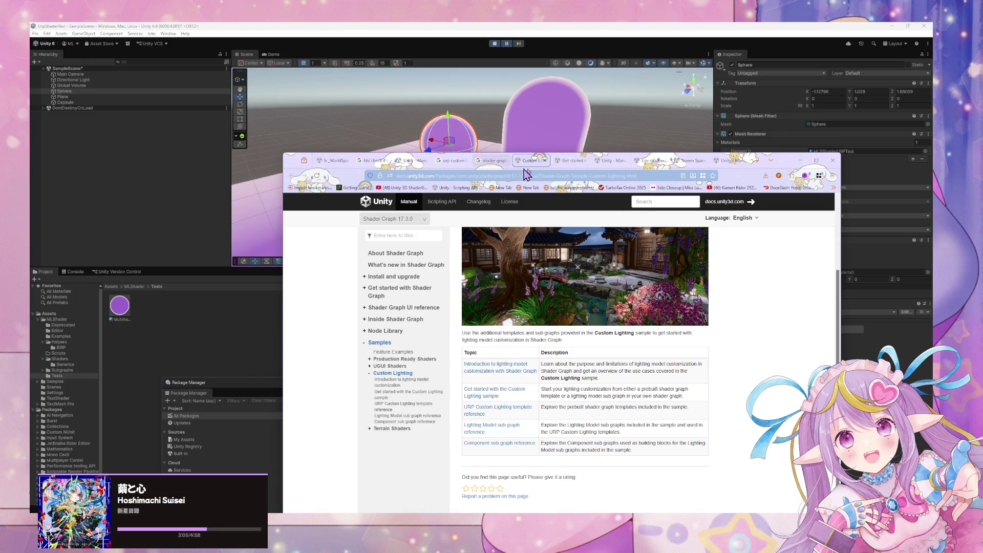
click(571, 160)
scroll(556, 322, down, 1)
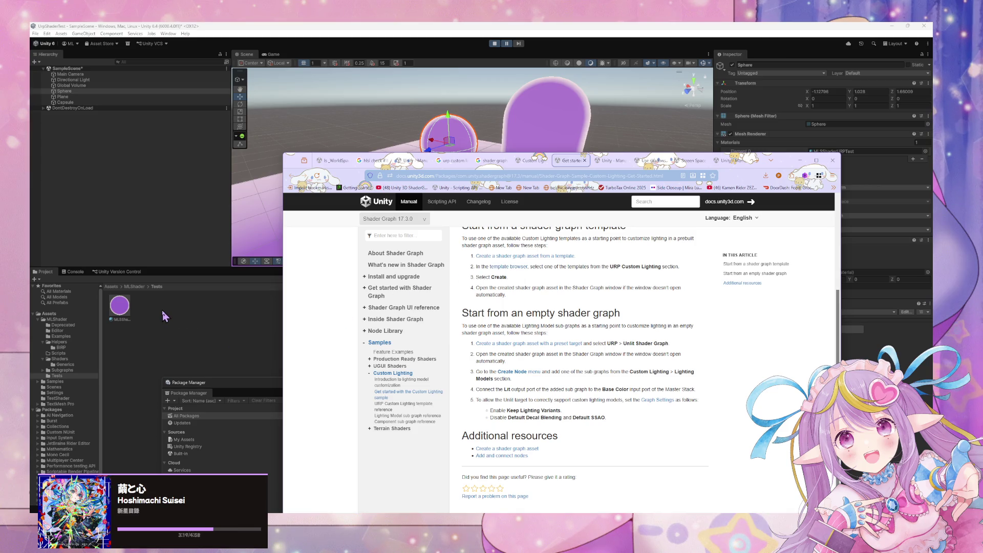
click(52, 314)
right_click(261, 350)
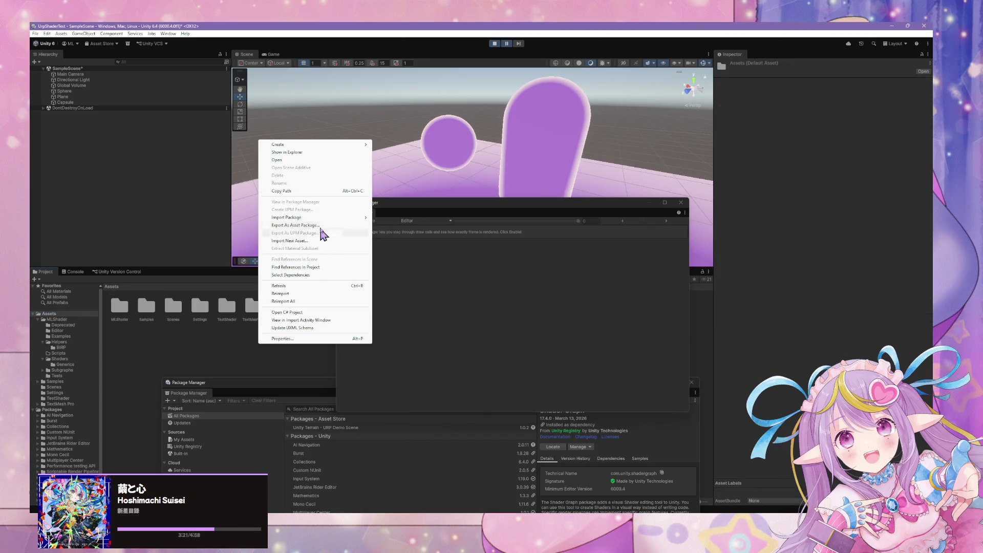
mouse_move(328, 145)
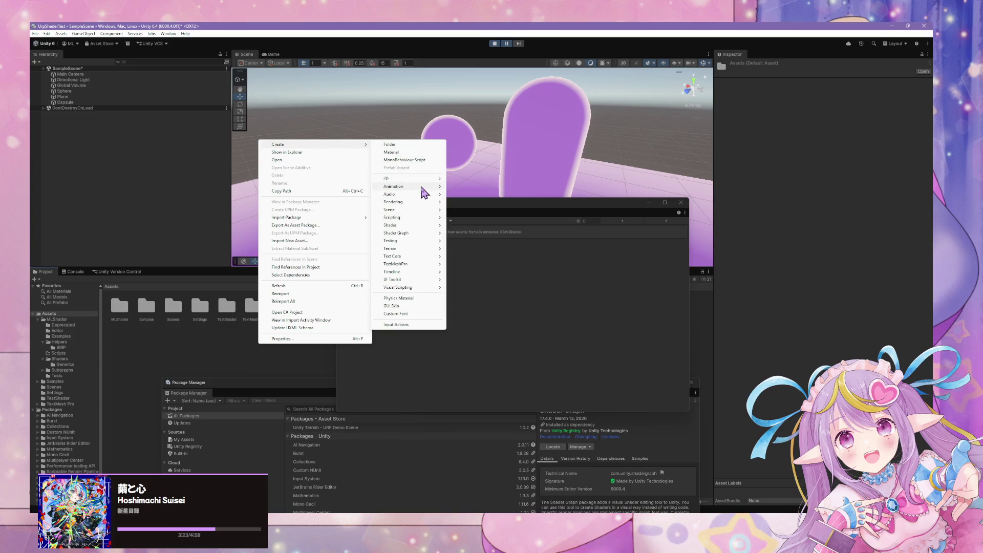
mouse_move(416, 234)
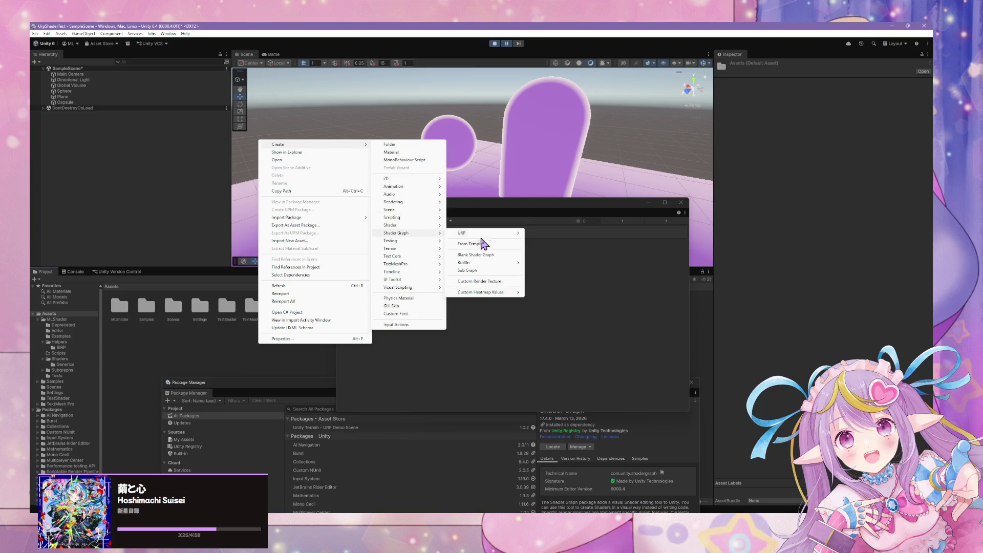
mouse_move(499, 234)
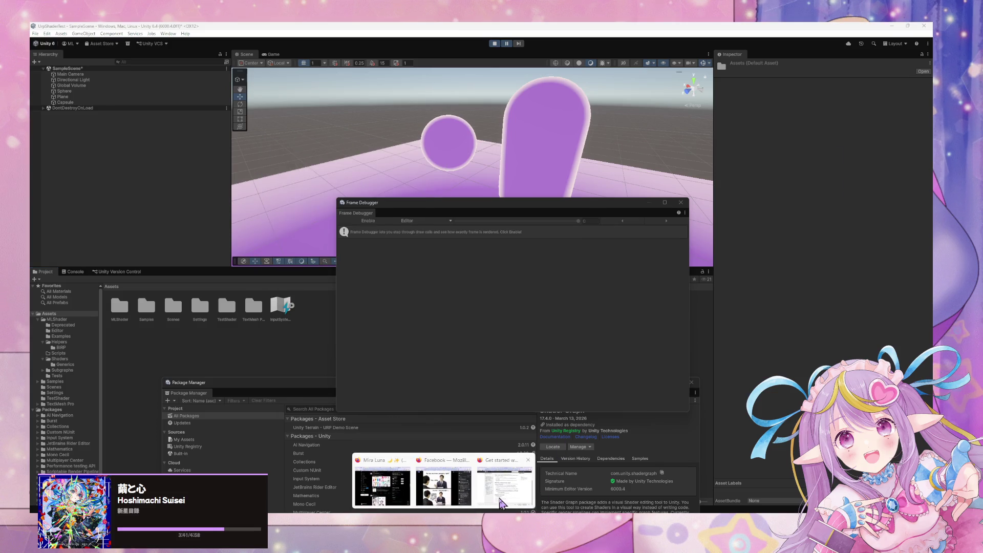
Return to the browser and follow the 'Create a shader graph asset' link
click(502, 501)
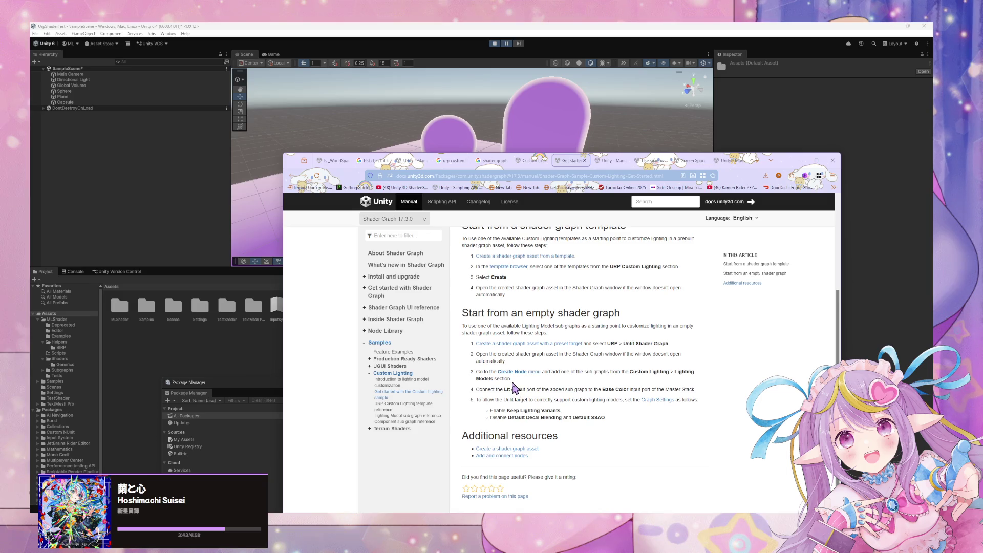
scroll(518, 315, up, 1)
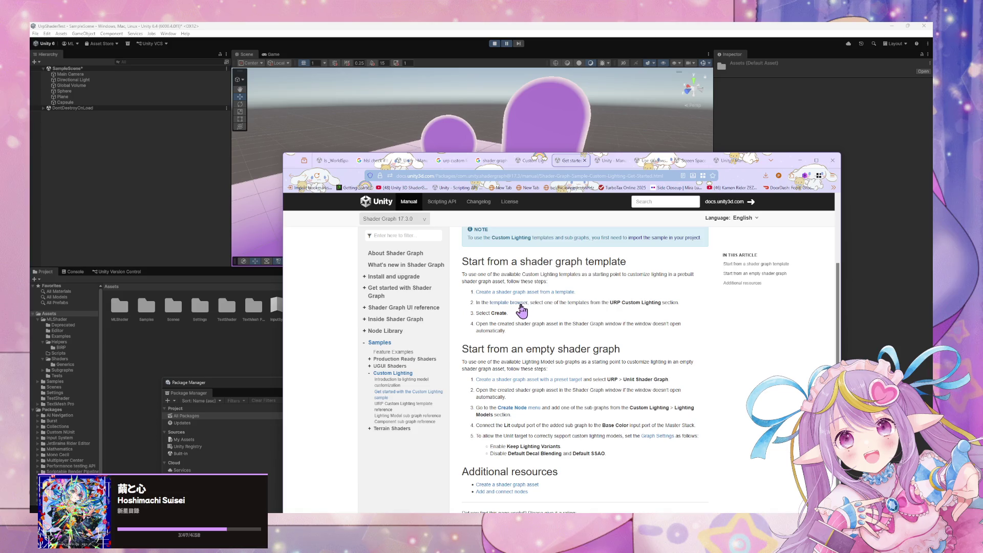
click(517, 292)
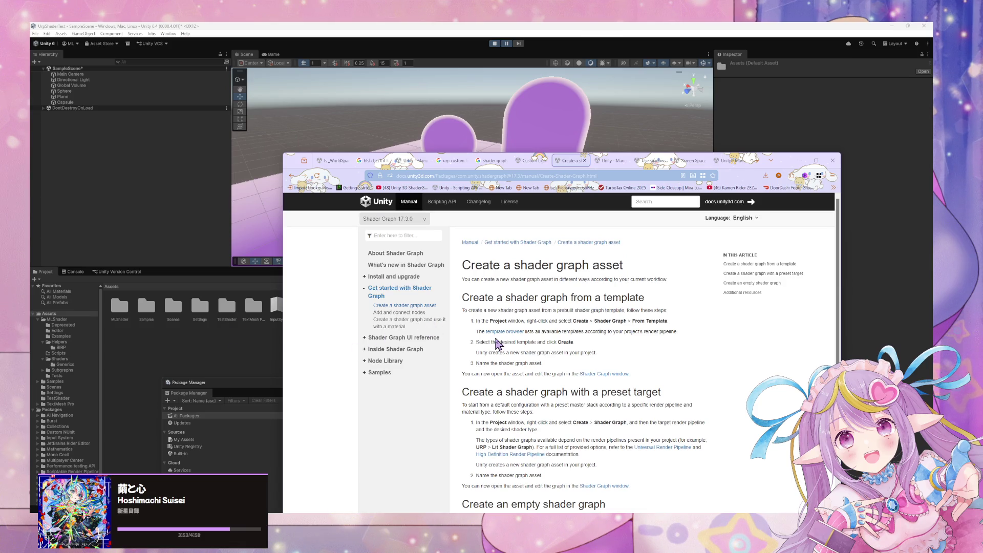
Open the shader graph template browser via Assets > Create > Shader Graph > From Template
right_click(253, 352)
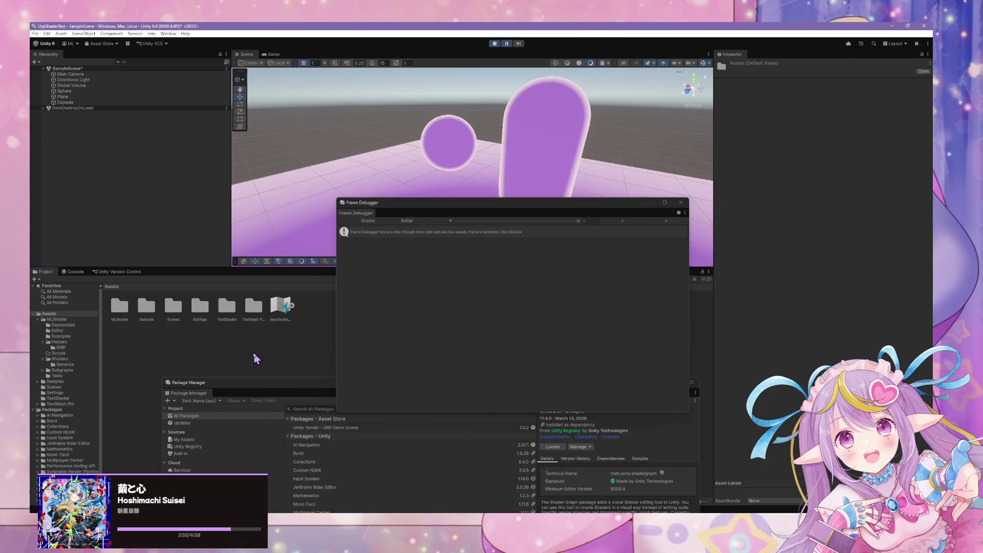
mouse_move(347, 153)
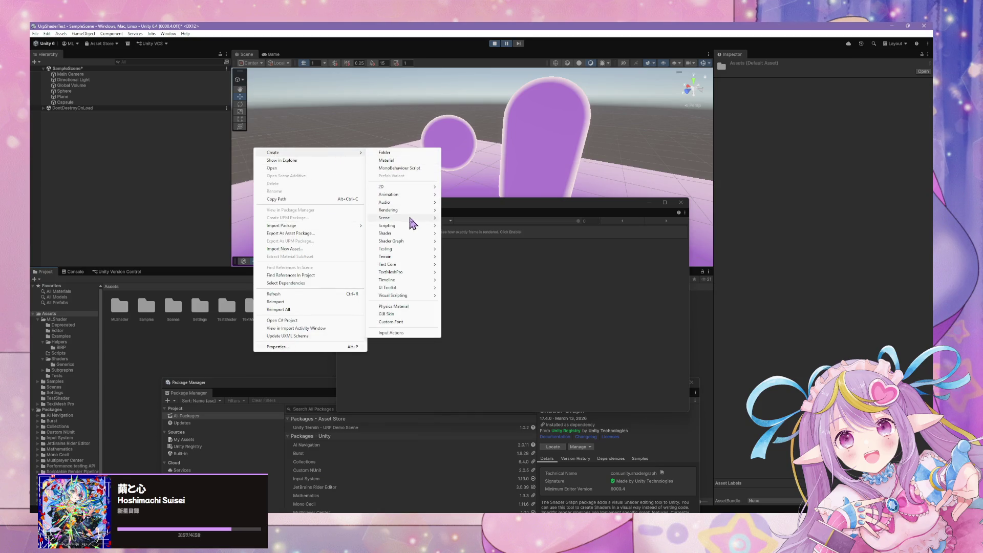
mouse_move(413, 241)
click(464, 251)
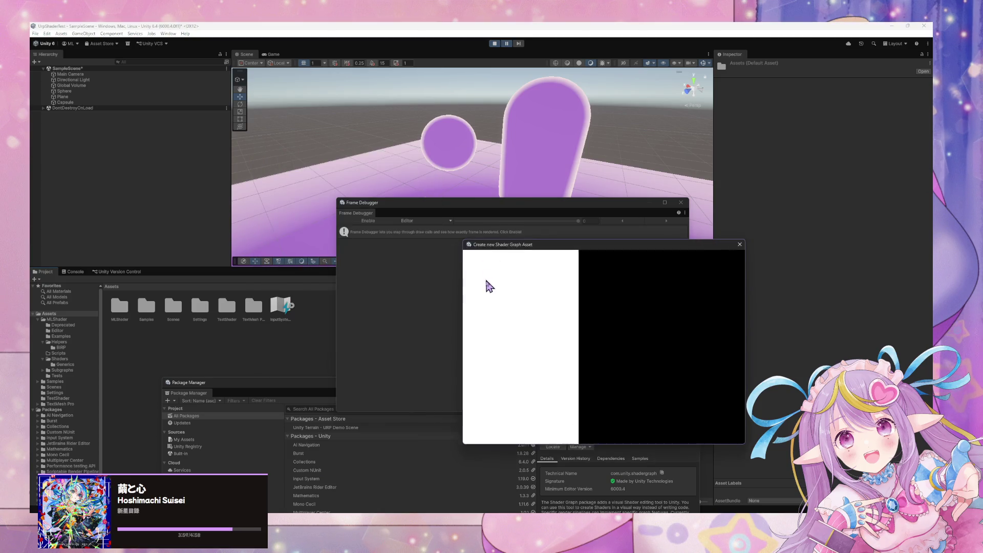
Preview the Particle Lit, Decal Material Volume and Decal URP Default templates
scroll(525, 287, down, 1)
scroll(525, 287, down, 3)
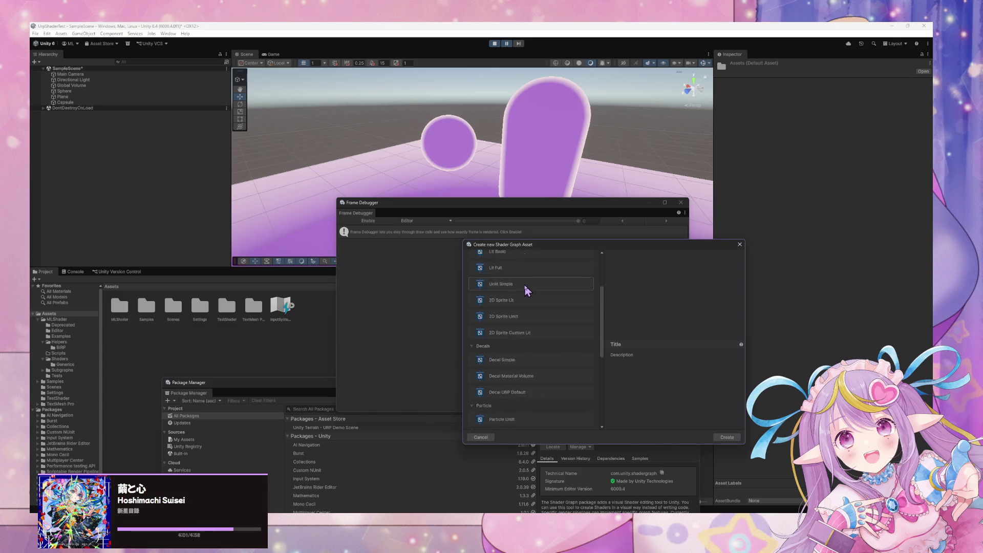
scroll(527, 294, down, 1)
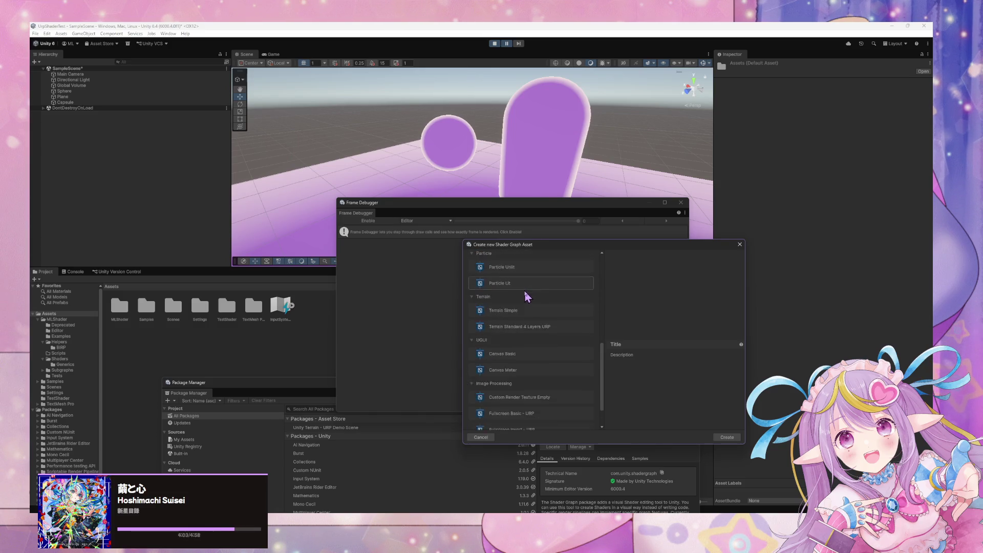
click(513, 346)
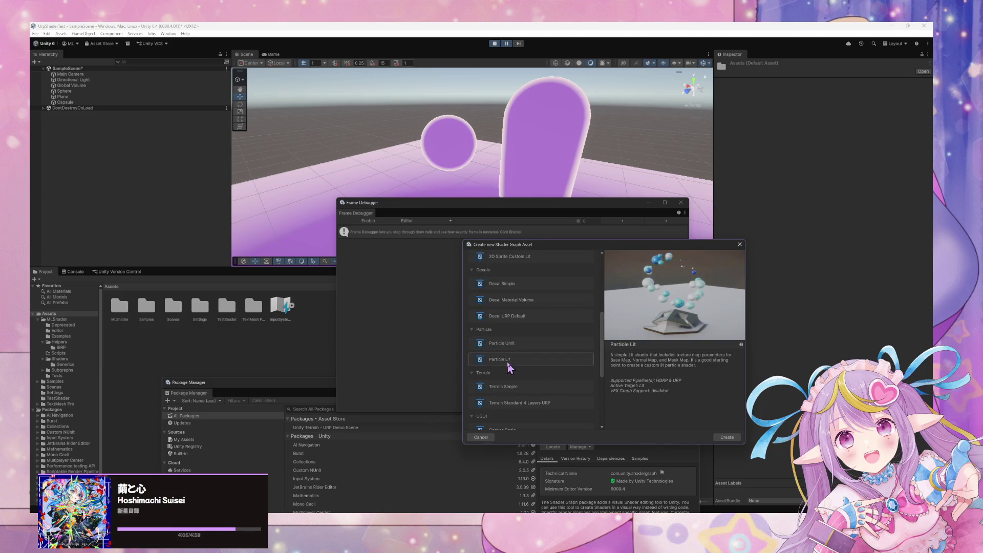
scroll(520, 318, up, 1)
click(520, 318)
scroll(531, 301, up, 1)
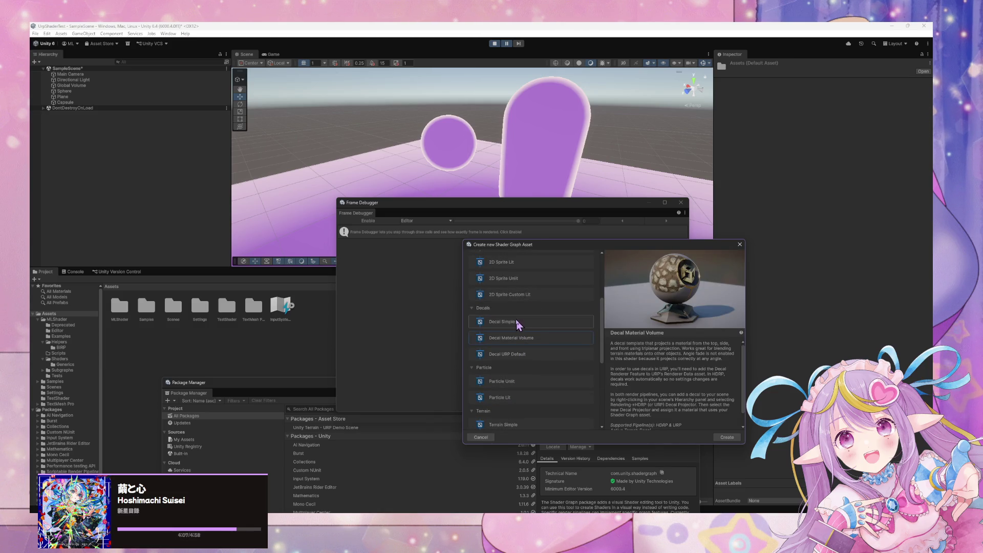
click(517, 355)
scroll(522, 312, up, 2)
scroll(527, 303, up, 3)
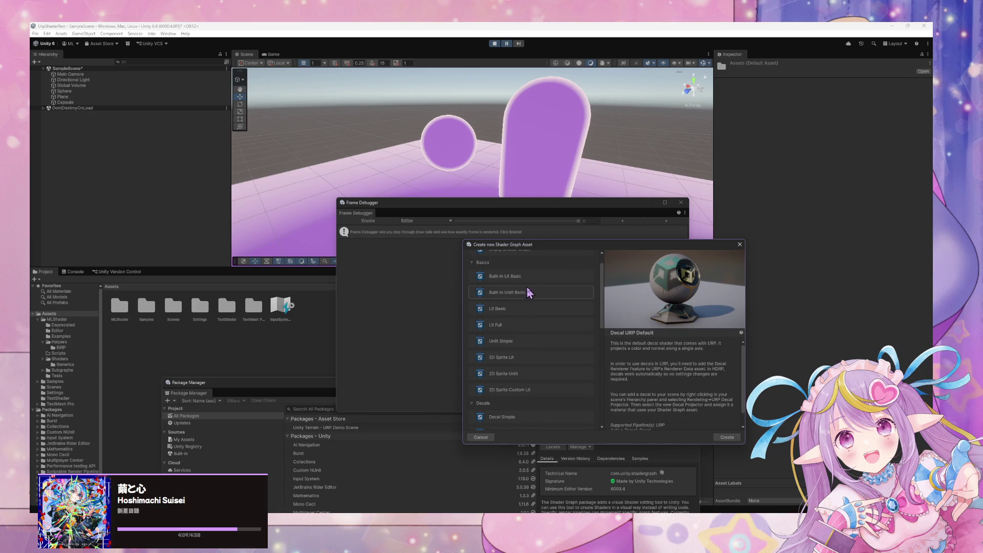
Compare the Built-In Lit Basic, Built-In Unlit Basic, Lit Basic, Lit Full and Unlit Simple templates
click(535, 309)
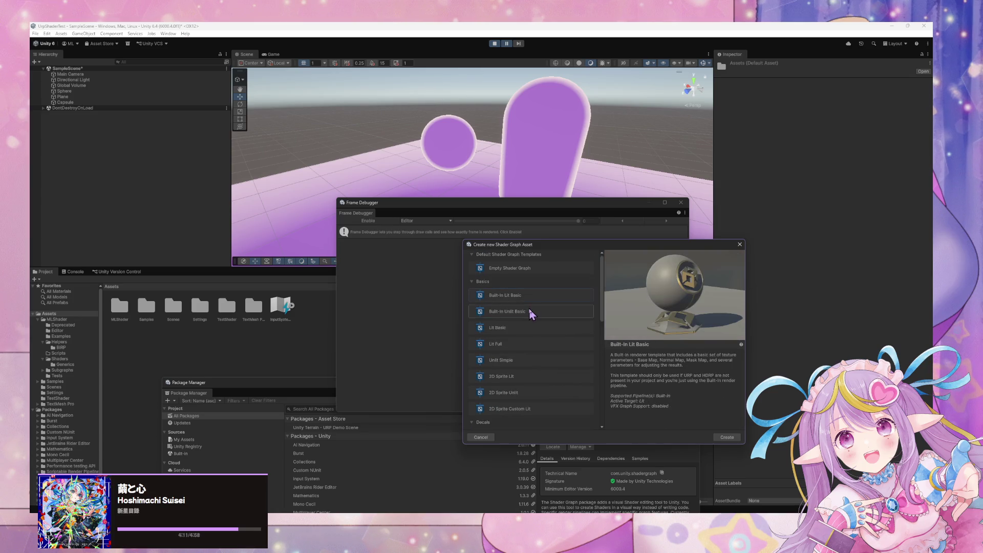
click(529, 300)
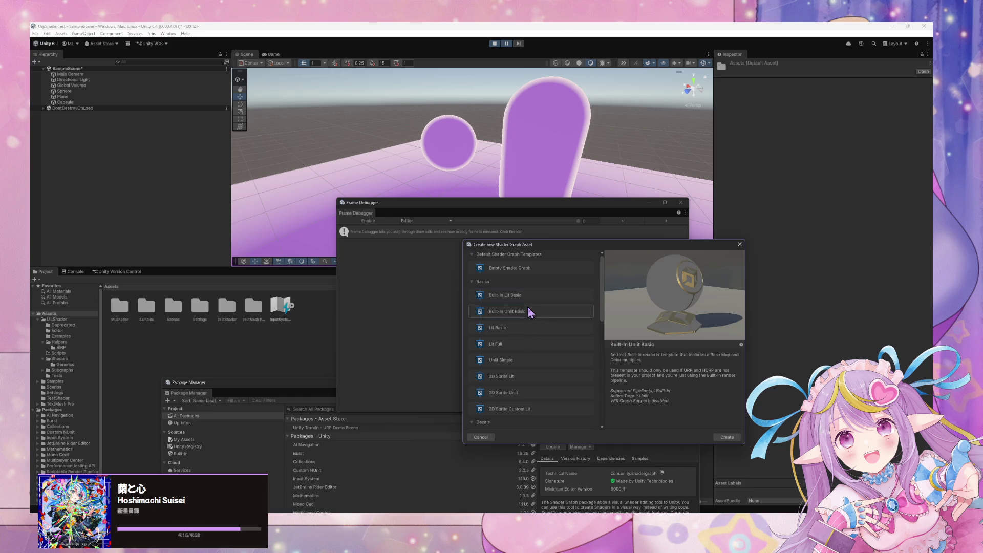
click(522, 329)
click(520, 344)
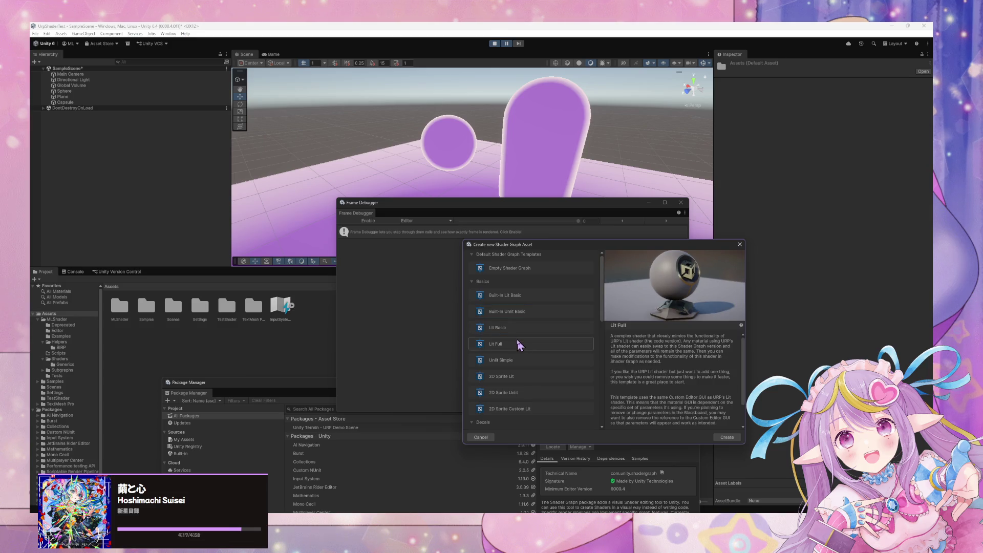
click(515, 365)
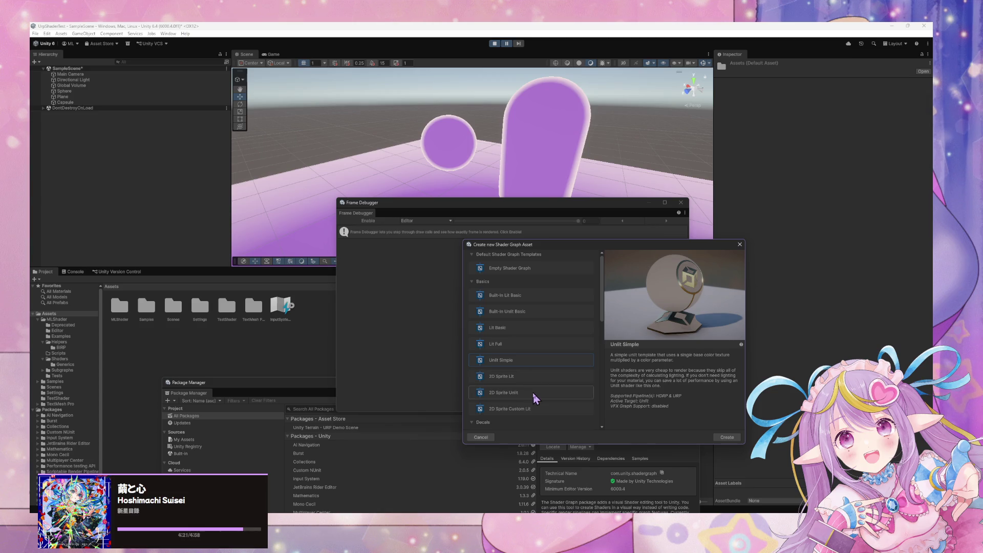
Recheck the Built-In Lit/Unlit Basic, Lit Basic, Lit Full and Unlit Simple previews
scroll(546, 345, down, 5)
scroll(549, 344, down, 4)
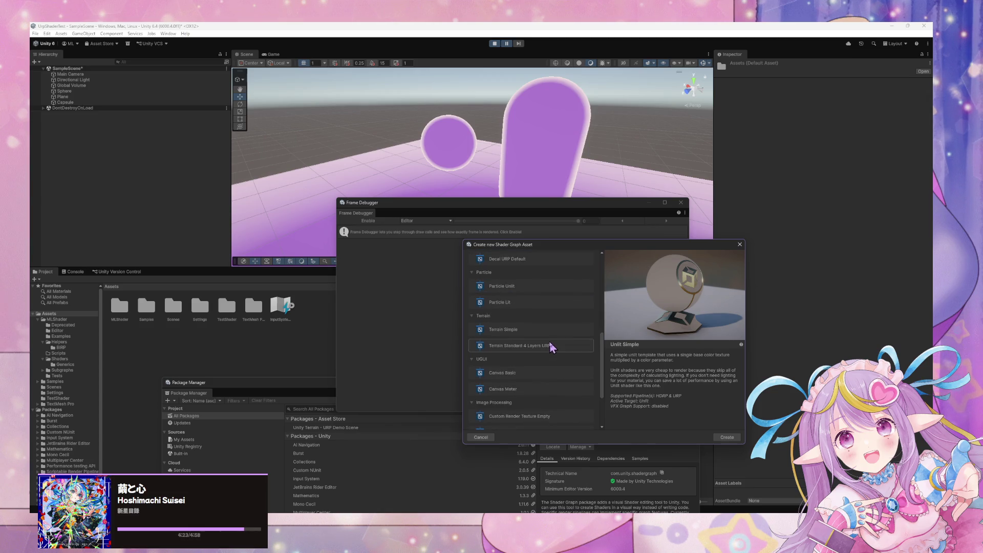
scroll(556, 342, up, 9)
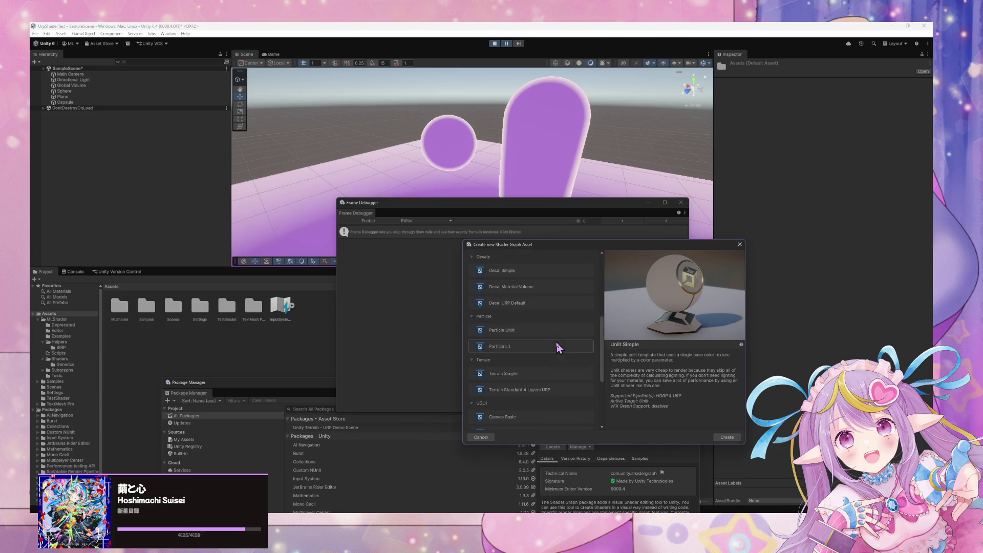
click(538, 298)
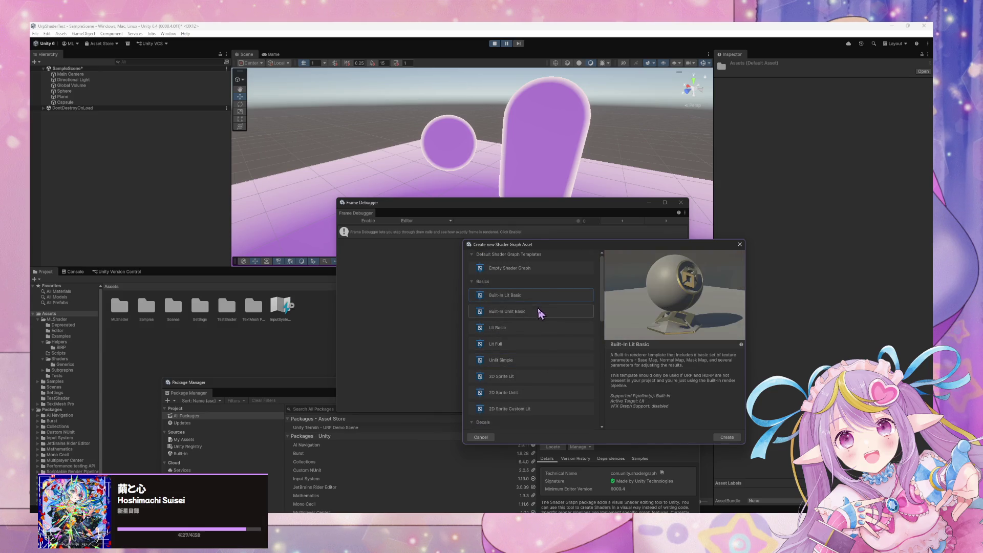
click(537, 311)
click(531, 330)
click(532, 348)
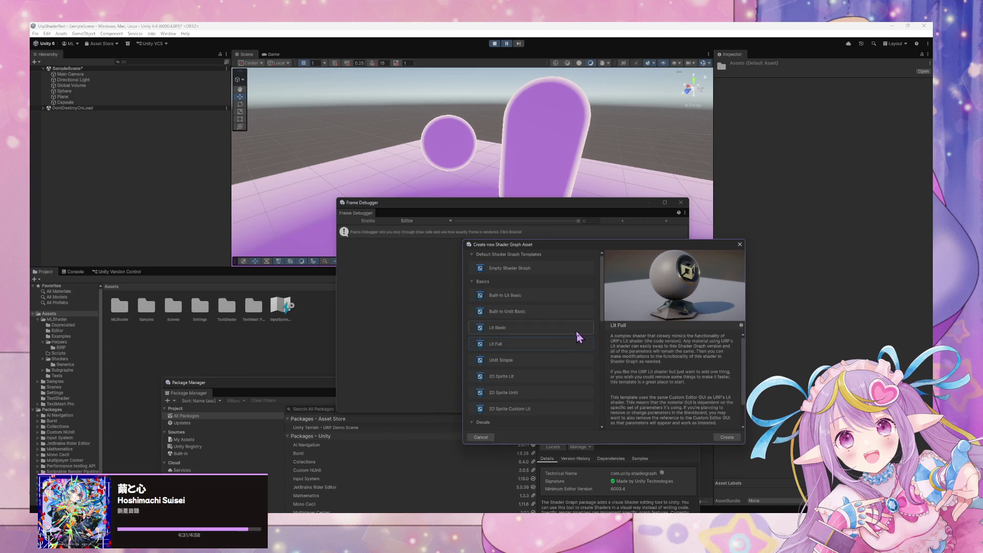
click(535, 312)
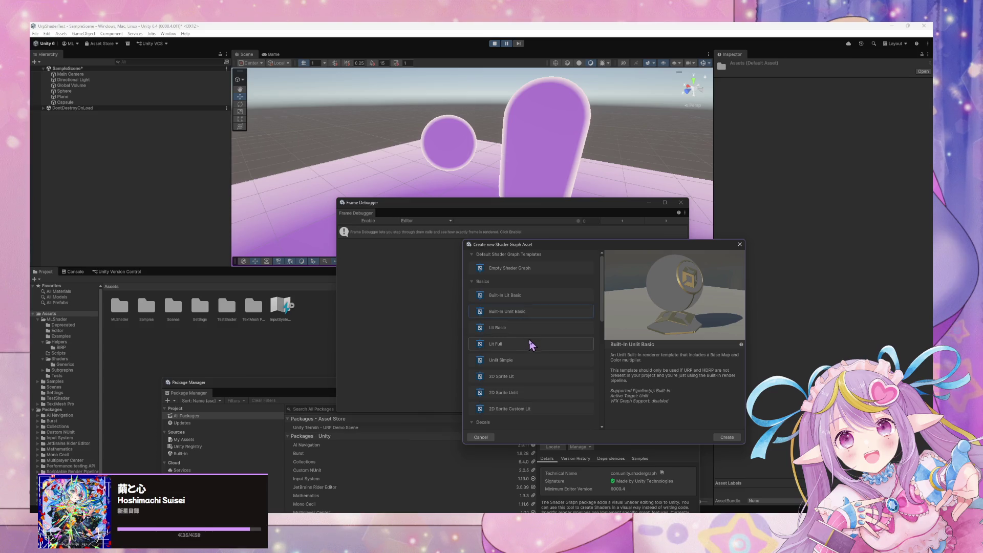
click(533, 362)
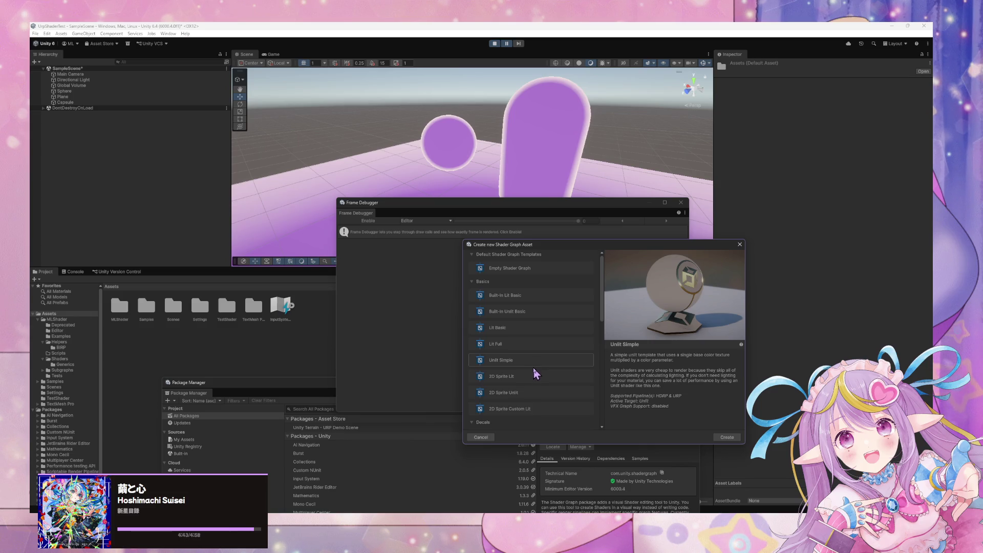
Preview the 2D Sprite Custom Lit template at the bottom of the list
scroll(541, 347, down, 2)
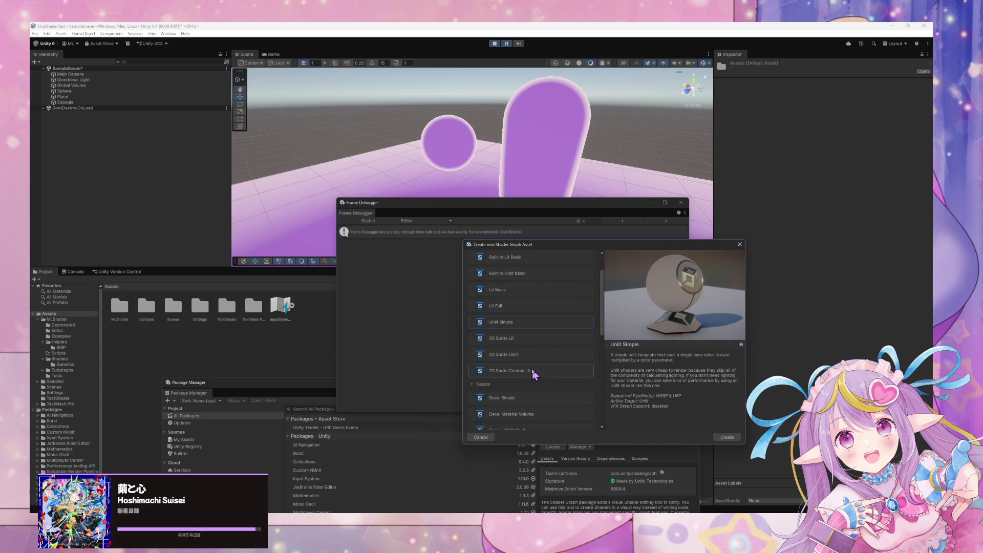
click(532, 367)
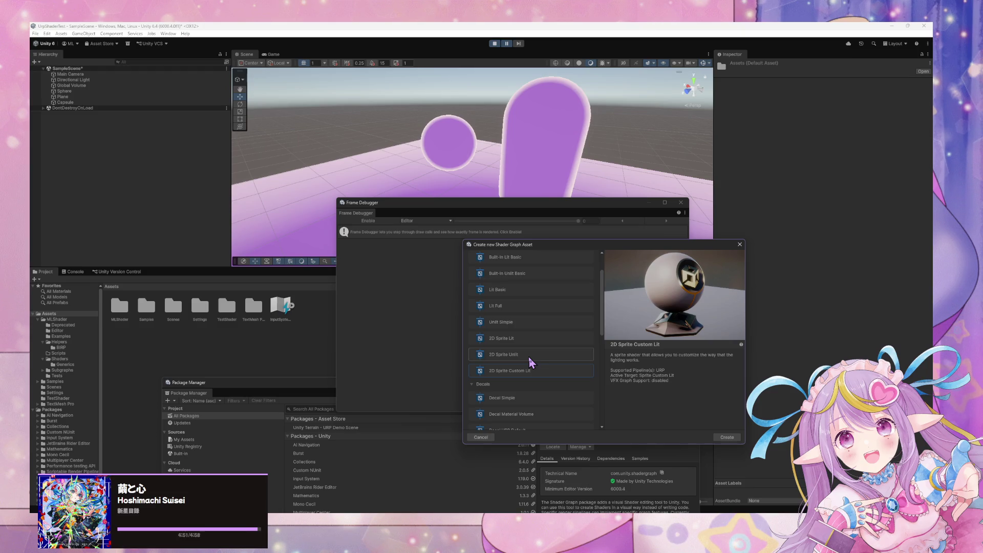
scroll(529, 357, up, 2)
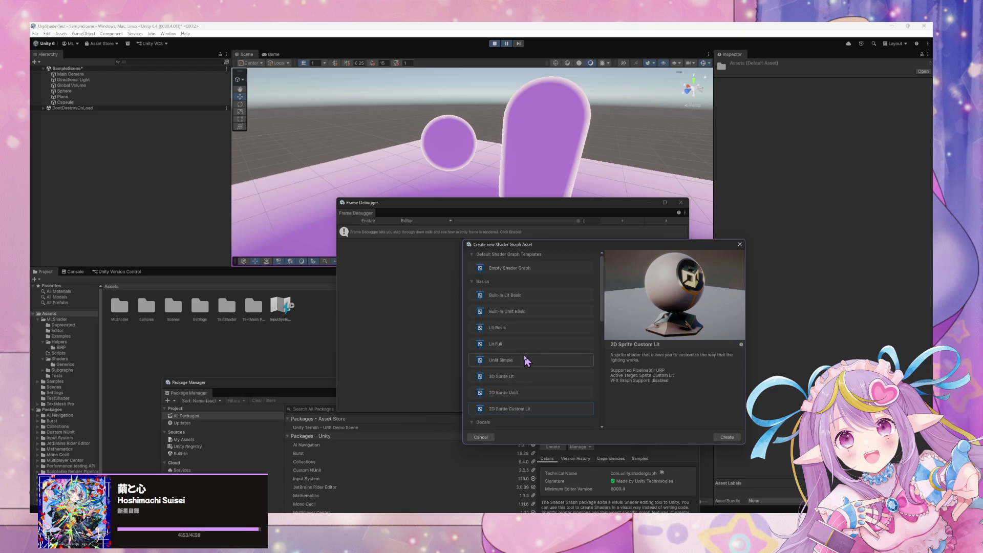
scroll(524, 355, down, 4)
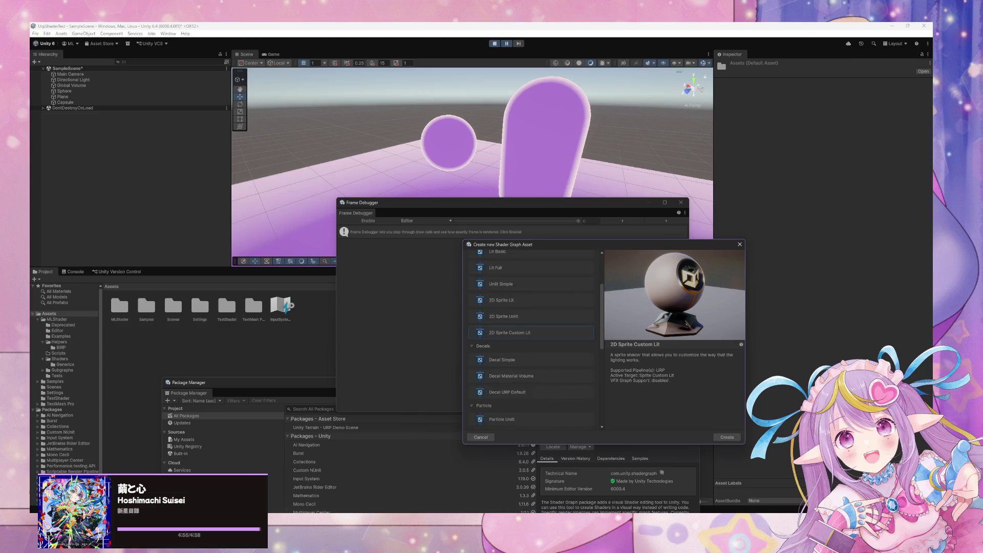
mouse_move(489, 490)
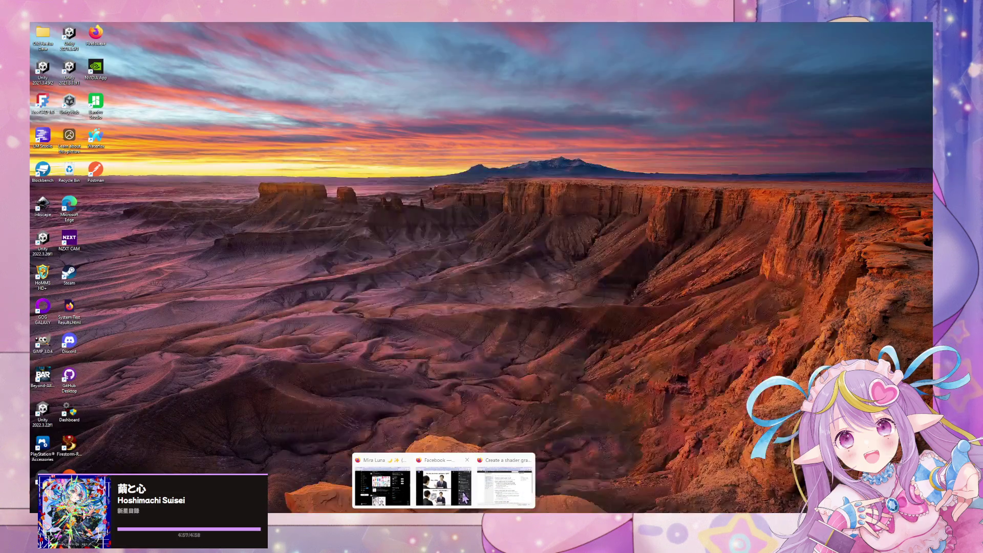
Bring the docs browser forward and return to the Custom Lighting get-started page
click(504, 487)
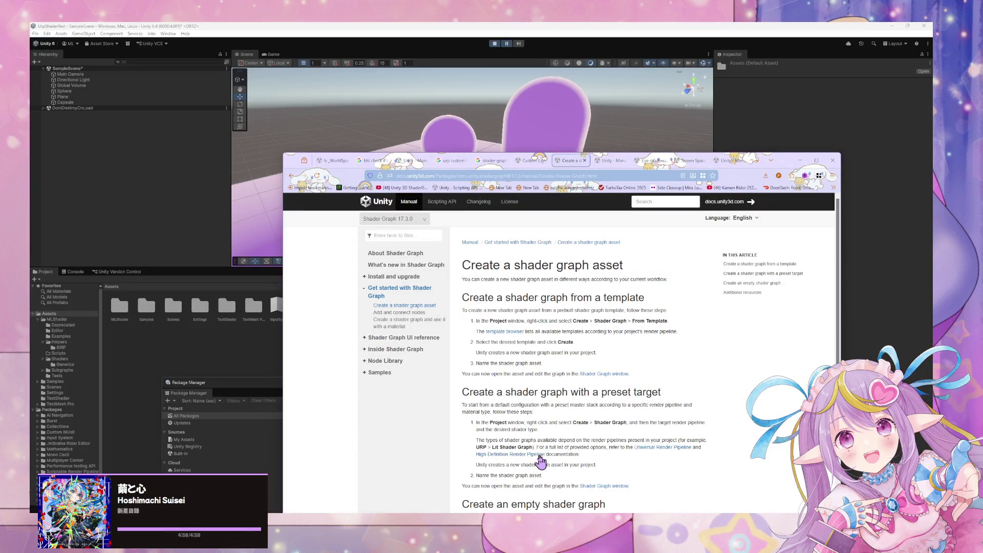
scroll(622, 363, down, 2)
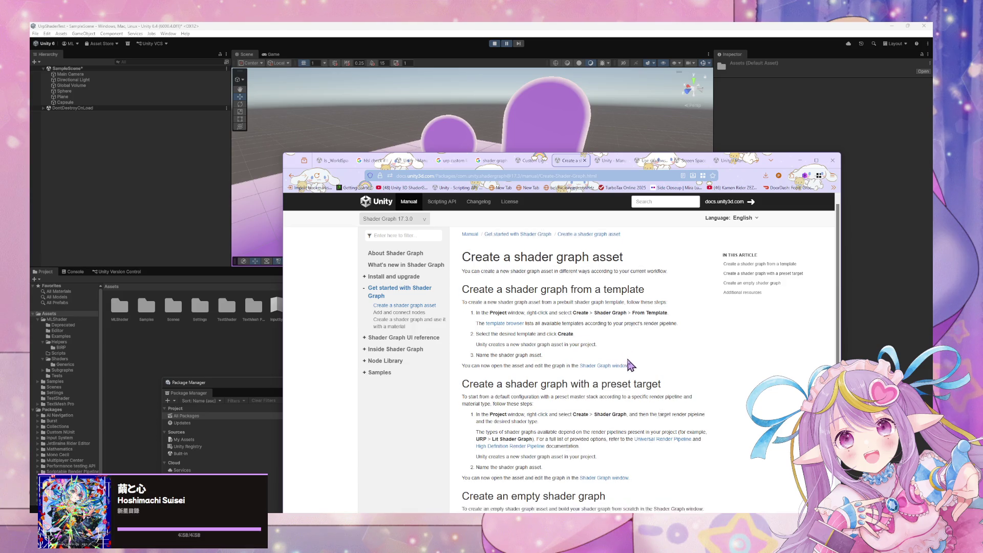
scroll(688, 396, down, 2)
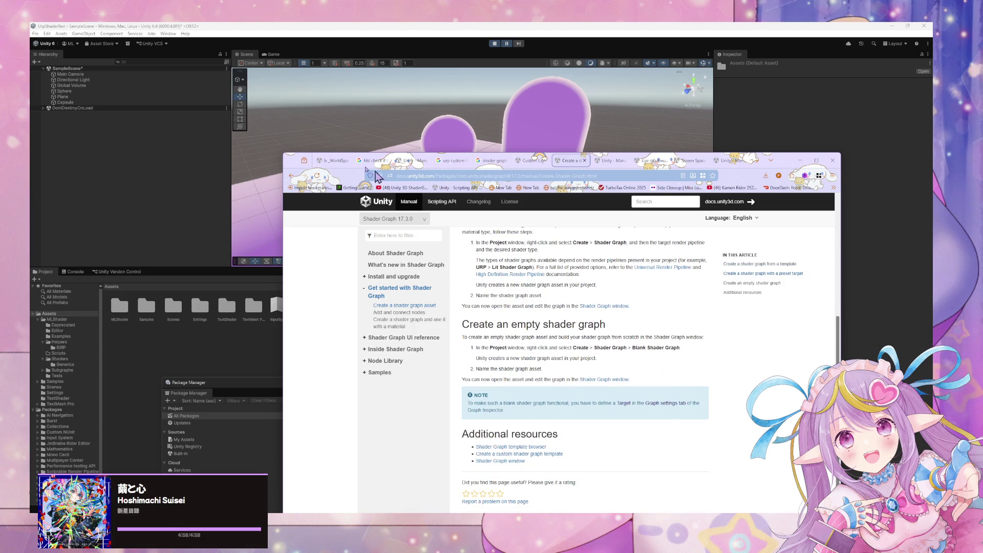
click(291, 176)
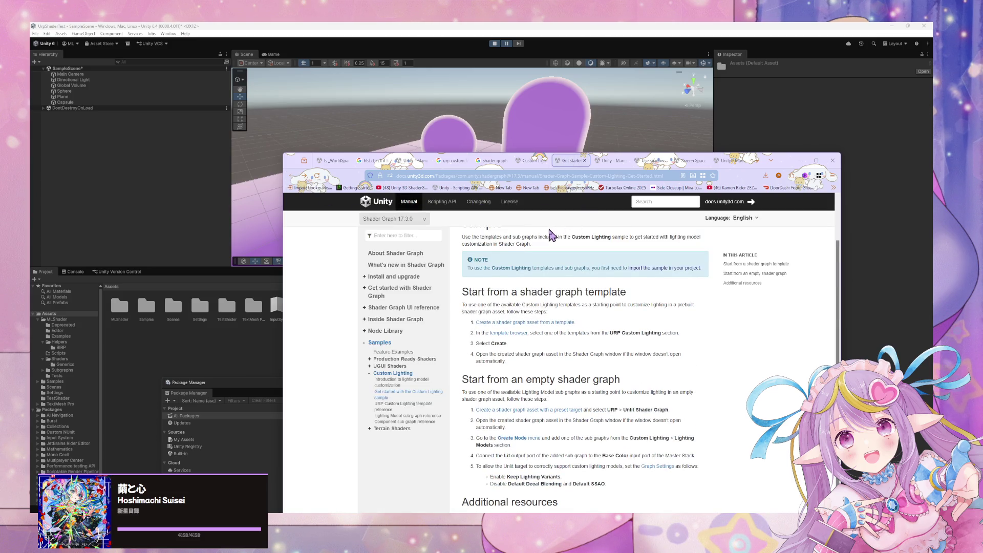
scroll(552, 234, down, 3)
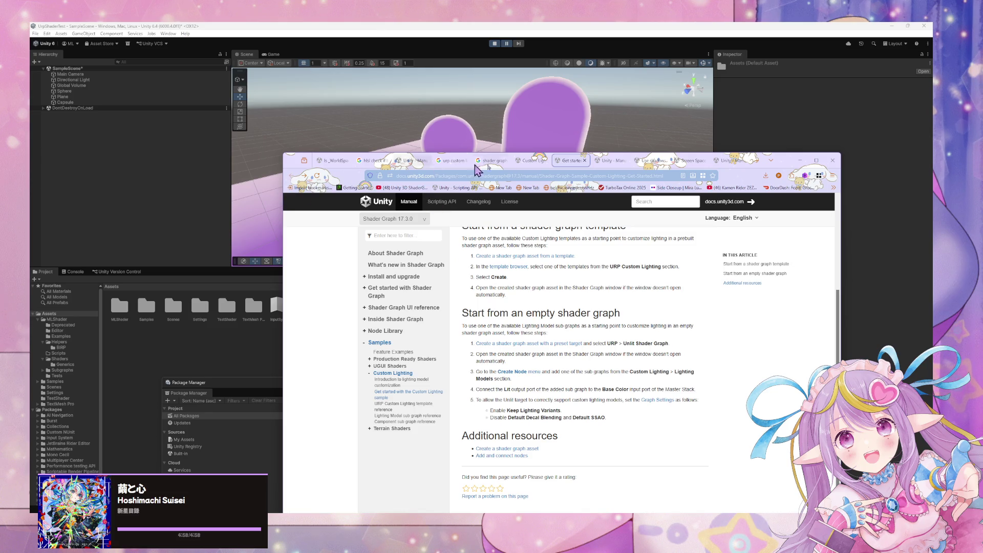
In the Custom Lighting docs tab, open the sample's getting-started page
click(531, 161)
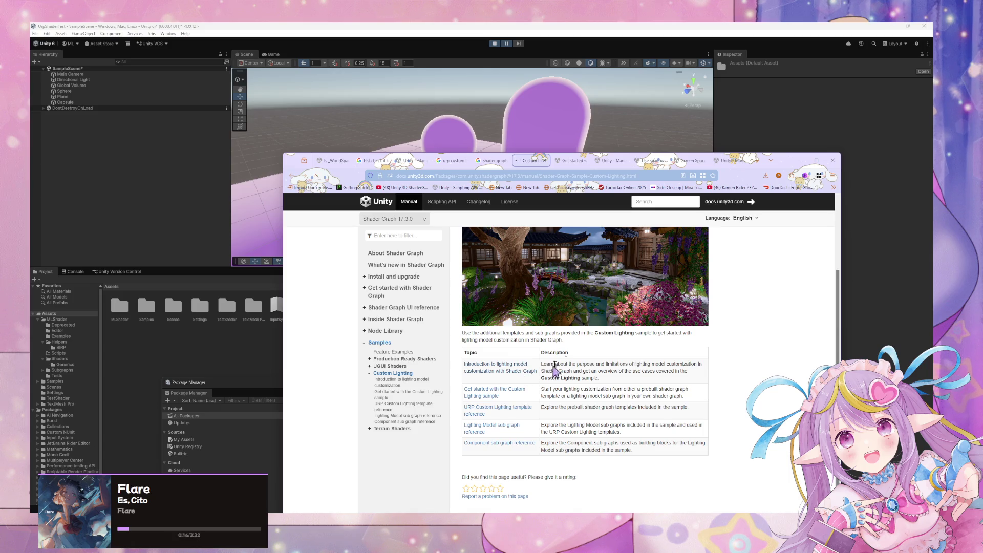
scroll(614, 307, down, 10)
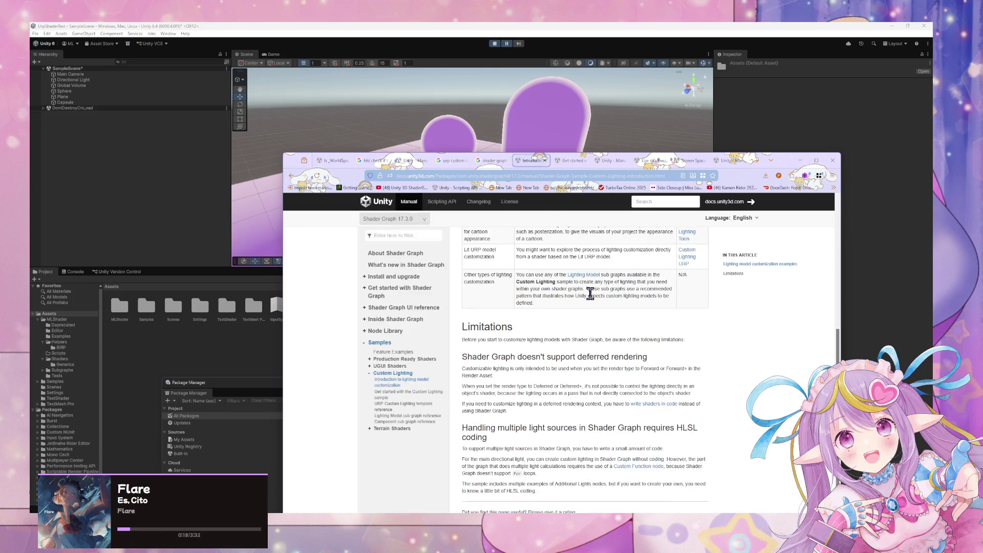
scroll(588, 296, down, 1)
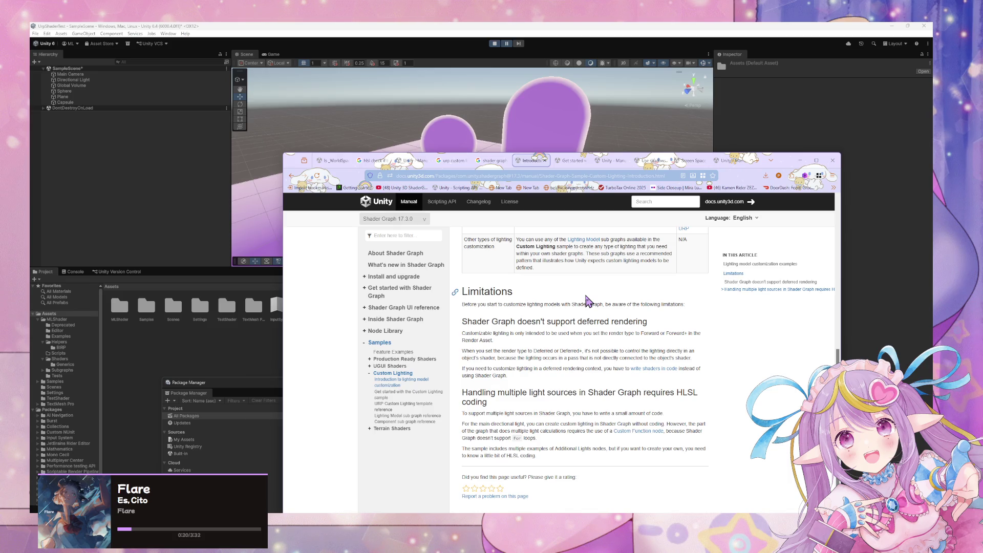
click(433, 395)
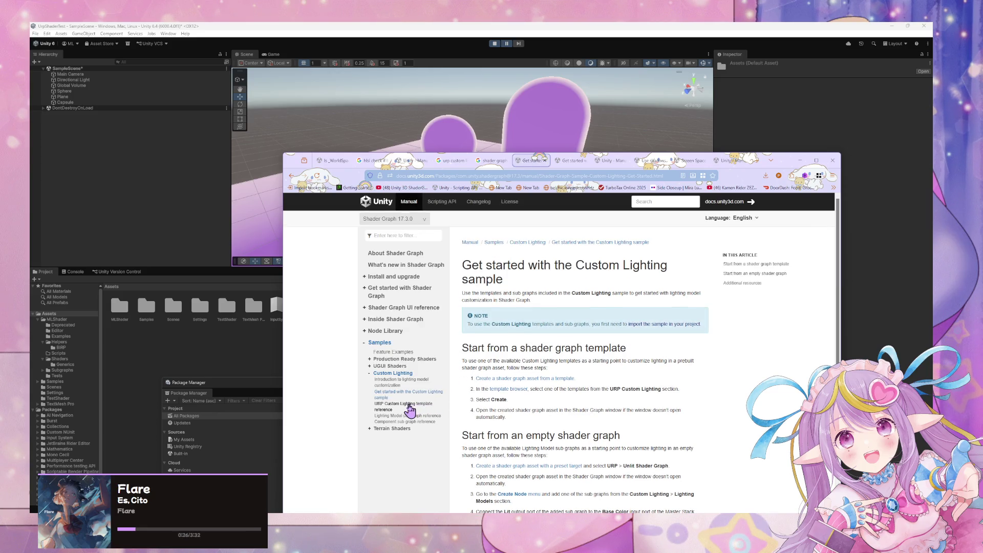
Read through the URP Custom Lighting template reference page, then go back to Unity
click(409, 408)
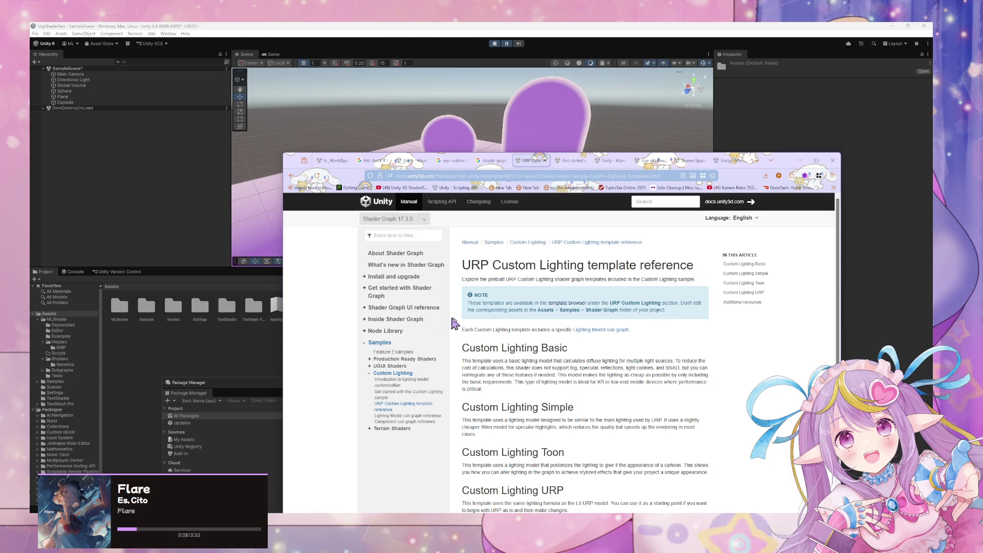
scroll(484, 330, down, 2)
scroll(565, 445, up, 2)
scroll(453, 336, down, 1)
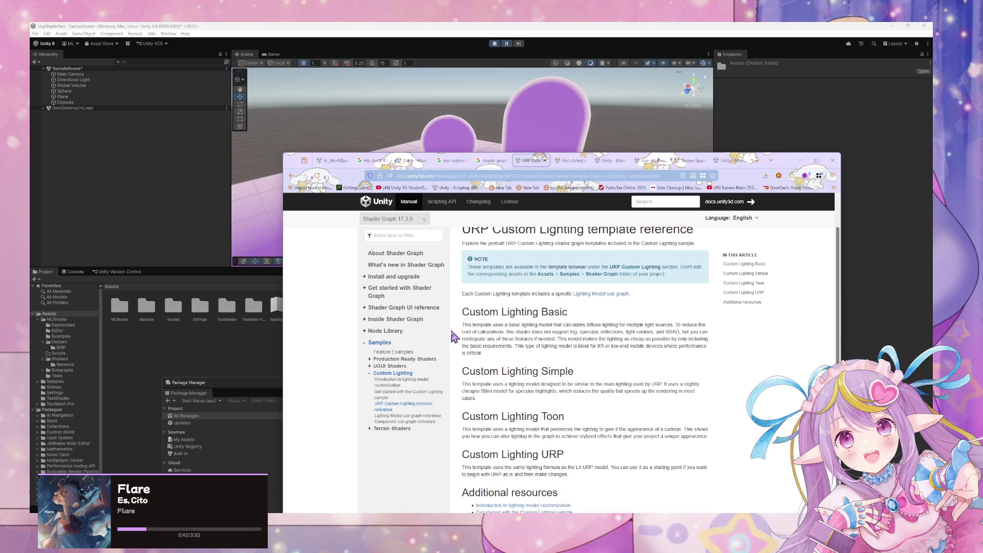
scroll(453, 336, down, 1)
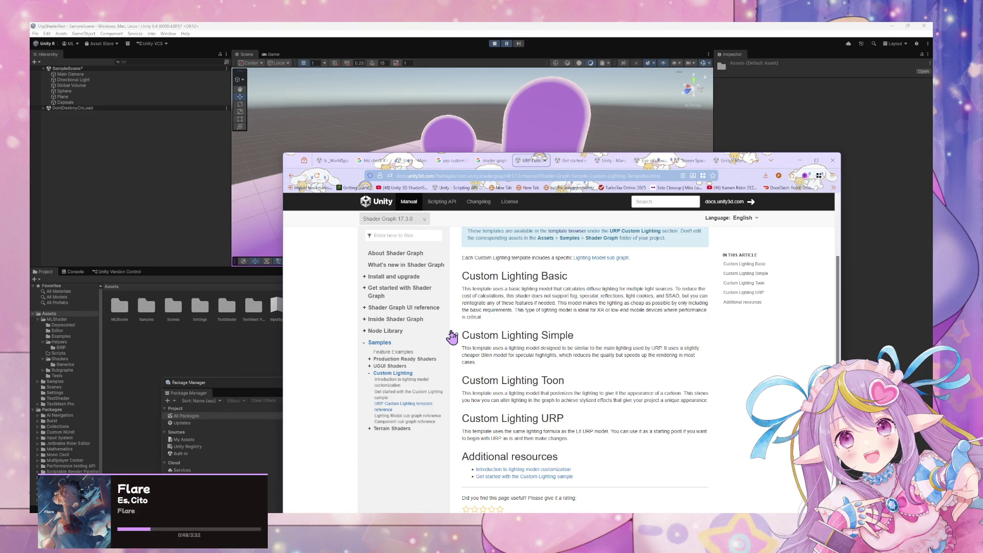
scroll(452, 337, down, 1)
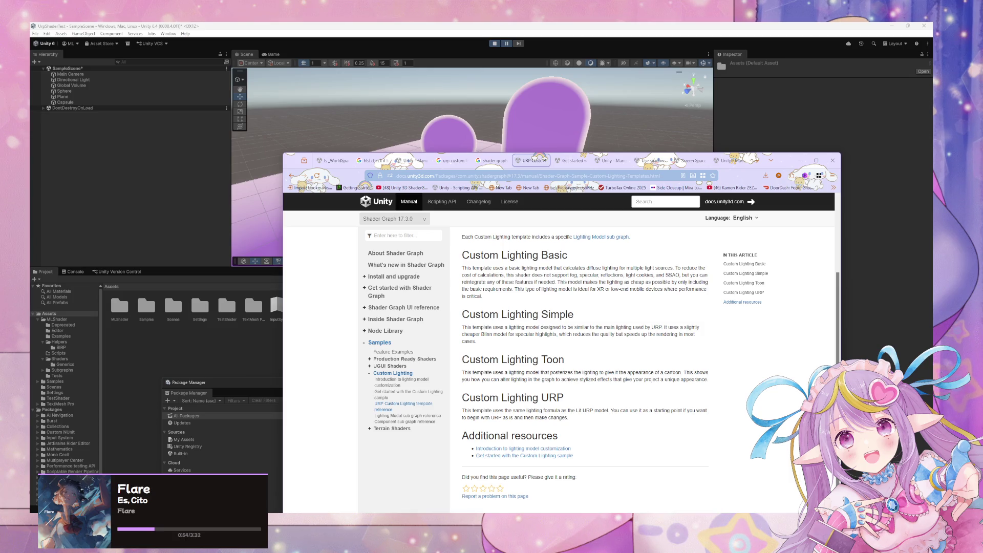
key(alt+Tab)
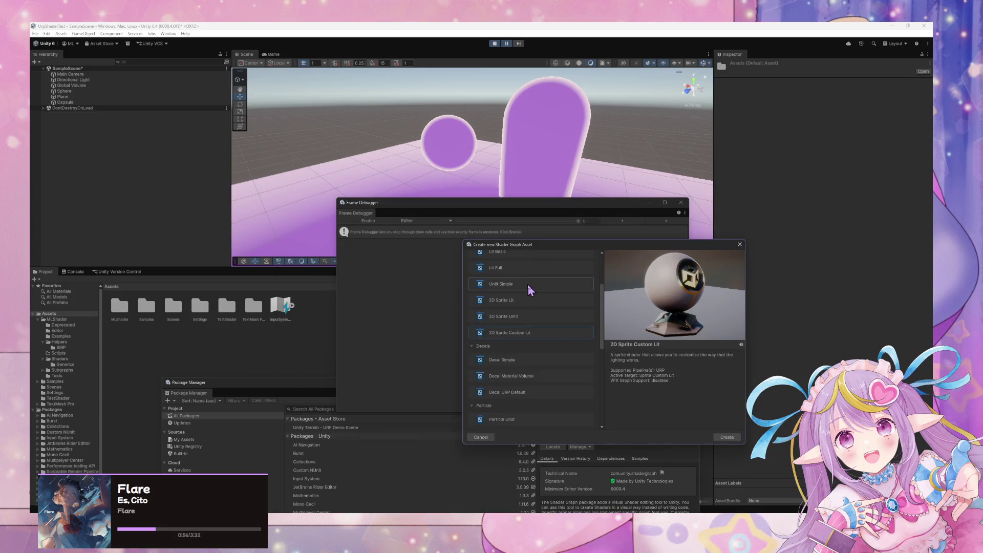
Pick the Lit Basic template over Lit Full and create the shader graph from it
scroll(521, 292, up, 2)
click(523, 303)
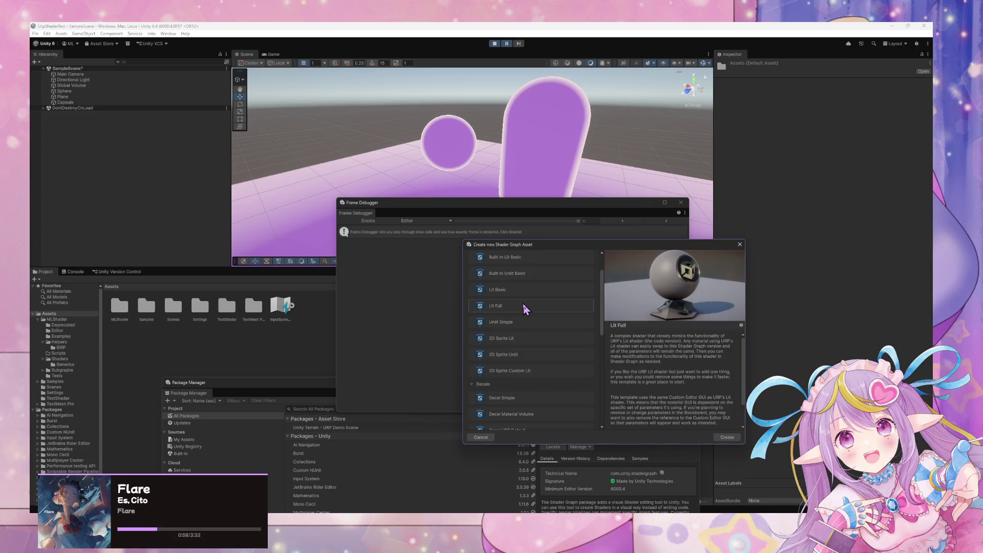
click(528, 289)
click(527, 306)
click(530, 291)
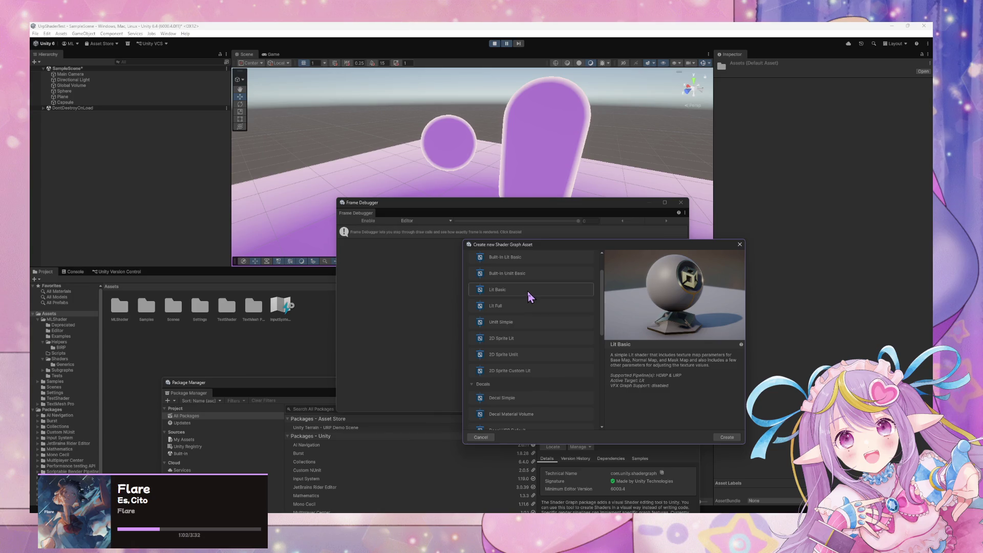
scroll(561, 292, up, 1)
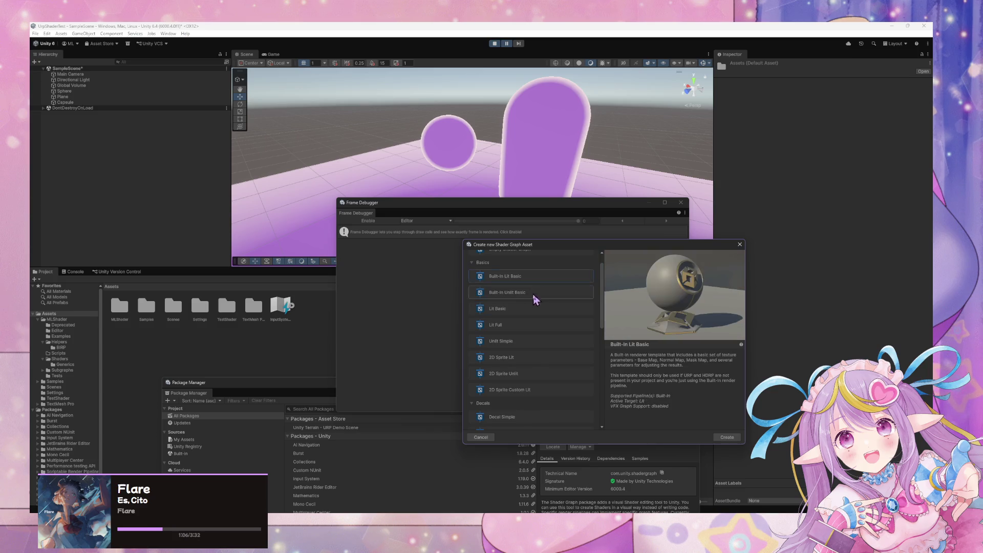
click(728, 439)
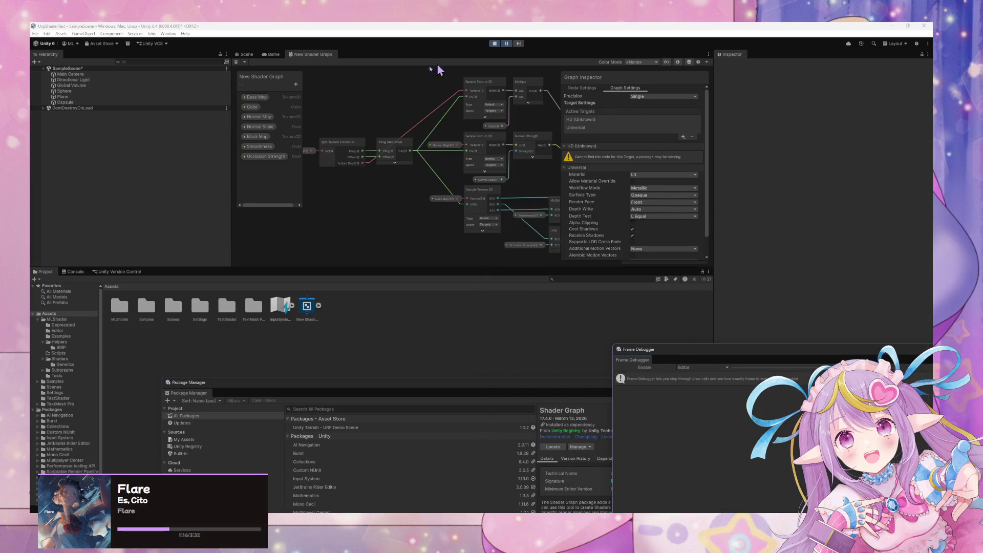
Float the New Shader Graph editor in a larger window, pan over its nodes, then close it
mouse_move(323, 59)
mouse_down()
mouse_move(397, 160)
mouse_move(459, 151)
mouse_up()
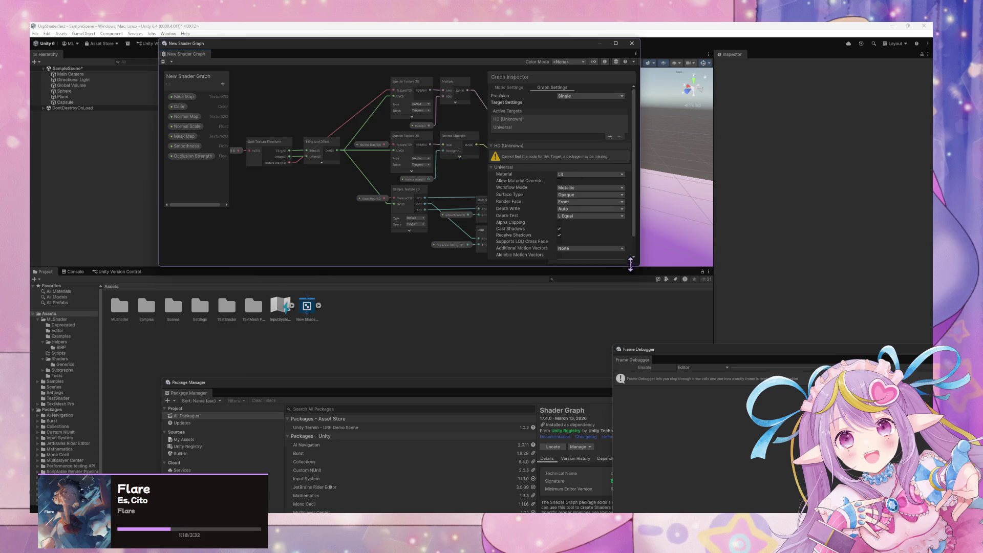
drag(639, 266, 811, 354)
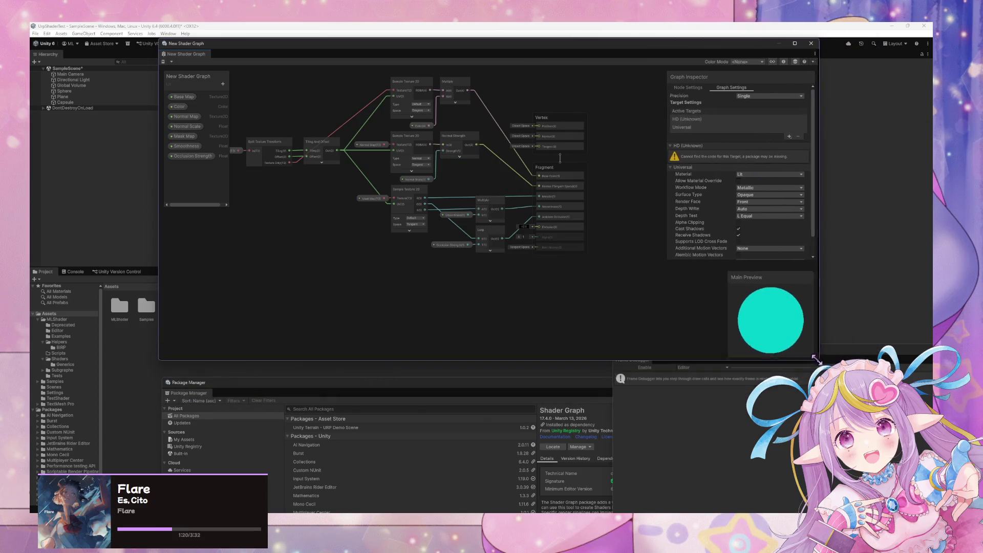
right_click(202, 55)
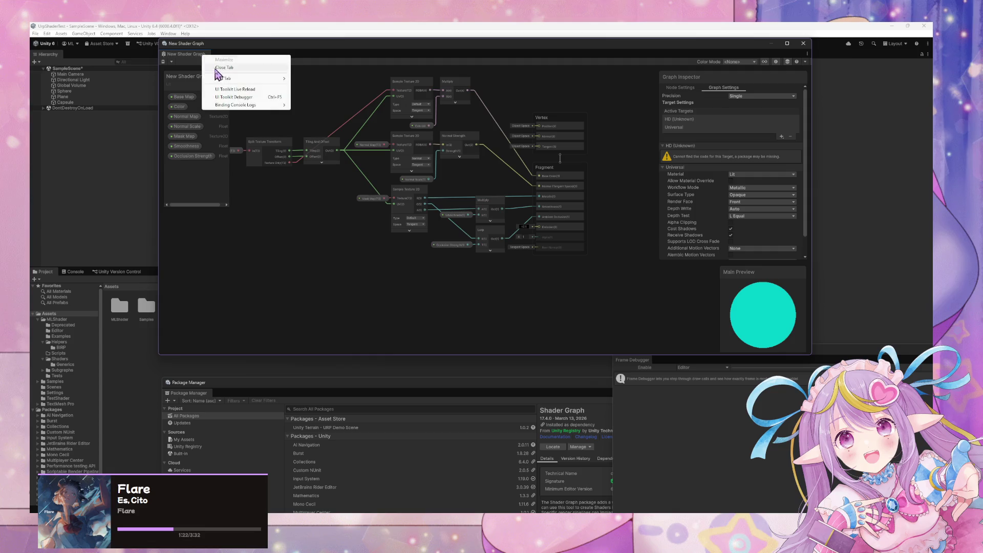
click(305, 205)
drag(293, 205, 414, 245)
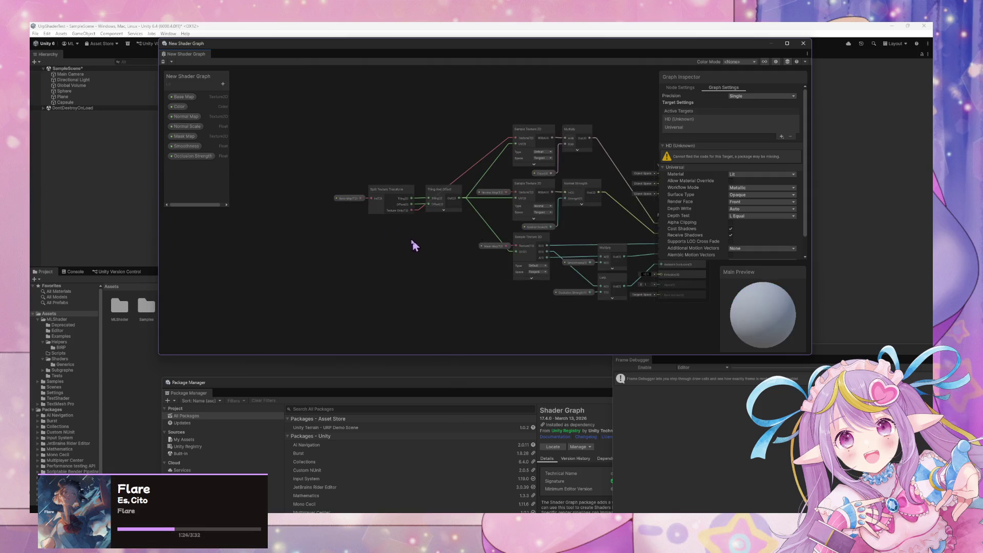
right_click(202, 56)
click(220, 70)
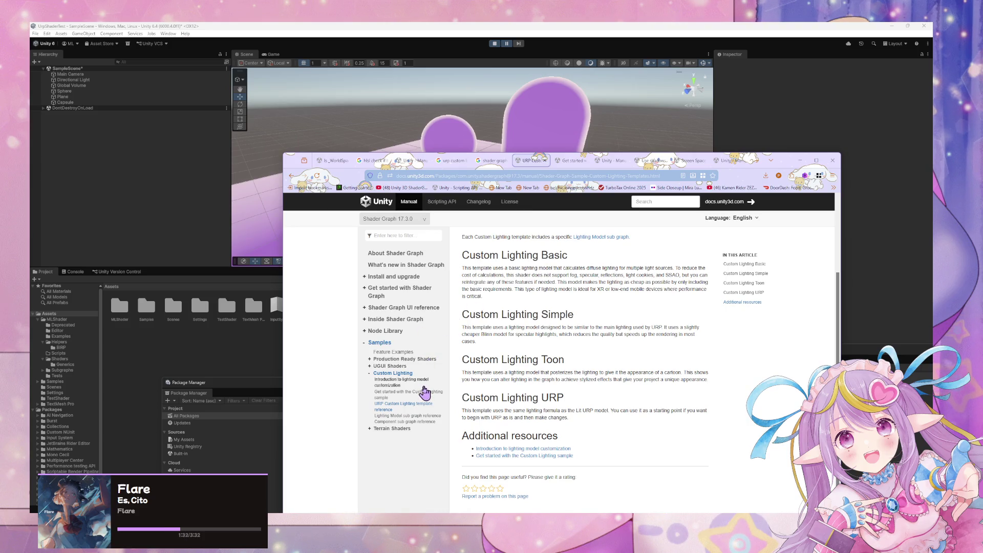
Read the Lighting Model sub graph page's Lit Basic, Colorize, Simple, Toon and URP sections
click(435, 419)
scroll(485, 409, down, 3)
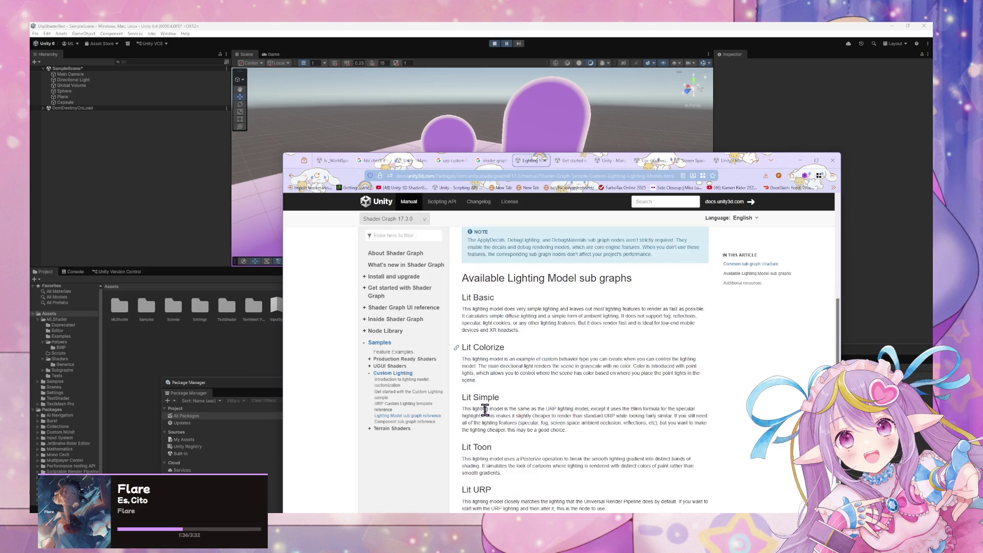
scroll(485, 410, down, 2)
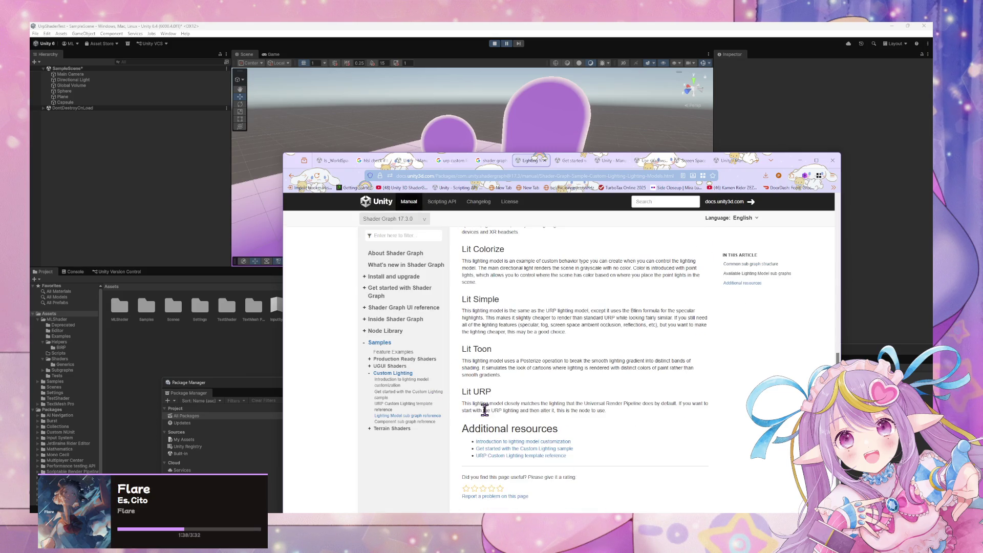
scroll(484, 410, up, 4)
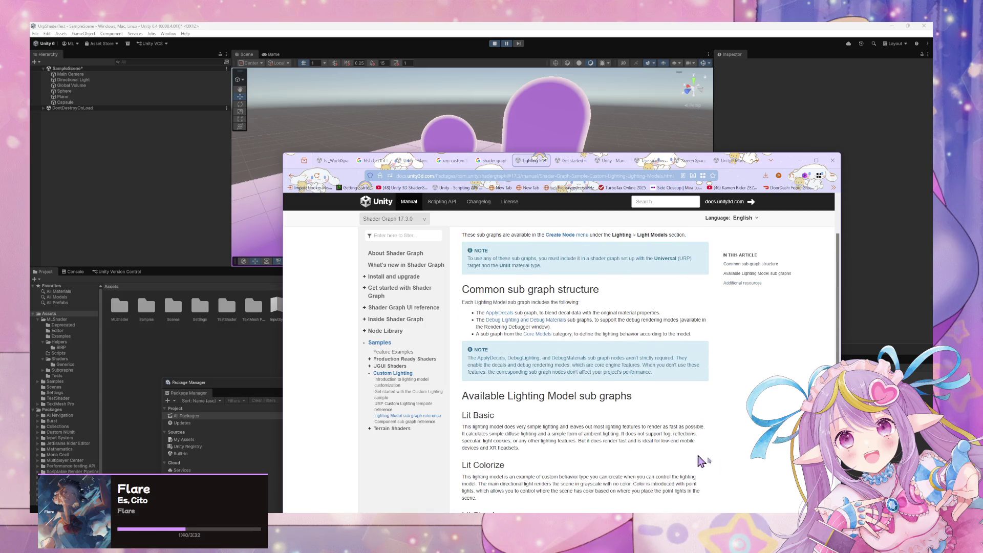
scroll(652, 444, down, 2)
scroll(653, 445, down, 2)
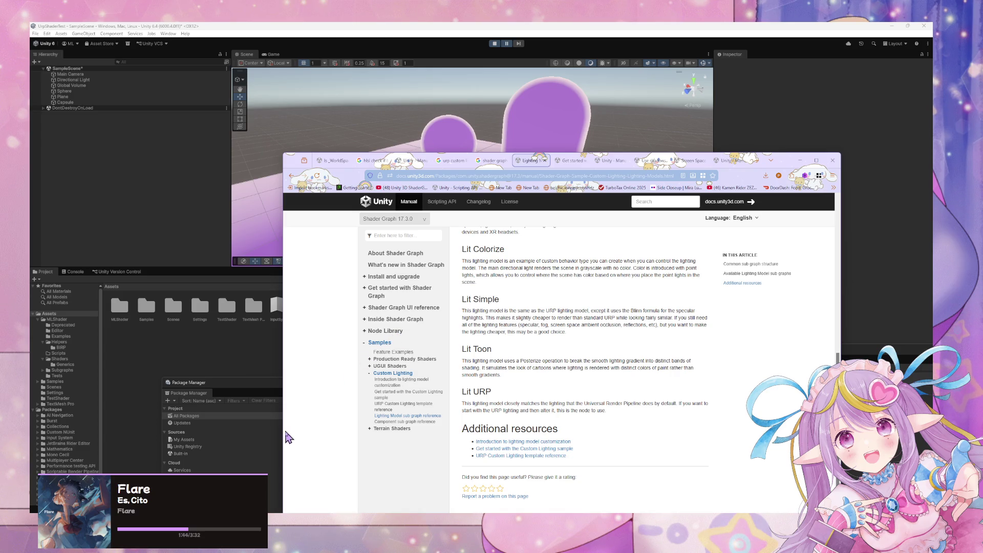
Move the Frame Debugger and Package Manager windows aside and select the New Shader Graph asset
click(266, 433)
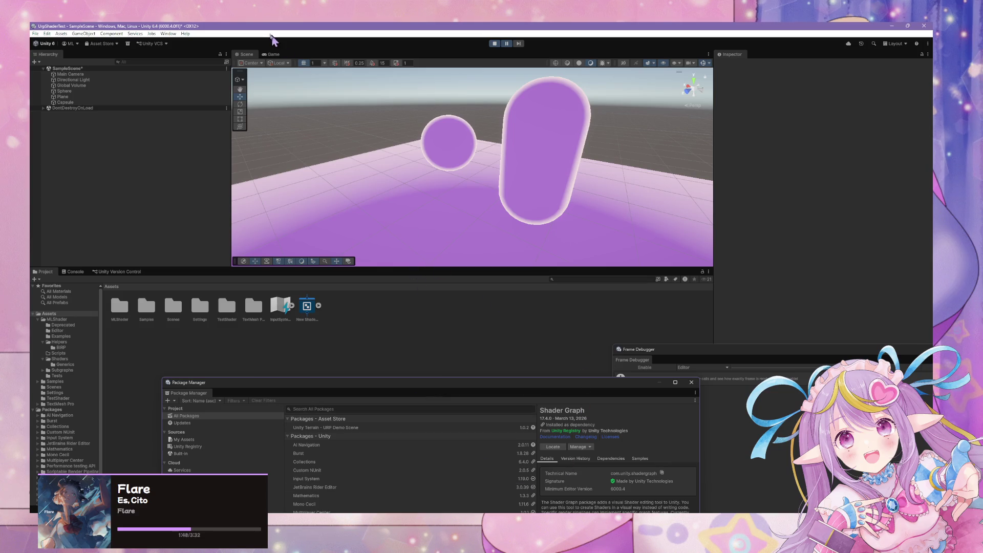
mouse_move(687, 353)
mouse_down()
mouse_move(661, 338)
mouse_move(647, 264)
mouse_up()
mouse_move(477, 383)
mouse_down()
mouse_move(435, 377)
mouse_move(456, 412)
mouse_up()
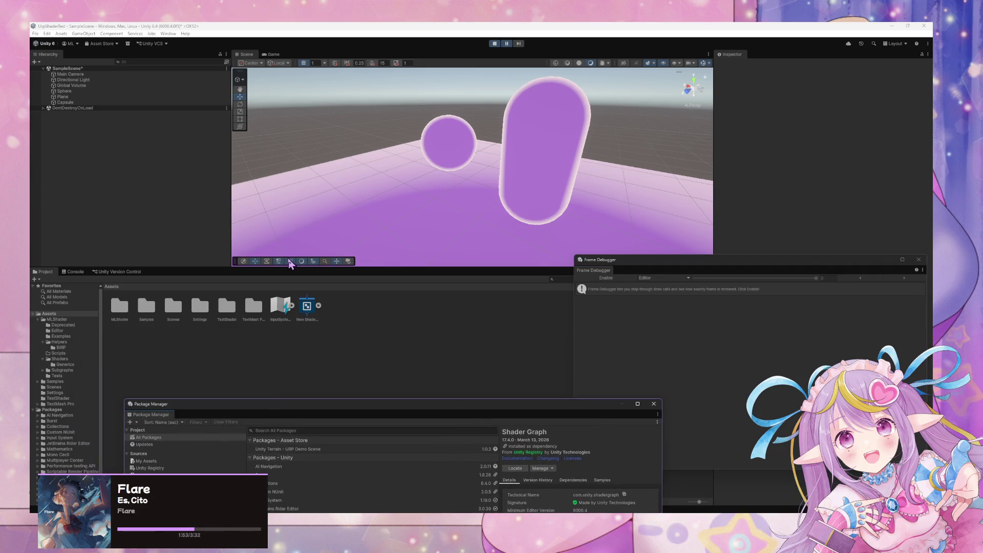
click(308, 307)
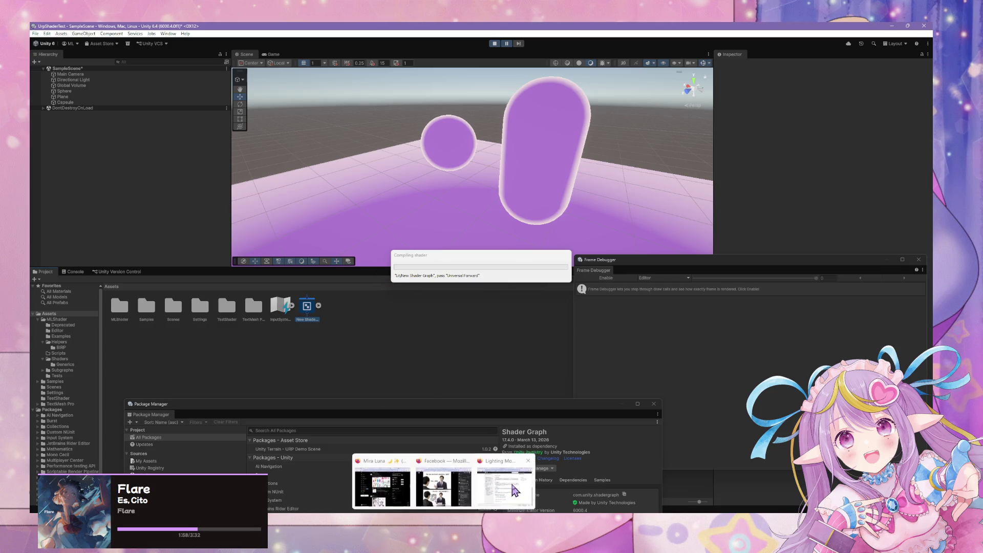
Reread the Lit URP section of the lighting model documentation
click(514, 489)
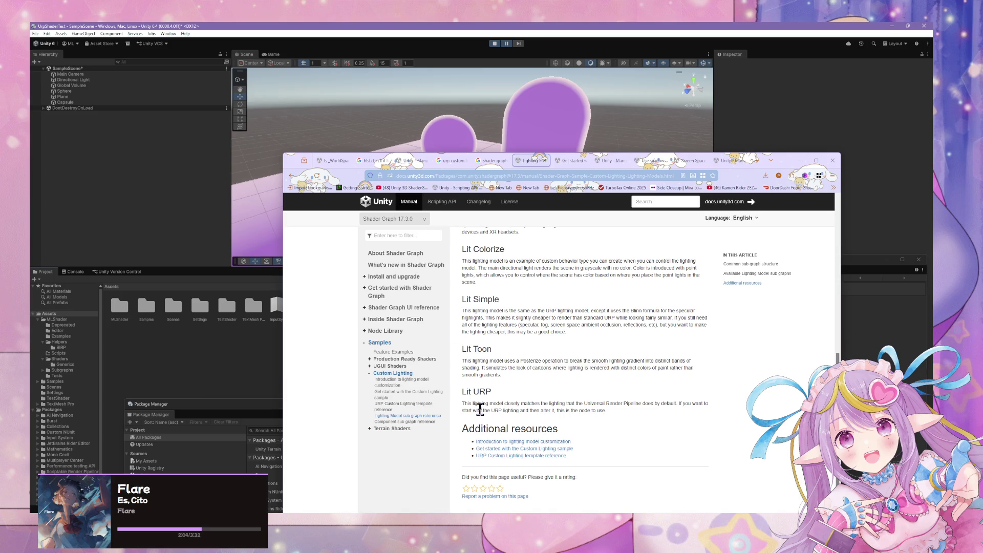
drag(463, 392, 485, 393)
click(580, 447)
scroll(484, 406, up, 3)
scroll(555, 405, up, 2)
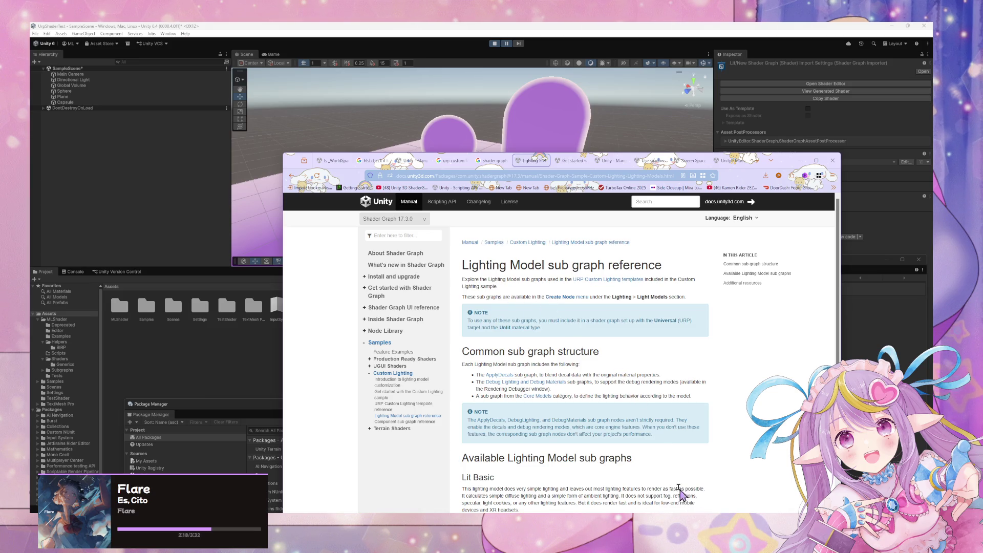
Back in Unity, bring the Frame Debugger forward and exit Play mode
key(alt+Tab)
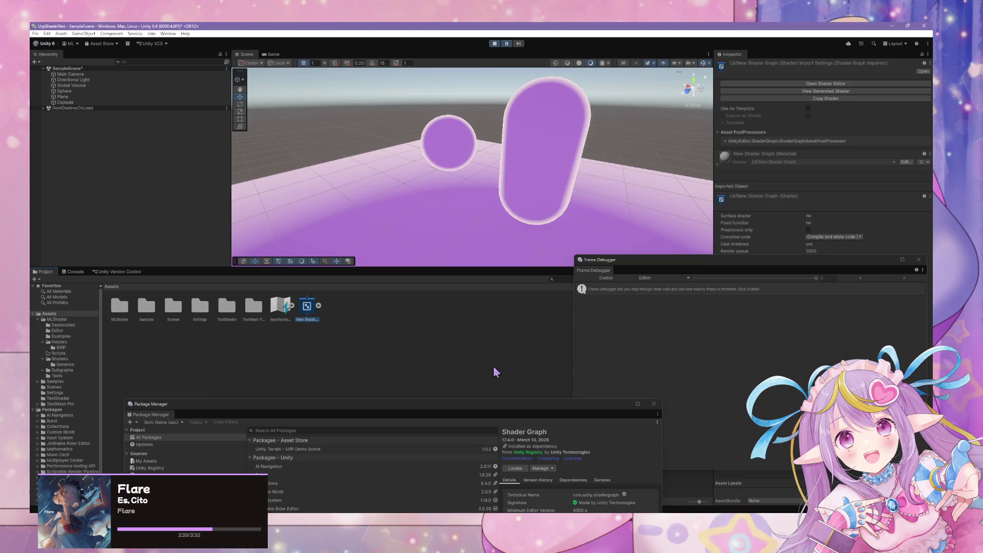
click(691, 345)
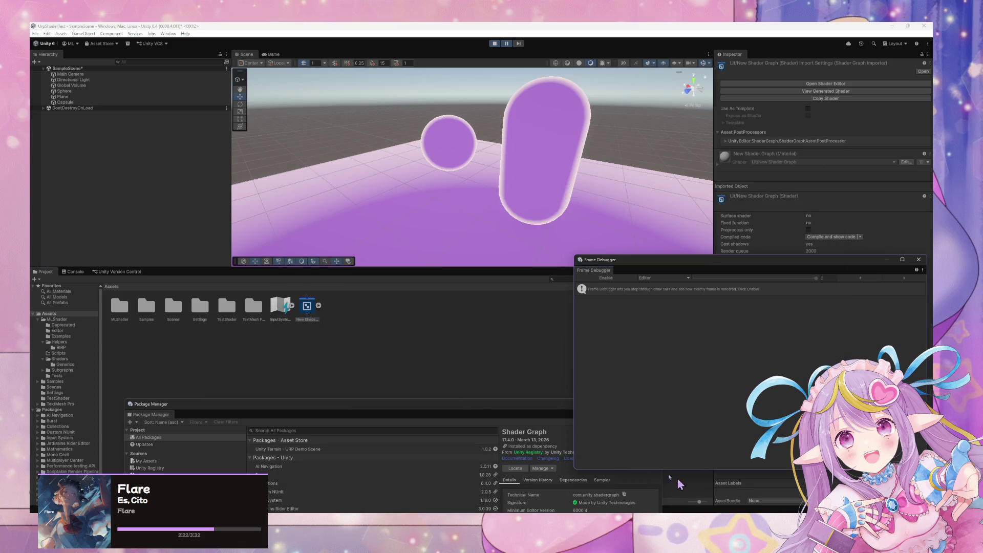
click(494, 44)
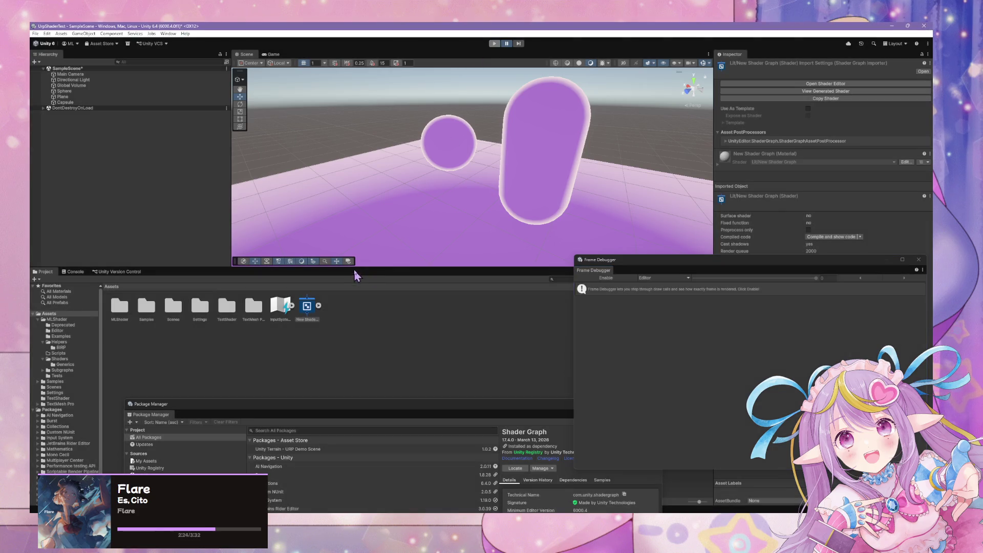
Add a Custom Lighting Cel Shader node to New Shader Graph via a 'lighting' node search
double_click(308, 305)
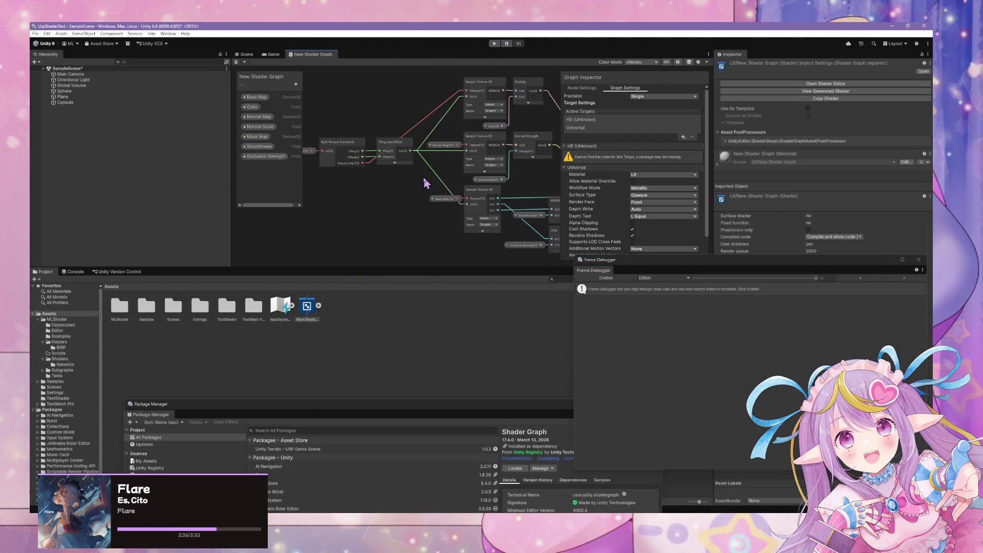
key(space)
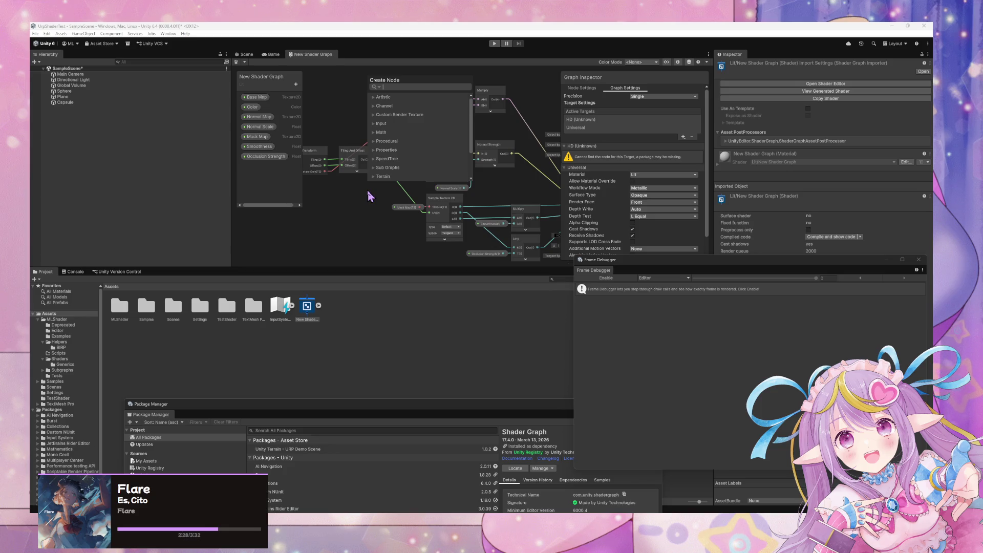
text(lighting)
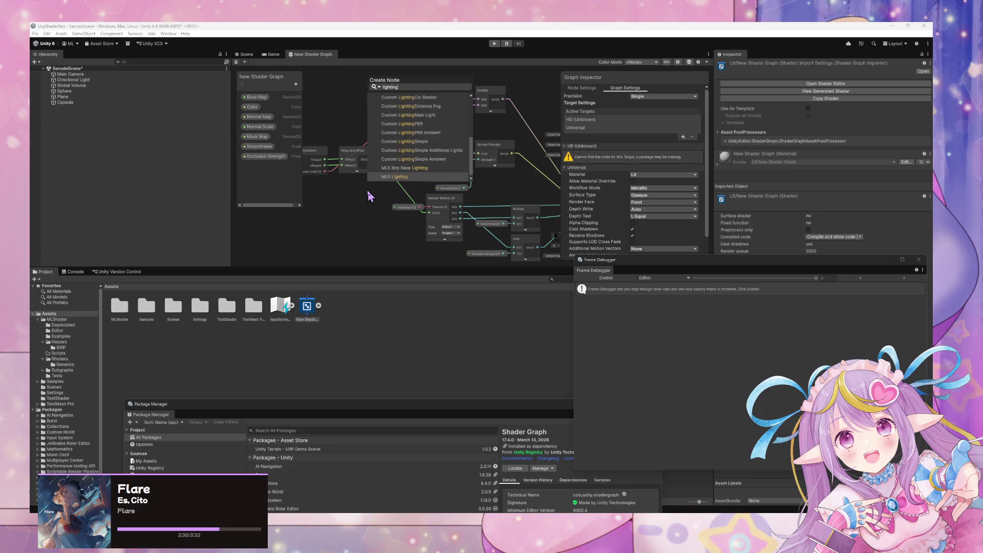
scroll(430, 148, up, 3)
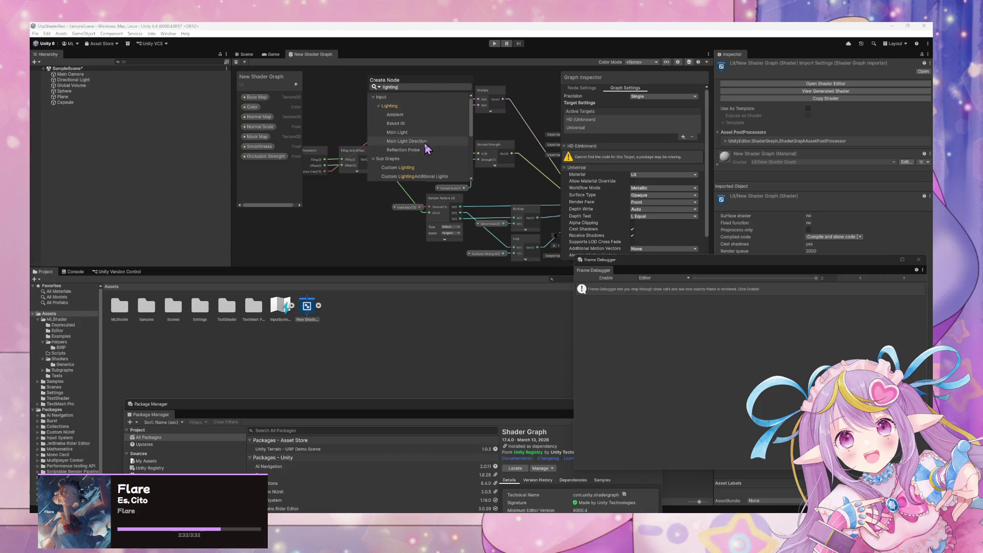
click(440, 150)
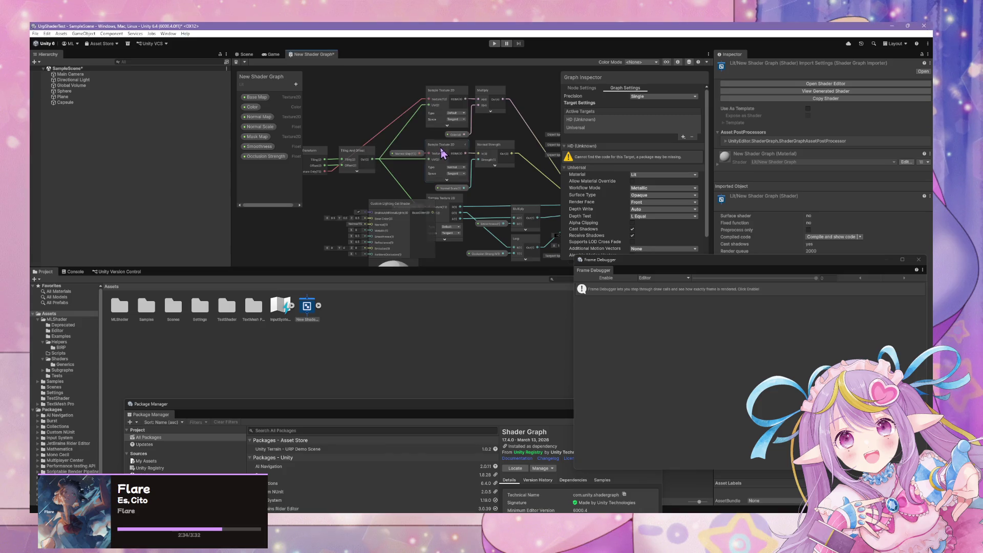
scroll(421, 194, up, 3)
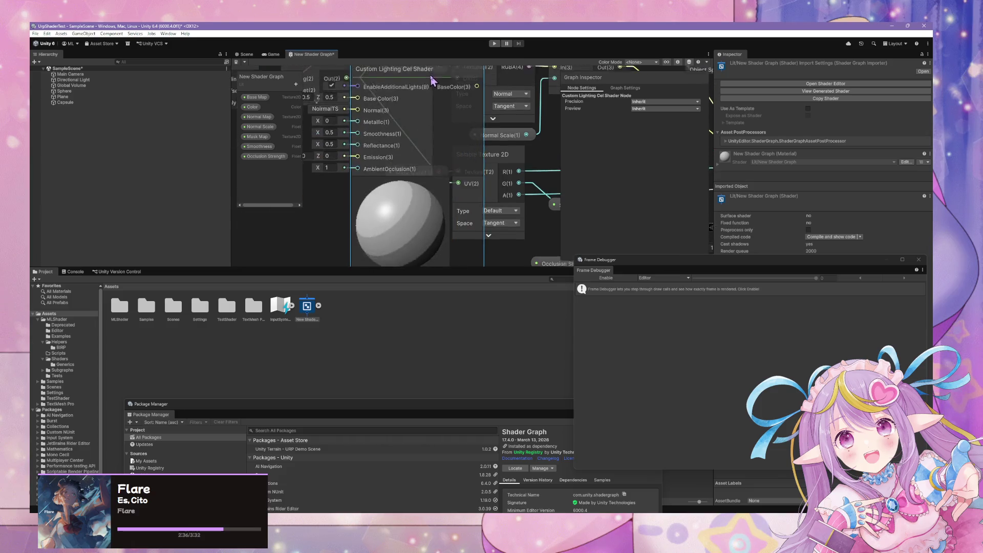
mouse_move(405, 153)
mouse_down()
mouse_move(391, 183)
mouse_move(377, 184)
mouse_up()
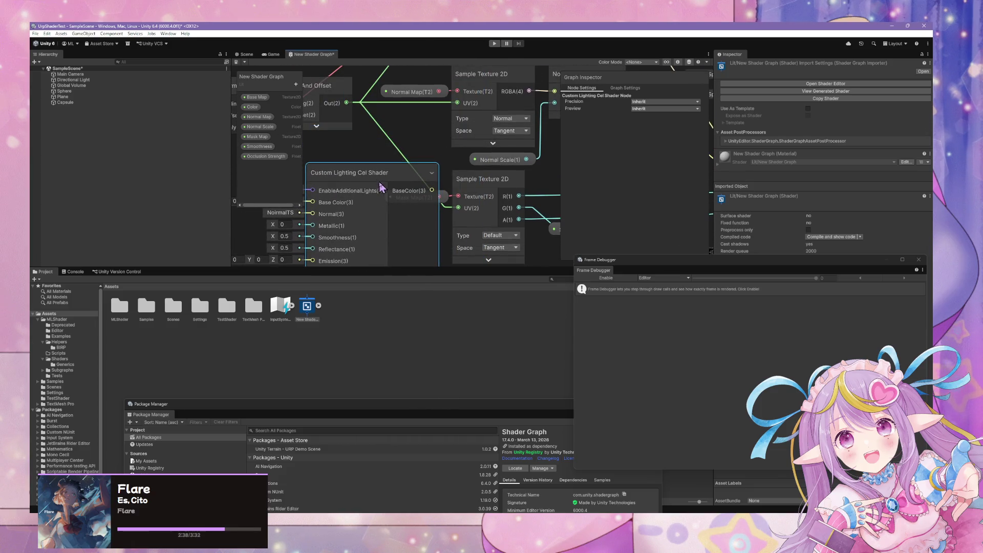
Inspect the Cel Shader subgraph, close it, and delete the node
double_click(358, 181)
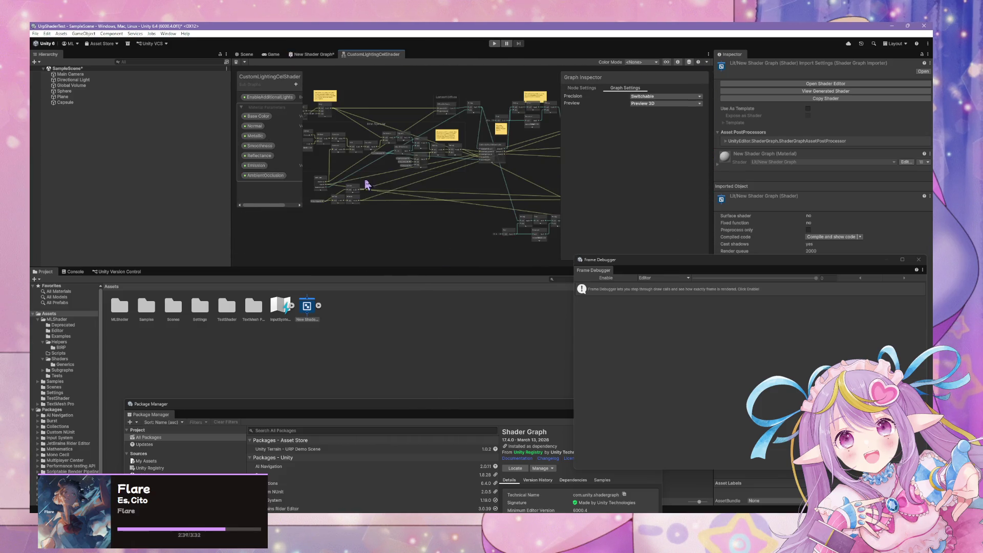
right_click(369, 54)
click(387, 69)
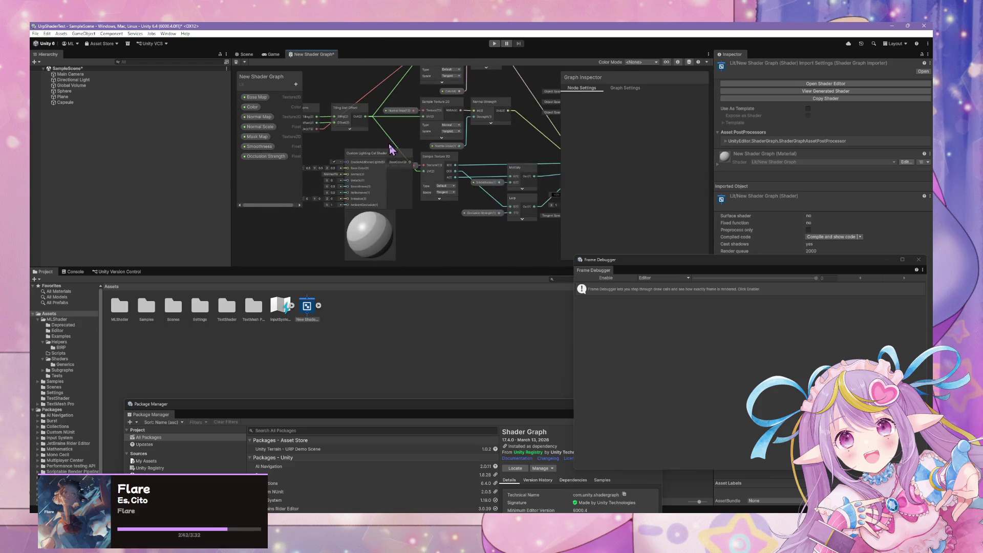
key(Delete)
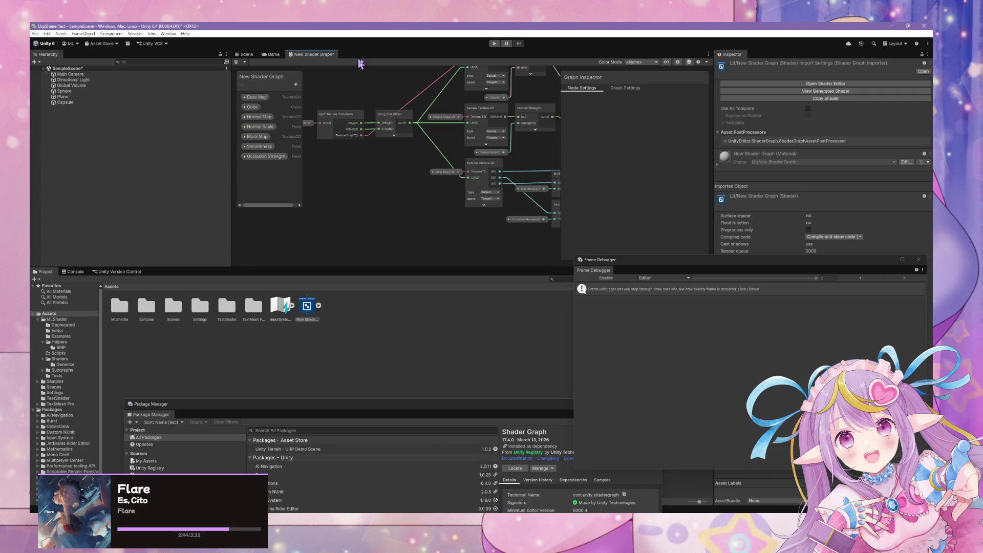
Delete the New Shader Graph asset from Assets
click(245, 54)
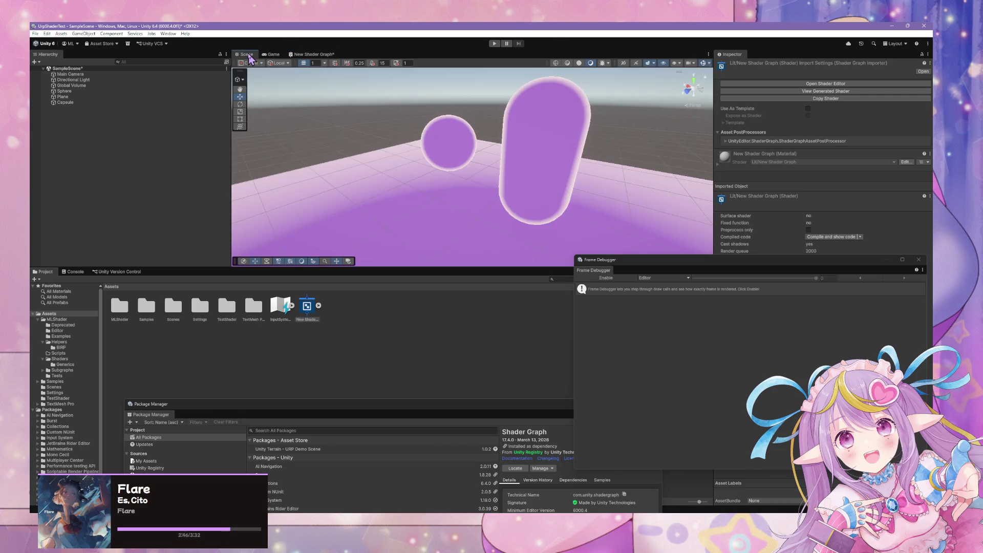
scroll(384, 109, down, 3)
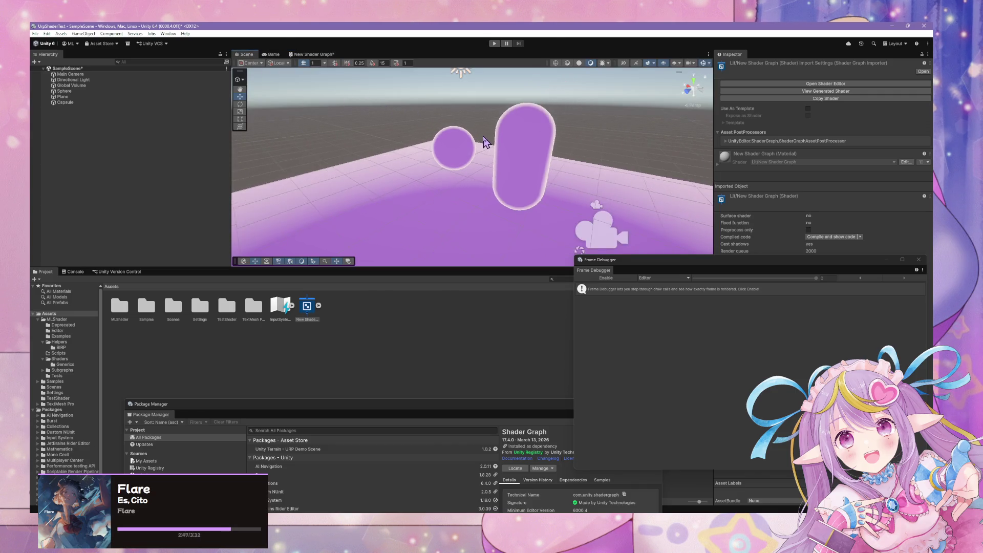
right_click(307, 307)
click(327, 335)
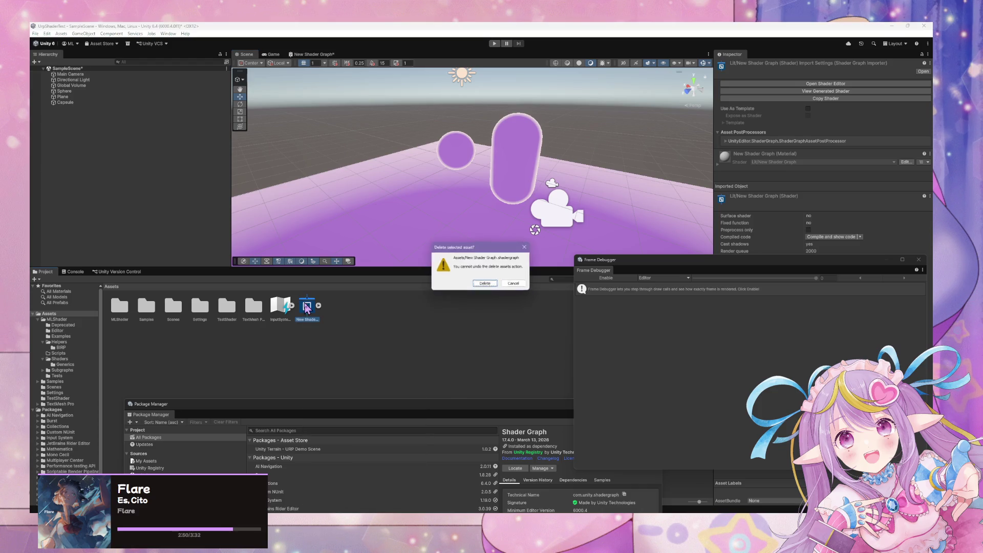
click(485, 284)
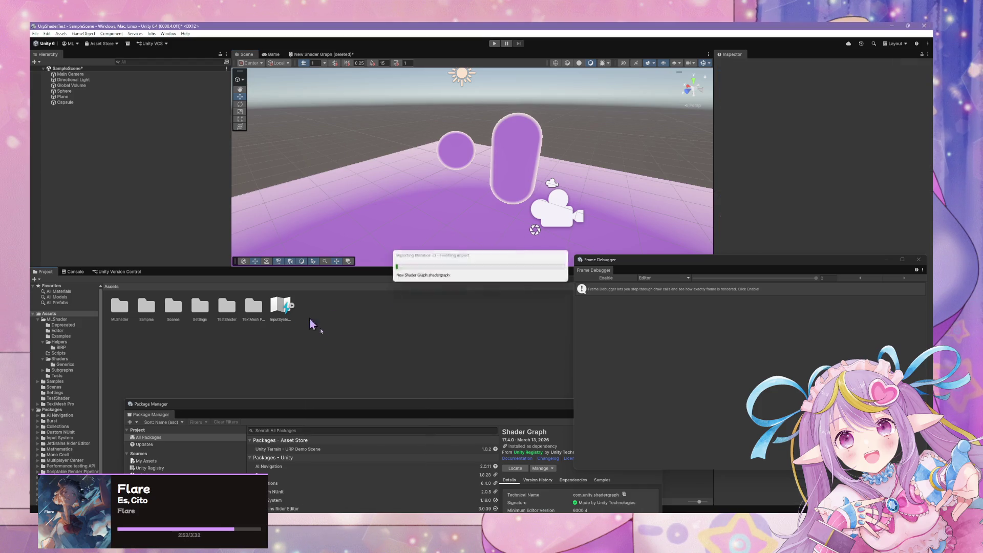
Create a URP Unlit Shader Graph named UnlitTest and open it
right_click(330, 316)
mouse_move(411, 114)
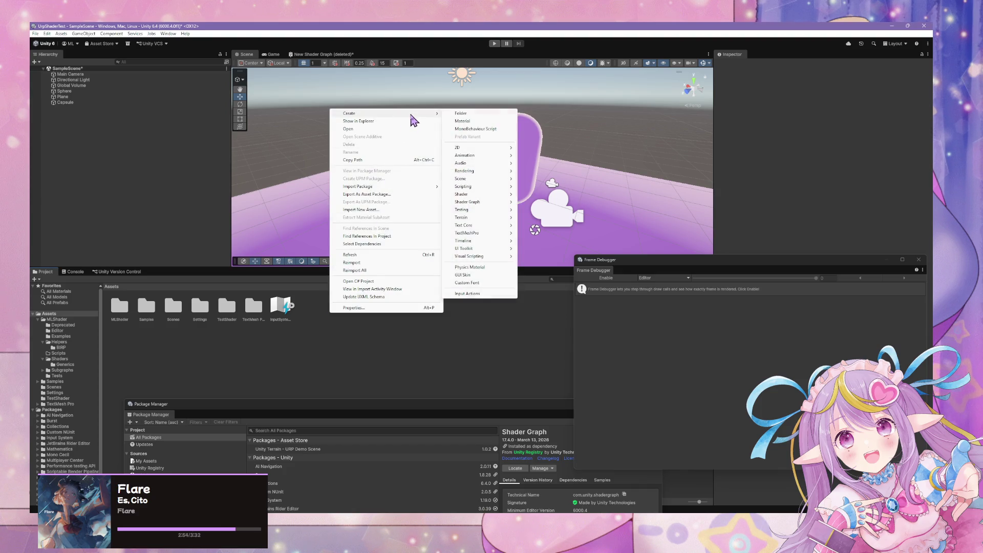
mouse_move(502, 201)
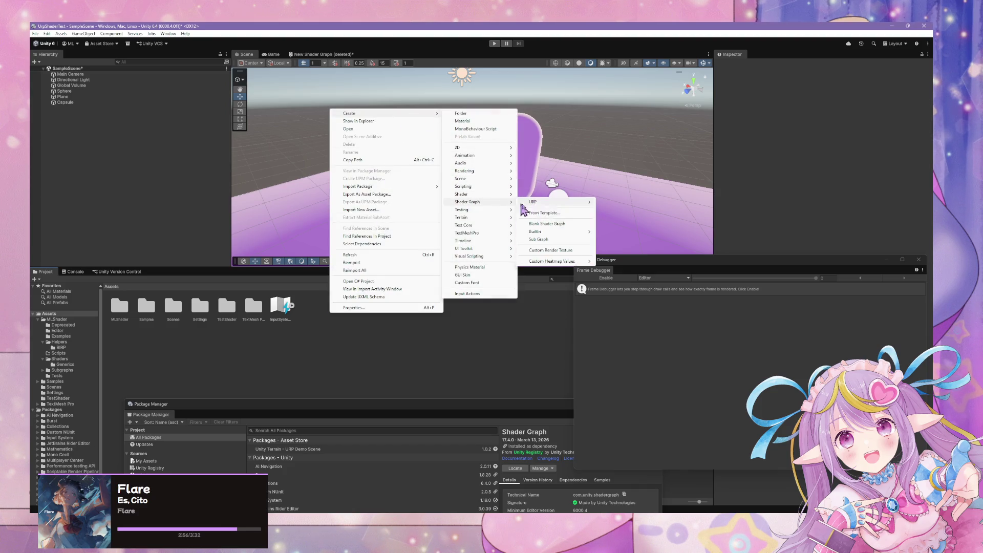
mouse_move(576, 203)
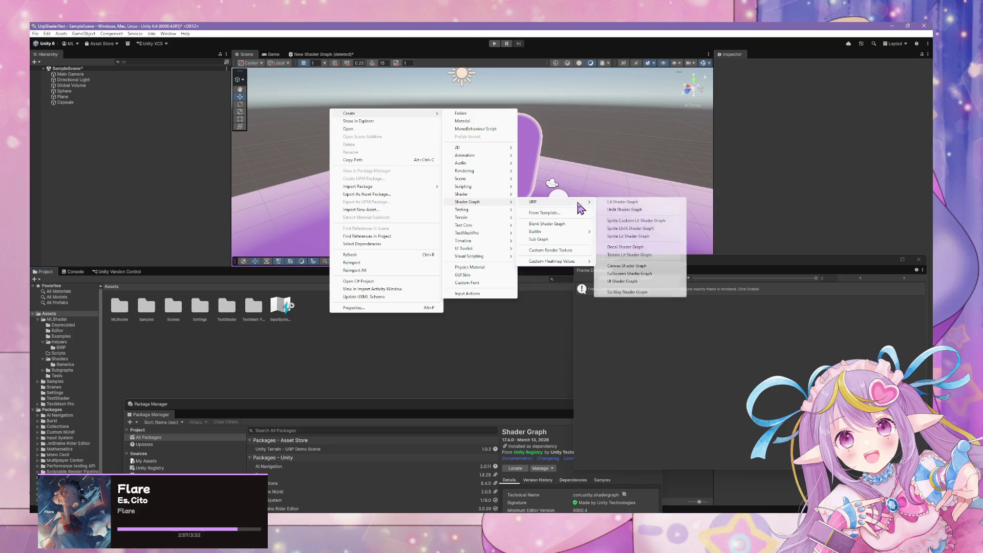
click(650, 212)
text(Unlit)
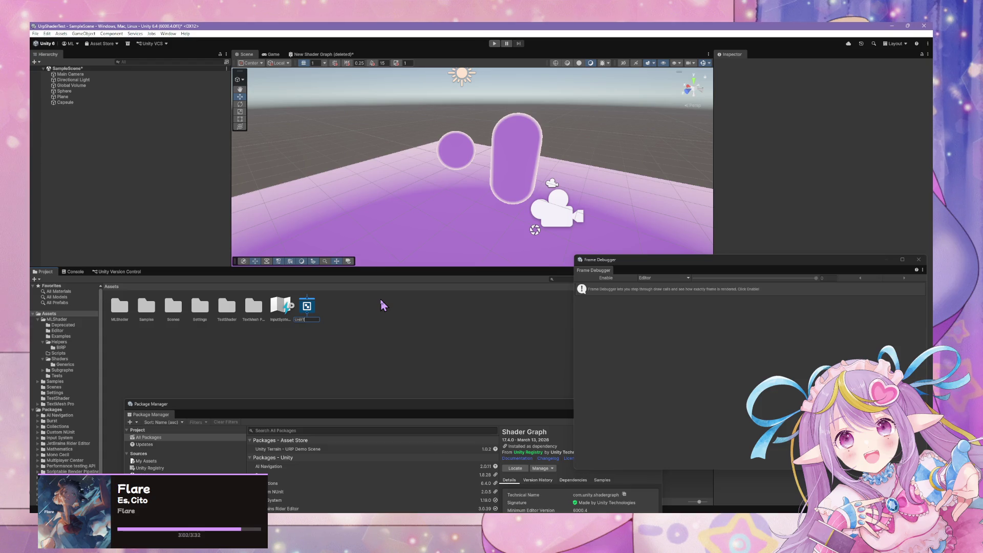
text(Test)
key(Return)
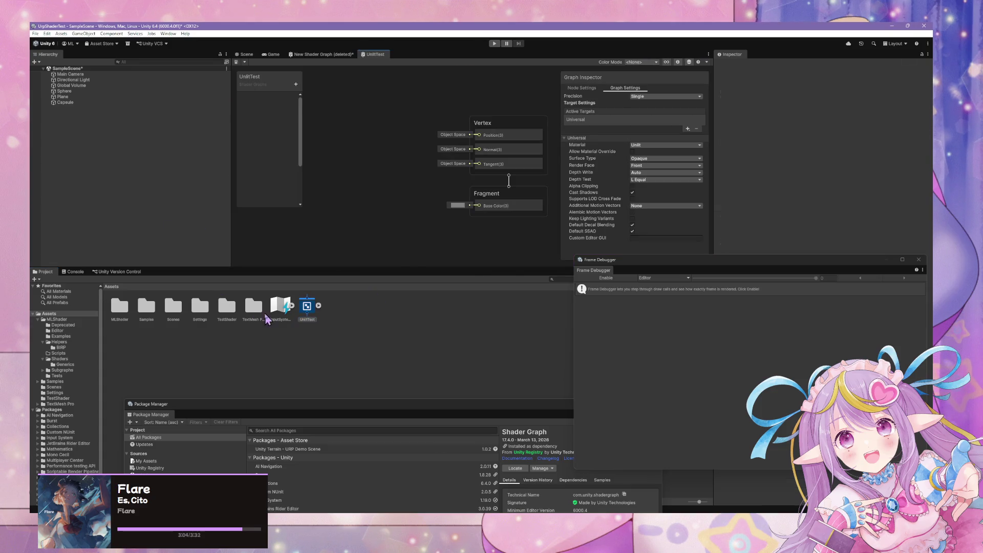
Add a Main Light node to UnlitTest through a 'lighting' node search
key(space)
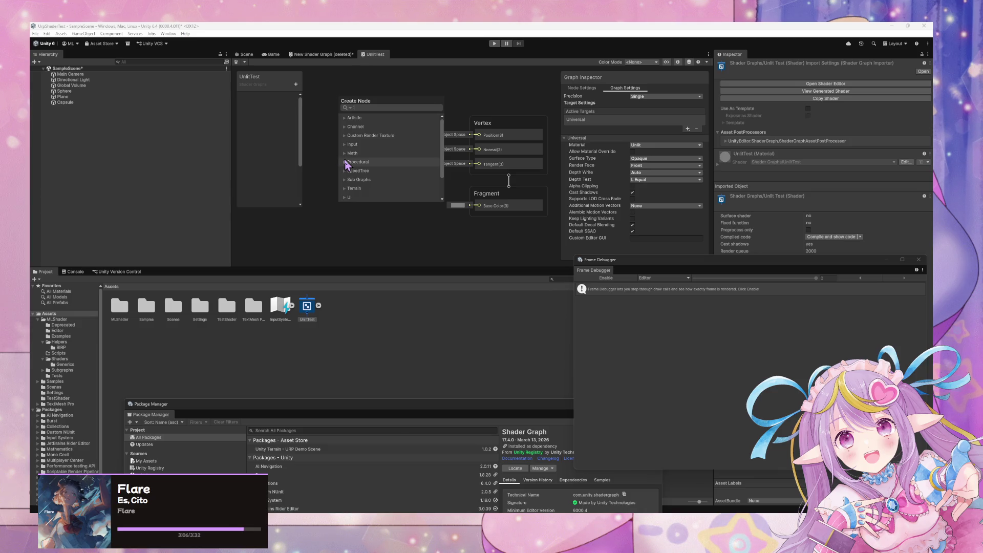
text(lightin)
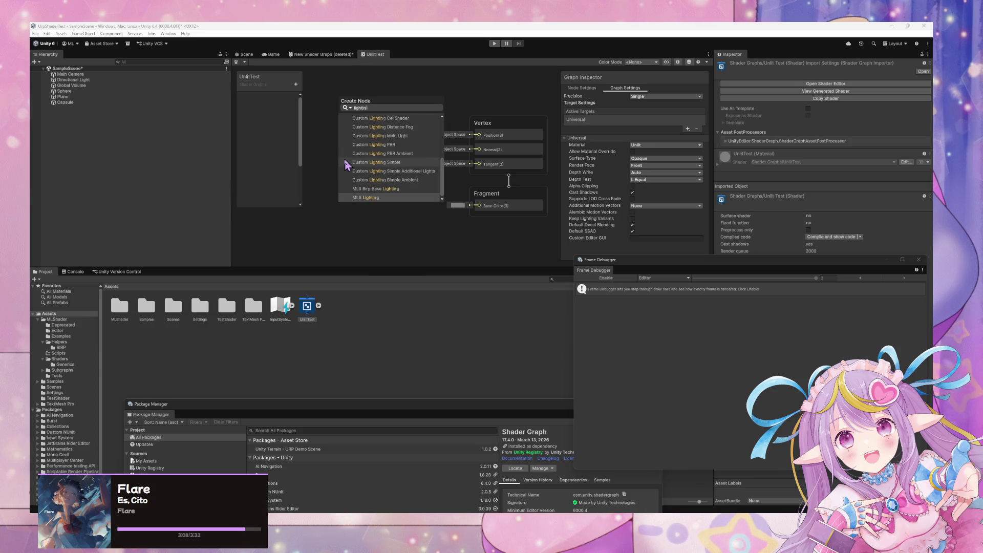
text(g)
key(Return)
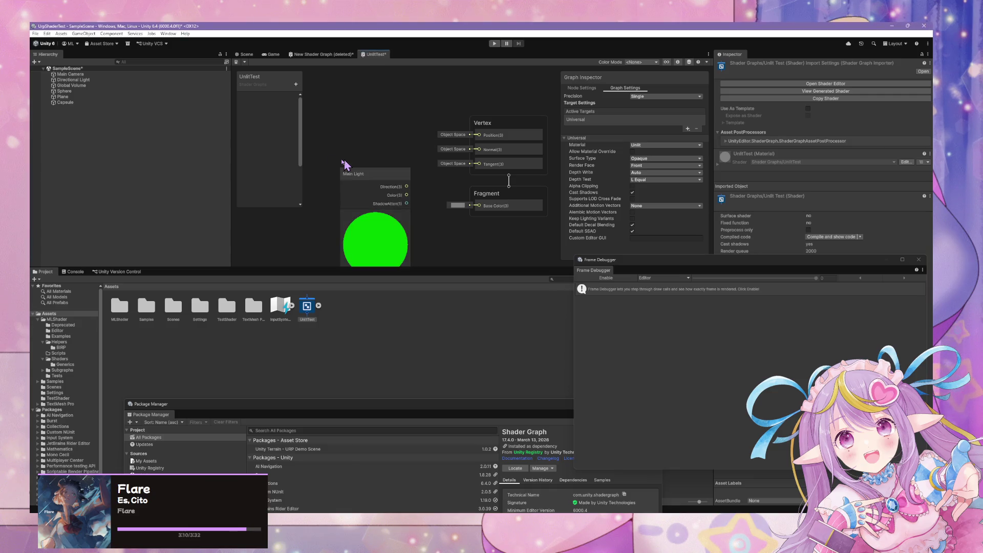
click(375, 181)
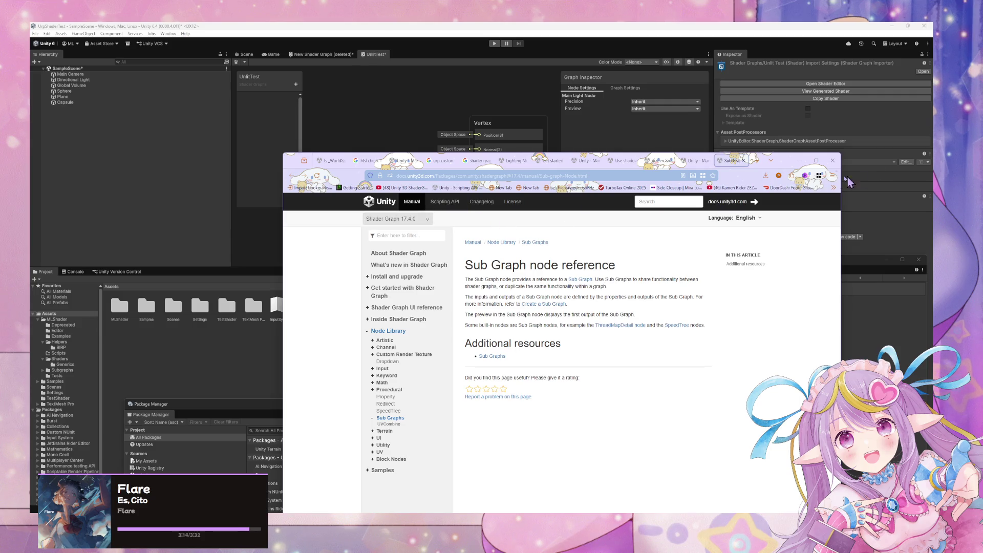
Move the Frame Debugger down, enlarge the graph area and uncover the main preview
click(850, 182)
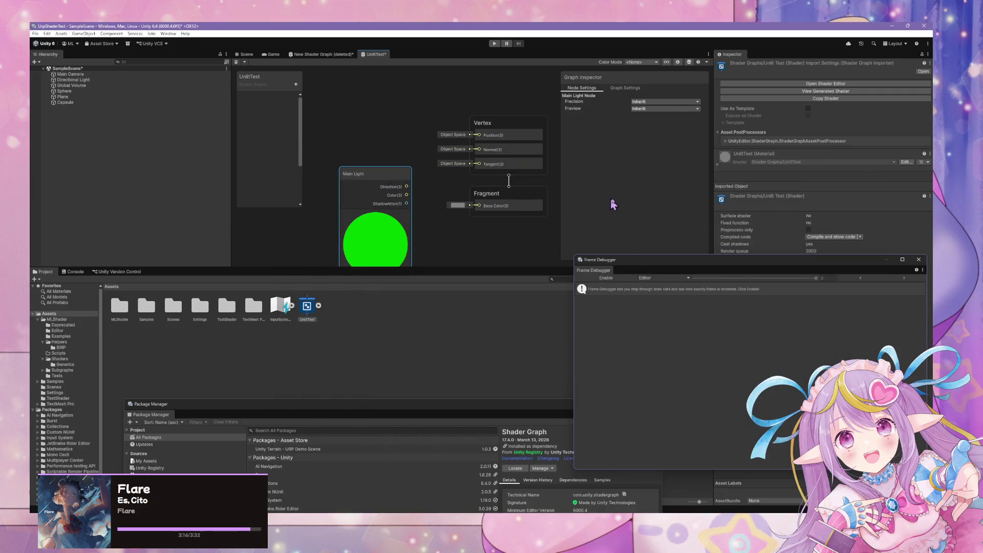
drag(655, 258, 646, 355)
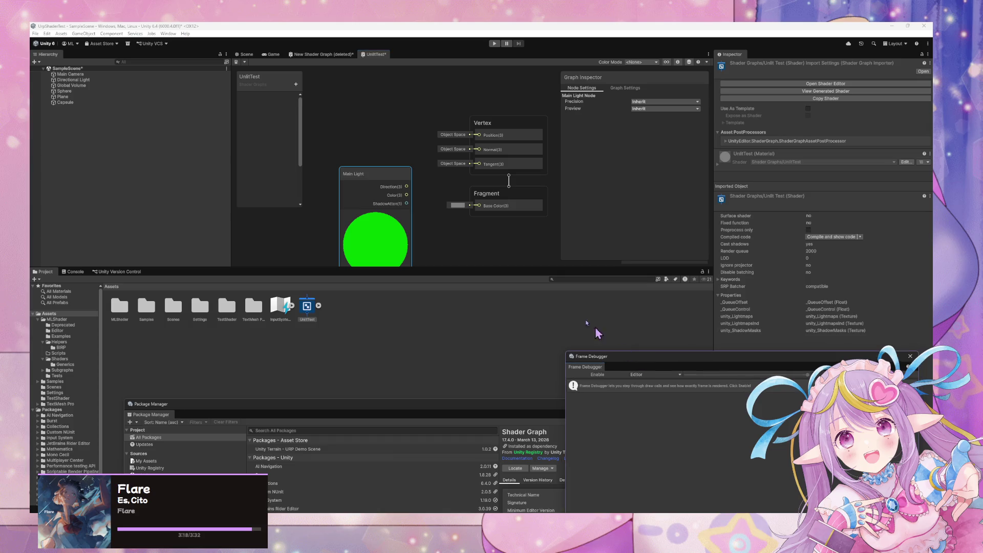
click(546, 271)
mouse_move(544, 266)
mouse_down()
mouse_move(558, 332)
mouse_move(578, 322)
mouse_up()
drag(625, 77, 538, 91)
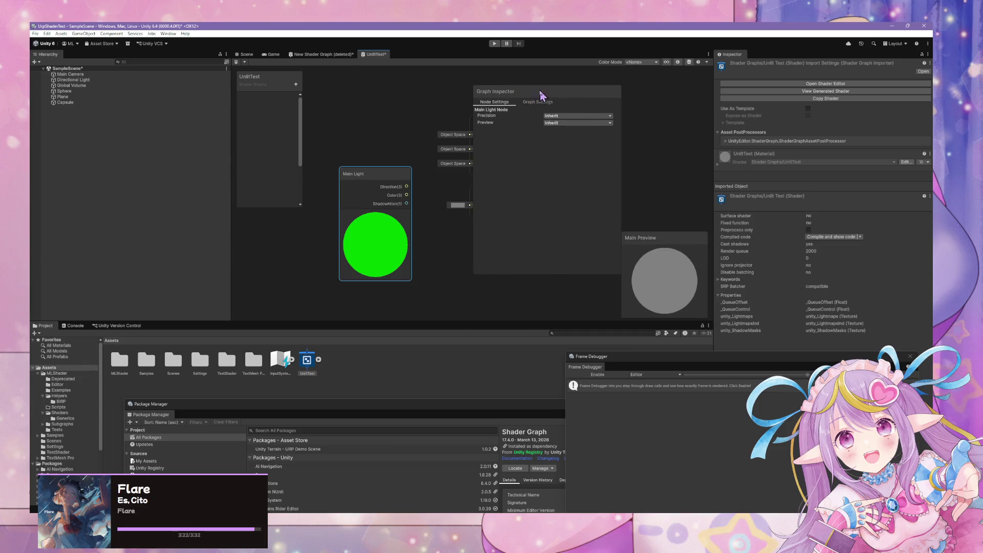
Toggle the Main Light node's preview and open its documentation
click(375, 214)
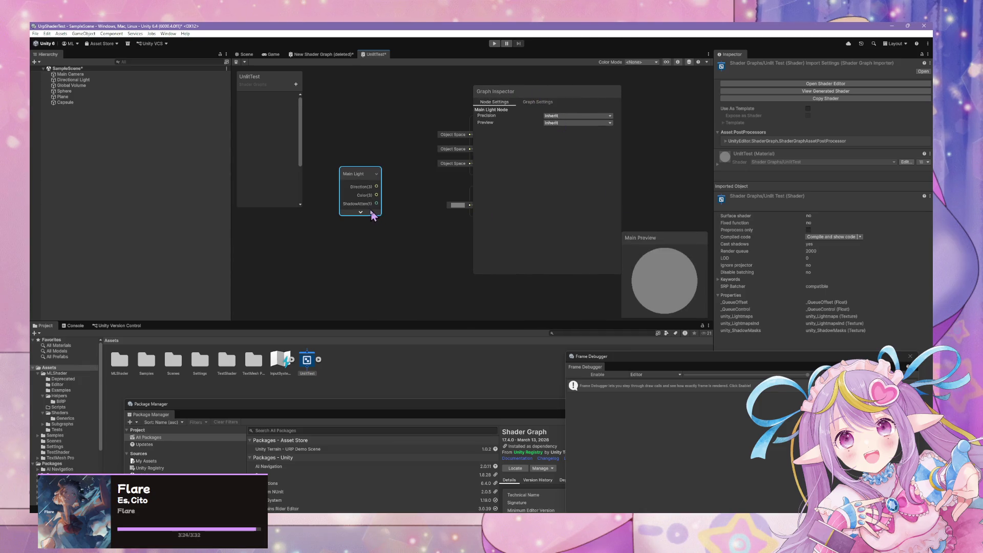
click(374, 212)
click(368, 175)
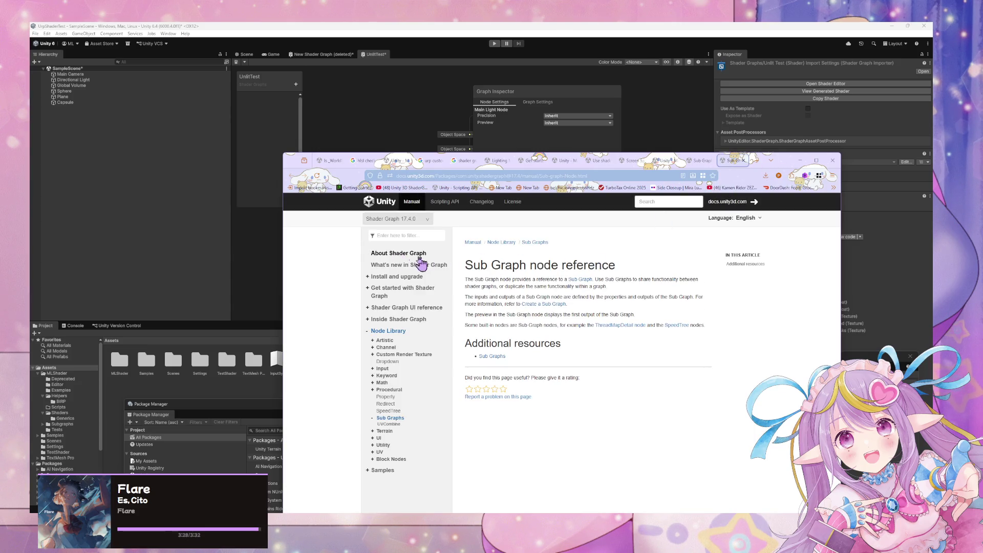
Search the web for 'main light node unity' and open the Get Main Light Direction Node result
click(524, 176)
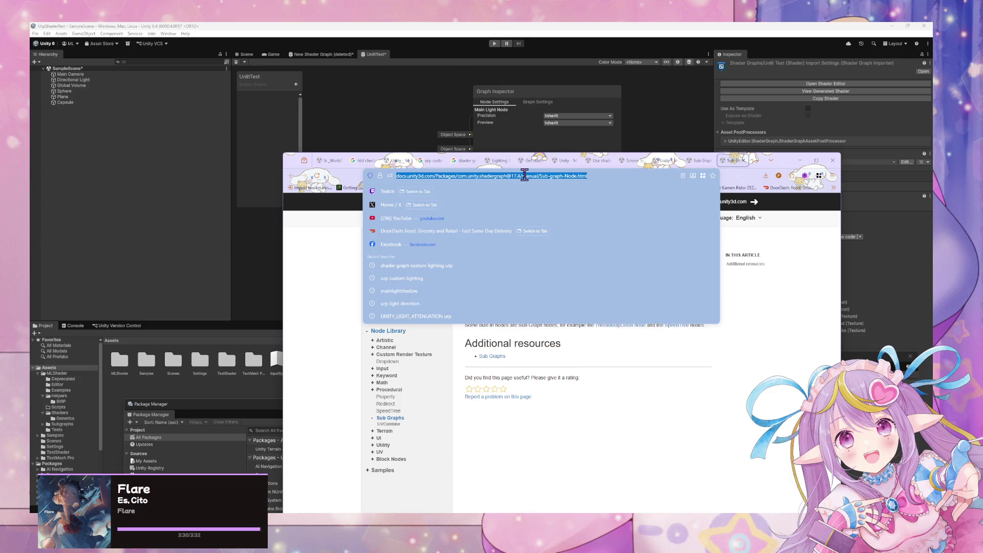
text(main light )
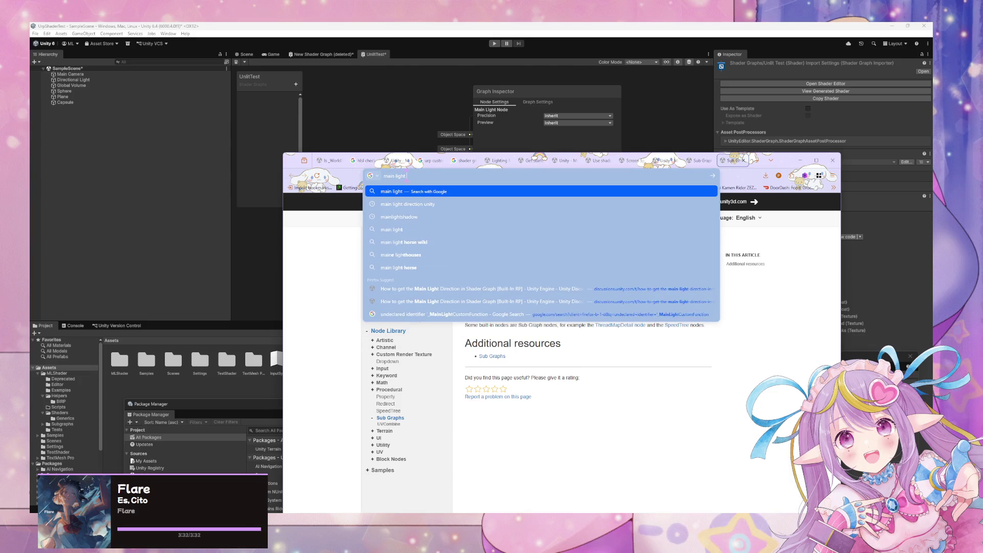
text(node unity)
key(Return)
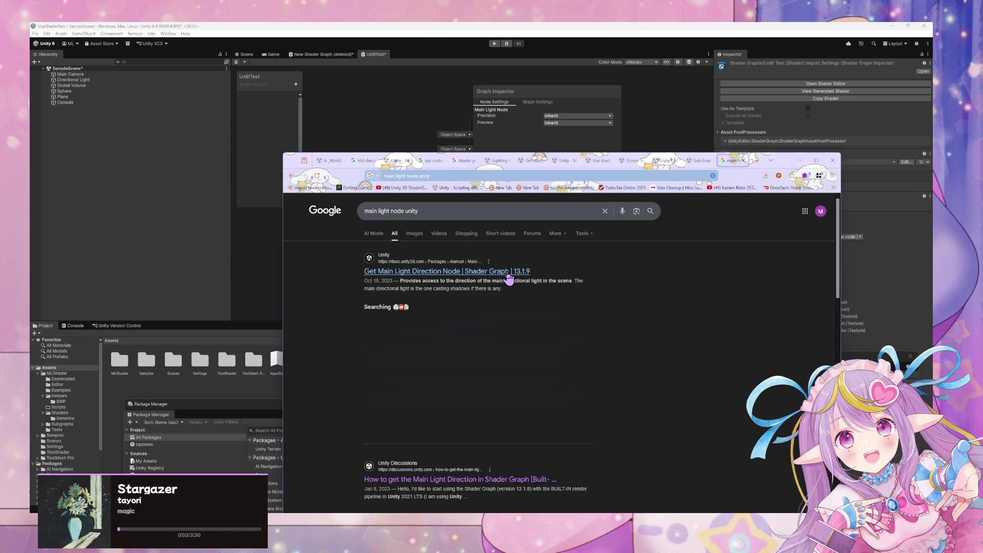
click(451, 273)
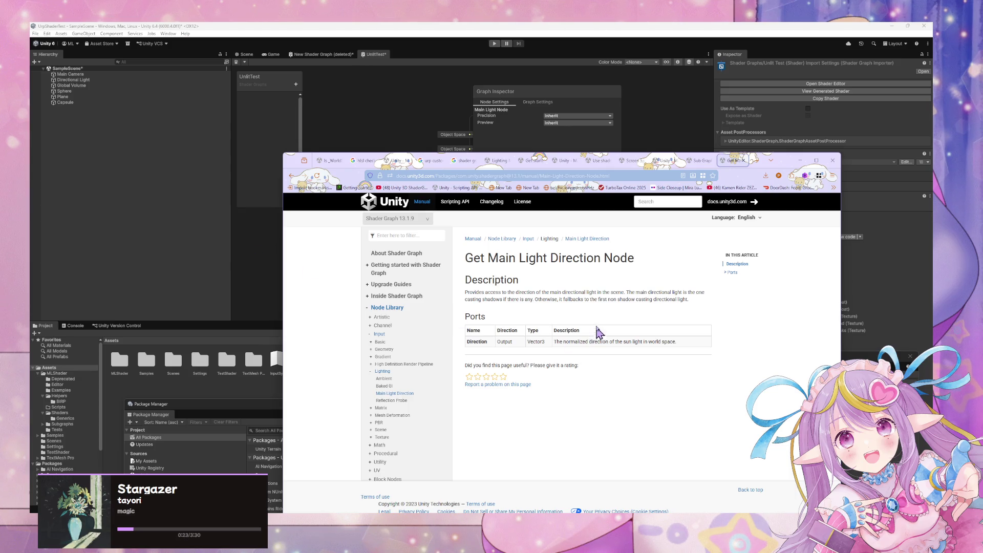
Add a Main Light node to the UnlitTest graph through the 'light' node search
drag(526, 292, 632, 316)
click(635, 317)
click(260, 273)
key(space)
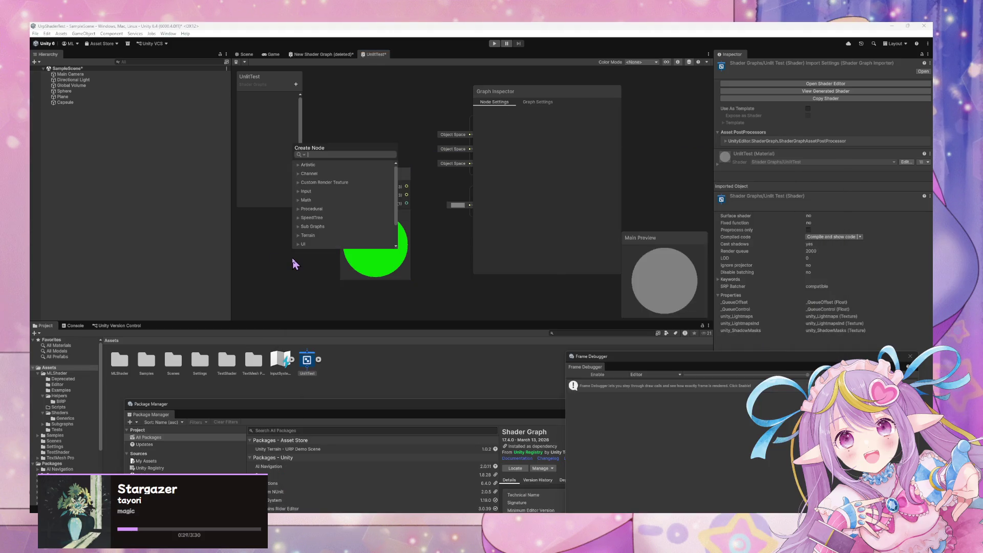
text(lighting)
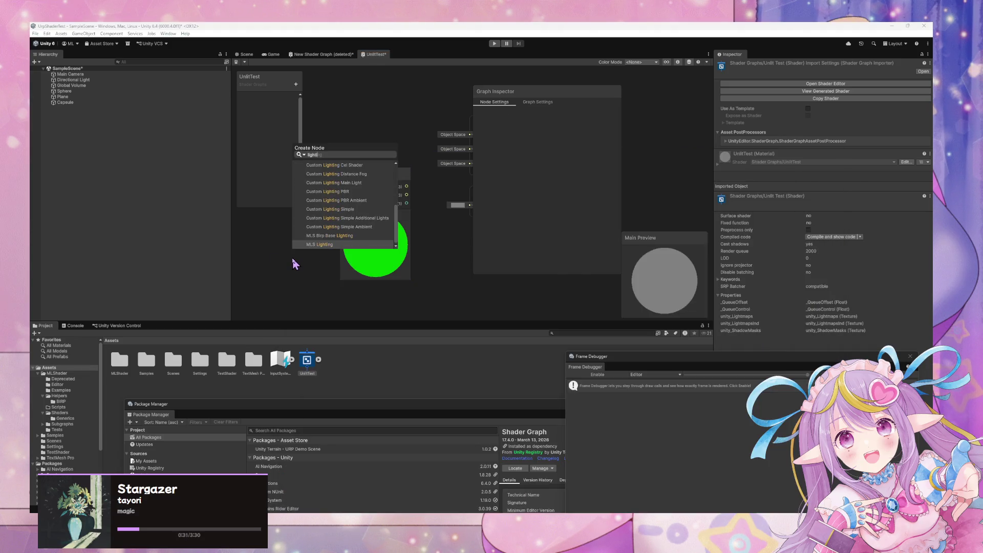
key(BackSpace)
key(BackSpace)
key(BackSpace)
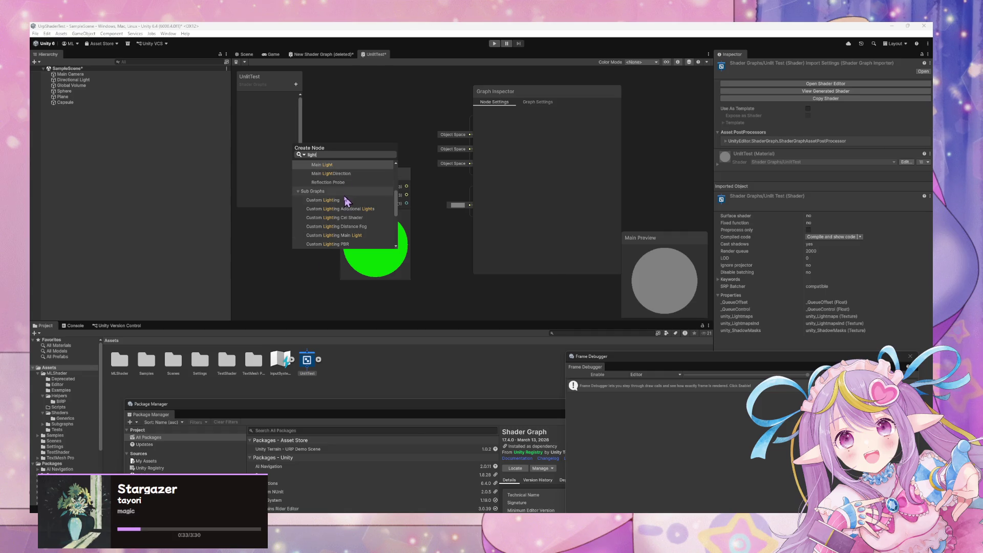
key(Return)
Move the Custom Lighting node up beside the Main Light node
drag(408, 208, 461, 100)
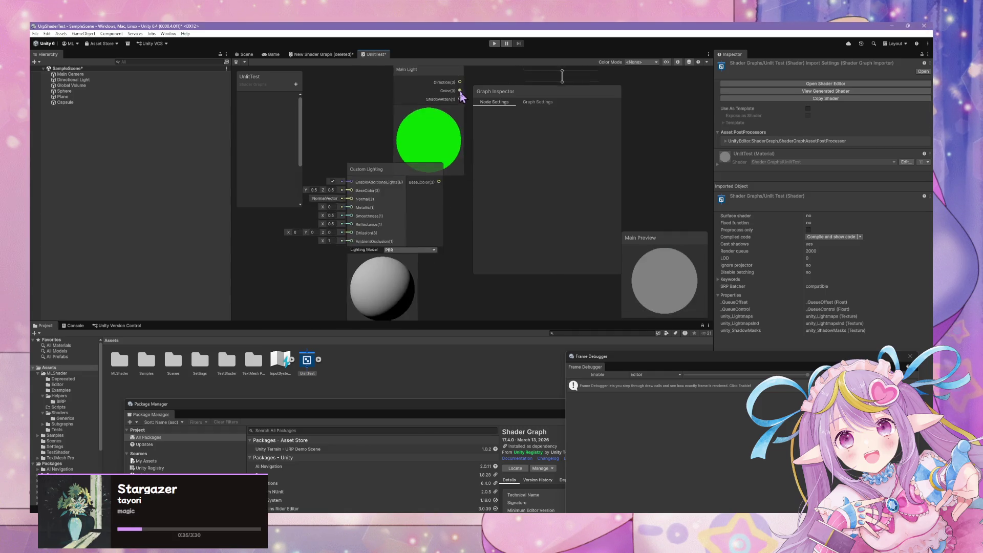
click(334, 179)
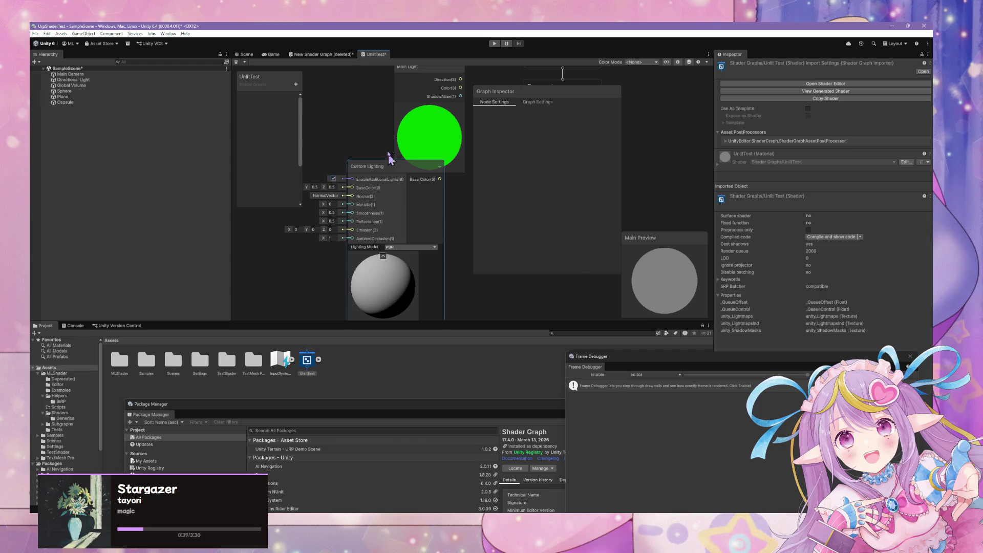
drag(335, 183, 376, 244)
drag(439, 225, 397, 128)
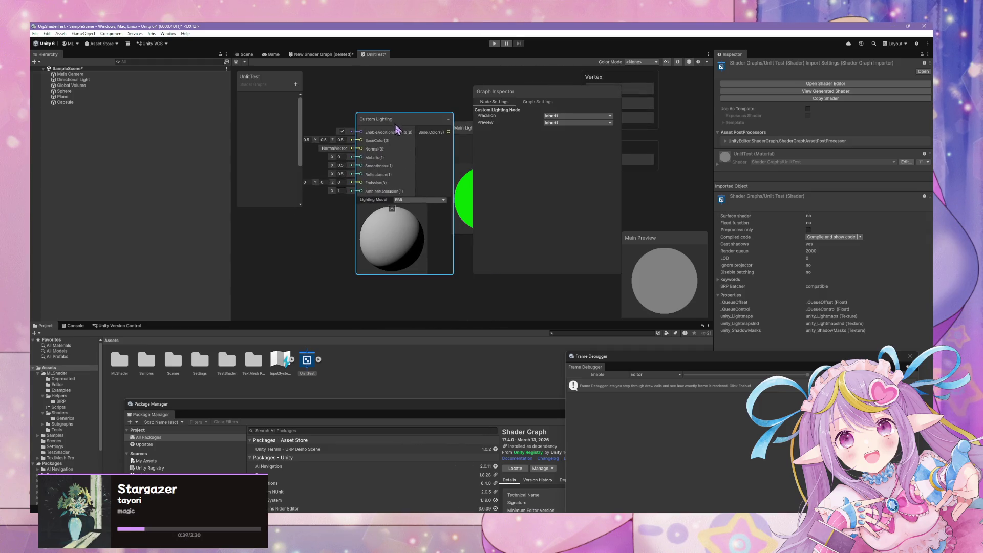
Compare the Simple and Cel Shading lighting models on the preview, then return to PBR
click(423, 201)
click(414, 216)
click(425, 200)
click(415, 215)
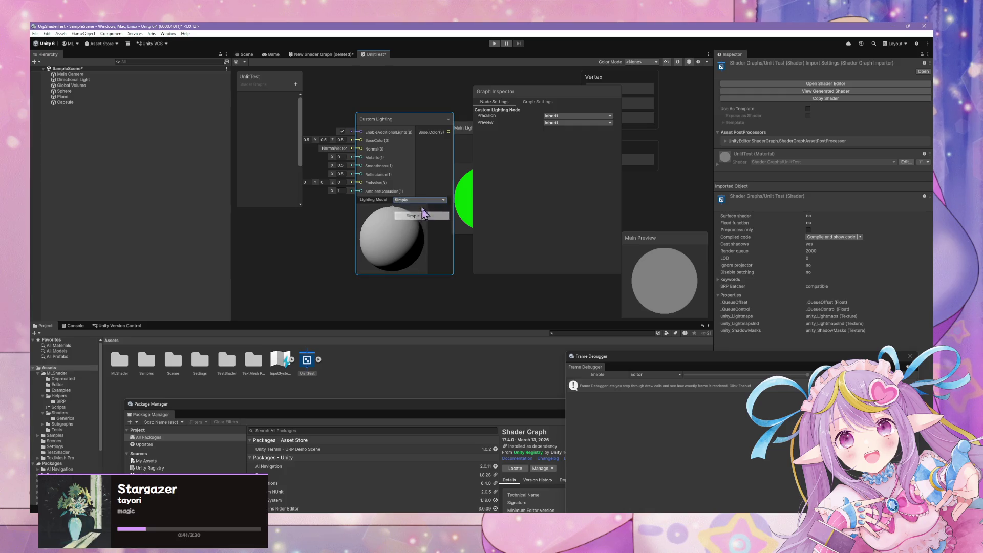
click(427, 200)
click(417, 223)
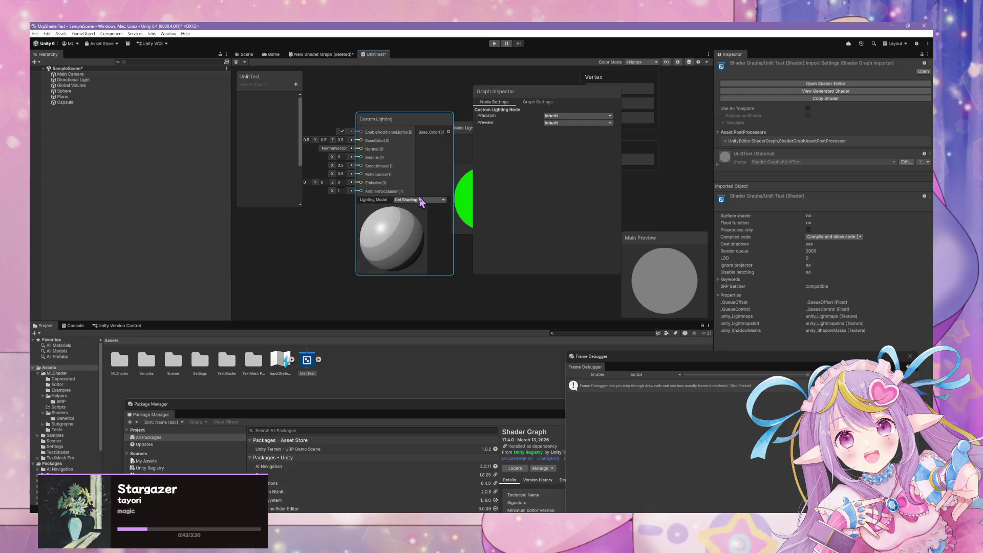
click(419, 201)
click(405, 207)
Open the Custom Lighting subgraph, then its nested CustomLightingSimple subgraph
double_click(391, 121)
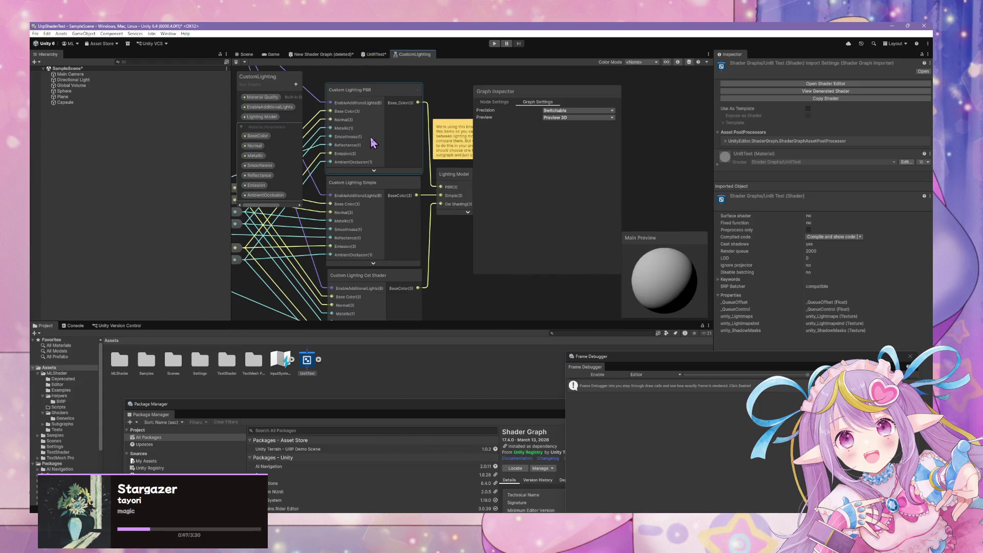
click(398, 133)
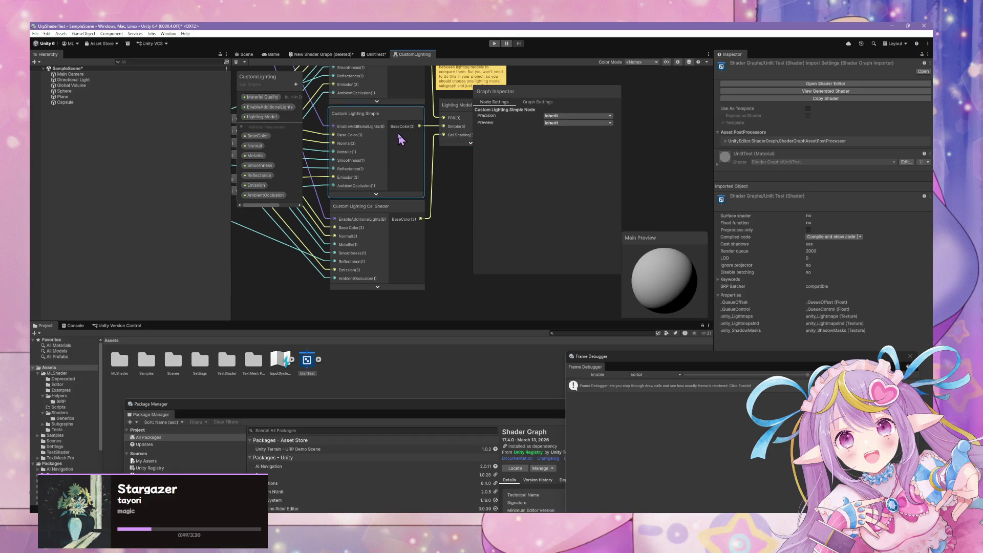
double_click(398, 133)
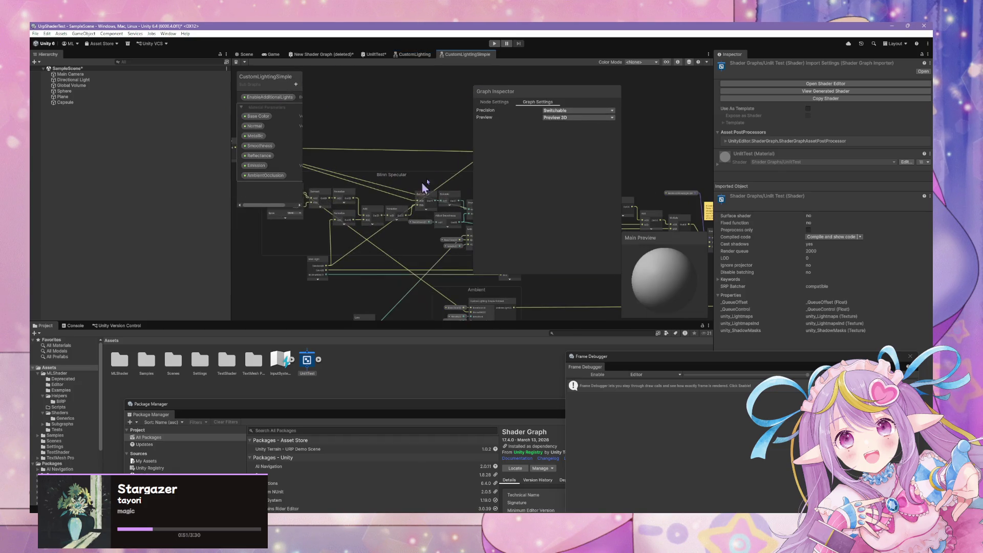
scroll(340, 120, up, 5)
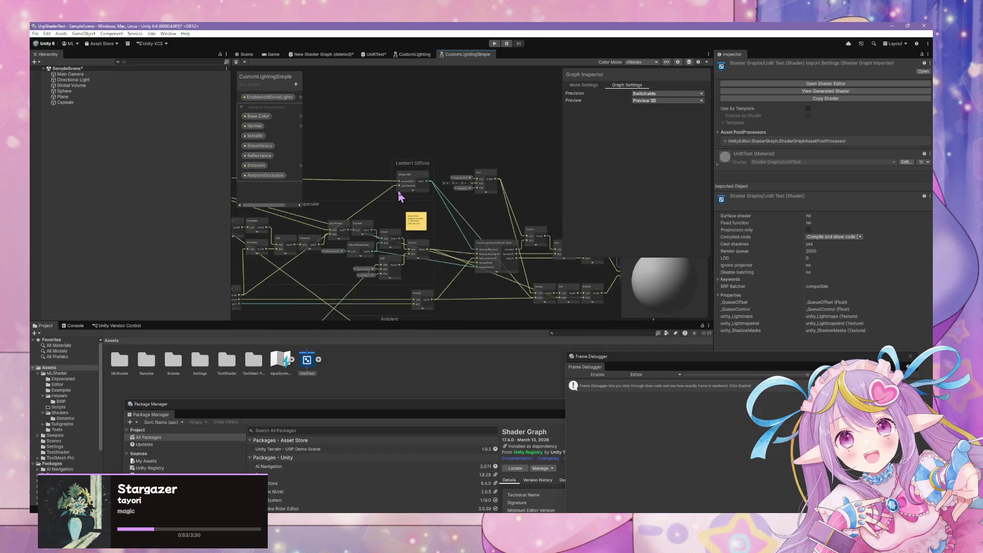
click(425, 168)
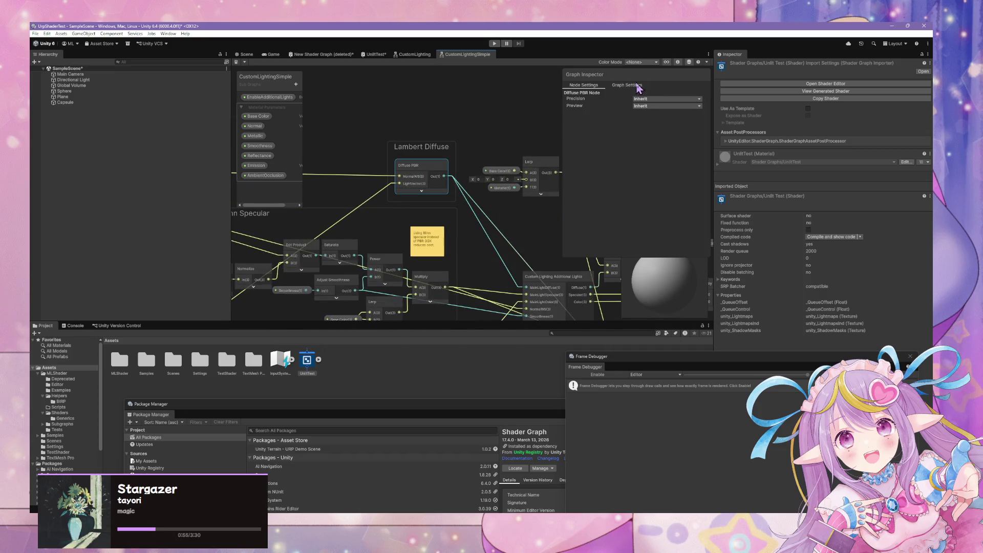
Detach CustomLightingSimple into an enlarged floating window and inspect its Additional Lights and Ambient nodes
mouse_move(477, 54)
mouse_down()
mouse_move(474, 151)
mouse_move(457, 218)
mouse_move(492, 169)
mouse_move(483, 174)
mouse_up()
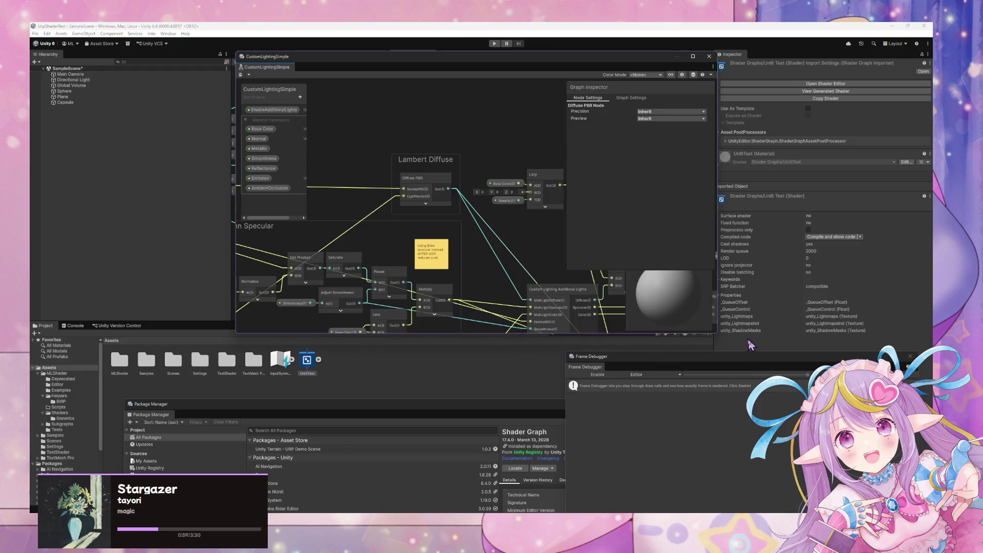
drag(715, 344, 910, 501)
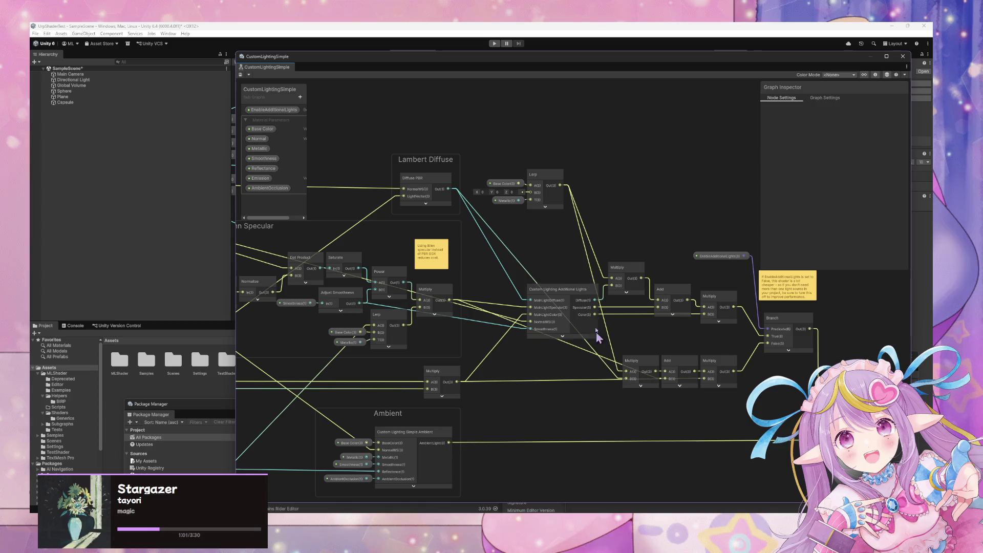
click(562, 298)
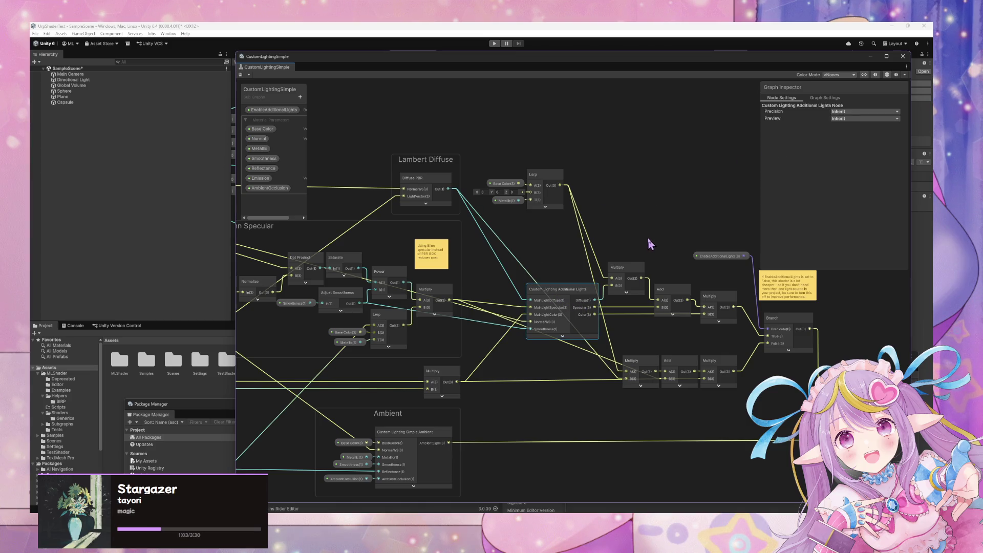
click(563, 336)
click(563, 342)
drag(453, 459, 613, 333)
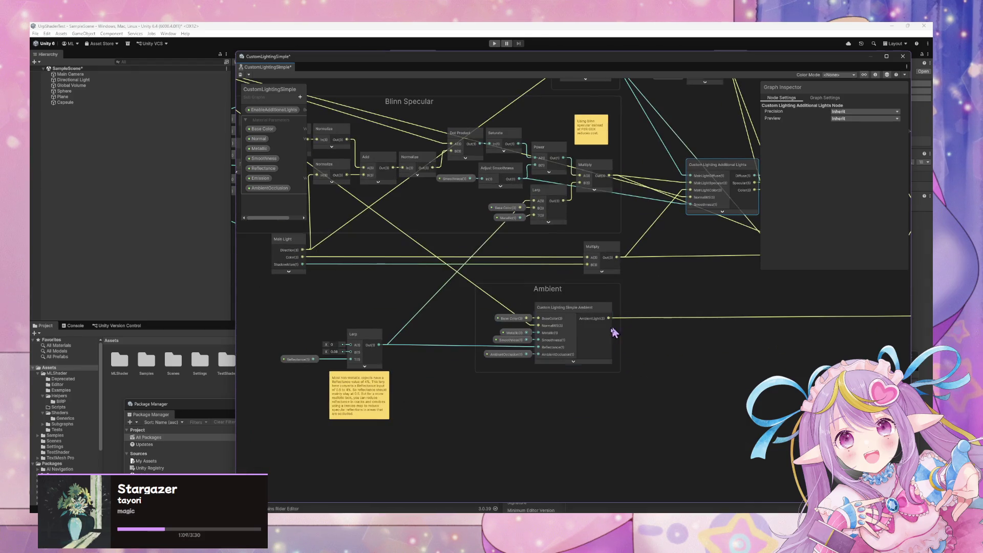
click(573, 325)
Check the Lambert Diffuse part, then close the floating window without saving changes
key(F1)
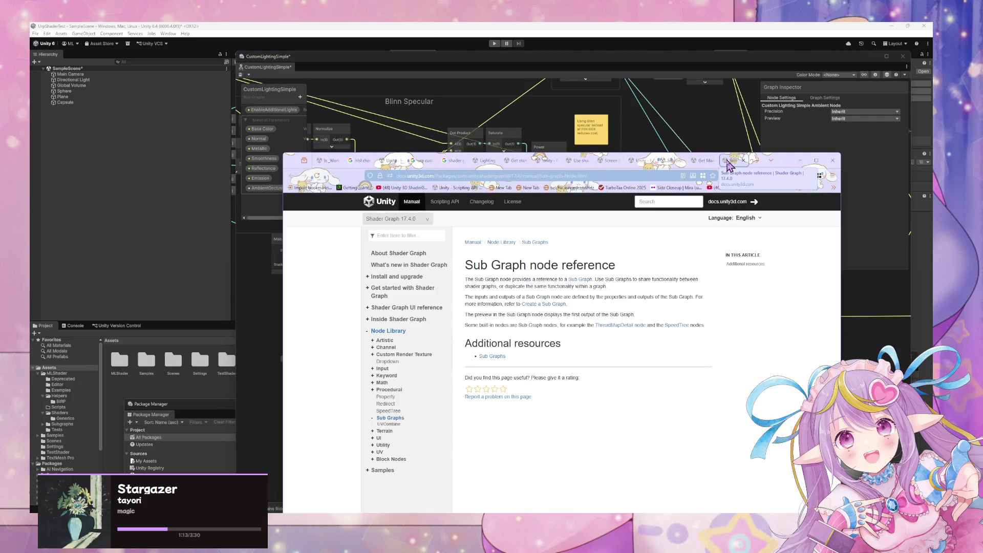
click(743, 160)
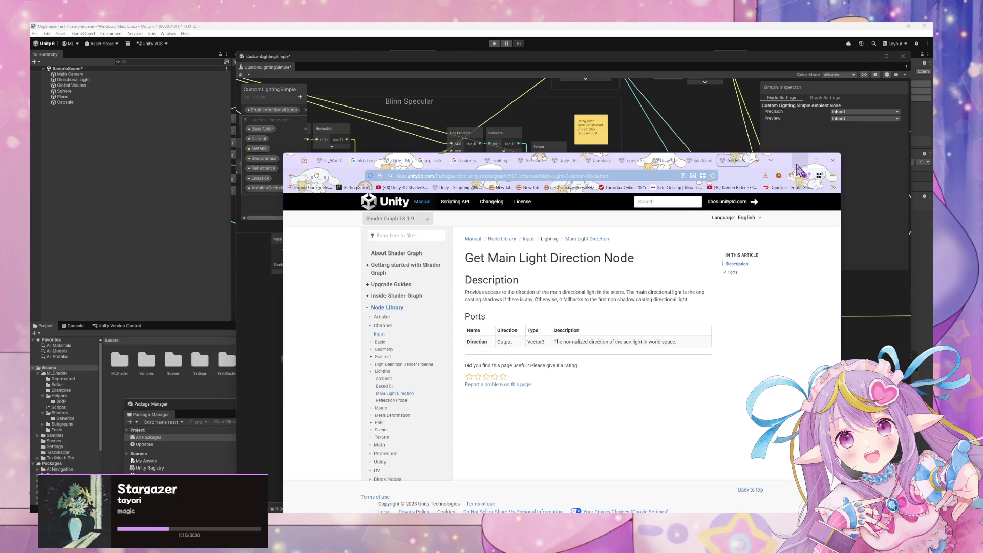
click(493, 153)
drag(494, 153, 420, 308)
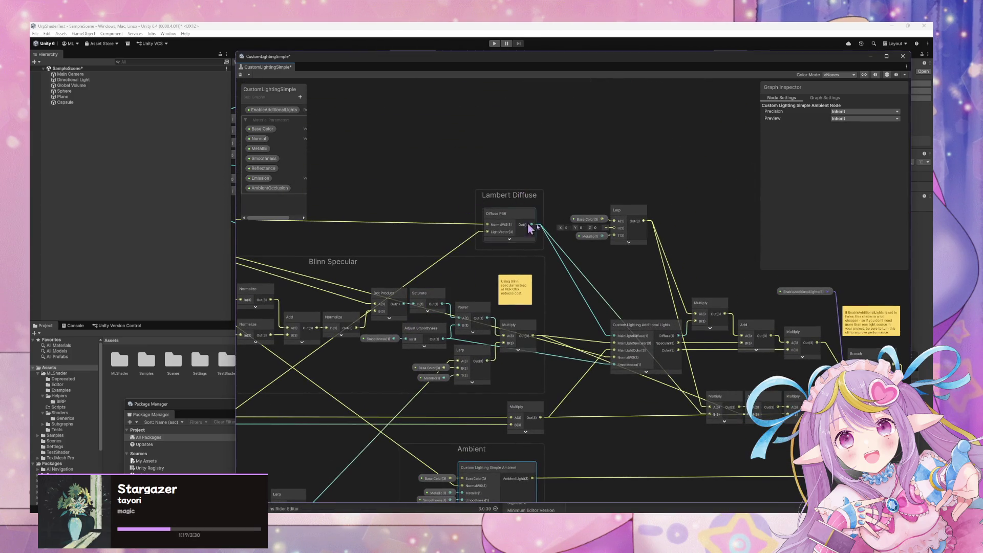
mouse_move(587, 237)
mouse_down()
mouse_move(469, 214)
mouse_move(459, 200)
mouse_up()
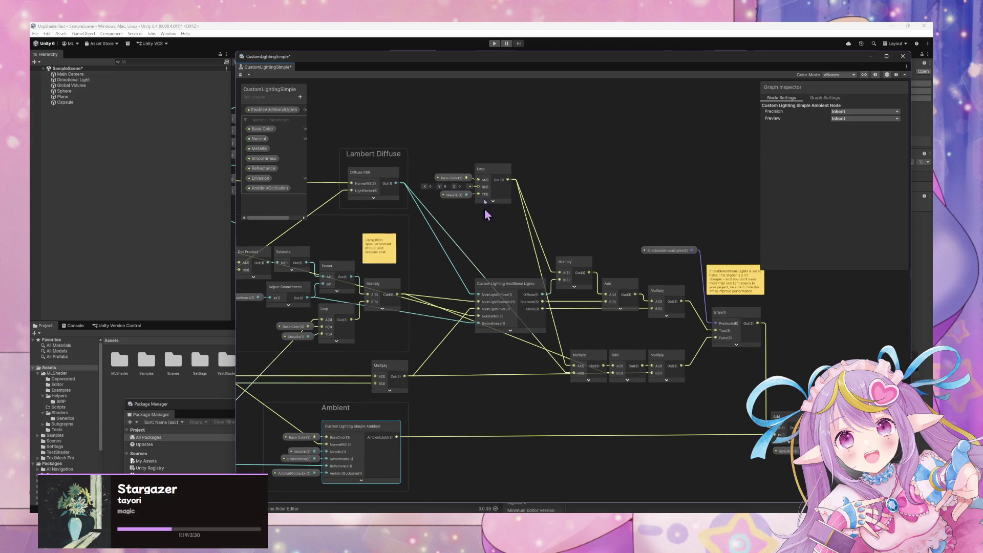
click(902, 56)
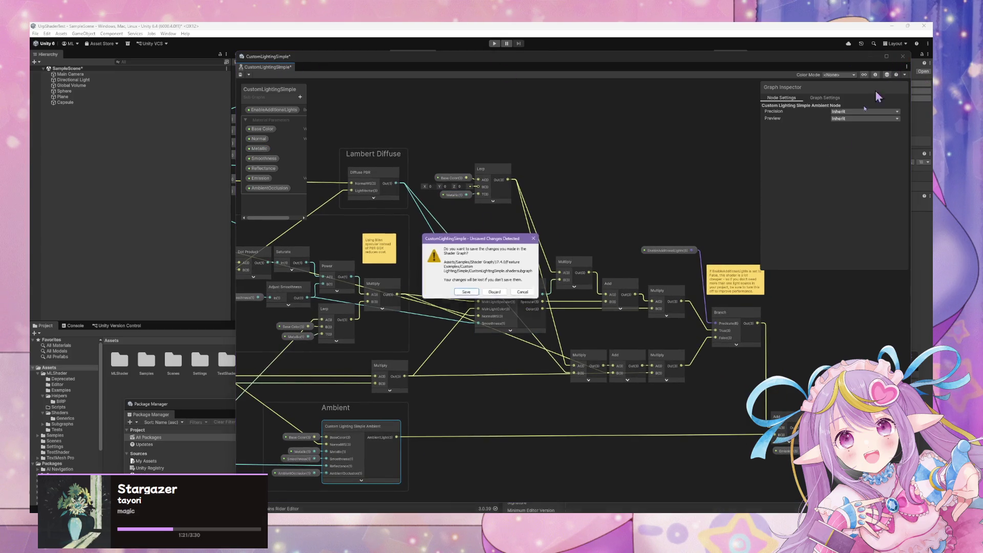
click(515, 299)
mouse_move(461, 146)
mouse_down()
mouse_move(446, 193)
mouse_move(386, 287)
mouse_up()
click(374, 54)
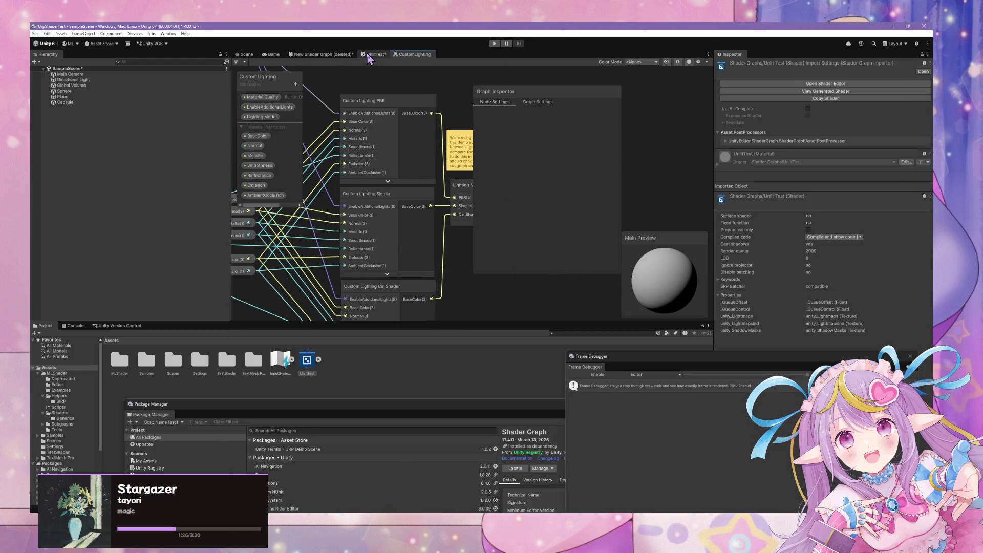
click(492, 289)
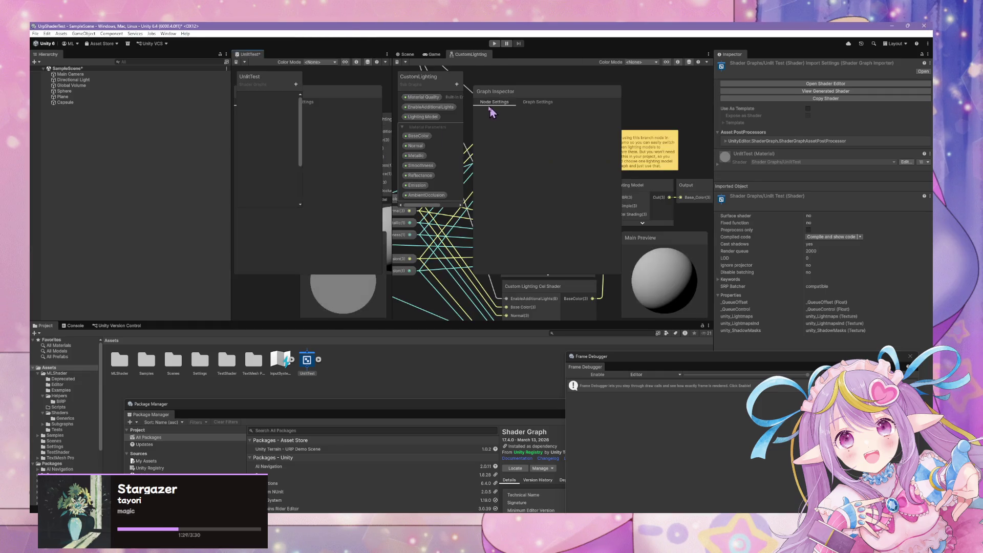
mouse_move(247, 59)
mouse_down()
mouse_move(438, 169)
mouse_move(377, 175)
mouse_move(493, 209)
mouse_move(891, 220)
mouse_up()
drag(660, 205, 683, 207)
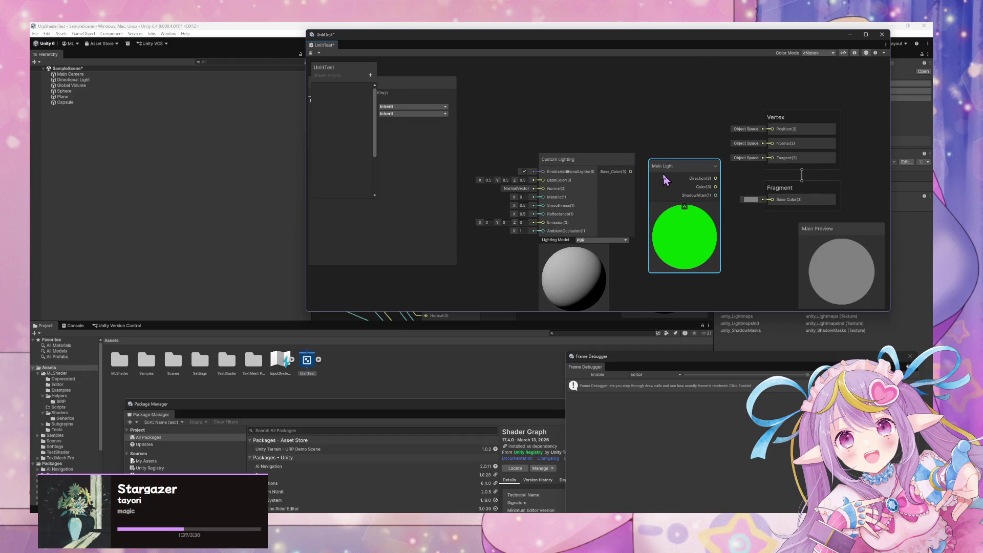
double_click(672, 182)
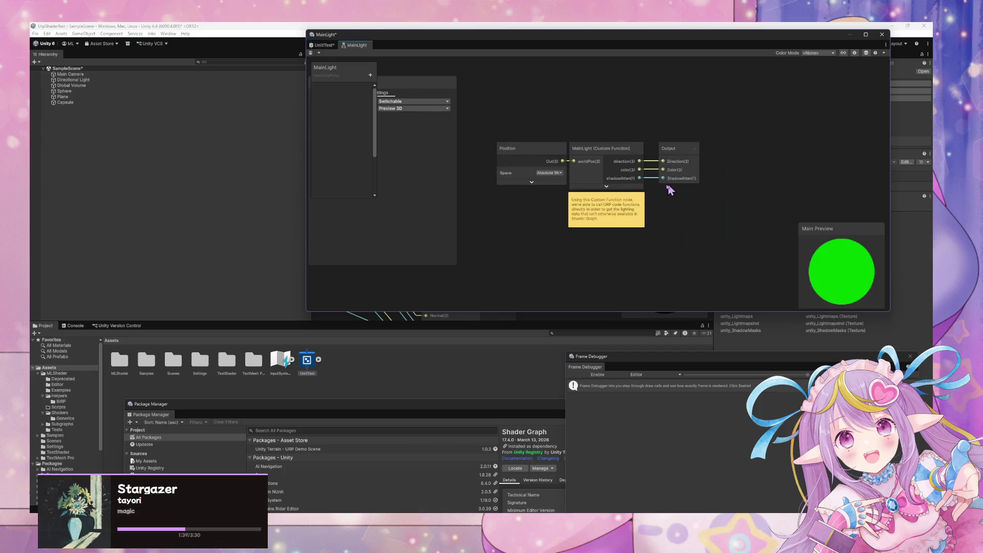
click(560, 117)
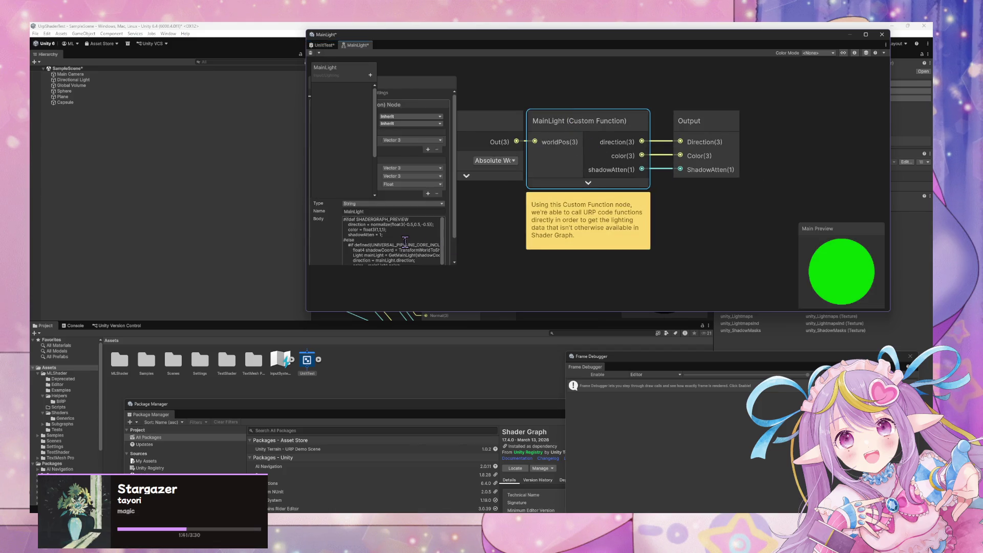
click(406, 241)
mouse_move(455, 265)
mouse_down()
mouse_move(504, 287)
mouse_move(618, 309)
mouse_up()
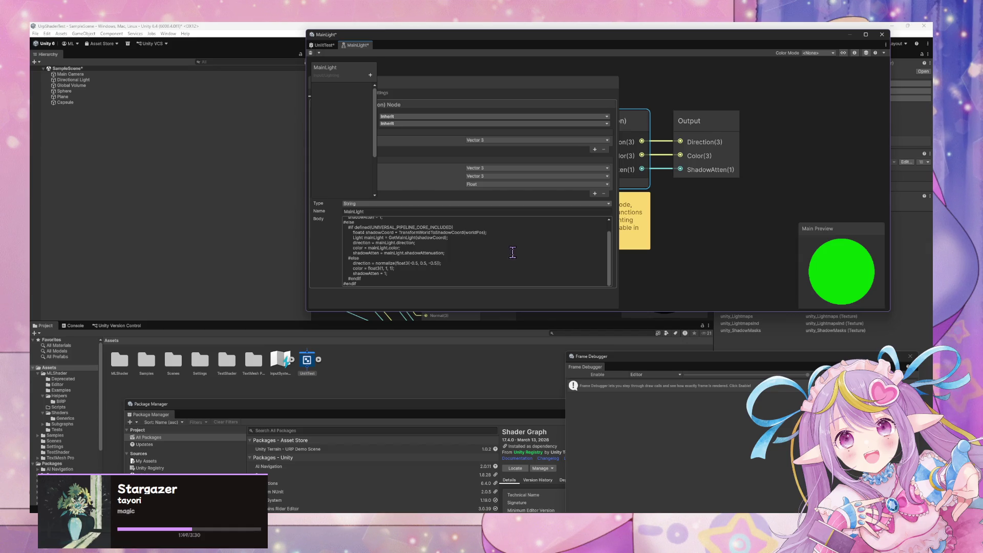
scroll(409, 226, up, 2)
double_click(412, 224)
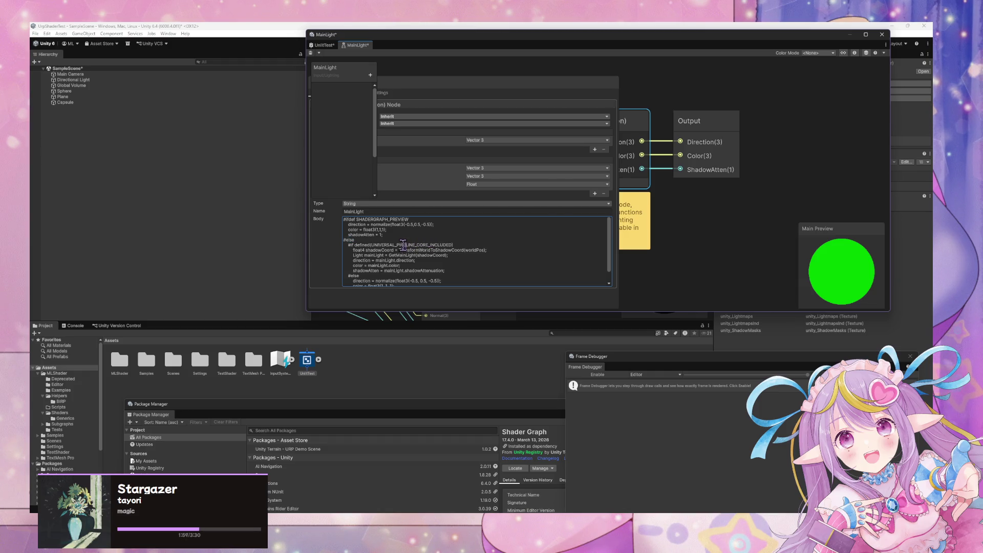
double_click(402, 244)
scroll(454, 249, down, 2)
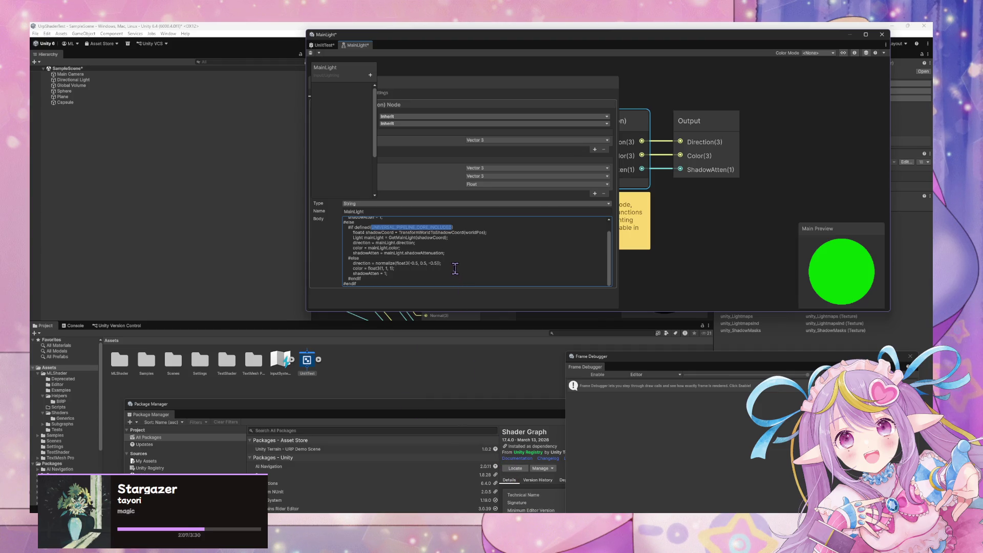
scroll(446, 261, up, 2)
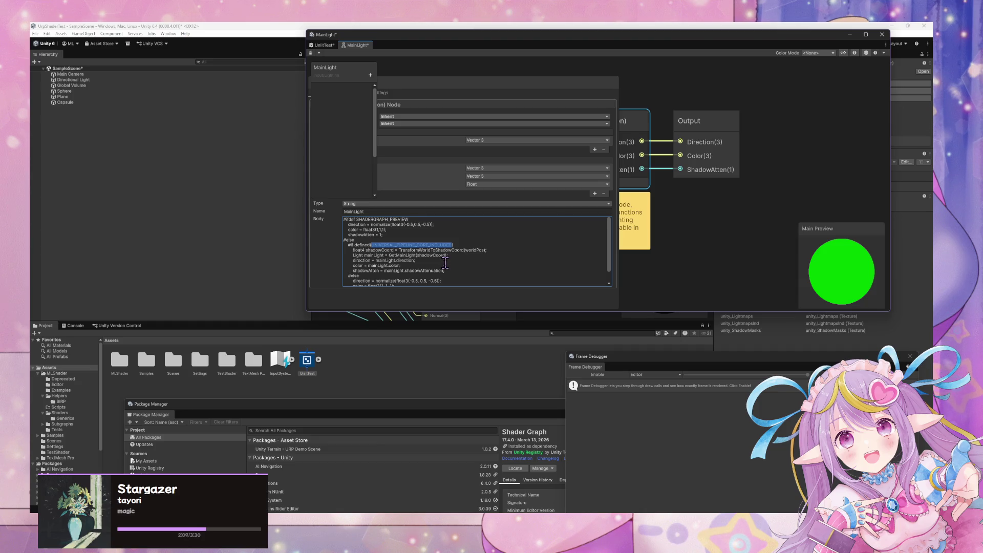
scroll(445, 263, down, 2)
scroll(441, 269, up, 2)
scroll(442, 269, down, 2)
scroll(441, 268, up, 2)
scroll(440, 270, down, 2)
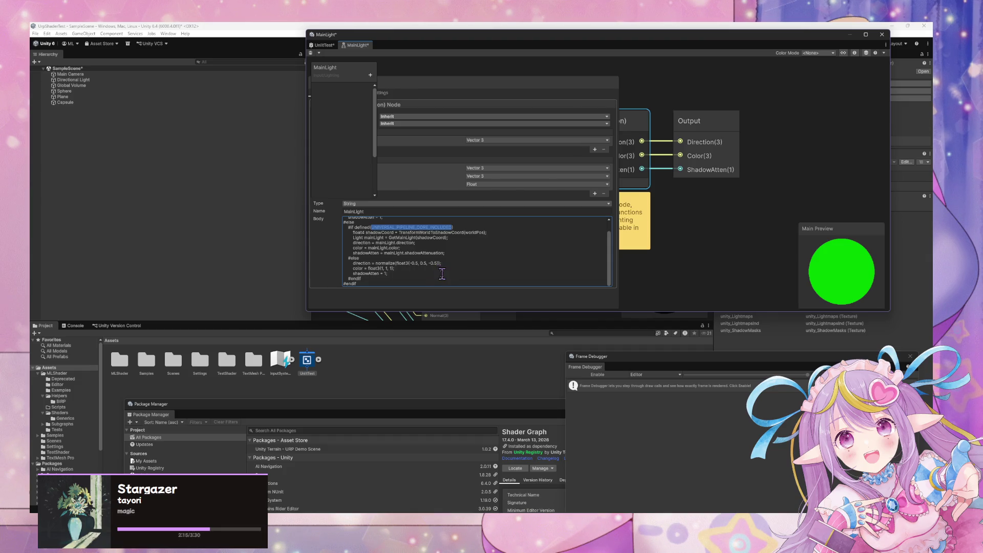
scroll(441, 271, up, 2)
scroll(441, 274, down, 2)
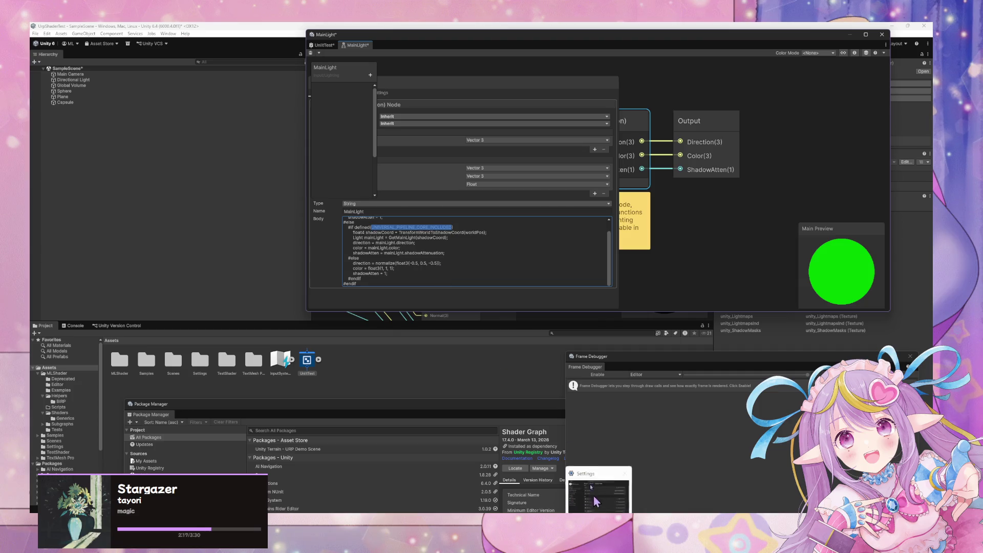
mouse_move(521, 515)
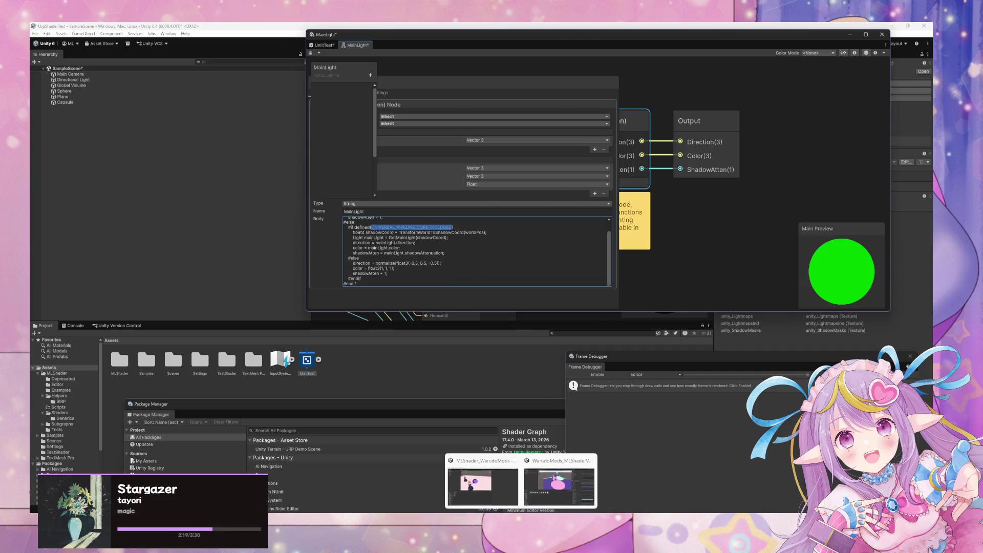
click(431, 241)
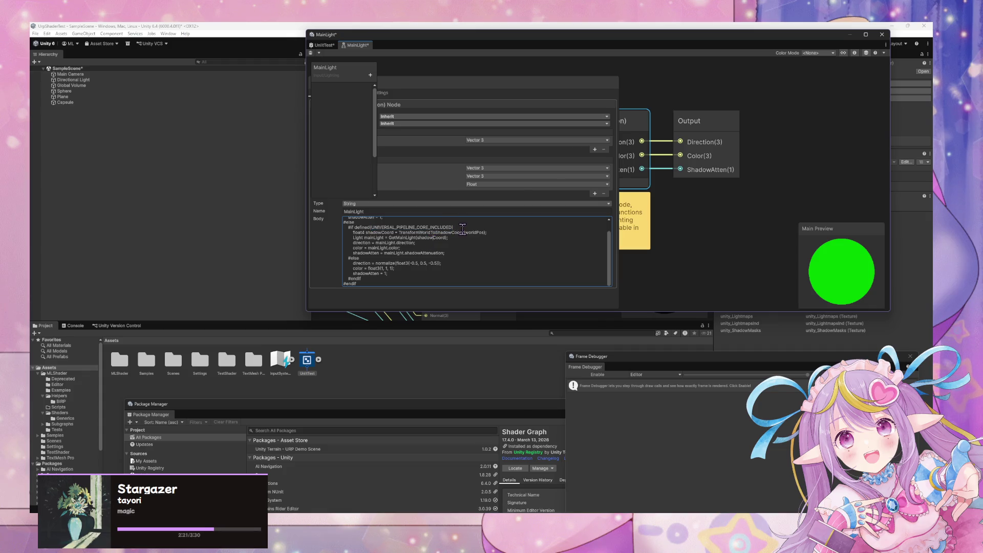
drag(462, 229, 338, 230)
scroll(417, 256, up, 2)
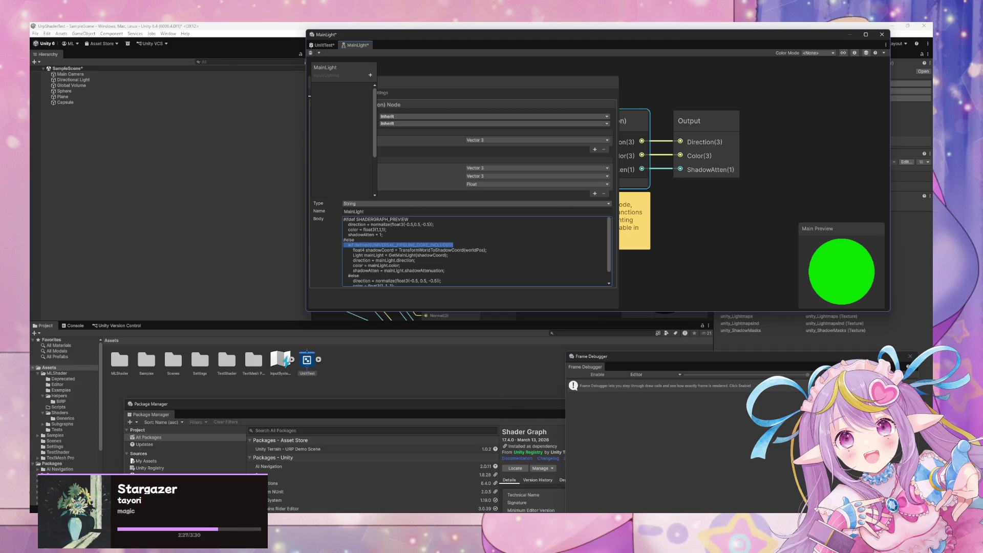
click(521, 519)
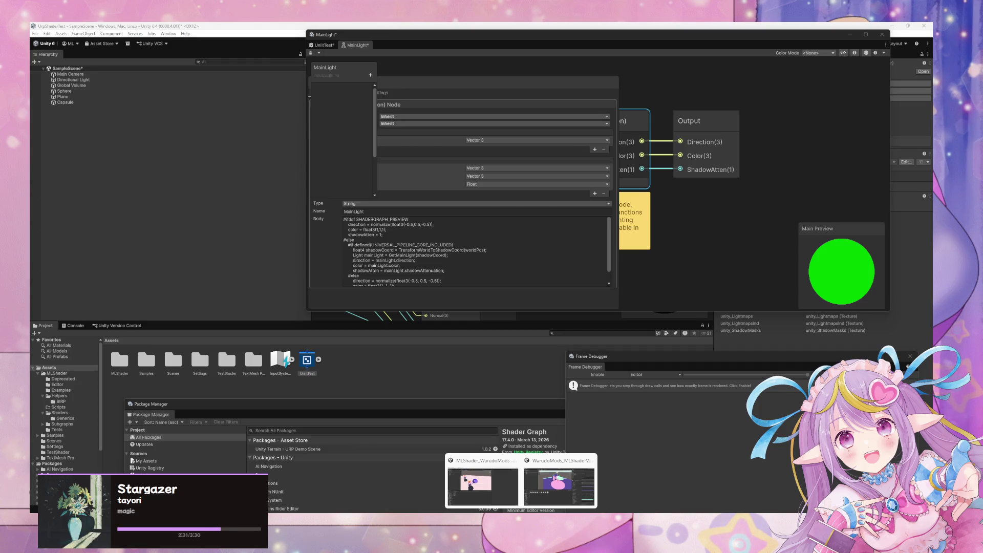
mouse_move(536, 520)
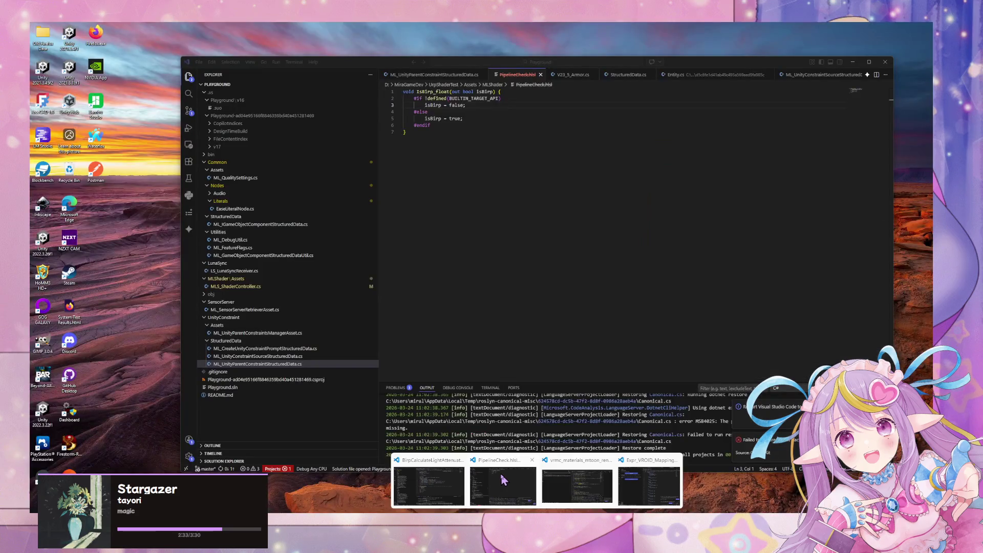
mouse_move(580, 492)
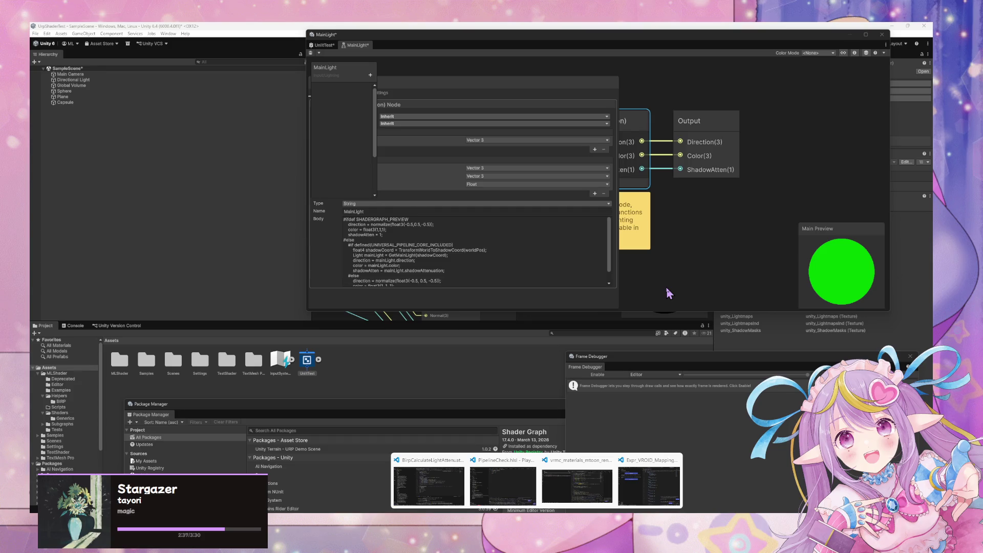
click(324, 45)
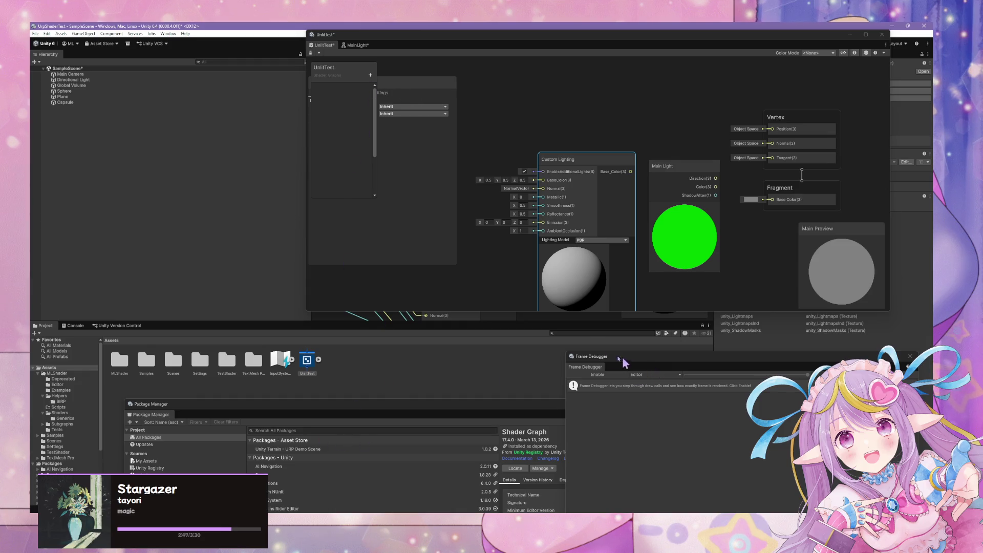
click(357, 46)
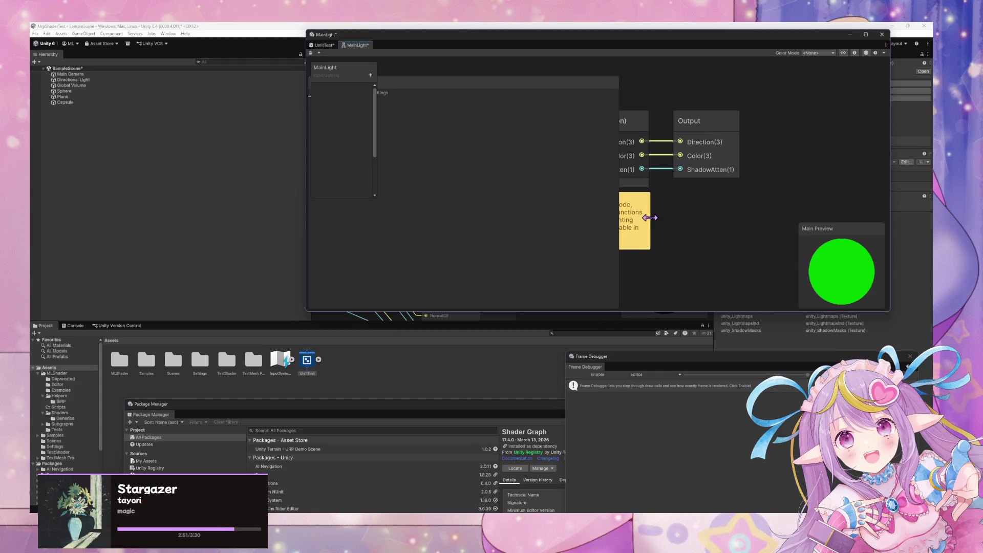
drag(649, 218, 786, 238)
click(717, 141)
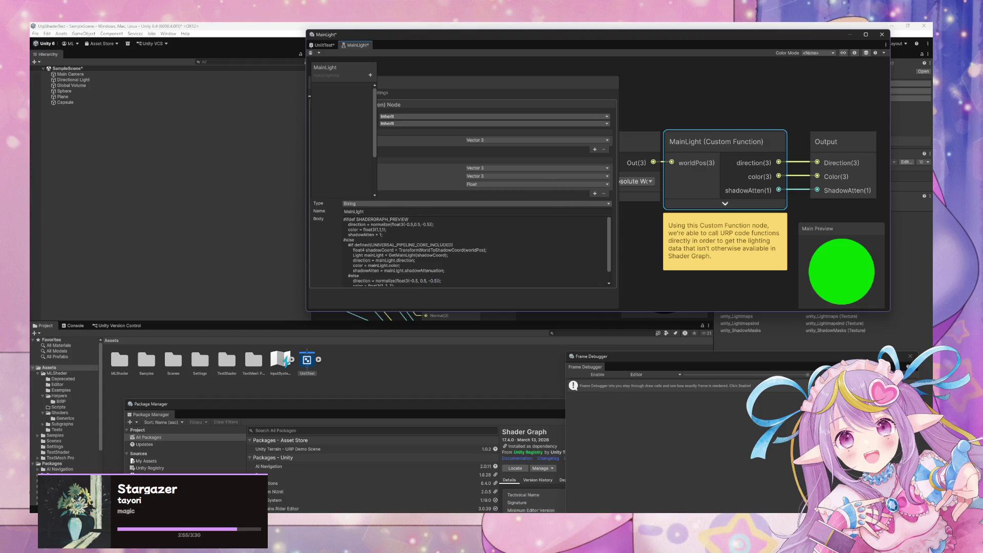
Place the BirpCalculateLightAttenuation.hlsl editor beside Unity to read its code
mouse_move(440, 493)
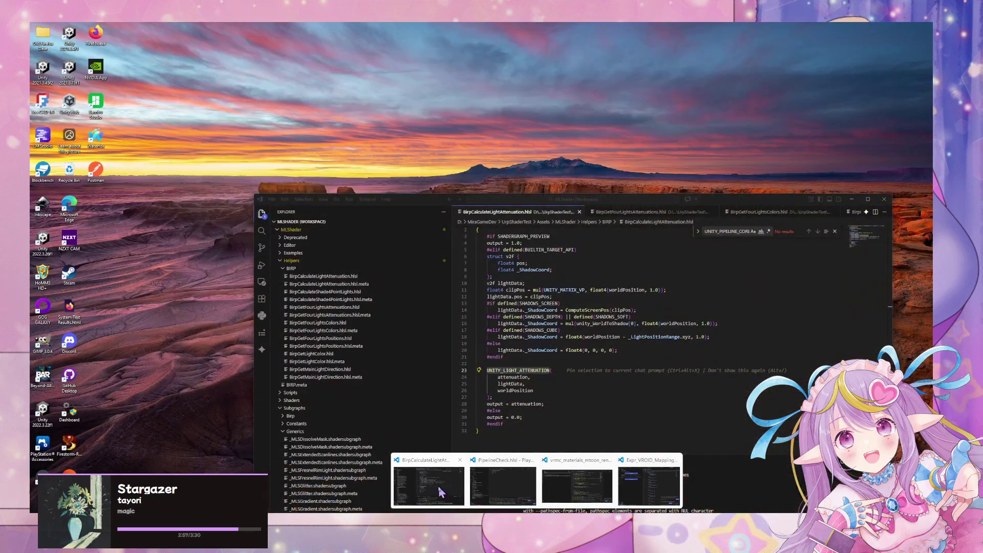
click(440, 492)
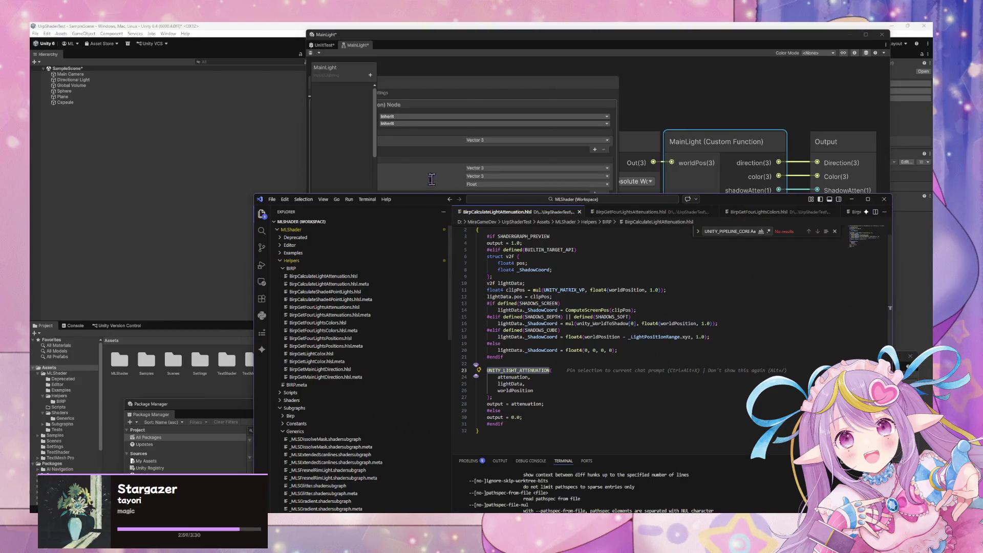
mouse_move(384, 199)
mouse_down()
mouse_move(689, 238)
mouse_move(615, 209)
mouse_move(648, 185)
mouse_move(640, 199)
mouse_up()
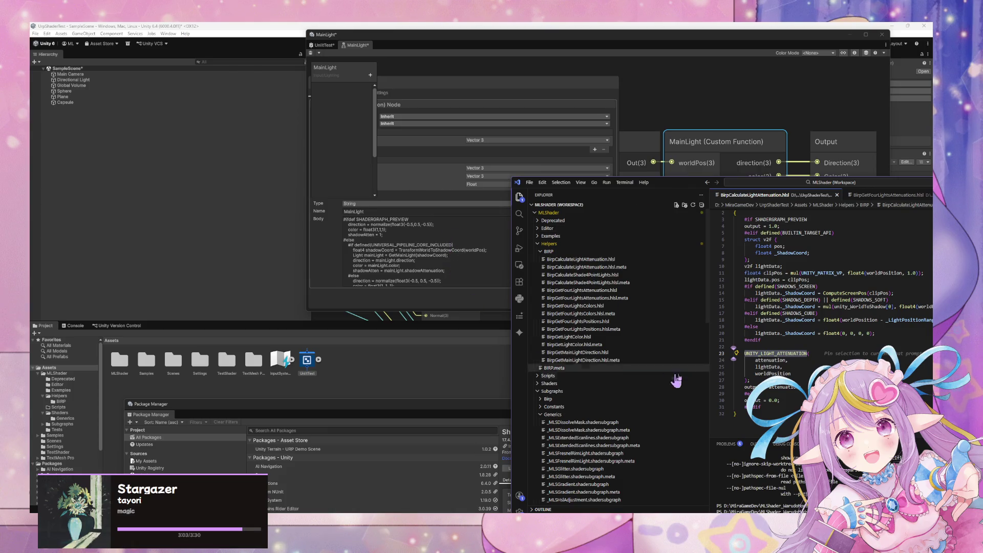
scroll(806, 367, up, 1)
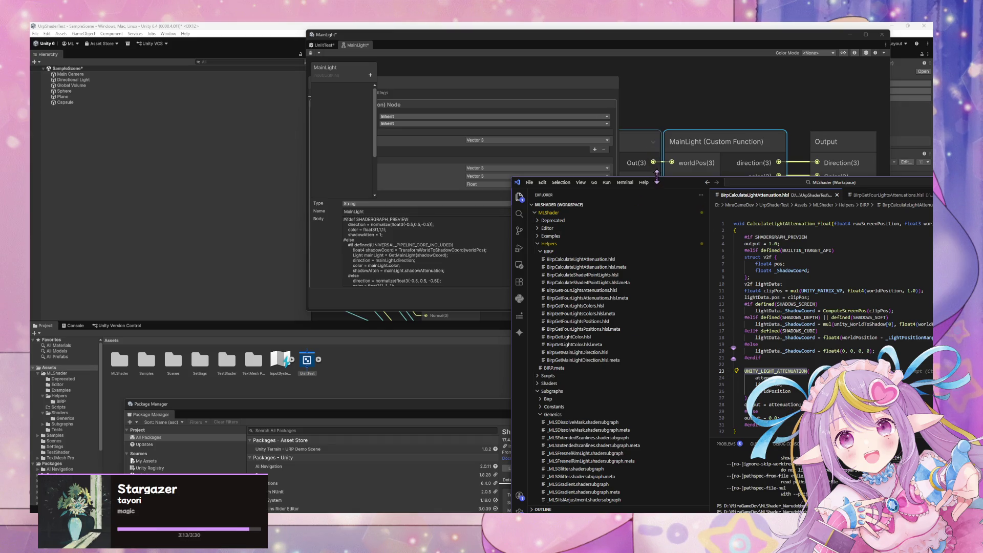
drag(657, 180, 584, 177)
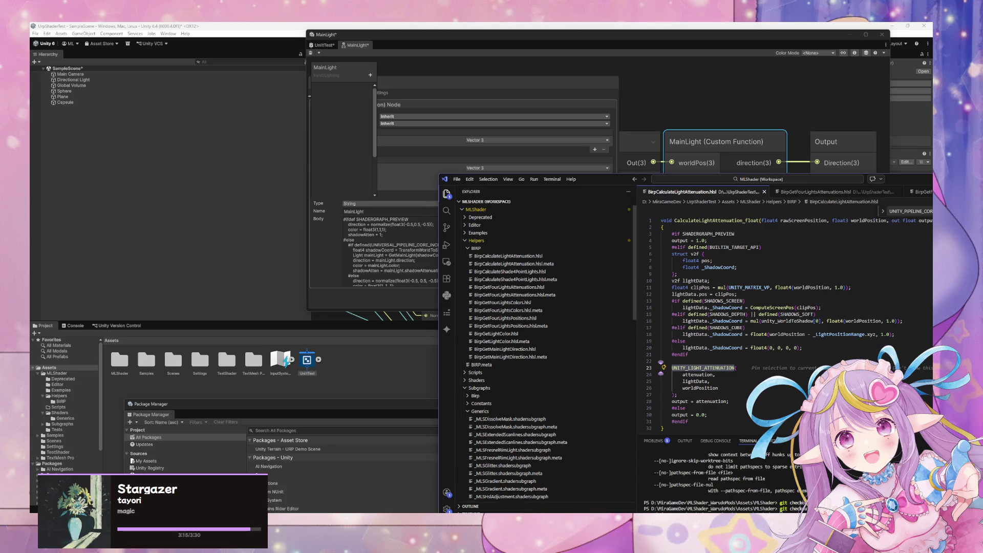
click(521, 517)
Bring up the WarudoMods MLShader graph and centre its _MLSBirpBaseLighting node in Indirect Lights
mouse_move(536, 484)
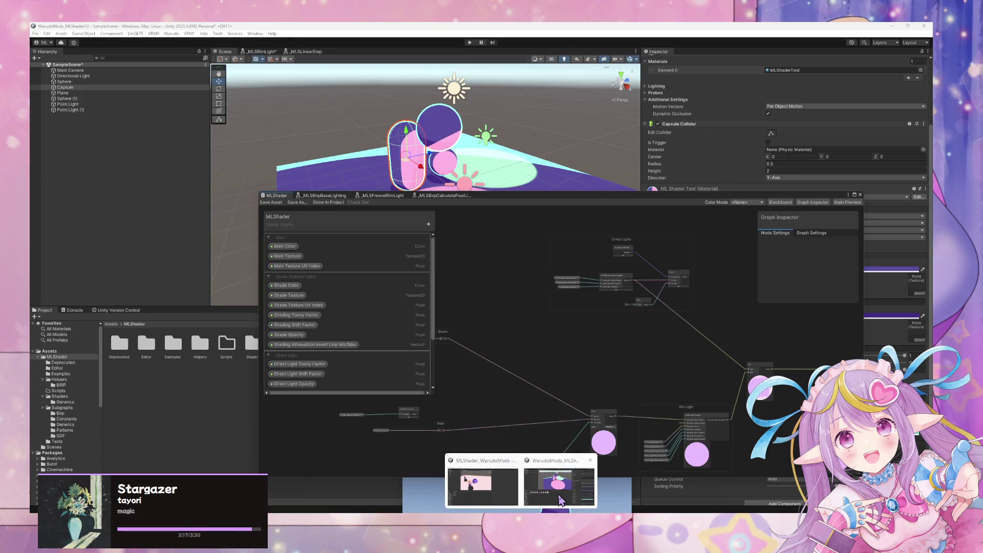
click(561, 499)
mouse_move(564, 202)
mouse_down()
mouse_move(645, 256)
mouse_move(596, 210)
mouse_move(642, 214)
mouse_up()
mouse_move(633, 340)
mouse_down()
mouse_move(603, 292)
mouse_move(746, 333)
mouse_move(674, 304)
mouse_up()
scroll(735, 307, up, 5)
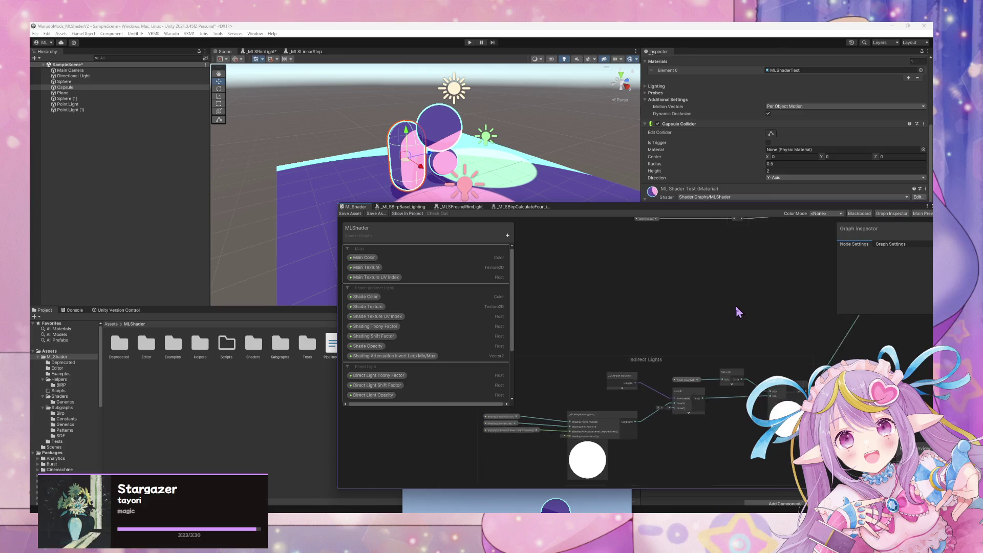
drag(666, 469, 741, 324)
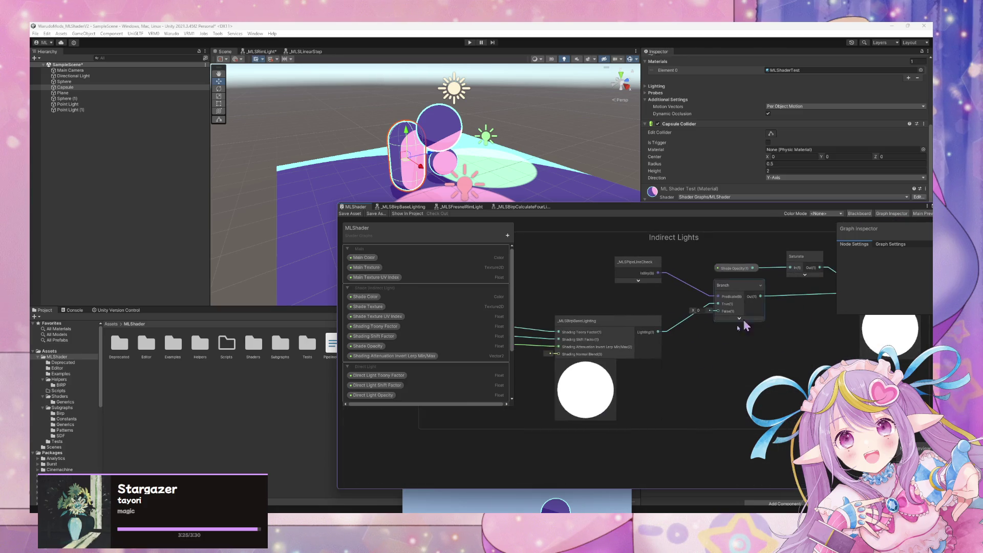
drag(602, 332, 591, 304)
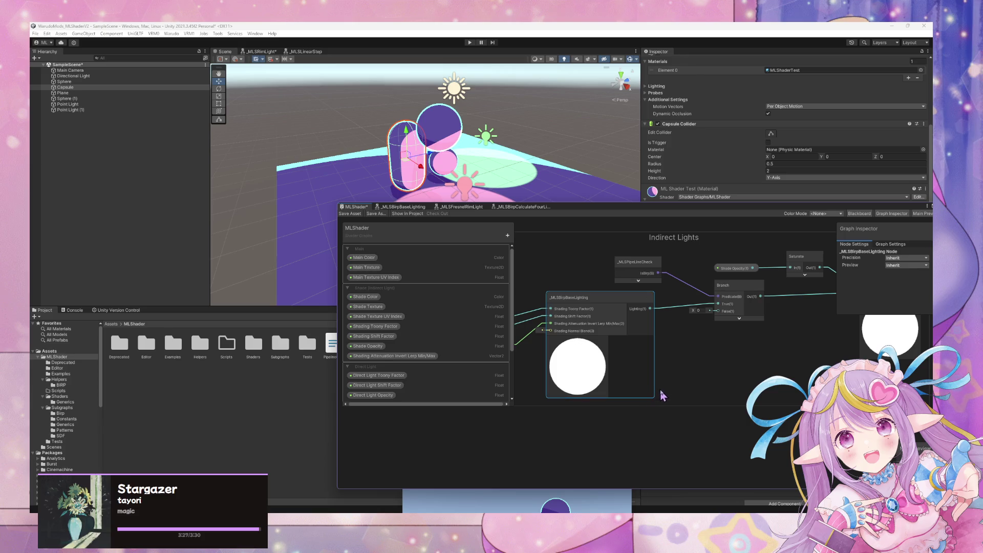
mouse_move(671, 397)
mouse_down()
mouse_move(800, 393)
mouse_move(786, 390)
mouse_up()
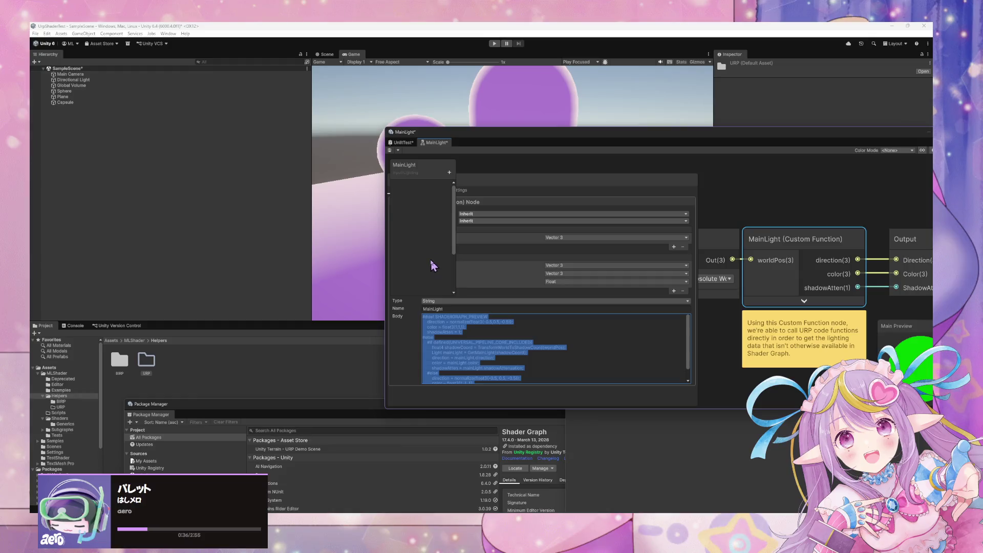
Widen the MainLight blackboard and open Assets/MLShader/Helpers/URP, browsing its Create menu without creating anything
mouse_move(456, 231)
mouse_down()
mouse_move(518, 219)
mouse_move(499, 231)
mouse_up()
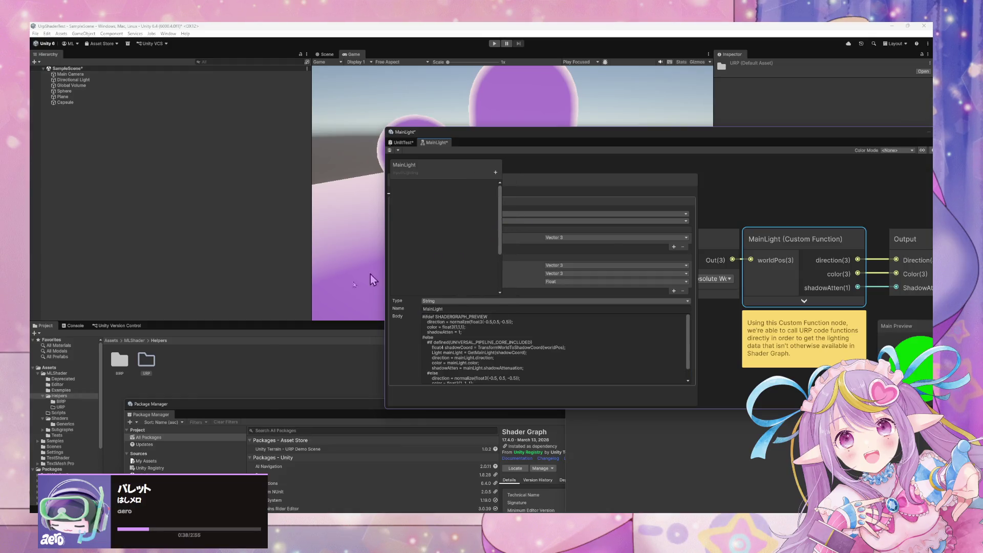
double_click(147, 360)
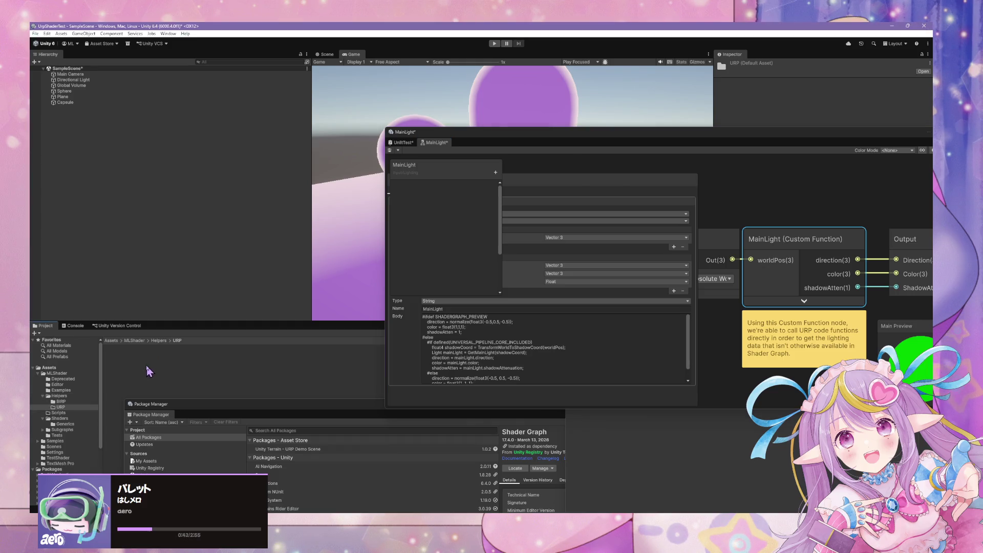
right_click(147, 363)
mouse_move(211, 169)
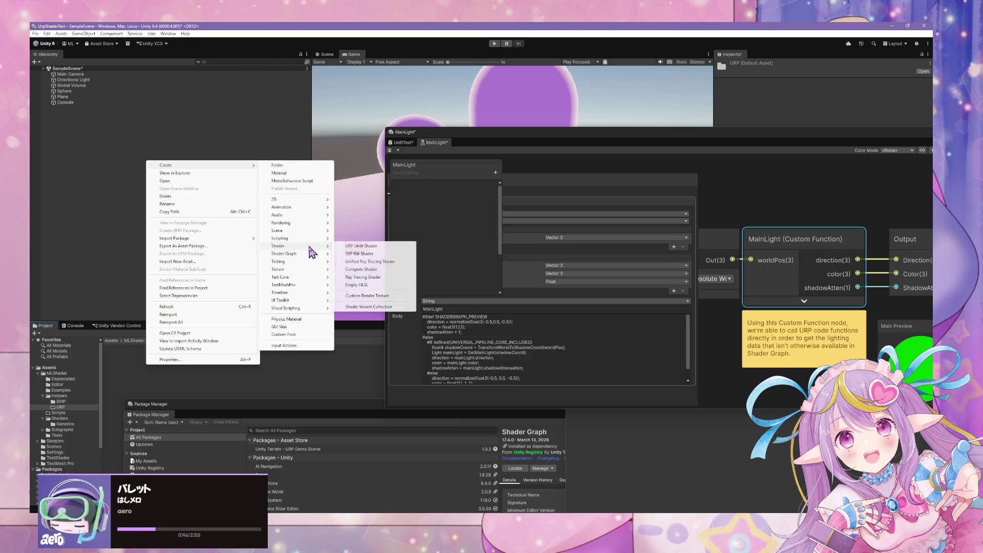
mouse_move(311, 251)
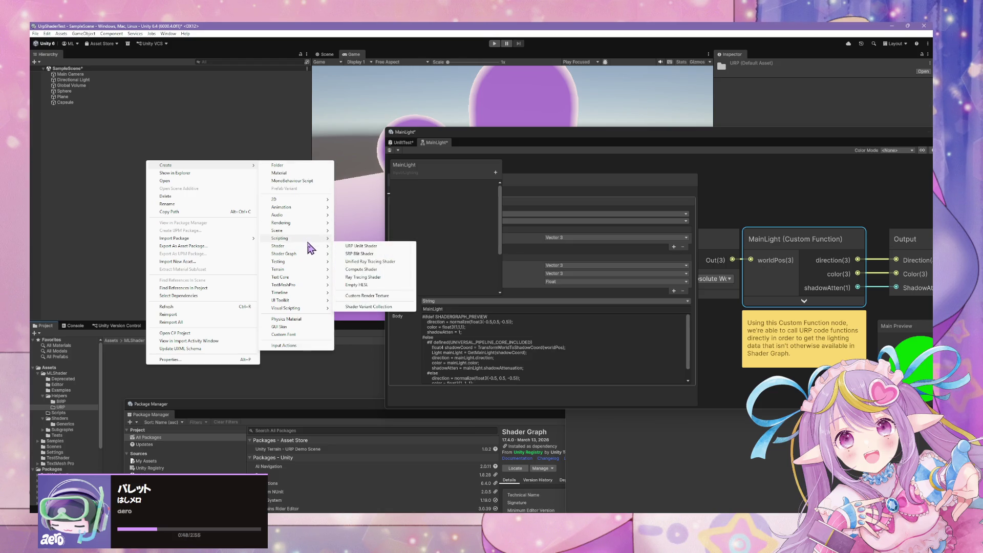
click(109, 397)
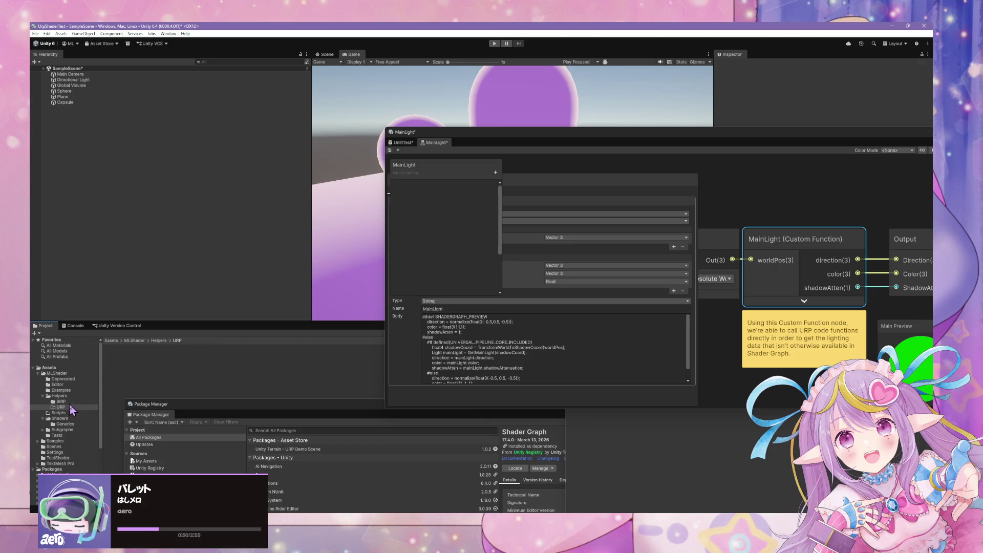
click(62, 407)
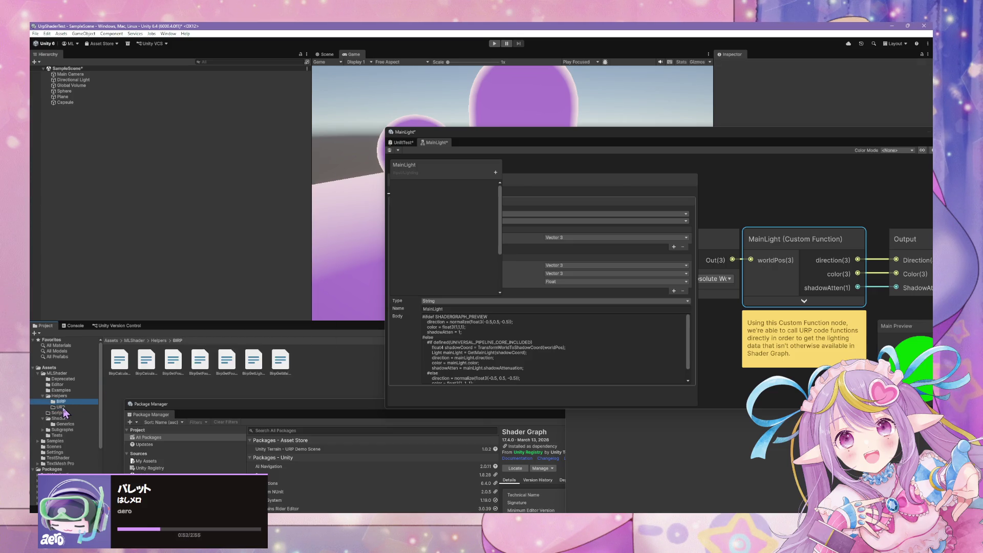
right_click(142, 372)
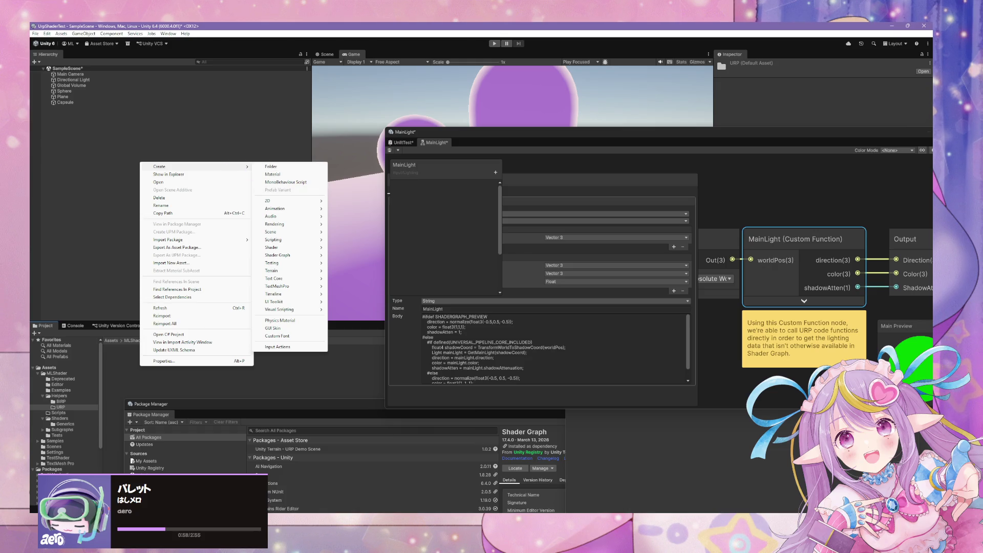
click(536, 510)
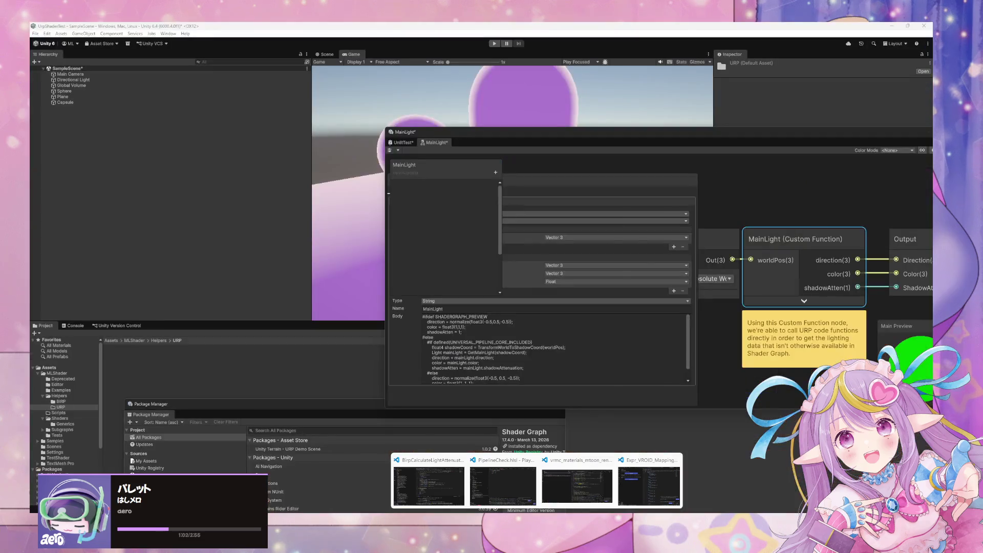
Open the changed Helpers/URP.meta file from GitHub Desktop in Visual Studio Code
key(alt+Tab)
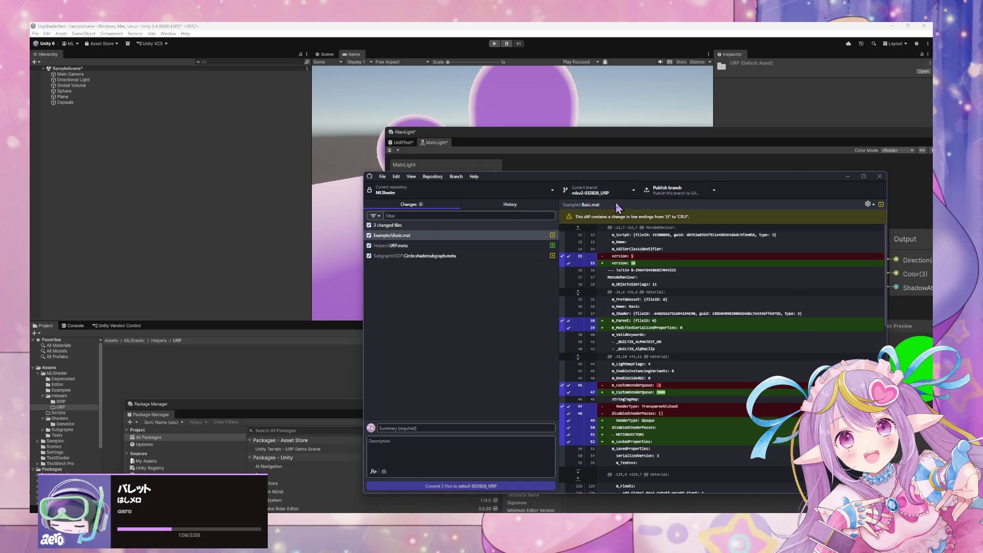
click(414, 248)
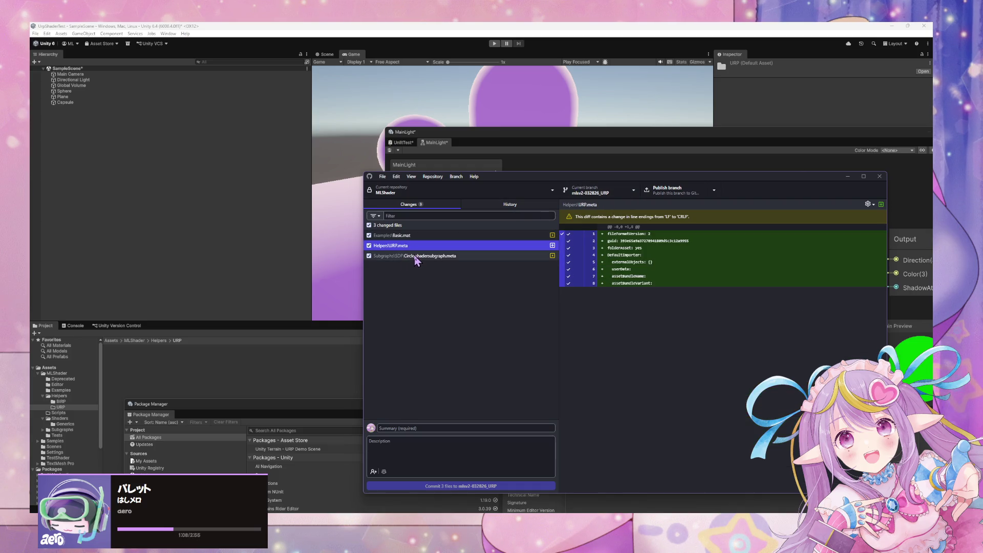
right_click(417, 247)
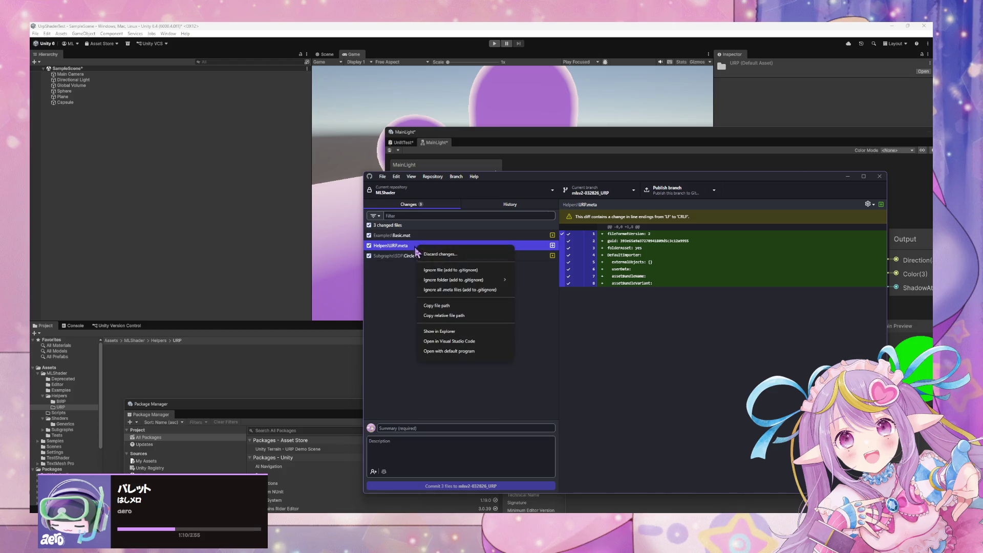
click(486, 342)
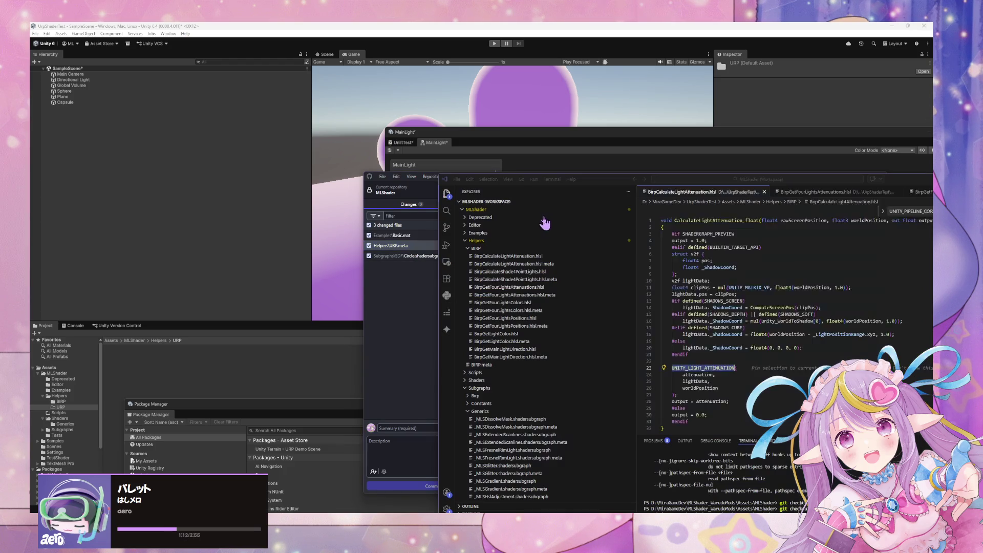
Shift VS Code left, fold the Generics, BIRP and Subgraphs Explorer folders, then return to Unity's Project panel
mouse_move(590, 184)
mouse_down()
mouse_move(432, 199)
mouse_move(483, 181)
mouse_move(481, 207)
mouse_up()
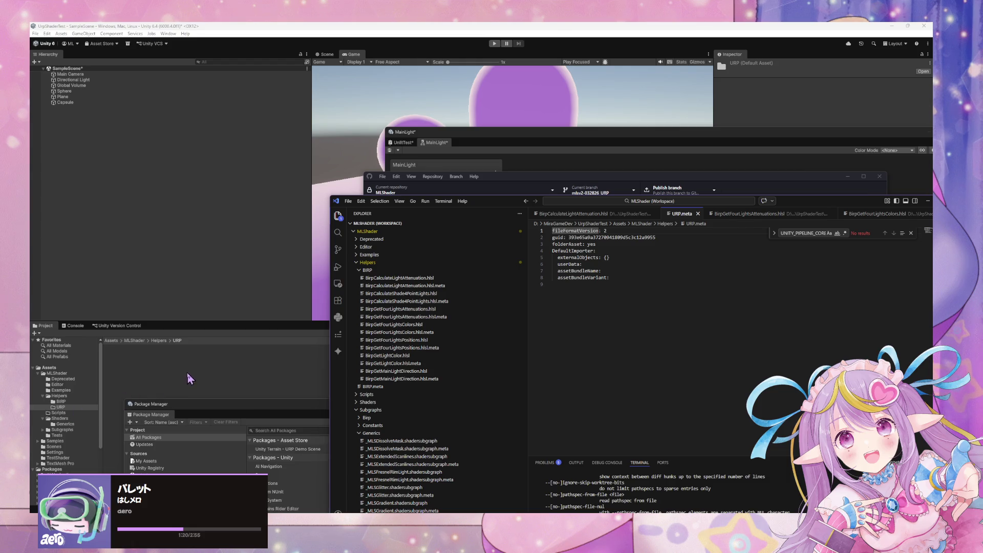
scroll(394, 346, down, 3)
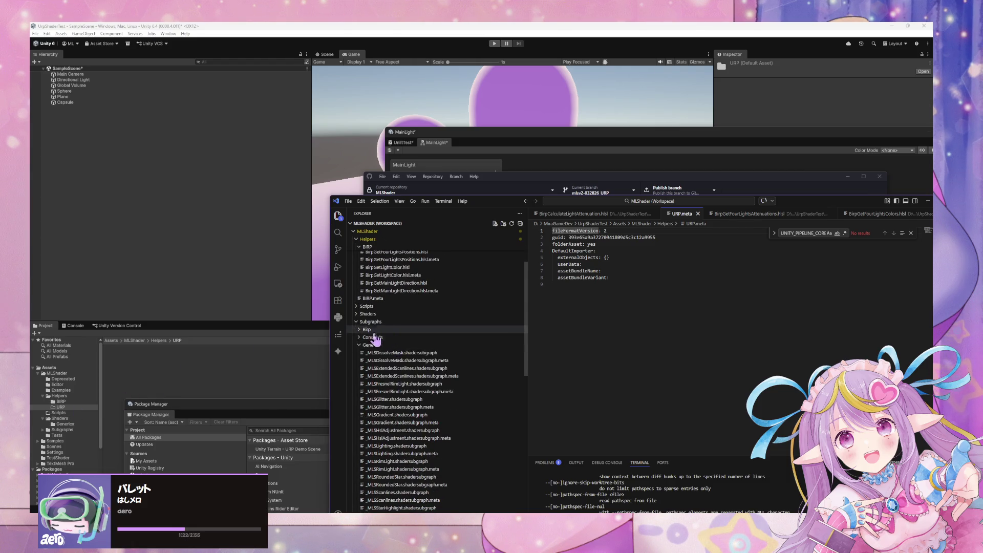
click(370, 345)
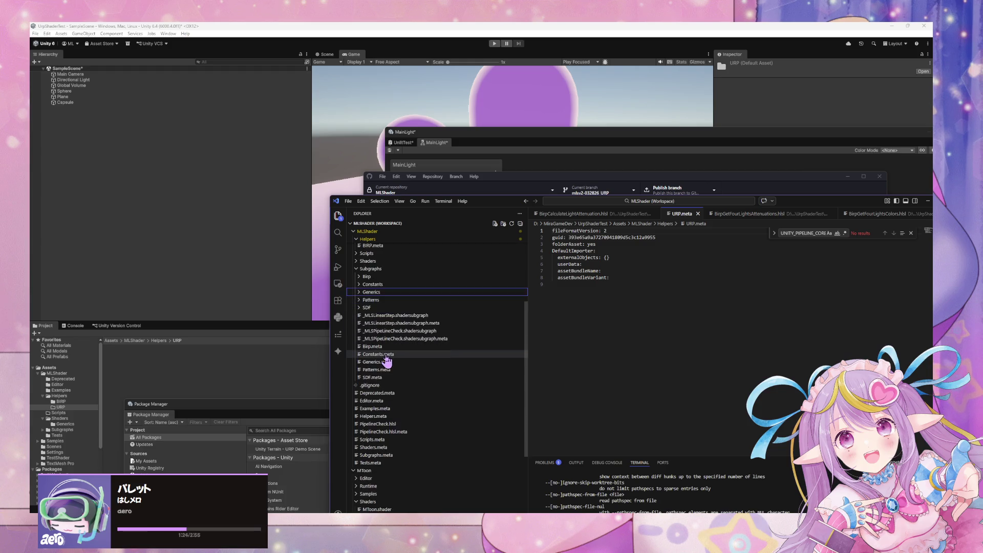
scroll(387, 358, up, 3)
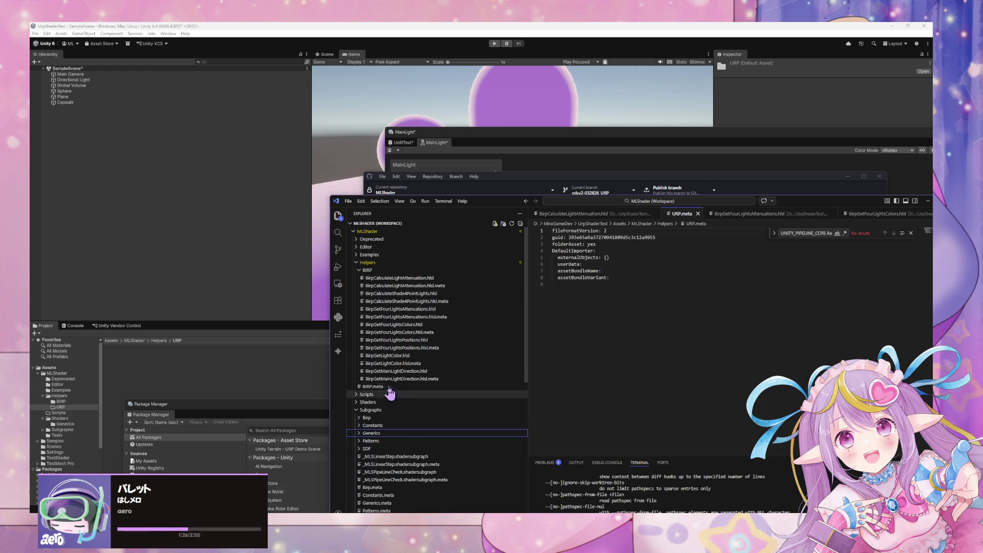
click(370, 271)
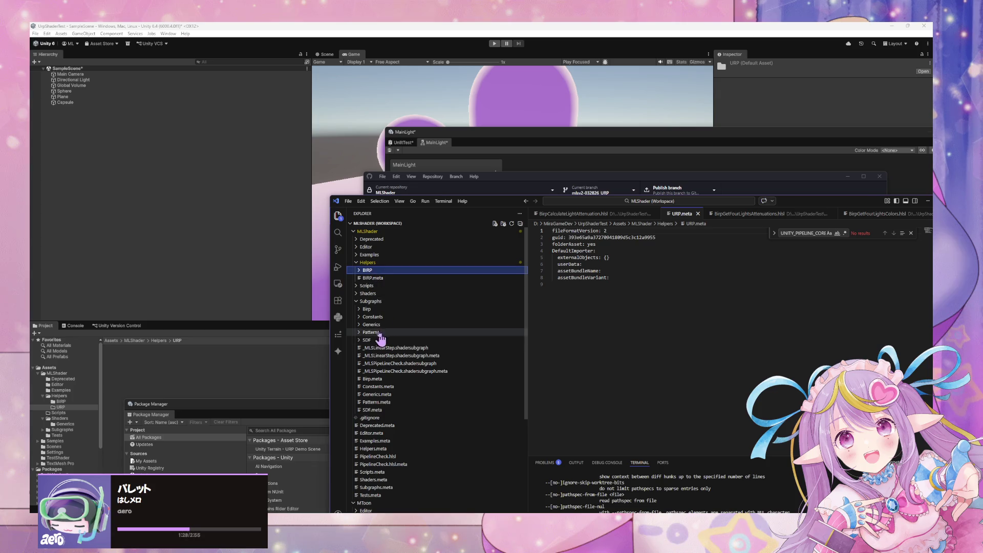
click(370, 272)
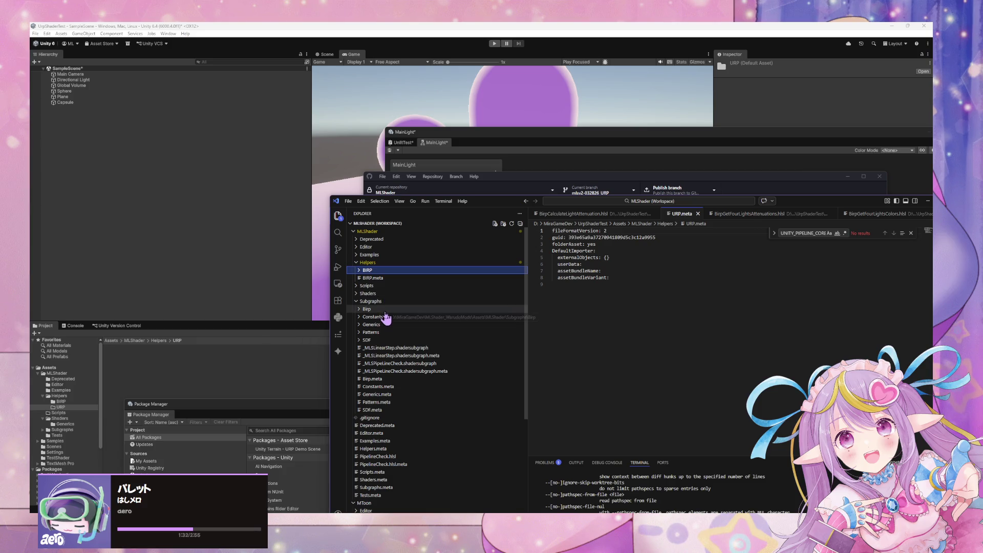
click(376, 301)
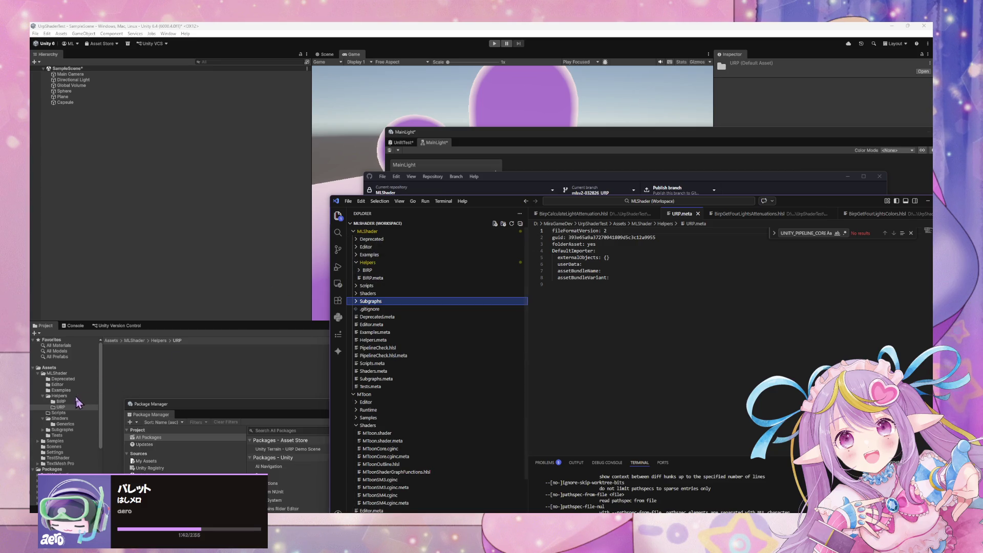
right_click(180, 362)
click(781, 398)
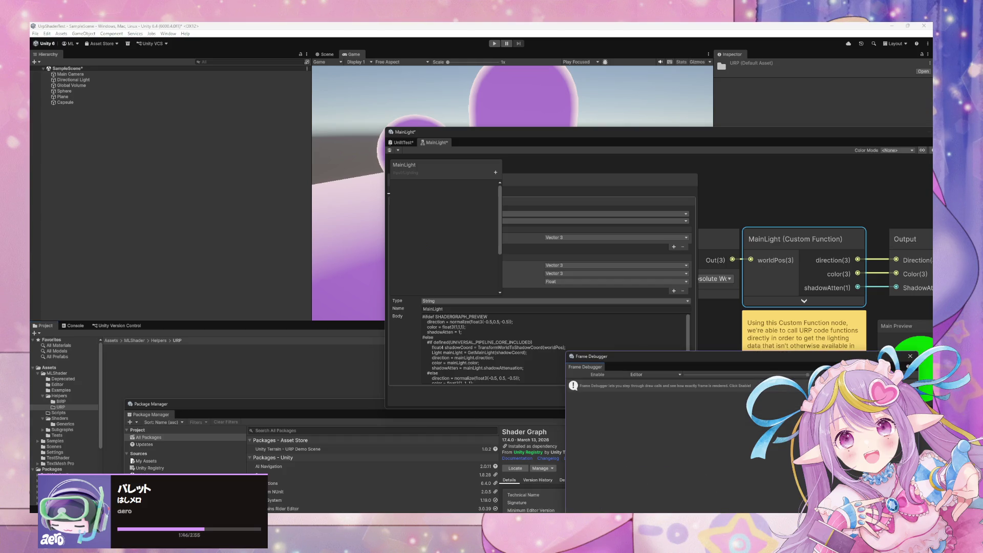
Use GitHub Desktop's Repository menu to open MLShader in Visual Studio Code
mouse_move(536, 543)
mouse_move(633, 500)
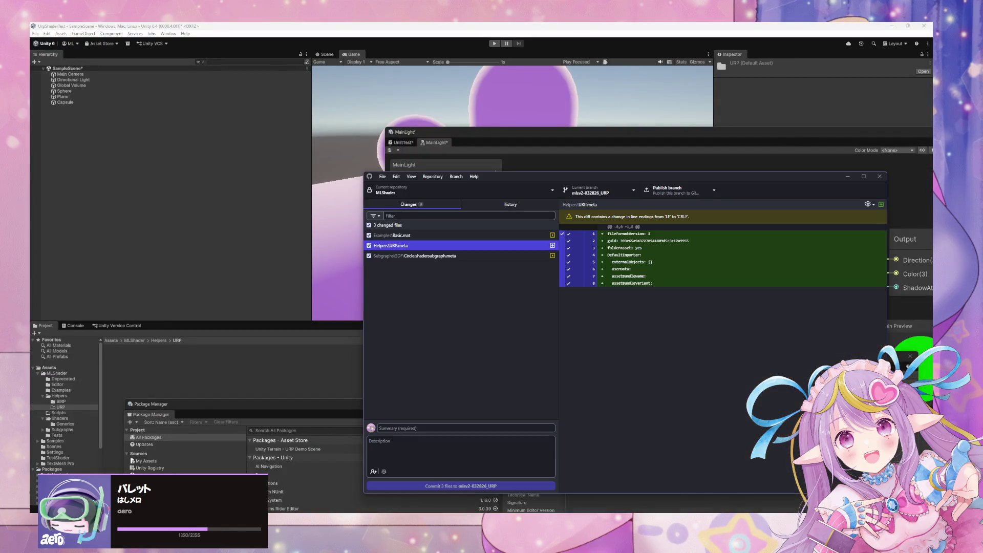
click(432, 176)
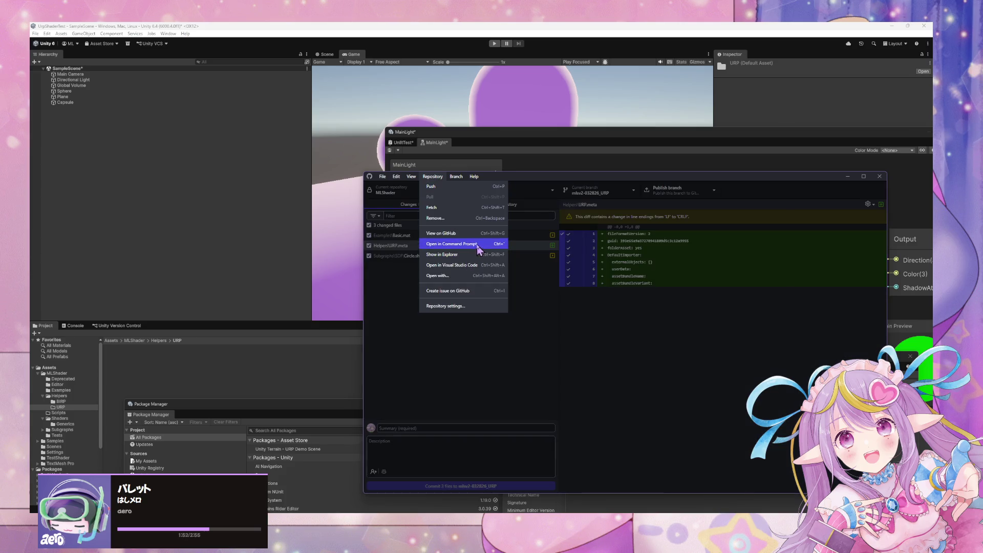
click(481, 265)
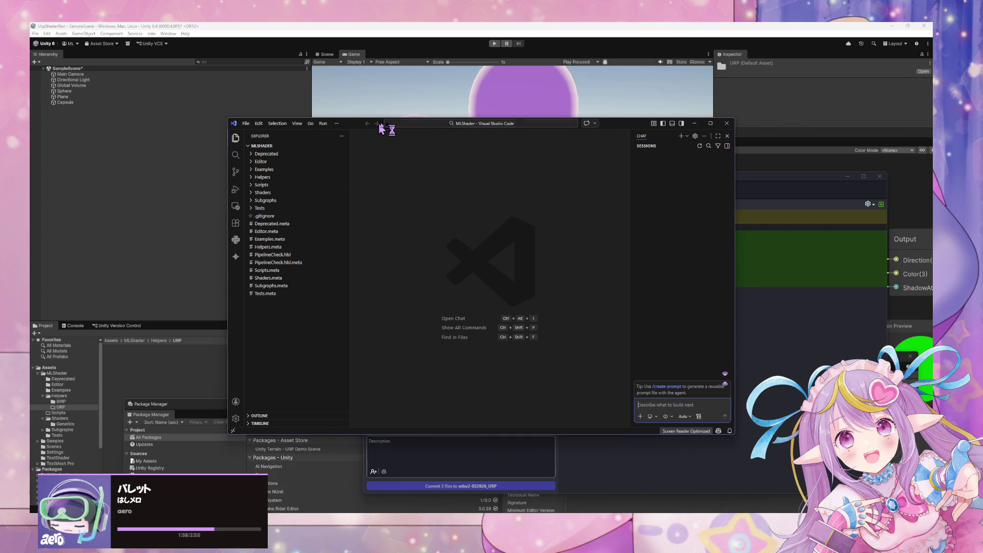
Create a new MainLight.hlsl file in the Helpers/URP folder
drag(352, 124, 537, 164)
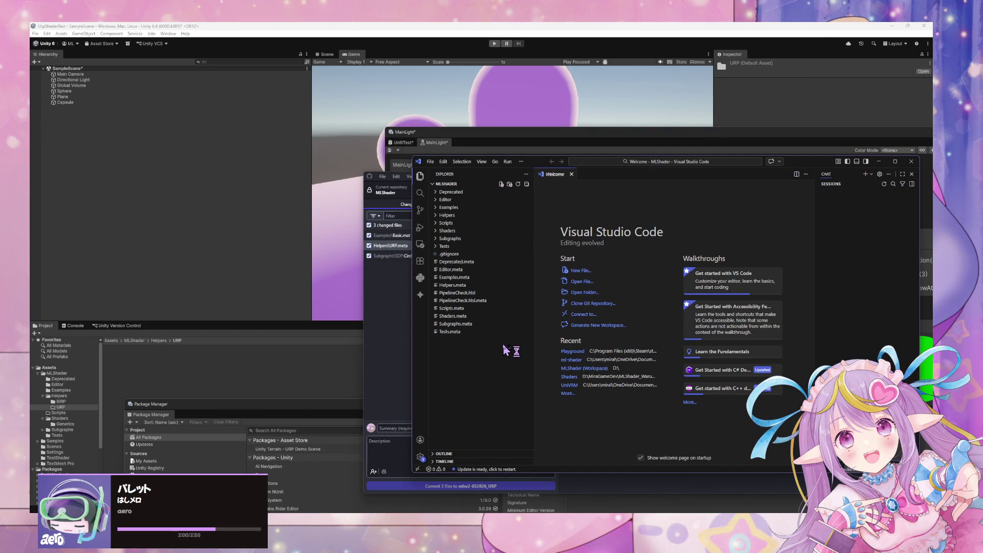
click(447, 215)
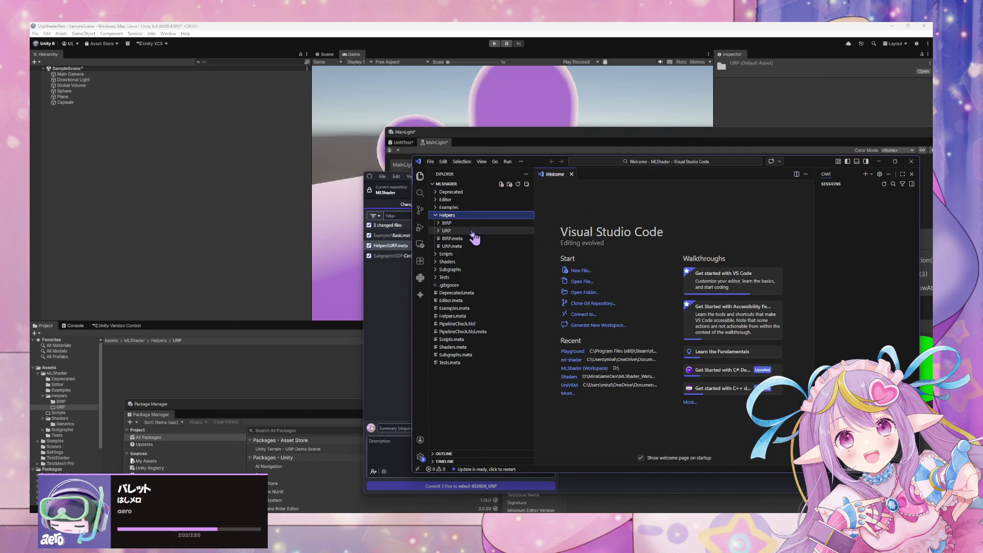
click(446, 230)
right_click(489, 231)
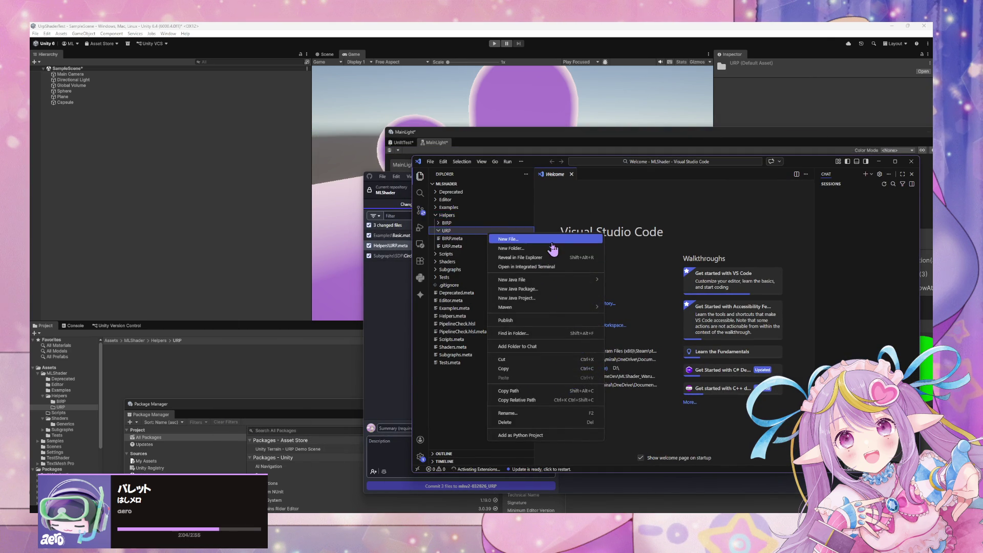
click(543, 239)
text(M)
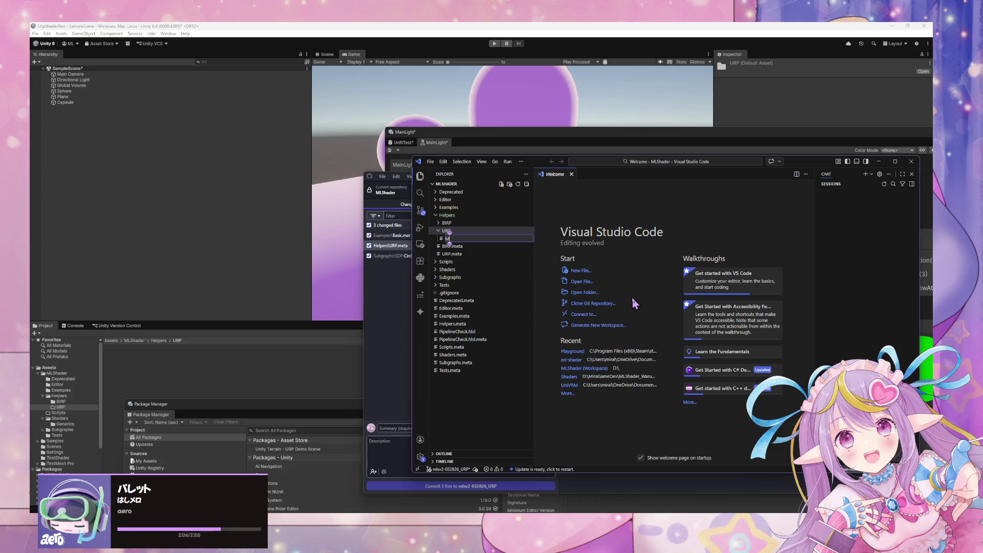
text(ght.hlsl)
key(Escape)
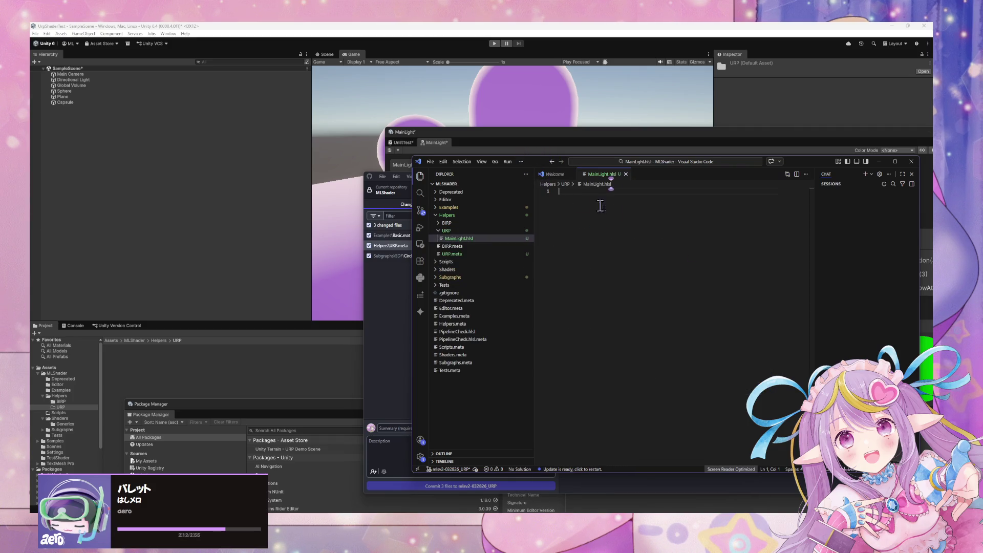
Rename the file to UrpMainLight.hlsl and select the MainLight Body code in Unity
mouse_move(533, 158)
mouse_down()
mouse_move(599, 330)
mouse_move(585, 220)
mouse_move(622, 209)
mouse_up()
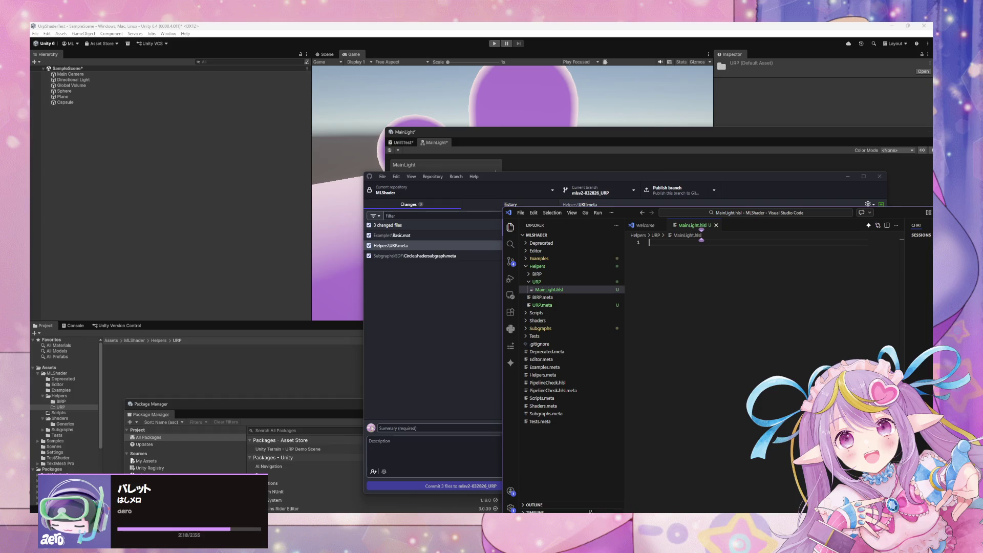
mouse_move(568, 551)
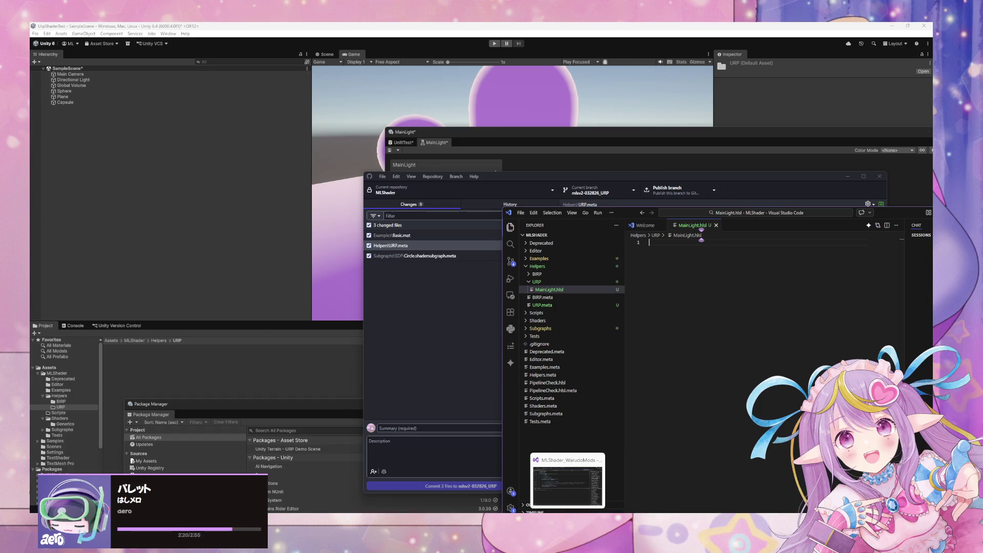
mouse_move(537, 551)
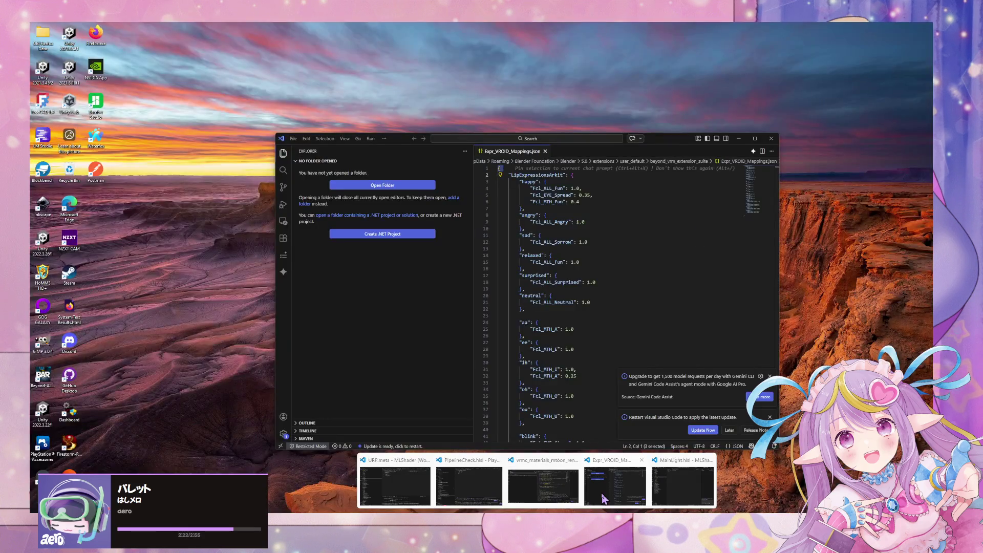
click(667, 500)
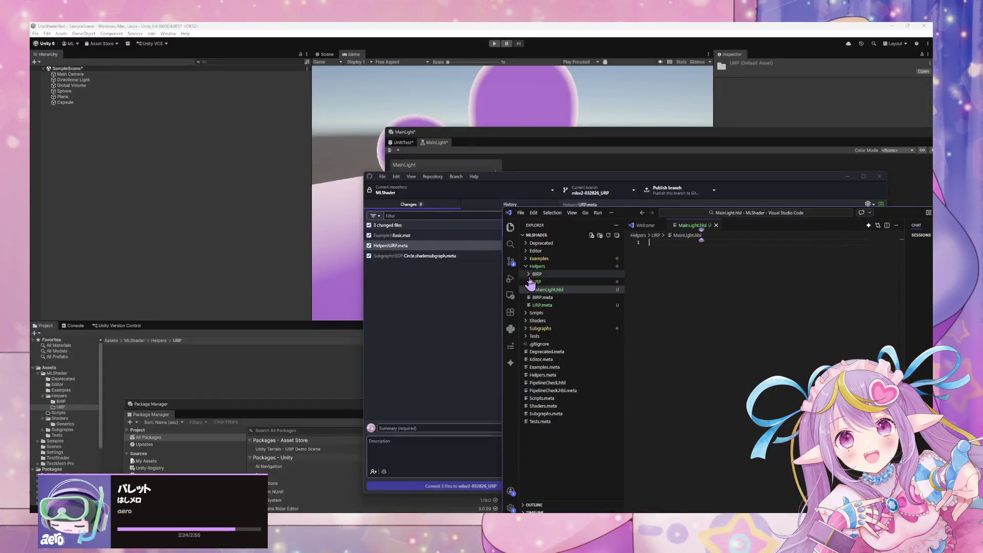
click(535, 275)
click(555, 278)
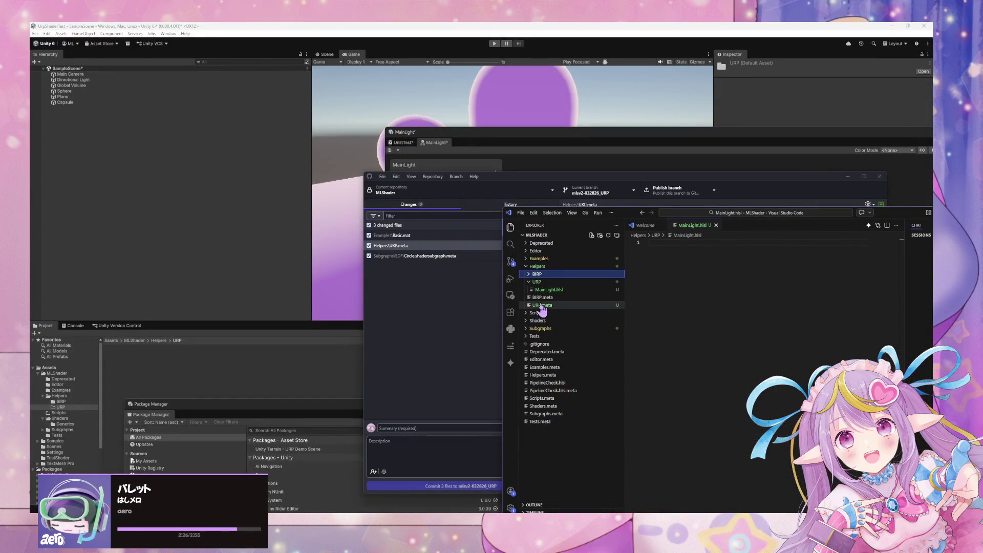
click(553, 290)
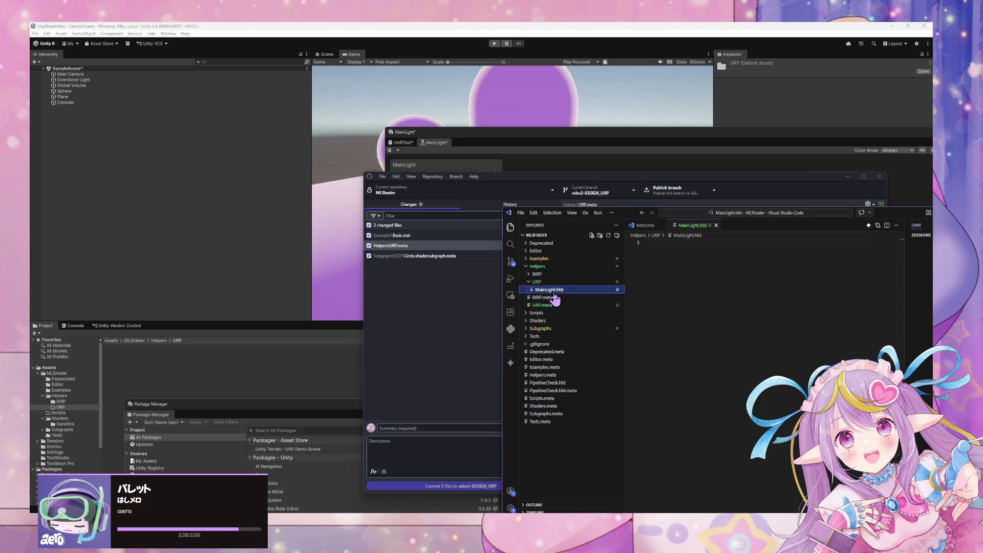
key(F2)
text(Url)
key(Return)
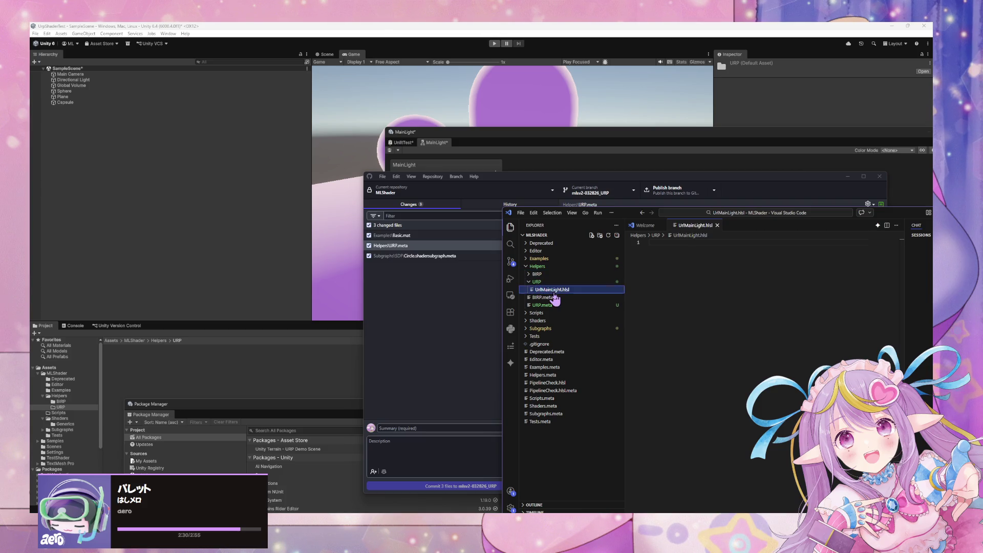
click(553, 290)
key(BackSpace)
text(p)
key(Return)
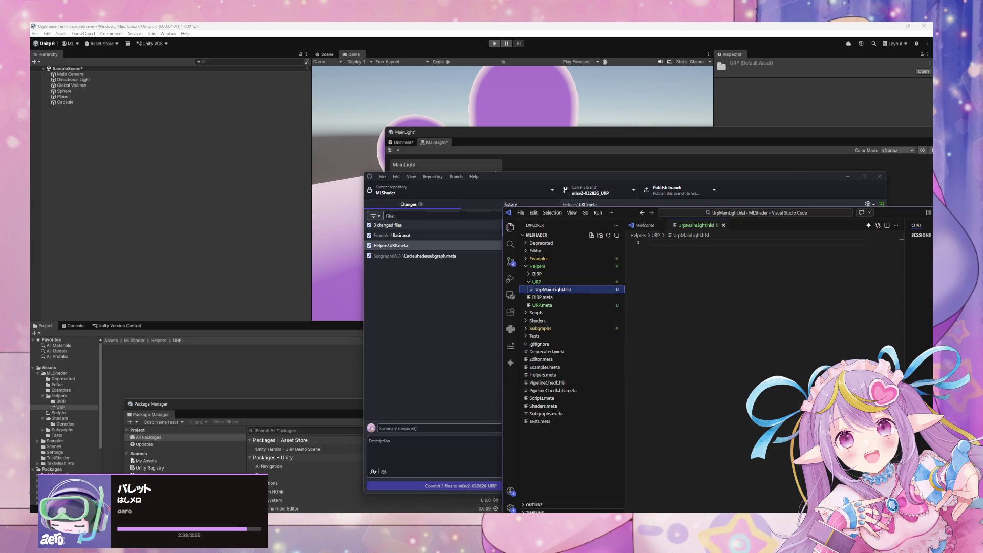
key(alt+Tab)
click(544, 344)
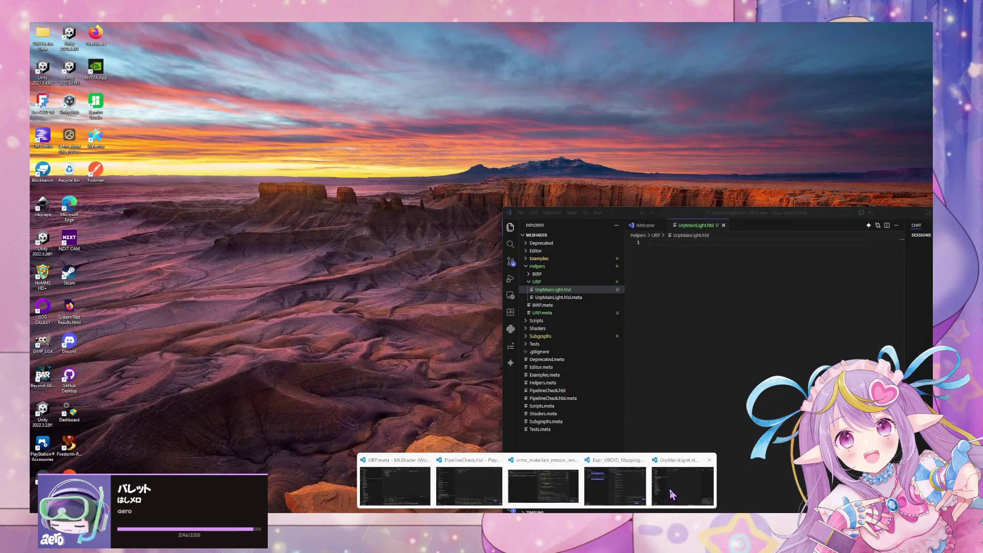
Paste the MainLight Body code into UrpMainLight.hlsl
click(653, 494)
text(#ifdef SHADERGRAPH_PREVIEW     direction = normalize(float3(-0.5,0.5,-0.5));     color = float3(1,1,1);     shadowAtten = 1; #else     #if defined(UNIVERSAL_PIPELINE_CORE_INCLUDED)         float4 shadowCoord = TransformWorldToShadowCoord(worldPos);         Light mainLight = GetMainLight(shadowCoord);         direction = mainLight.direction;         color = mainLight.color;         shadowAtten = mainLight.shadowAttenuation;     #else         direction = normalize(float3(-0.5, 0.5, -0.5));         color = float3(1, 1, 1);         shadowAtten = 1;     #endif #endif)
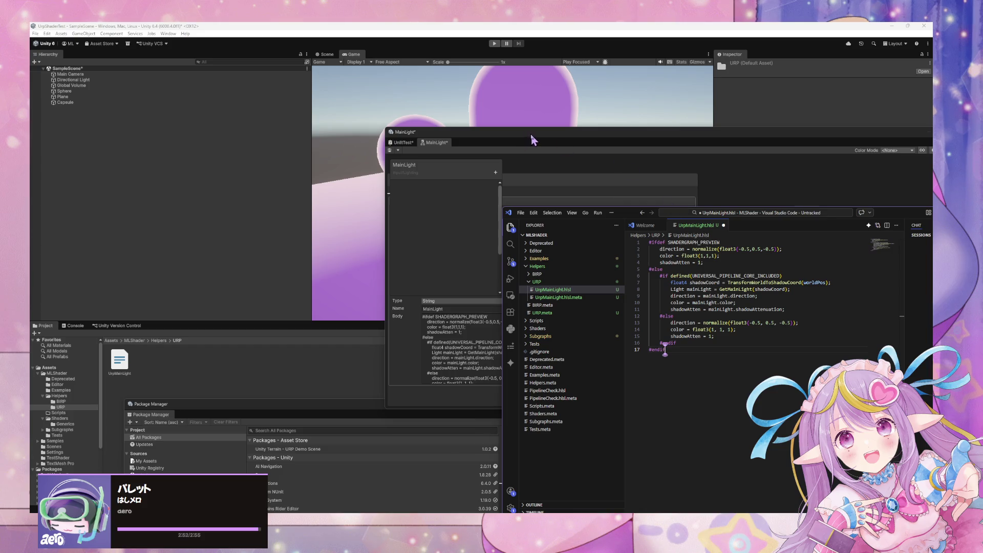
drag(531, 136, 434, 111)
click(413, 322)
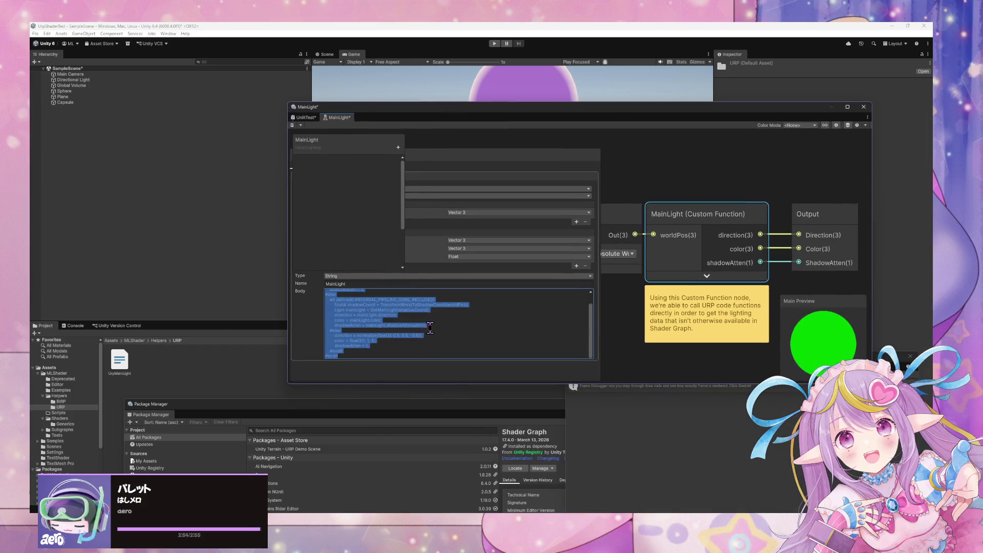
click(431, 330)
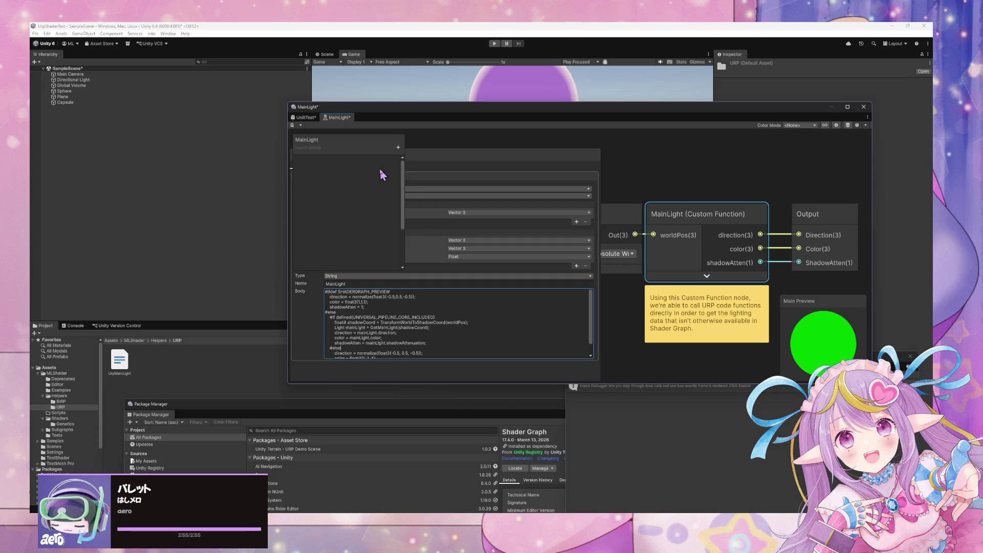
Arrange the MainLight graph beside the code and begin line 1 with 'float '
drag(360, 138, 727, 164)
click(654, 450)
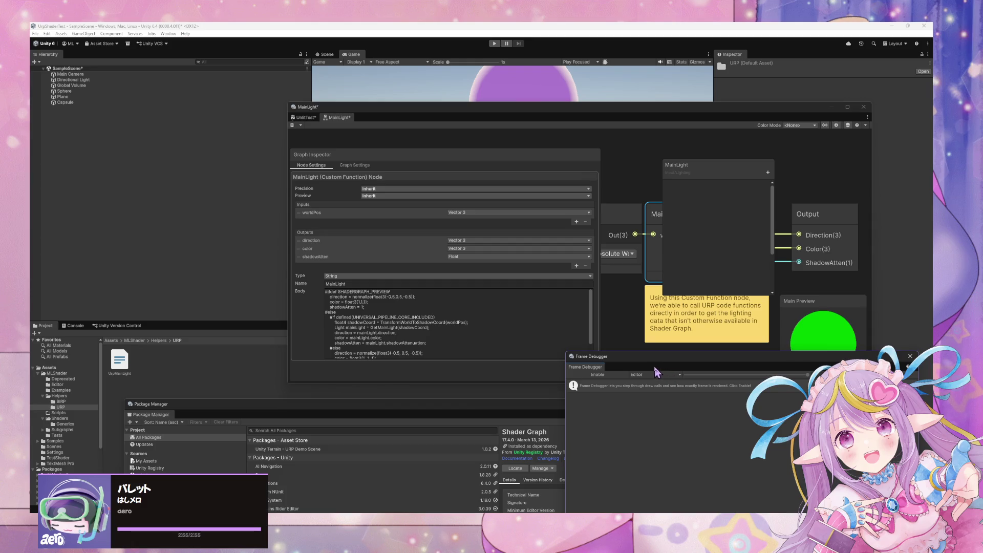
drag(522, 108, 321, 85)
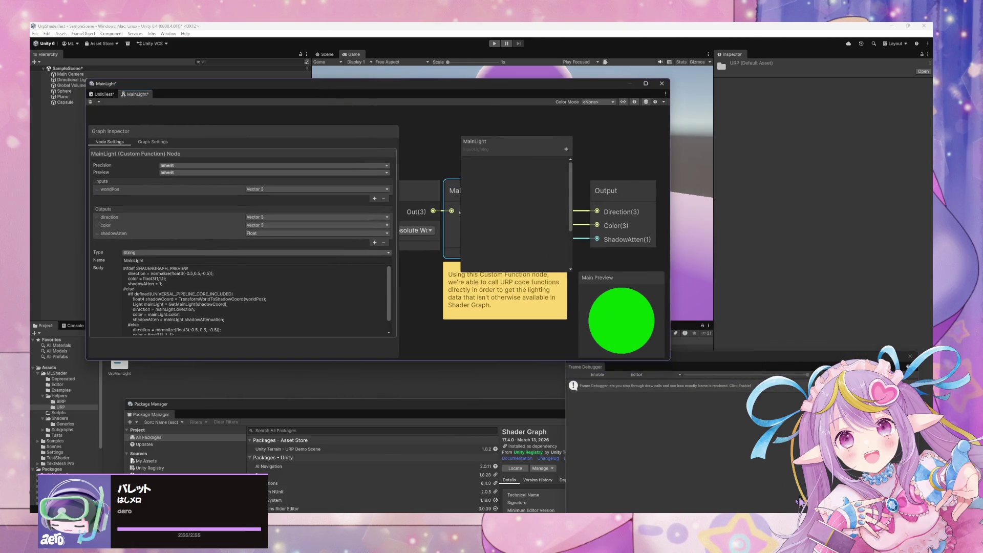
mouse_move(536, 512)
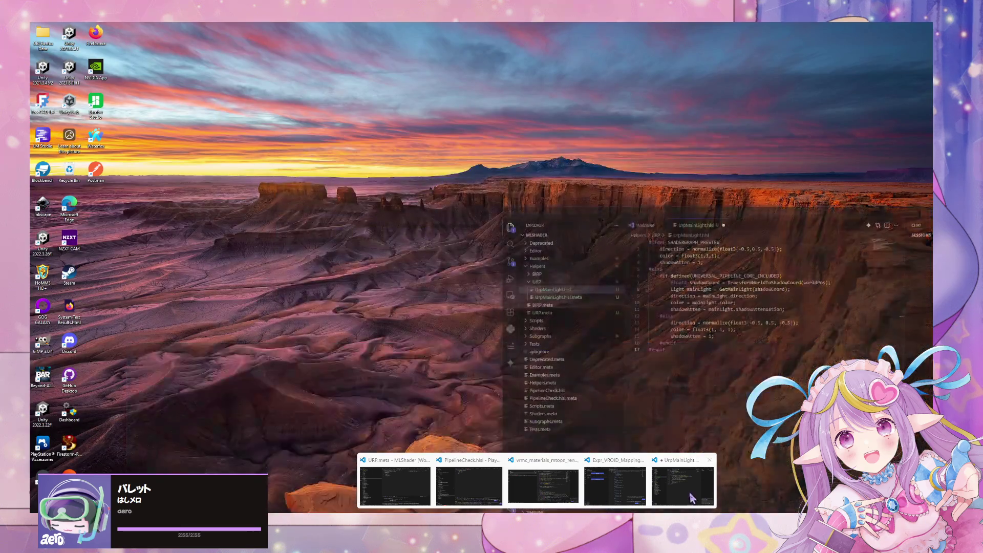
click(691, 496)
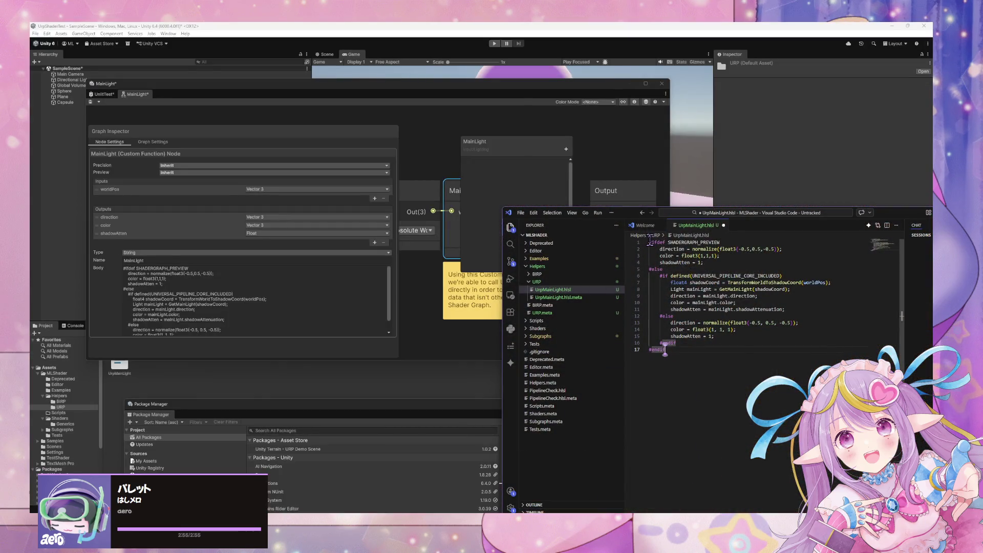
text(float)
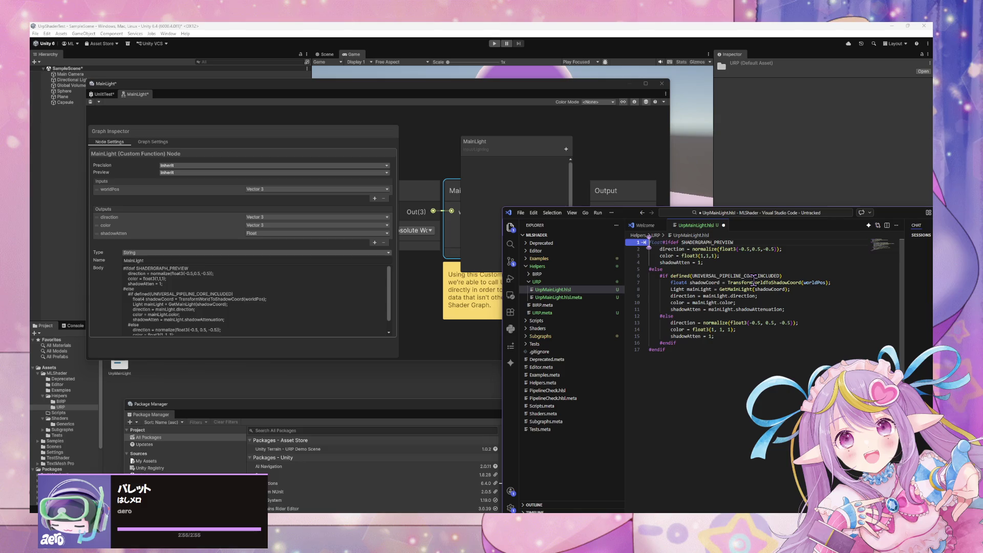
Replace the float prefix on line 1 with GetMainLight and move #ifdef to its own line
key(BackSpace)
key(BackSpace)
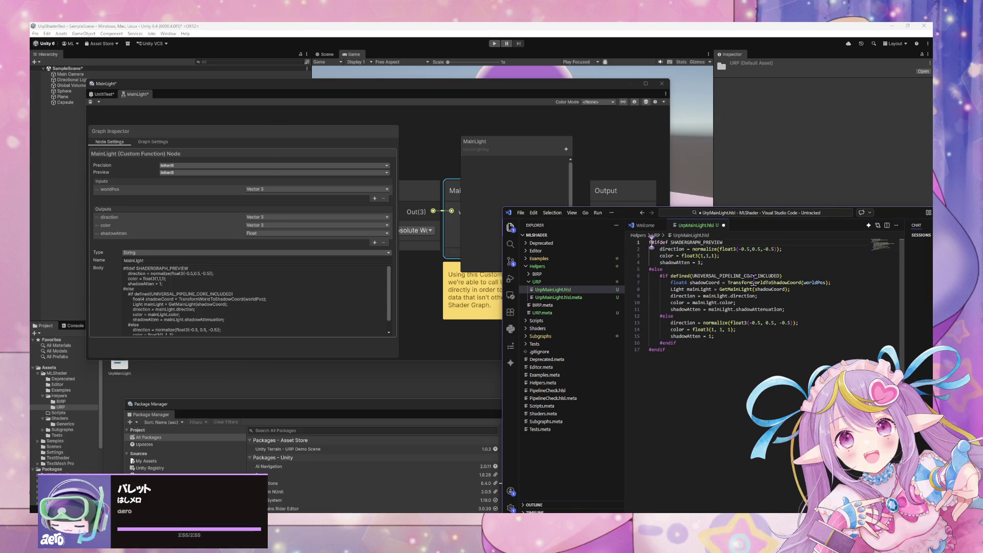
text(t)
drag(664, 242, 648, 242)
key(BackSpace)
text(GetMainLig)
text(ht)
key(Return)
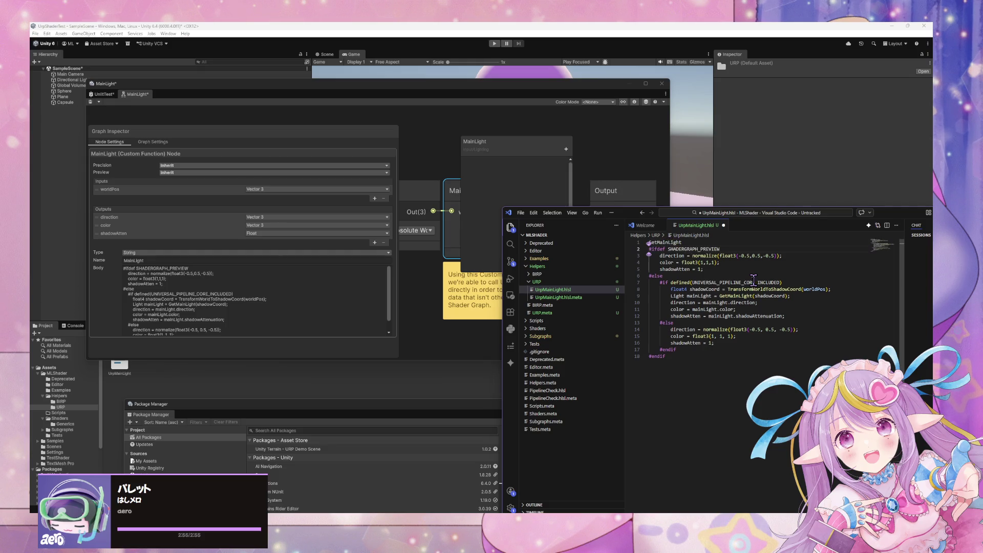
click(649, 242)
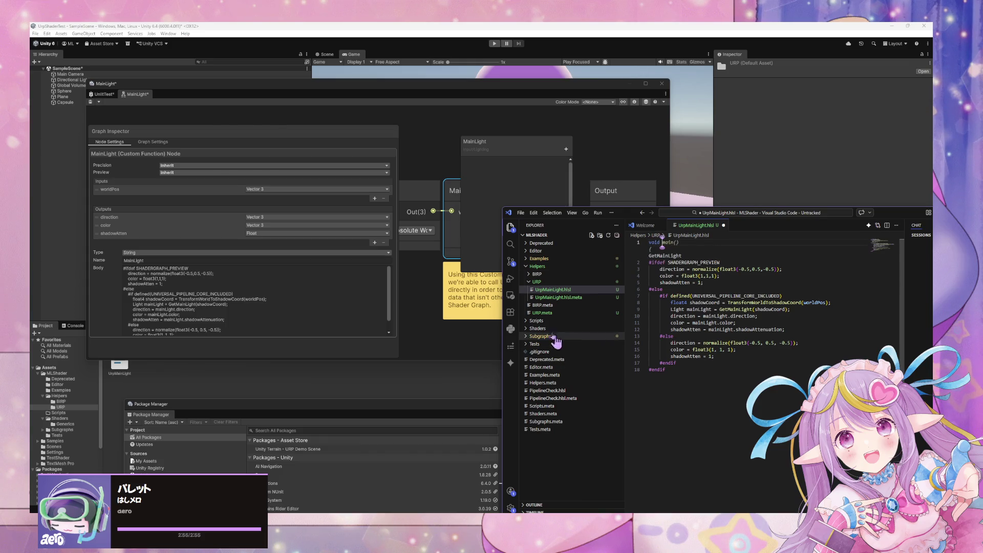
Using BirpCalculateLightAttenuation.hlsl as reference, add GetMainLight's out direction, color, shadowAtten parameters and braces
click(536, 274)
click(563, 282)
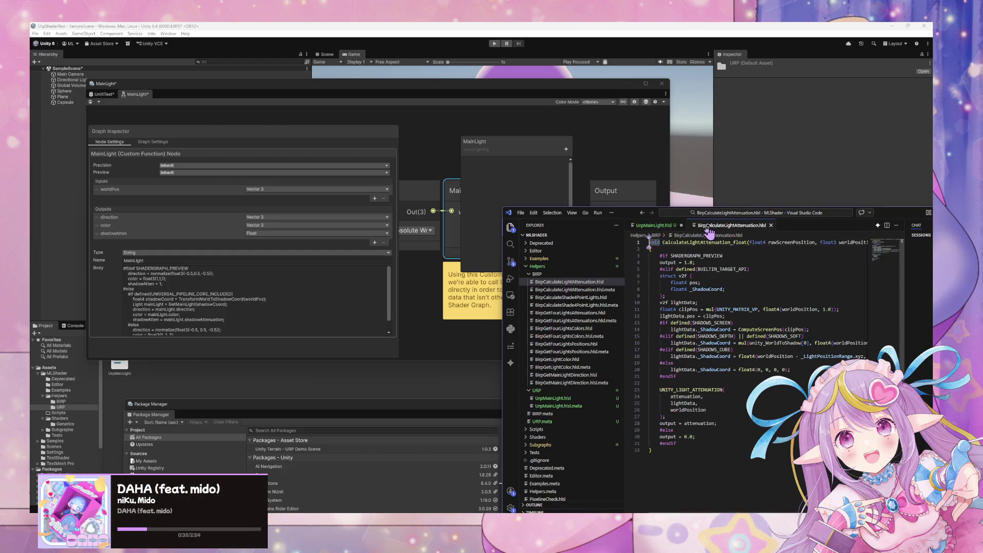
key(ctrl+Tab)
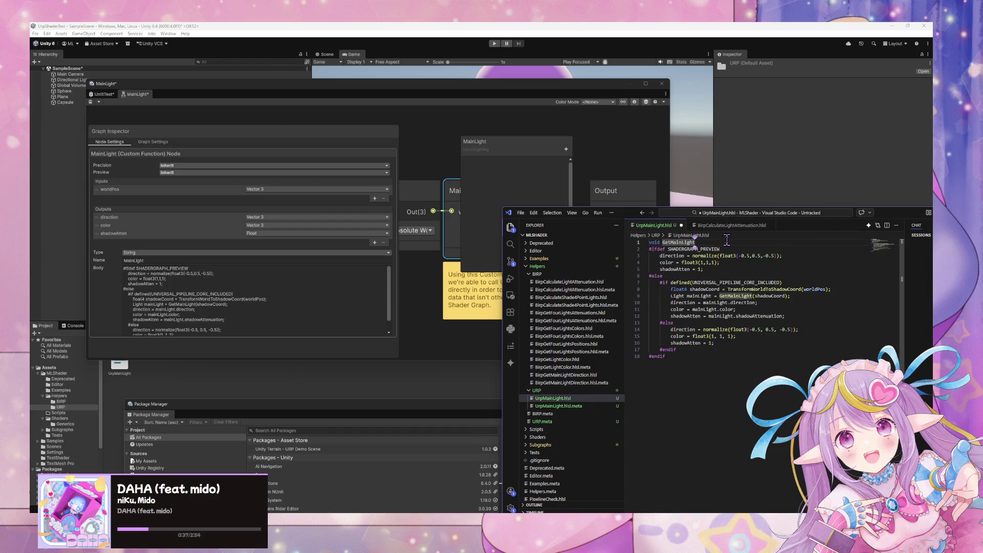
text(()
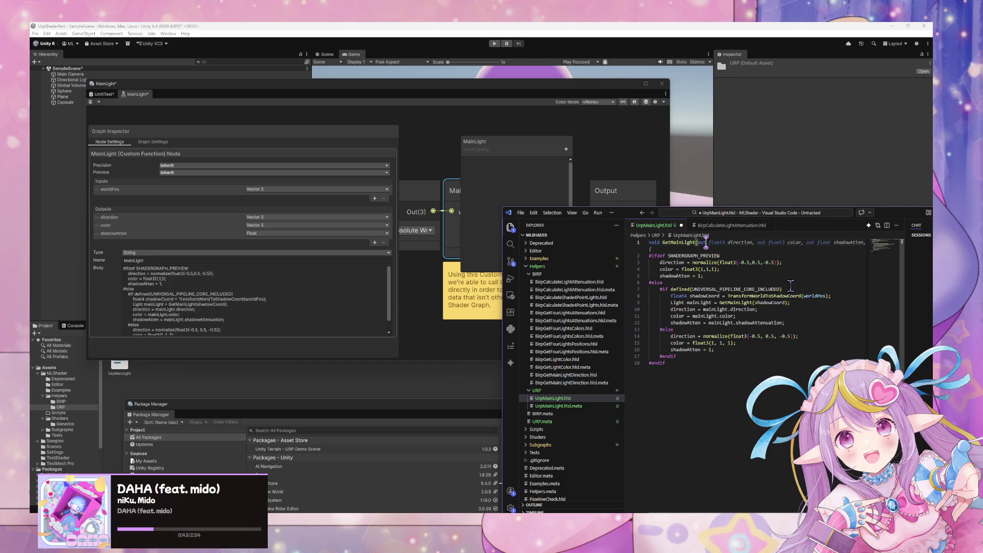
key(Tab)
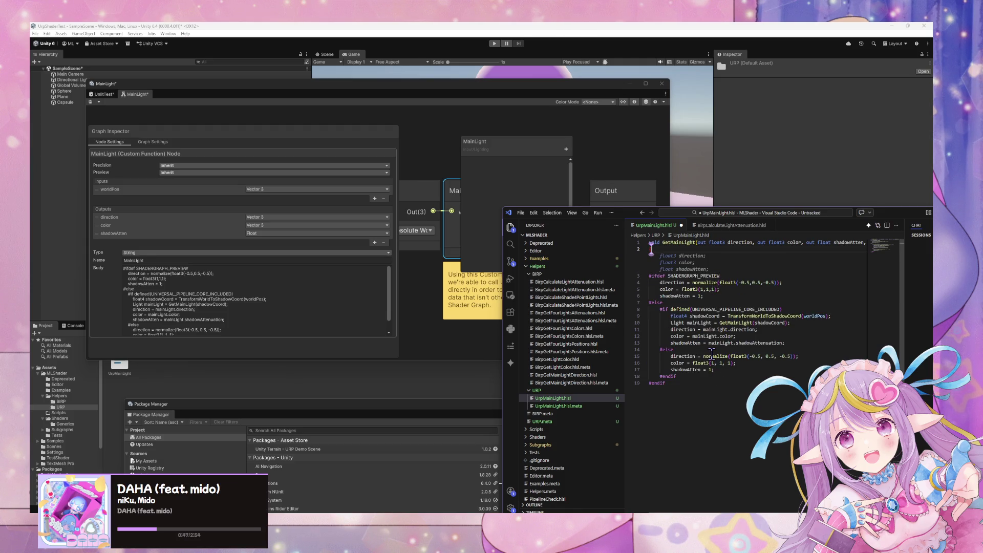
key(Tab)
Add an empty line after the final #endif, run Format Document, and save the file
click(686, 379)
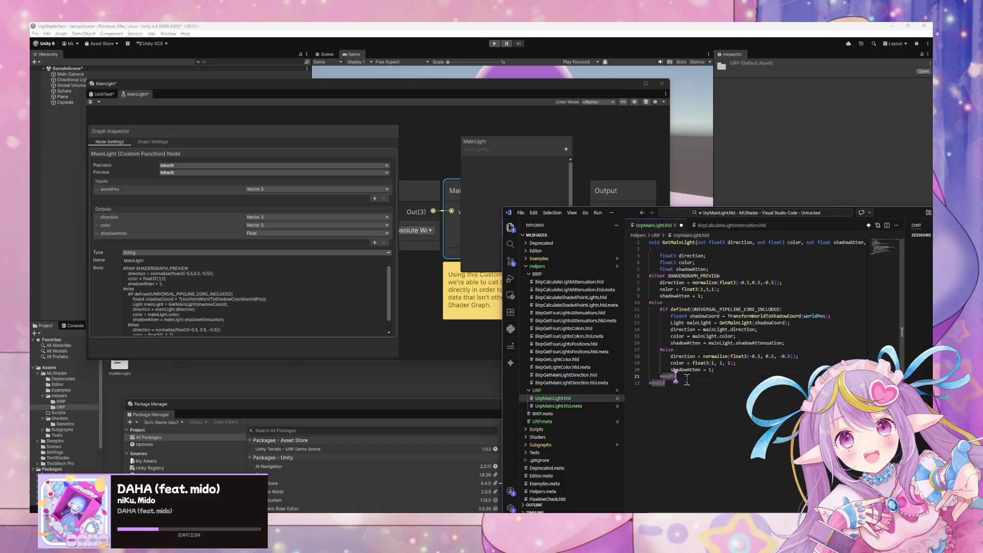
click(681, 383)
key(Return)
key(ctrl+shift+p)
key(Return)
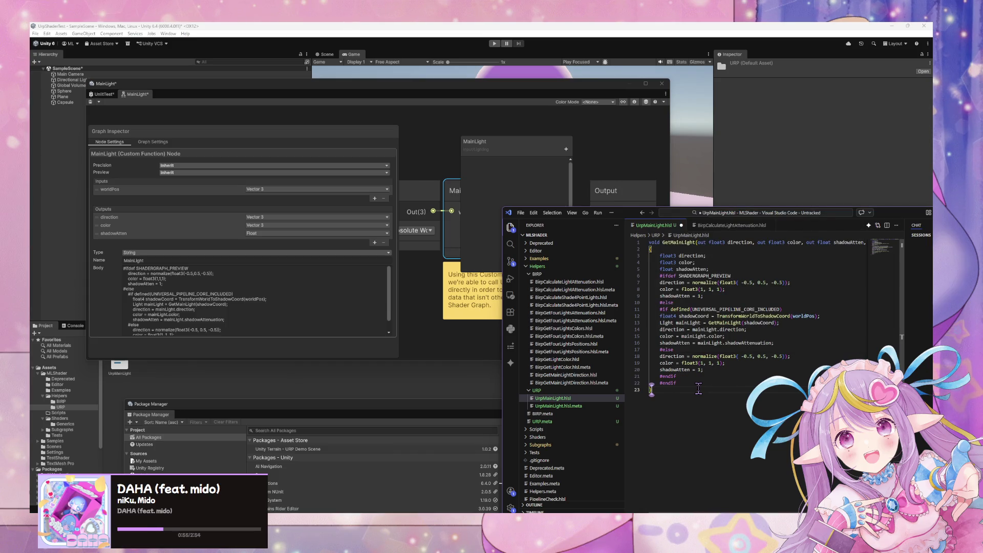
key(ctrl+s)
Indent the #ifdef block inside GetMainLight and align #else with #ifdef
click(683, 377)
drag(683, 377, 650, 283)
key(Tab)
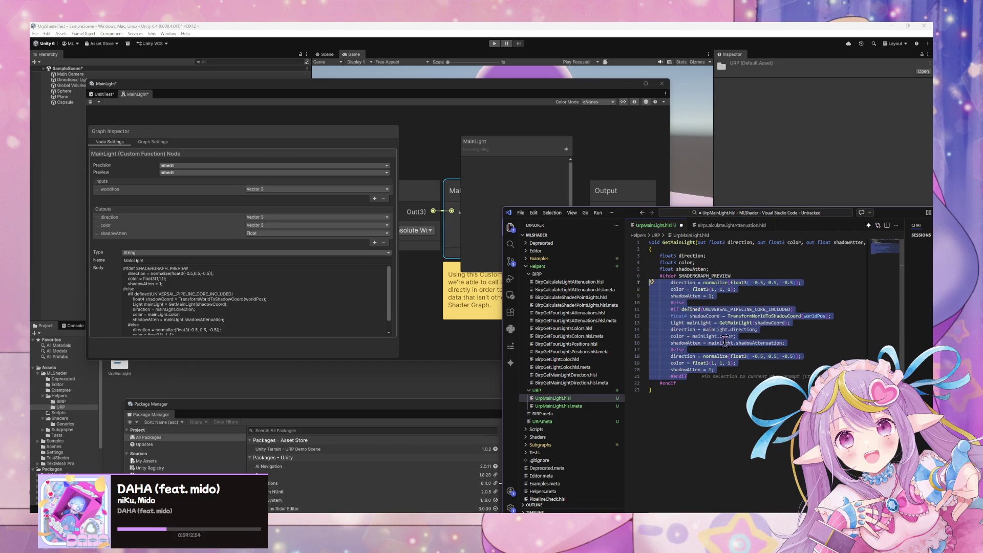
click(725, 343)
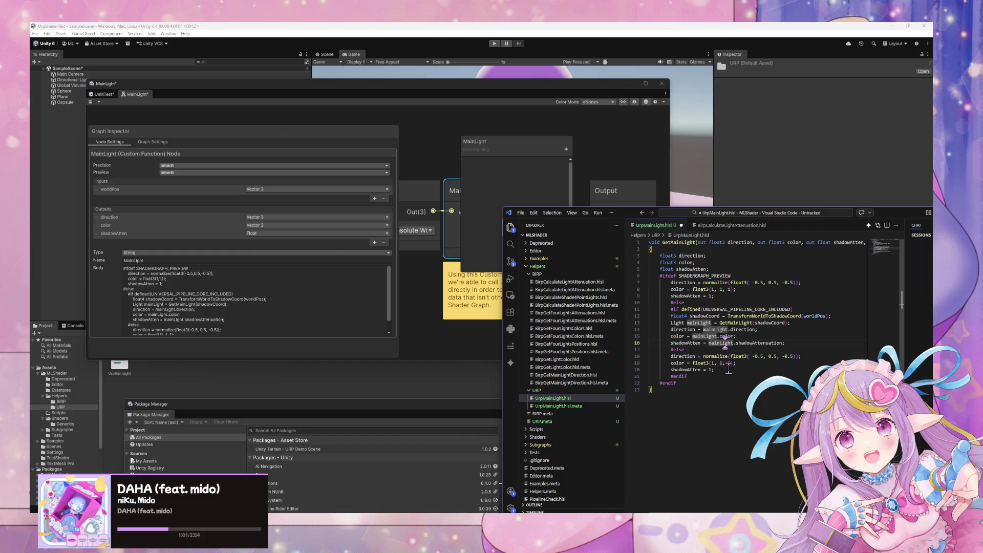
mouse_move(727, 369)
mouse_down()
mouse_move(663, 350)
mouse_move(614, 301)
mouse_up()
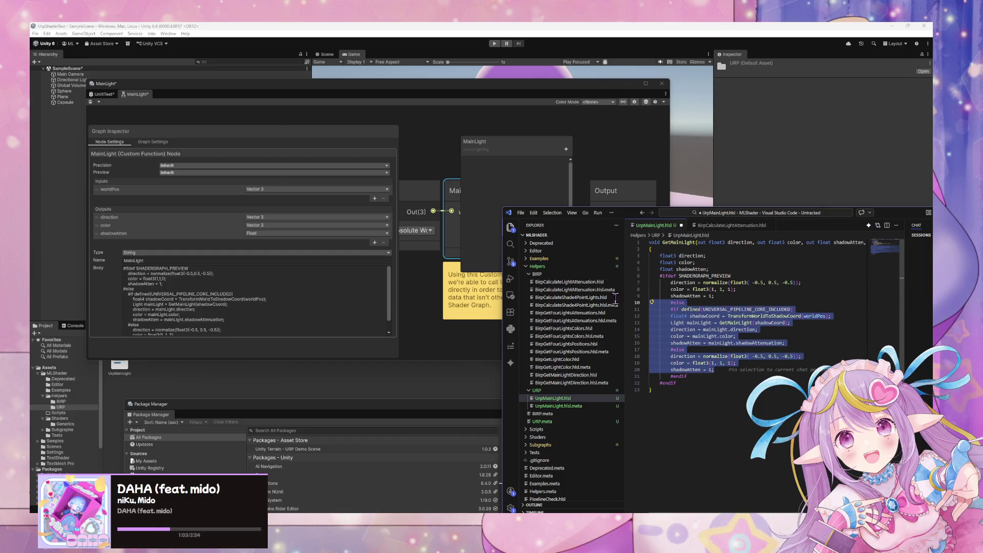
click(668, 302)
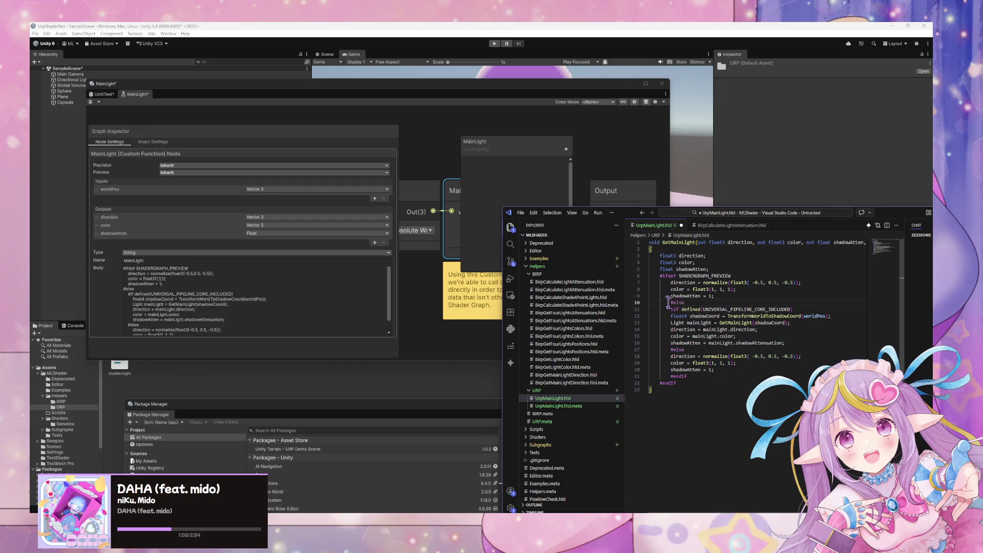
key(BackSpace)
Indent the #if defined and #else branch lines one level, then save
double_click(677, 376)
click(671, 349)
key(shift+Up)
key(shift+Up)
key(shift+Up)
key(Tab)
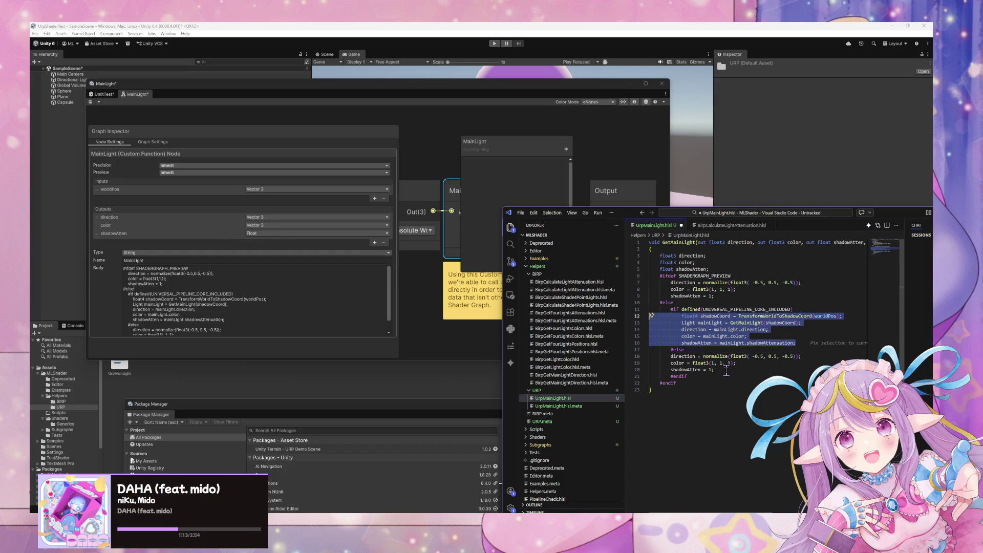
drag(671, 356, 727, 371)
key(Tab)
click(727, 377)
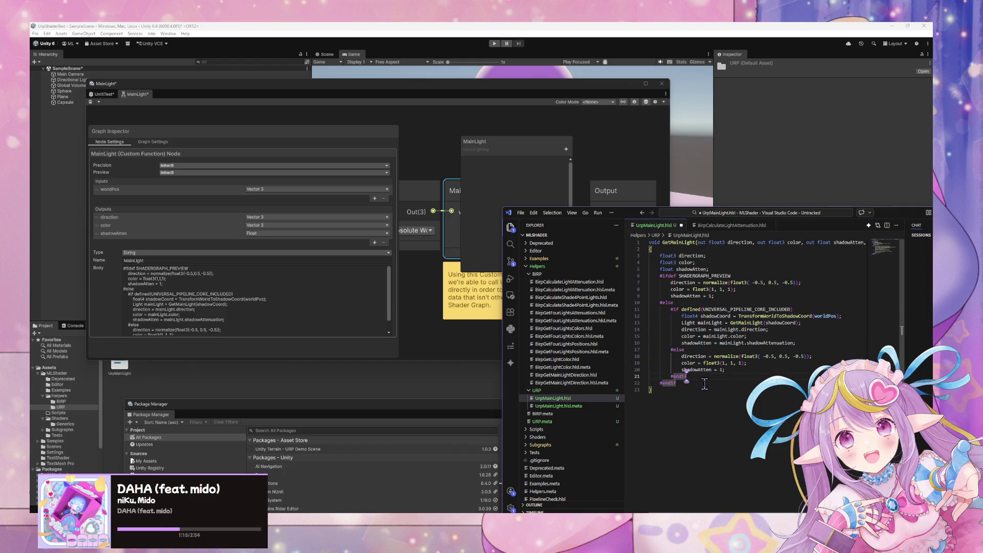
click(719, 343)
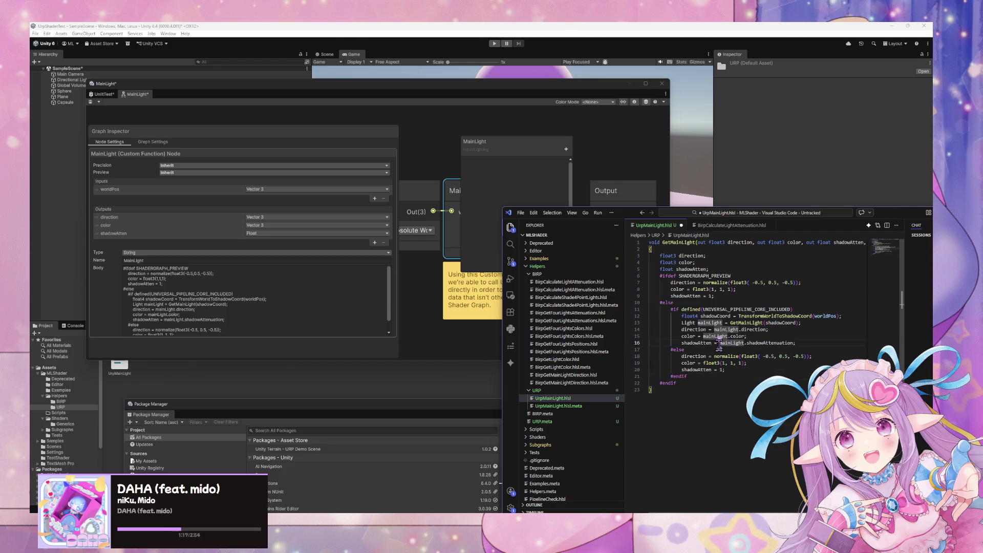
key(ctrl+s)
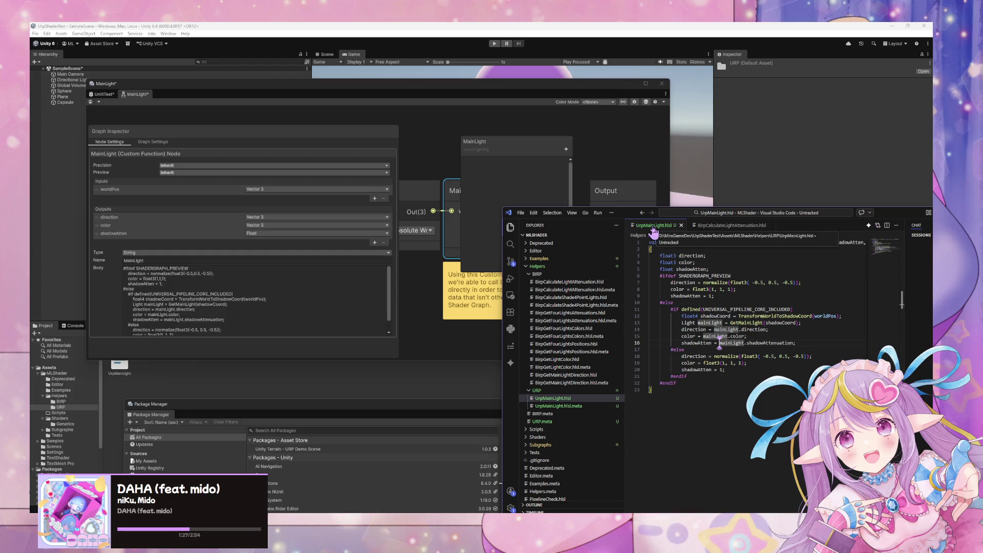
Rename the file to UrpGetMainLight.hlsl and bring Unity back in front
click(732, 226)
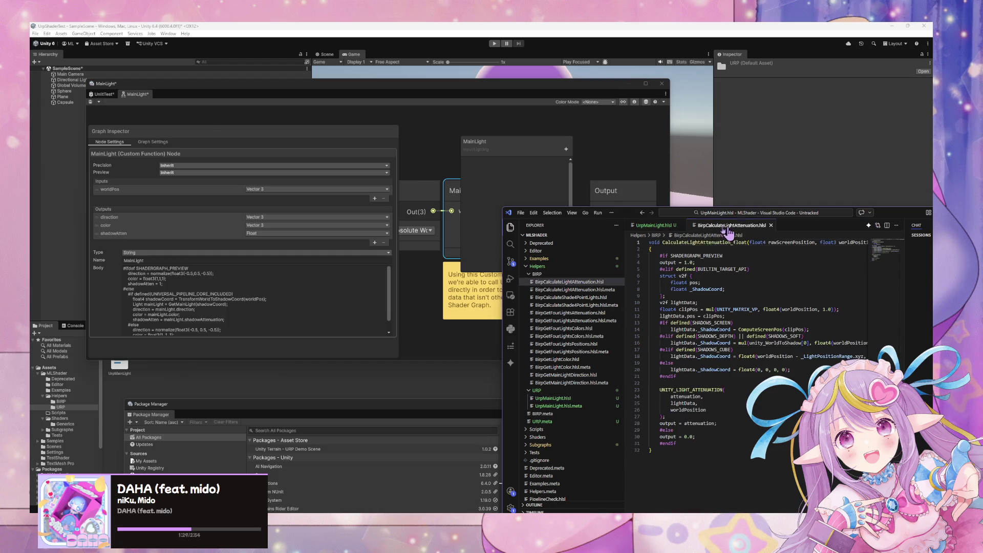
click(653, 226)
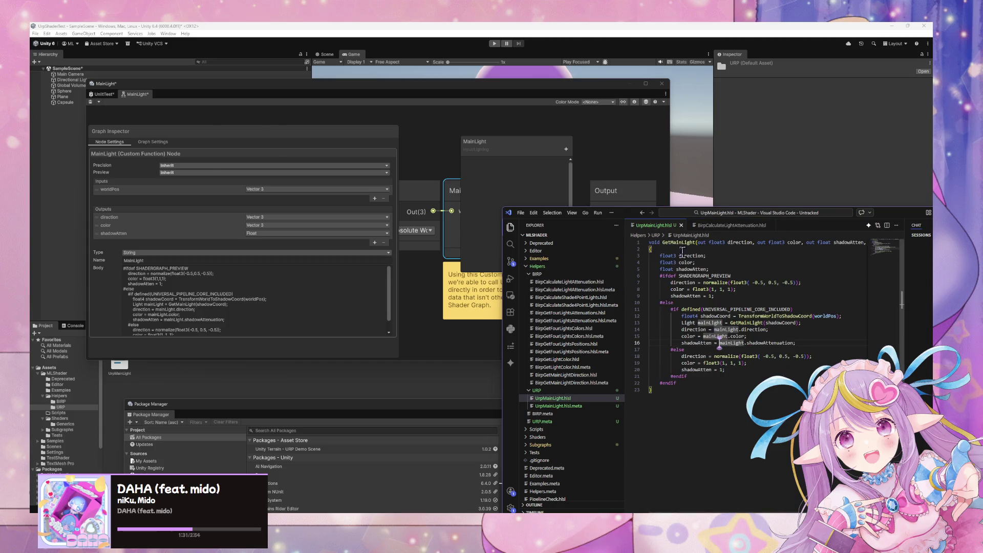
click(550, 398)
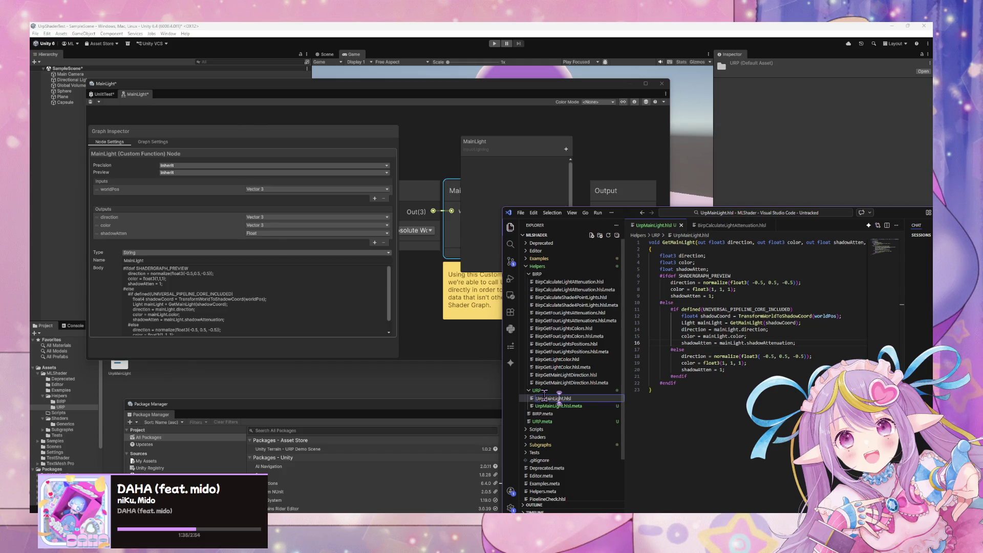
text(Get)
key(Return)
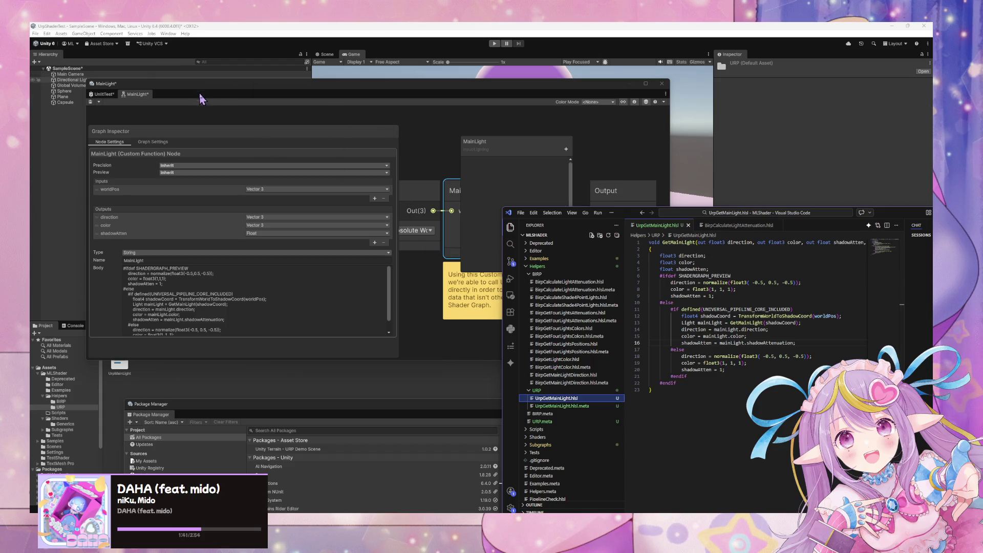
mouse_move(239, 84)
mouse_down()
mouse_move(643, 127)
mouse_move(715, 215)
mouse_up()
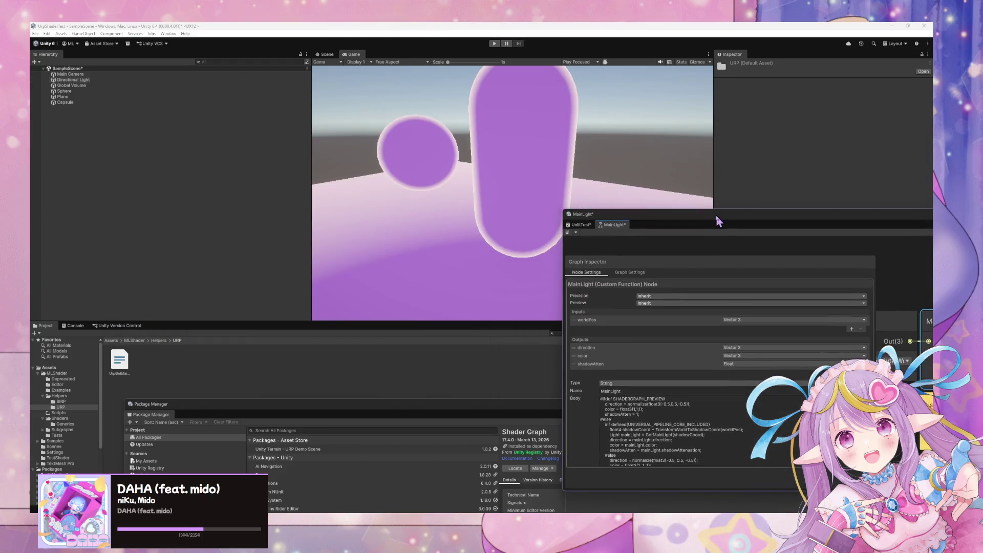
Compare the URP and BIRP folders' contents in the Project window
click(74, 402)
click(70, 407)
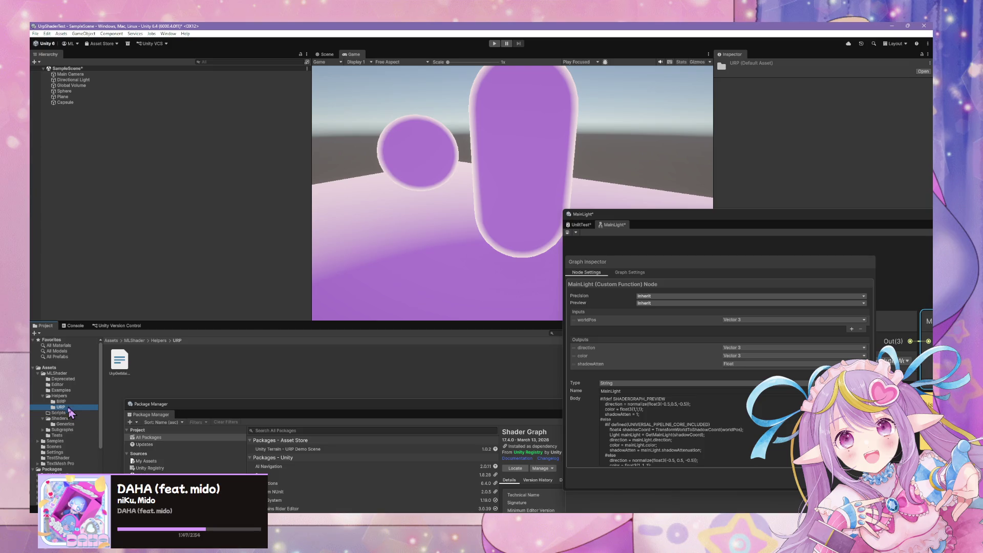
click(60, 402)
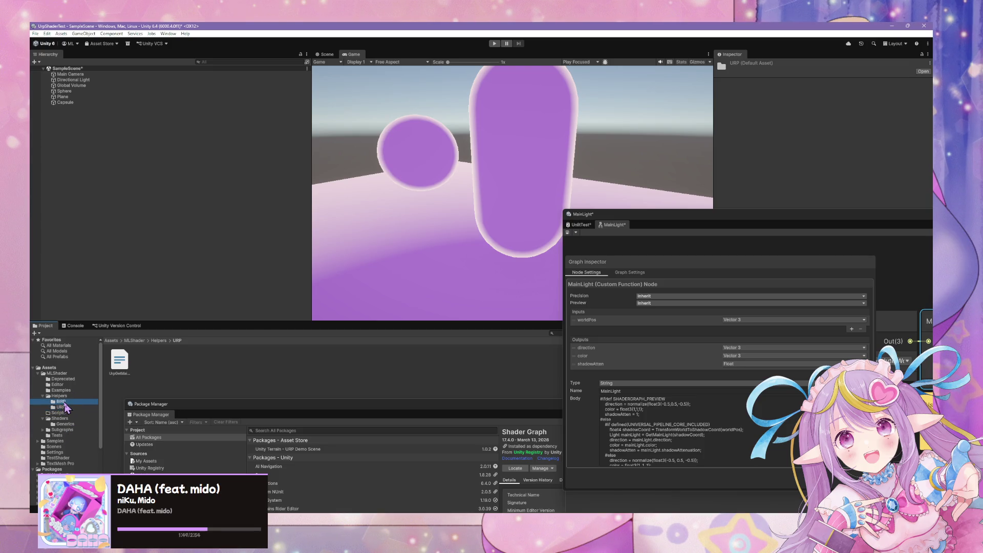
click(60, 407)
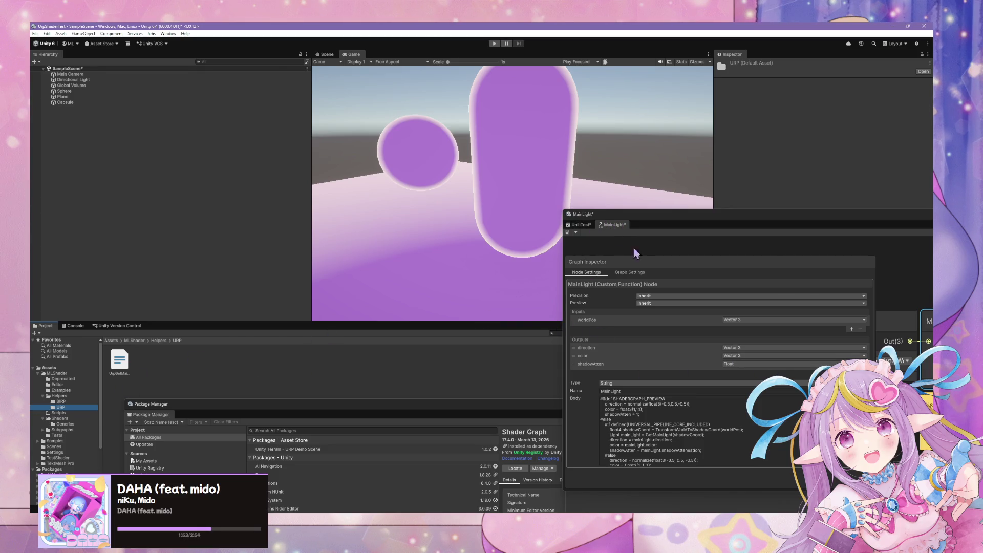
Move the MainLight graph window, check the Position node's Space options, then switch projects
drag(836, 220, 564, 183)
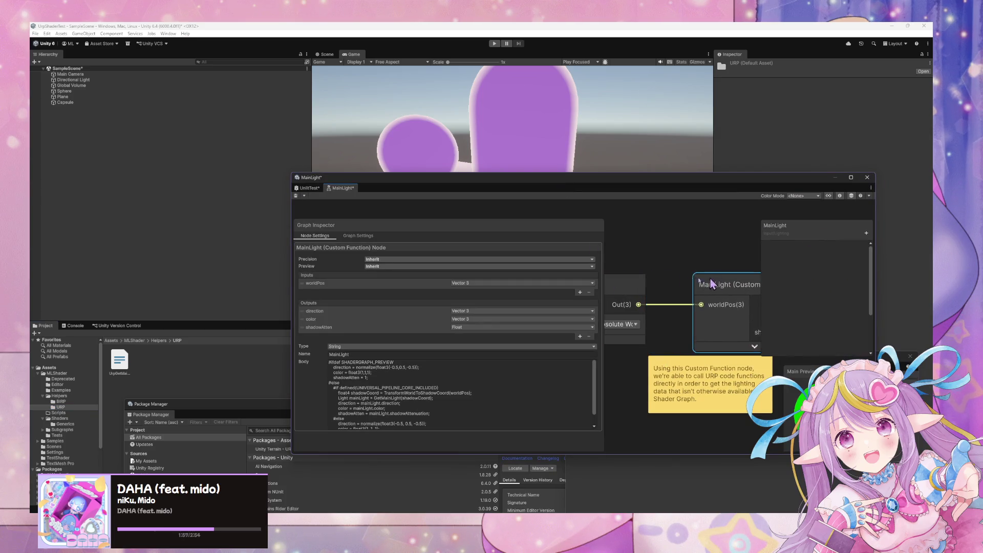
scroll(695, 287, down, 4)
scroll(695, 287, up, 1)
click(655, 301)
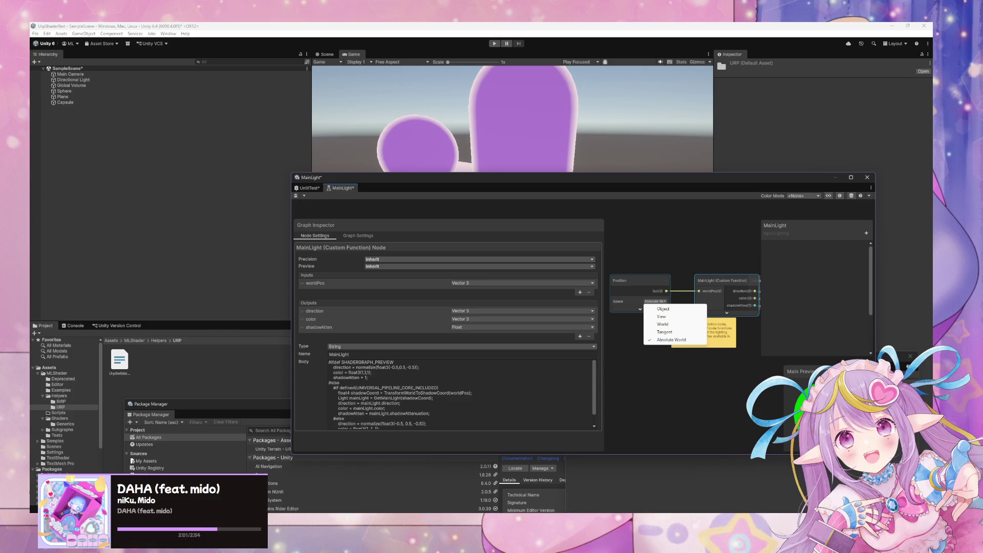
click(496, 490)
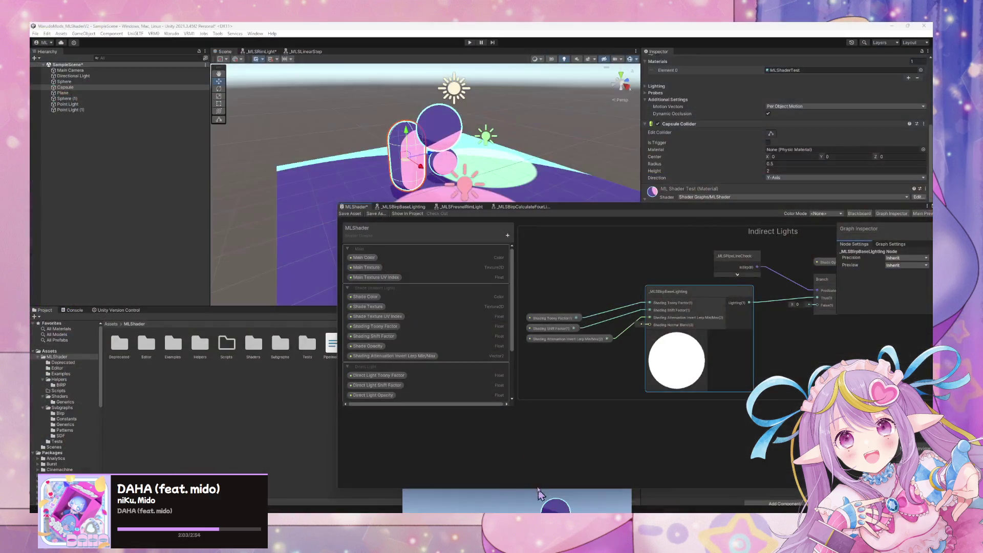
Add a Position node to MLShader, check its space options, then delete it
click(581, 271)
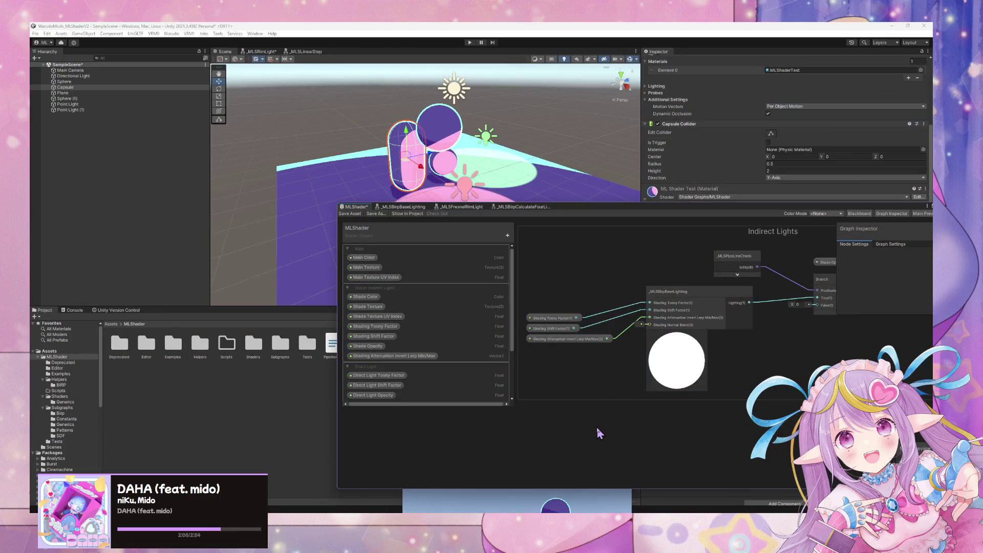
key(space)
text(positio)
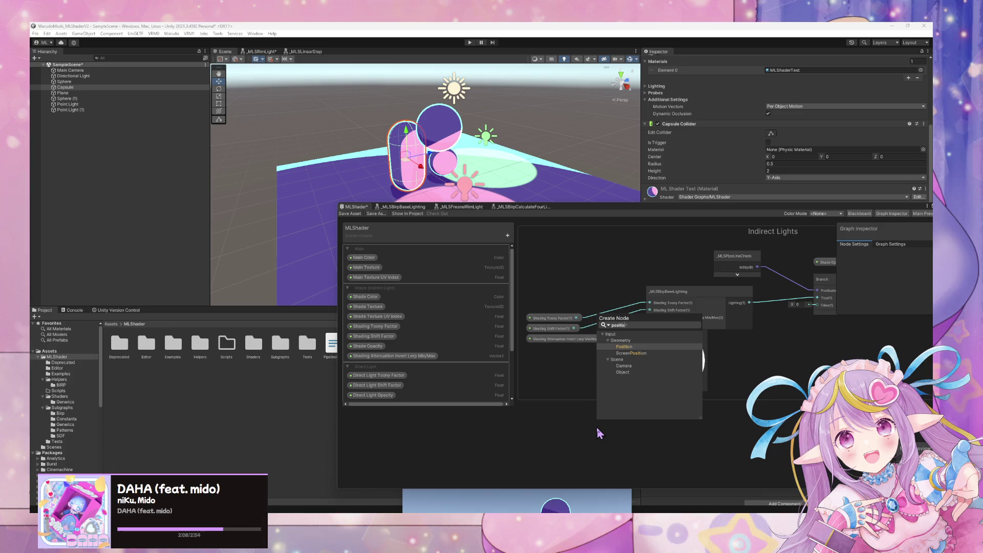
key(Return)
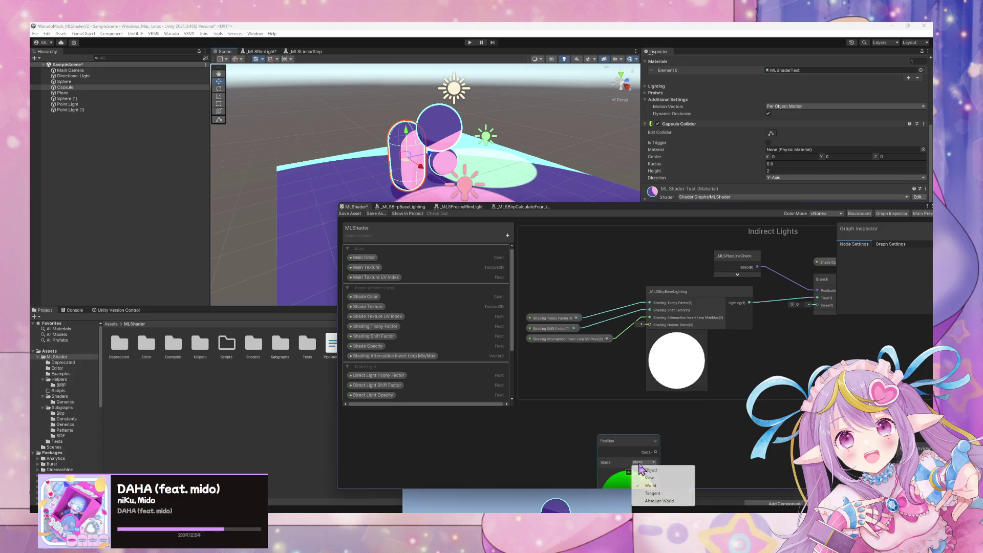
click(643, 461)
click(625, 442)
key(Delete)
Pan across MLShader to inspect the UV-index, Main, Indirect, Base, Rim and Direct Lights groups
scroll(647, 375, down, 6)
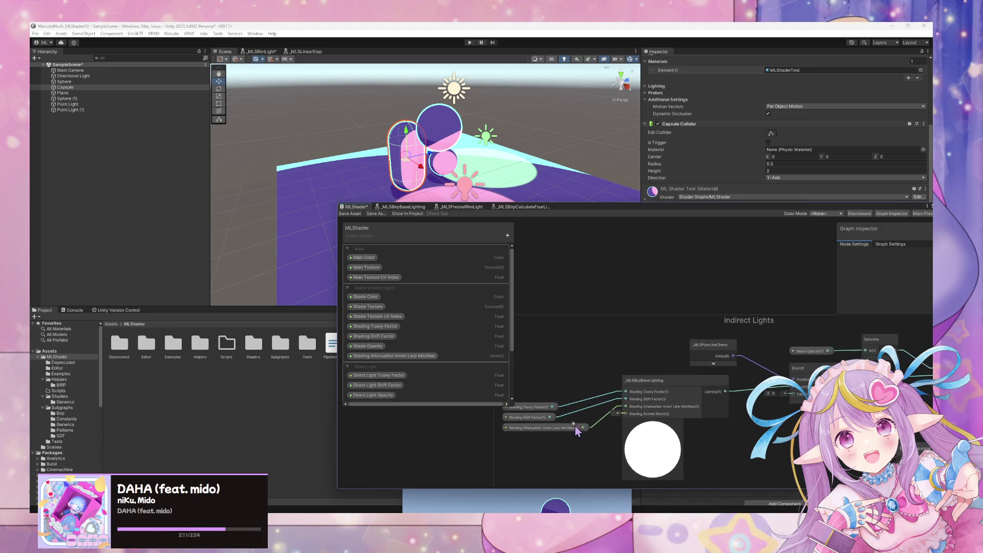
scroll(650, 437, up, 5)
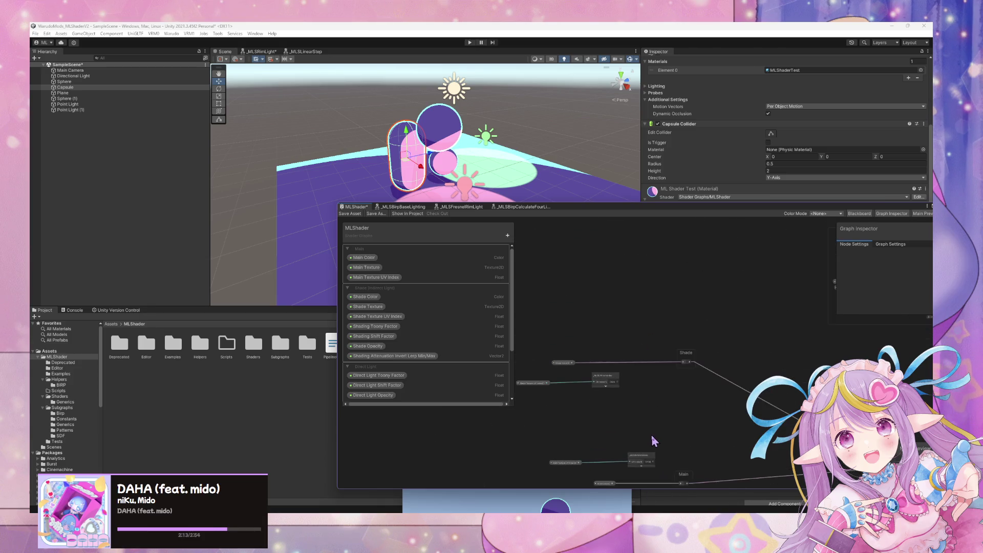
drag(651, 435, 745, 338)
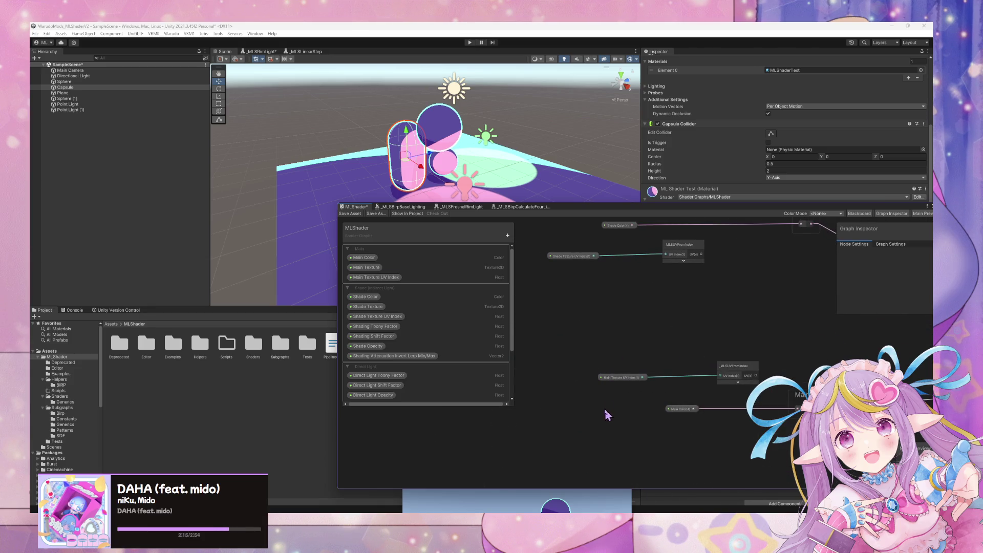
mouse_move(607, 414)
mouse_down()
mouse_move(596, 358)
mouse_move(614, 288)
mouse_move(680, 377)
mouse_move(582, 281)
mouse_up()
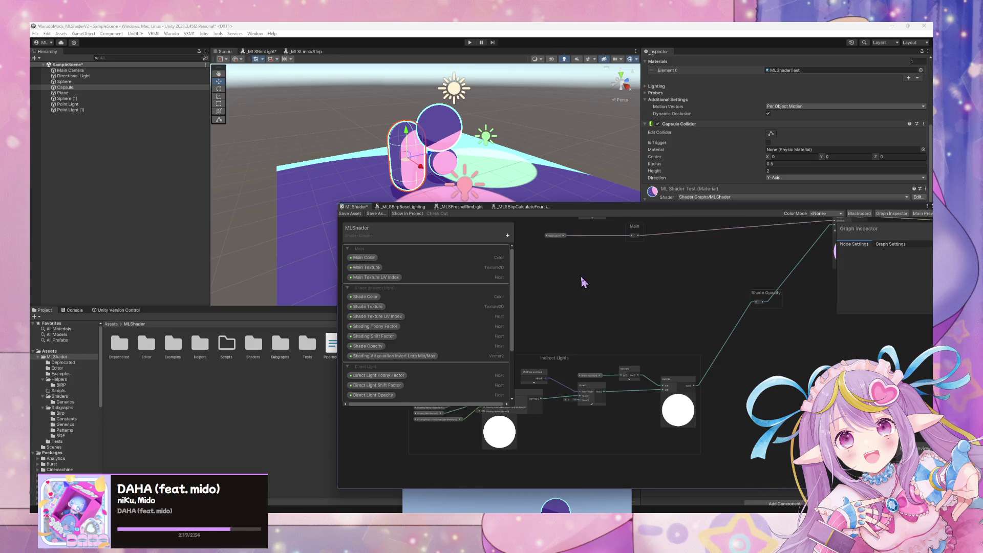
scroll(588, 287, down, 4)
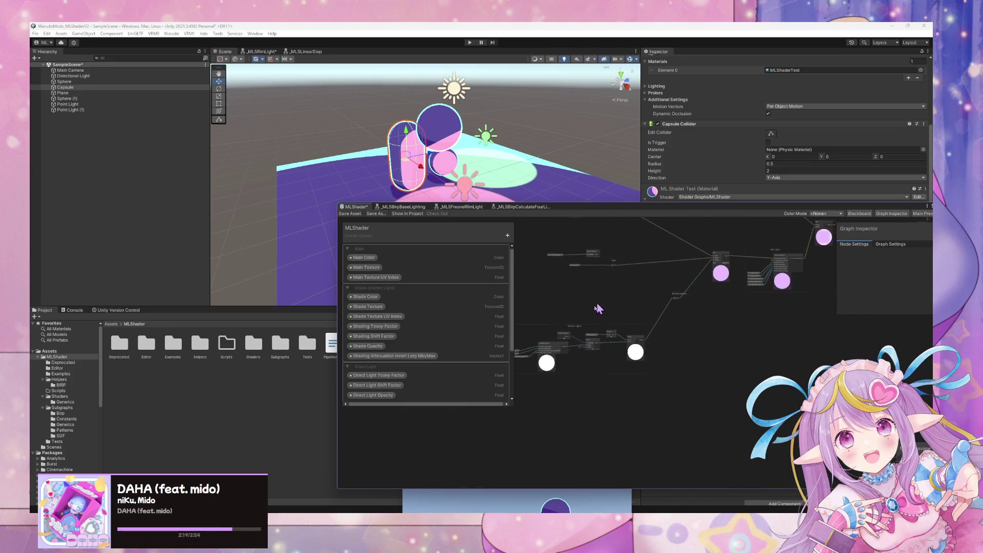
drag(665, 272, 588, 369)
scroll(588, 369, up, 4)
scroll(566, 401, down, 3)
scroll(579, 397, up, 3)
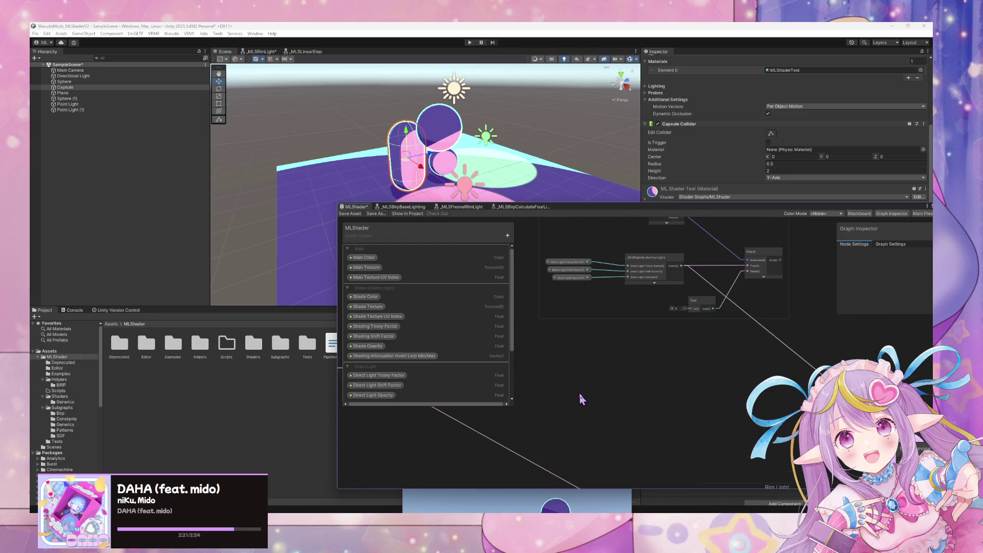
scroll(579, 376, down, 3)
drag(579, 375, 652, 408)
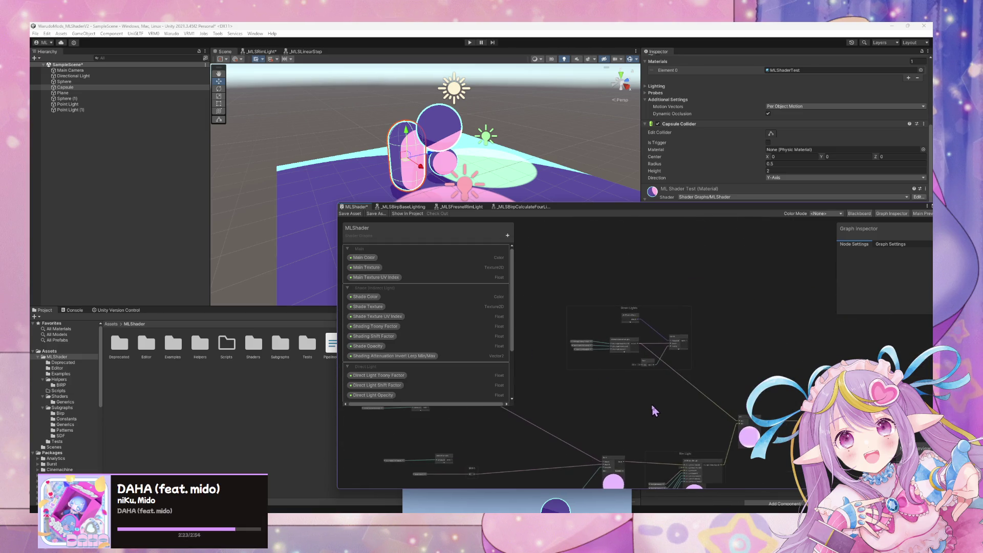
mouse_move(468, 309)
mouse_down()
mouse_move(615, 328)
mouse_move(607, 297)
mouse_up()
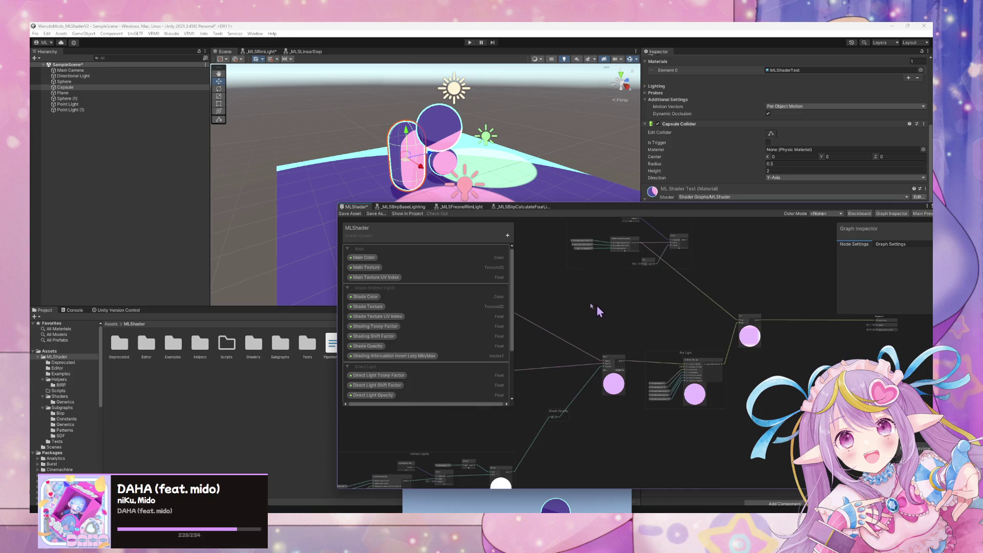
In _MLSBirpBaseLighting, change the Position node's Space from World to Absolute World
click(424, 209)
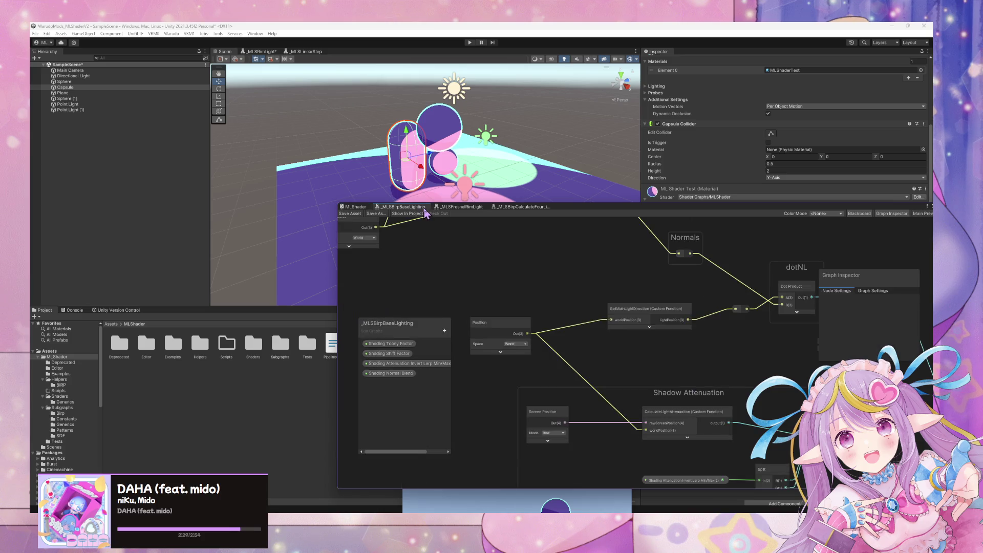
mouse_move(491, 332)
mouse_down()
mouse_move(543, 260)
mouse_move(523, 191)
mouse_up()
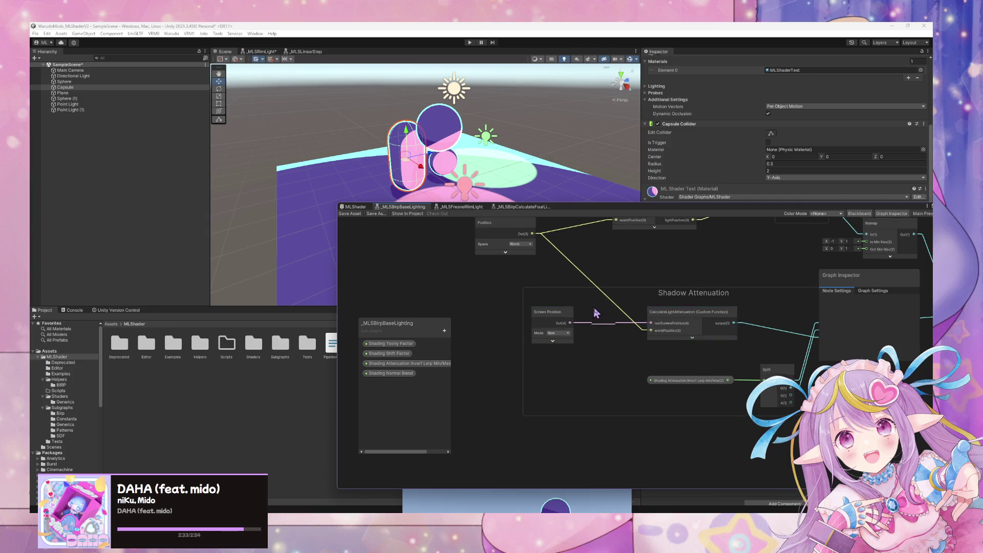
drag(522, 256, 583, 335)
click(580, 322)
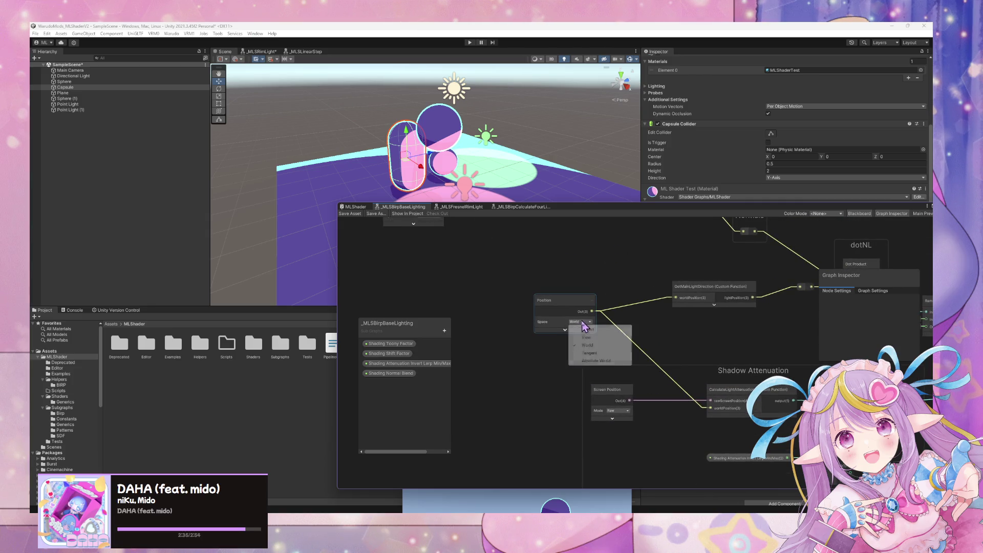
click(596, 360)
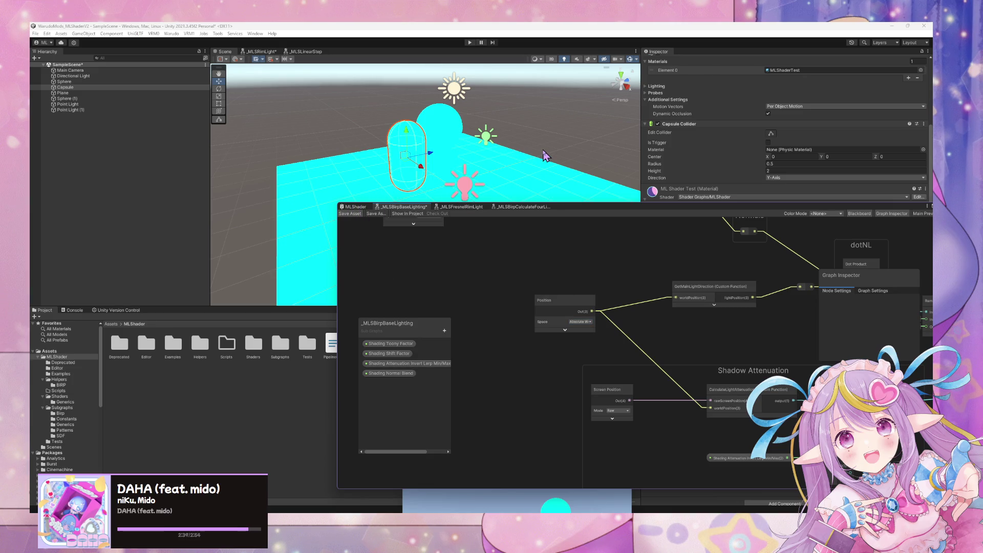
mouse_move(546, 156)
mouse_down()
mouse_move(453, 180)
mouse_move(840, 215)
mouse_move(897, 233)
mouse_move(782, 207)
mouse_move(567, 219)
mouse_move(357, 208)
mouse_move(301, 175)
mouse_move(384, 149)
mouse_move(463, 189)
mouse_move(499, 195)
mouse_up()
drag(573, 210, 731, 246)
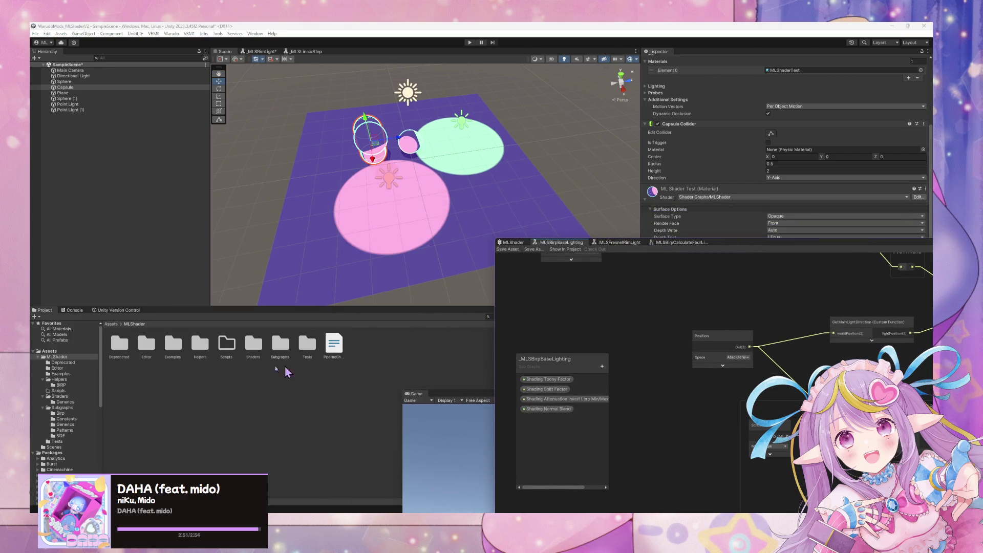
Drag the Basic material from Examples onto the capsule and view the objects up close
click(60, 373)
click(59, 379)
click(60, 373)
click(119, 343)
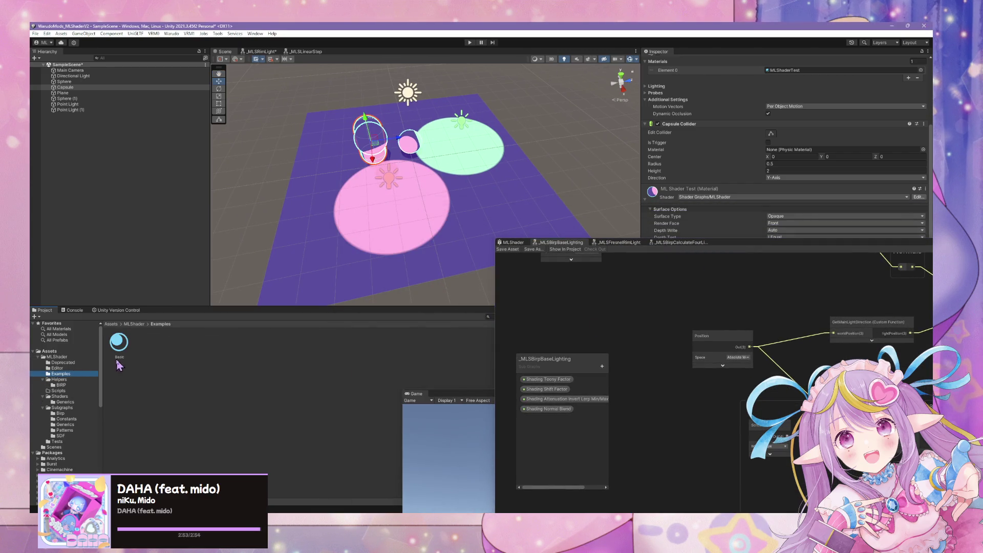
mouse_move(118, 354)
mouse_down()
mouse_move(395, 172)
mouse_move(375, 135)
mouse_up()
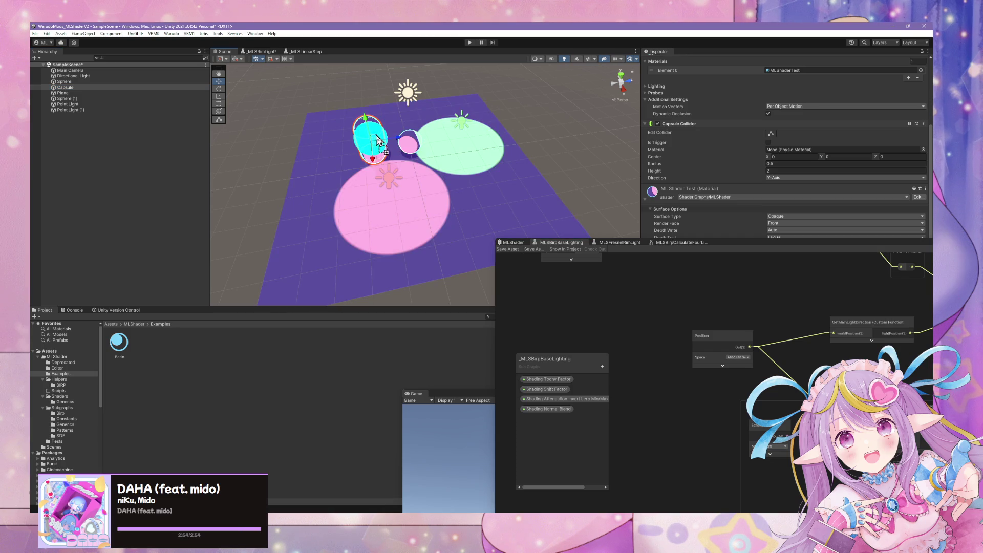
mouse_move(415, 185)
mouse_down()
mouse_move(500, 180)
mouse_move(510, 158)
mouse_move(755, 163)
mouse_move(434, 155)
mouse_move(811, 214)
mouse_move(693, 202)
mouse_move(606, 259)
mouse_move(566, 141)
mouse_move(530, 193)
mouse_move(538, 226)
mouse_move(626, 202)
mouse_move(594, 240)
mouse_move(610, 331)
mouse_up()
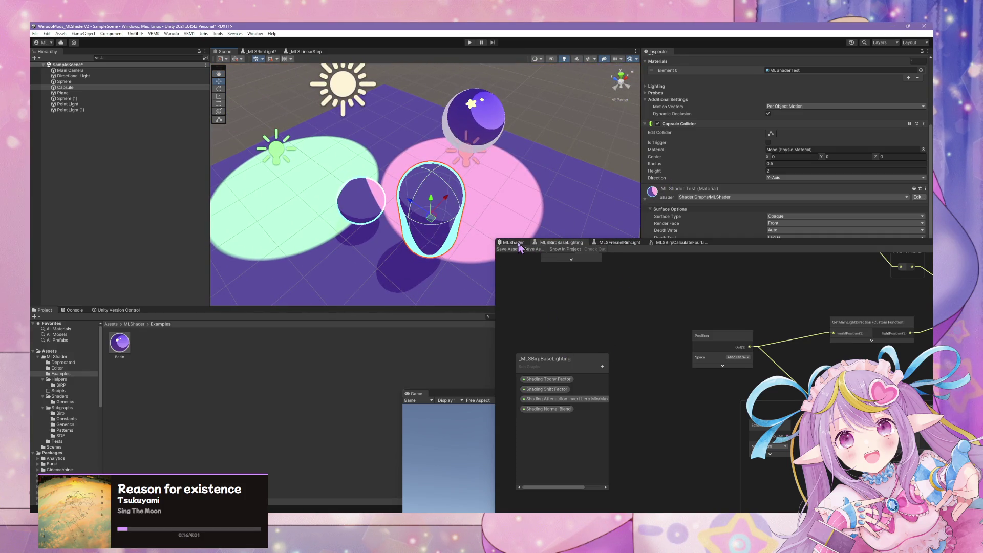
Back in MLShader, add an _MLSUniversalBase subgraph node near Shade Opacity
scroll(737, 314, down, 3)
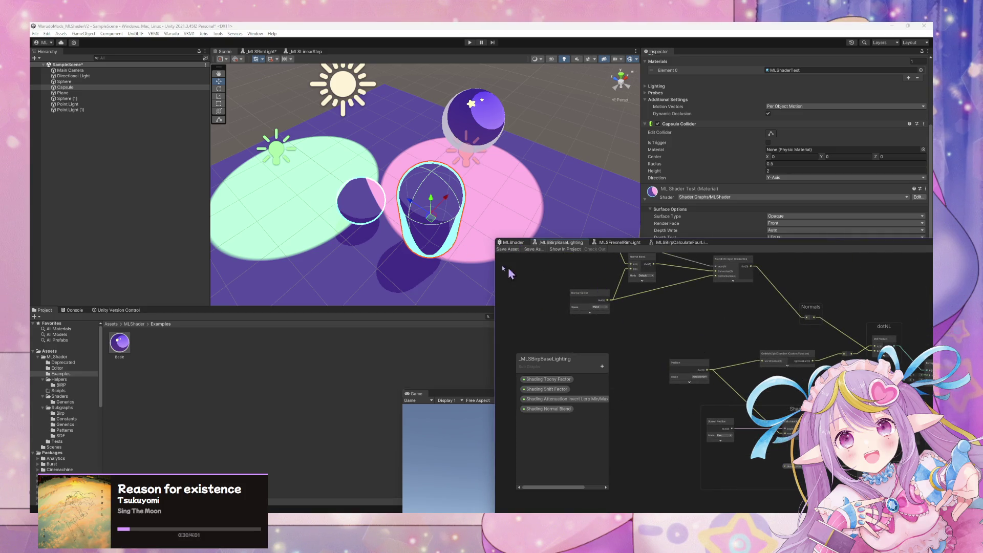
click(524, 244)
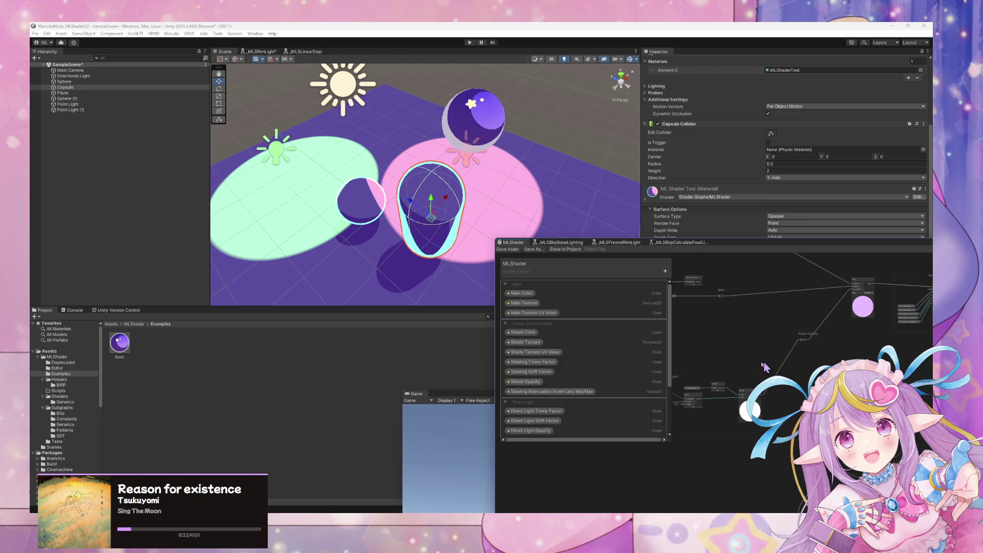
scroll(768, 405, up, 5)
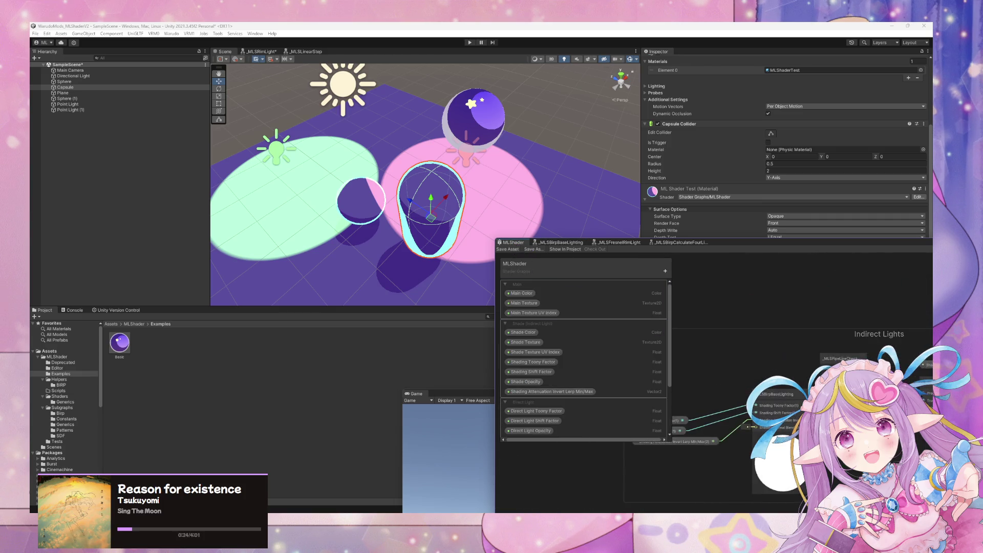
drag(783, 336, 660, 390)
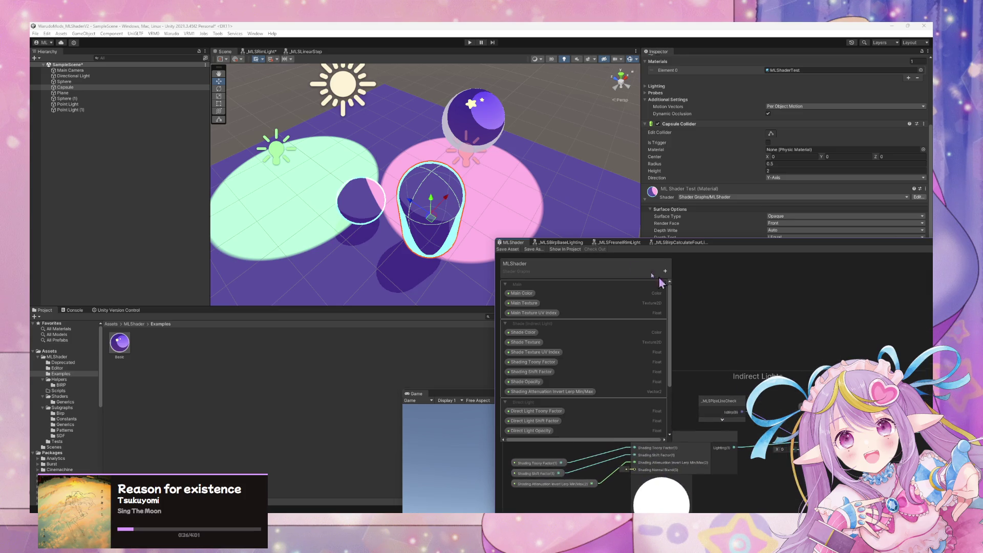
drag(812, 295, 579, 367)
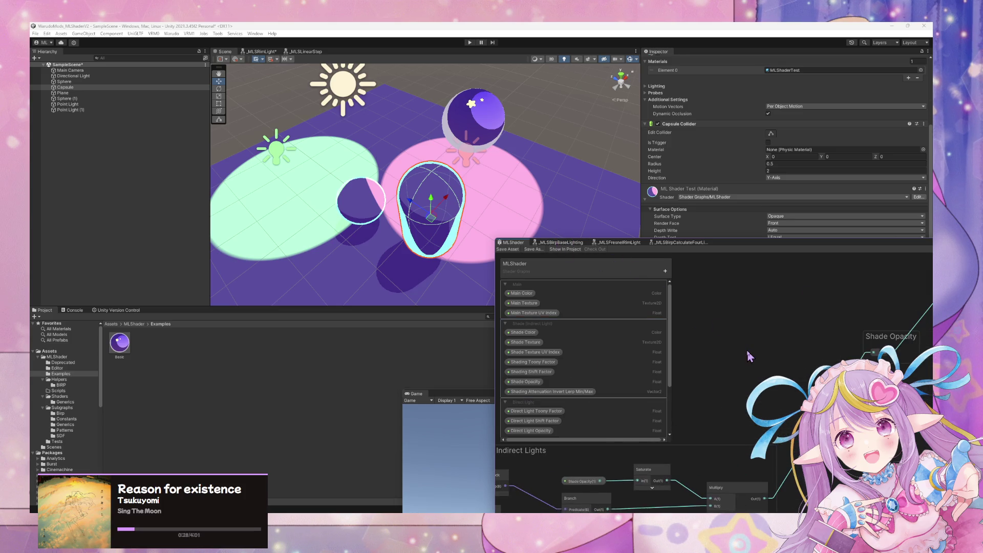
key(space)
text(ba)
key(BackSpace)
key(BackSpace)
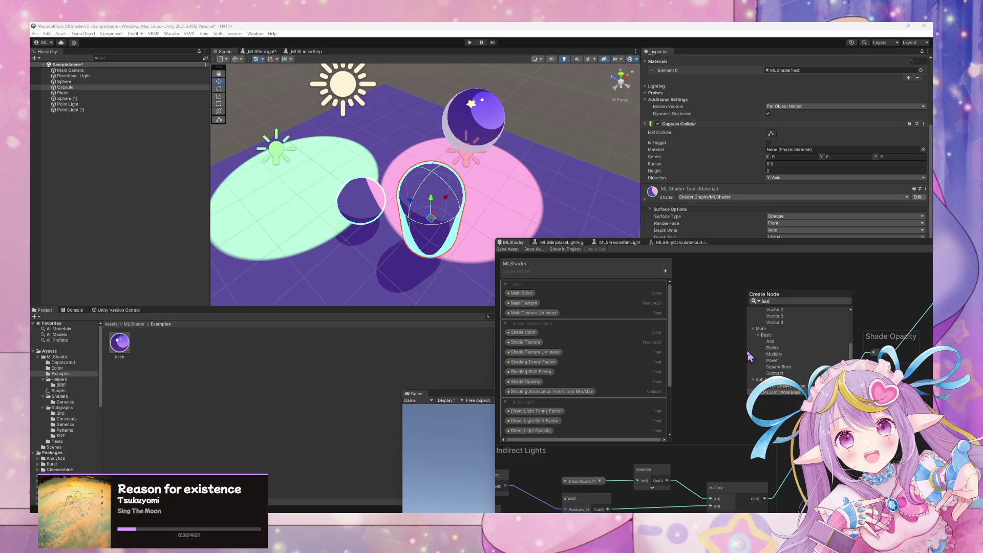
text(_mls)
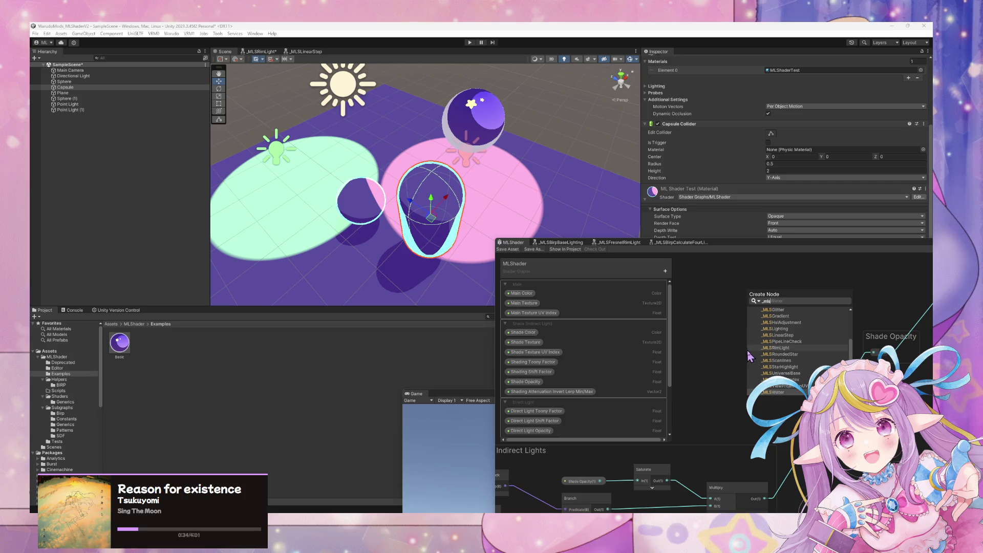
scroll(819, 341, up, 3)
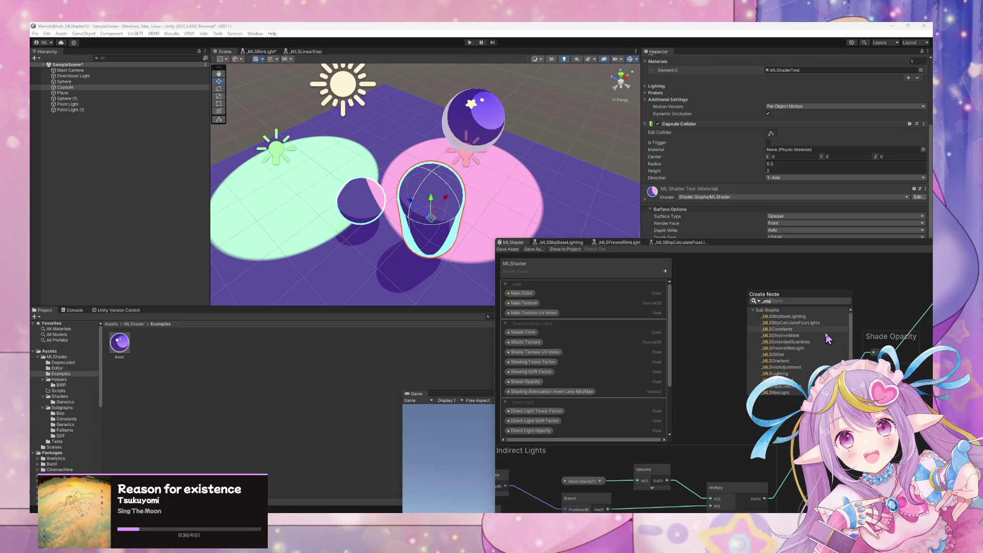
scroll(826, 337, down, 3)
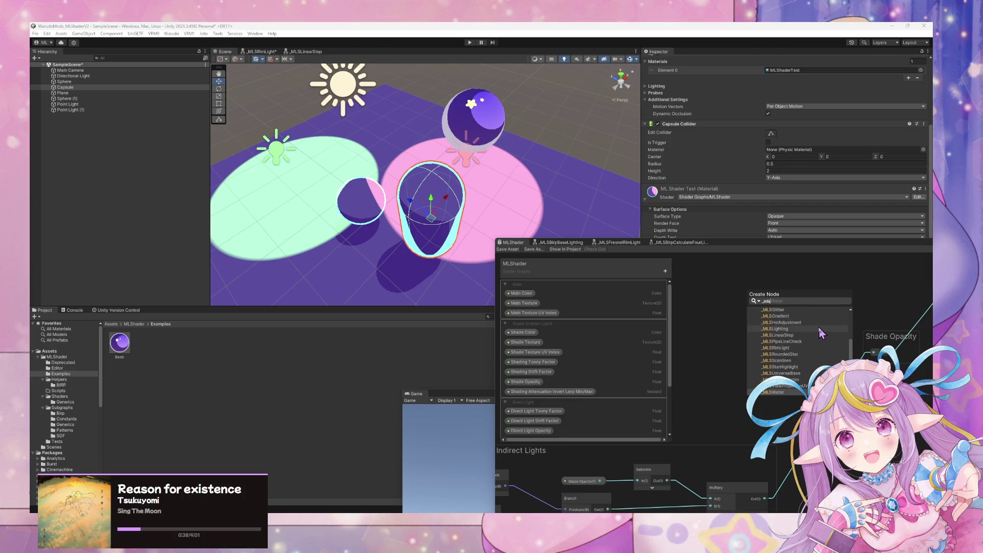
click(806, 375)
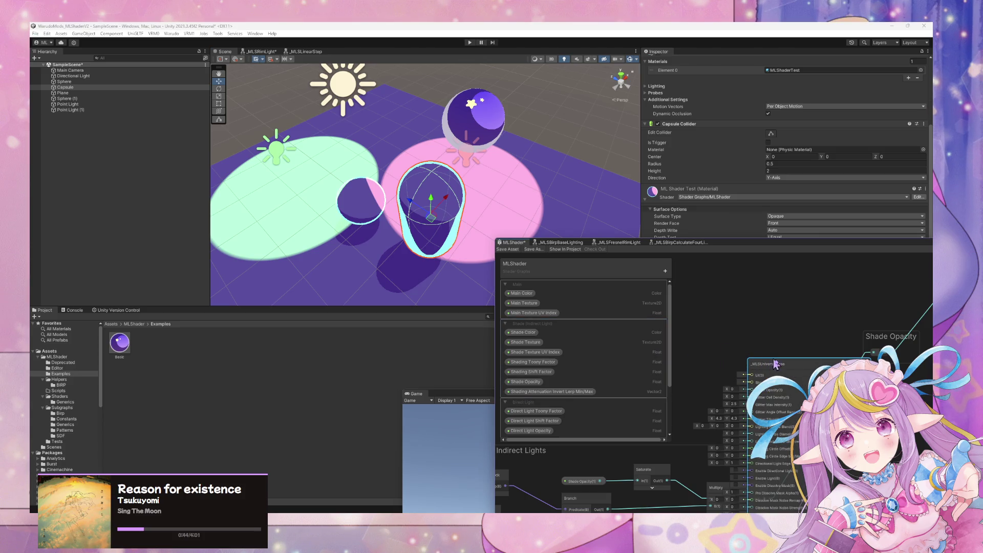
Open _MLSUniversalBase for editing, then close its tab and discard the changes
double_click(765, 364)
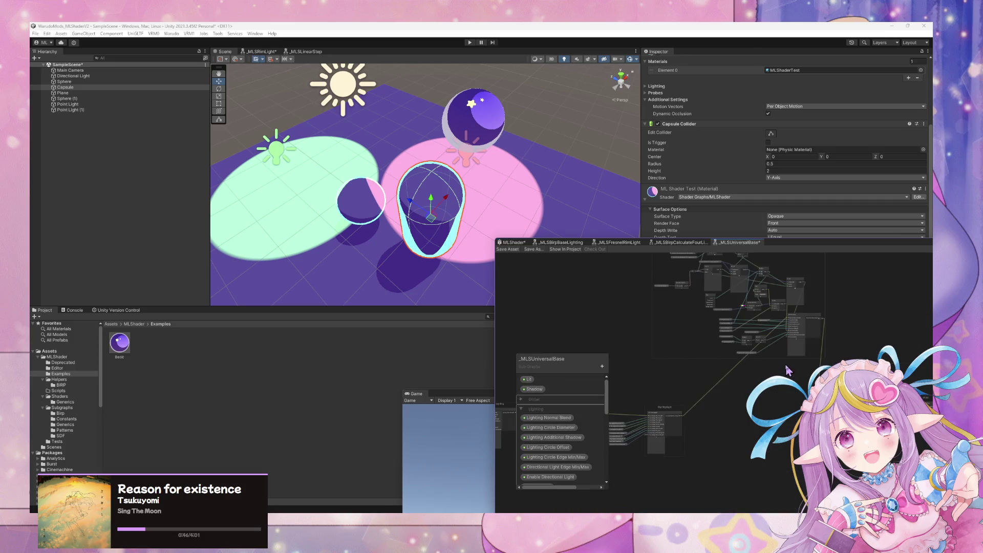
scroll(669, 478, up, 5)
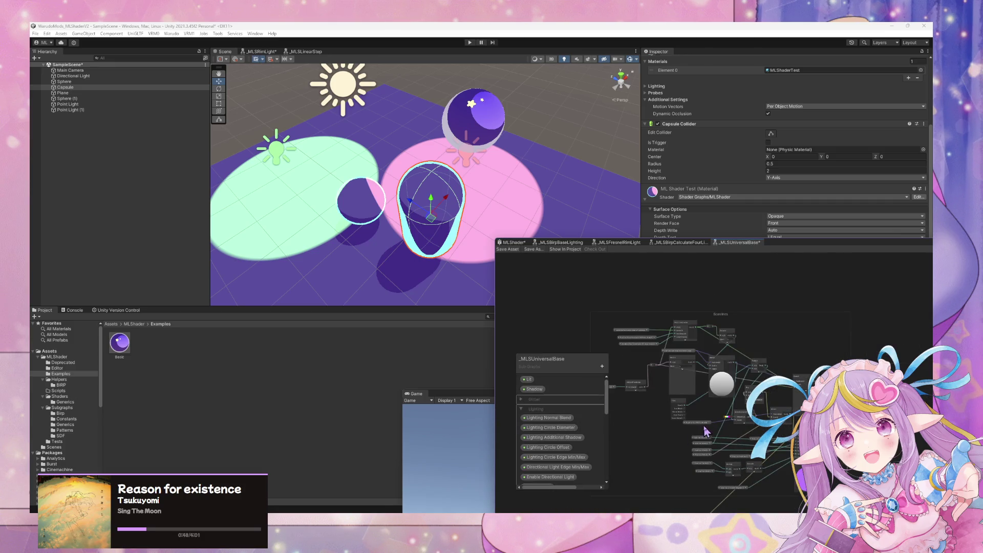
scroll(746, 368, up, 3)
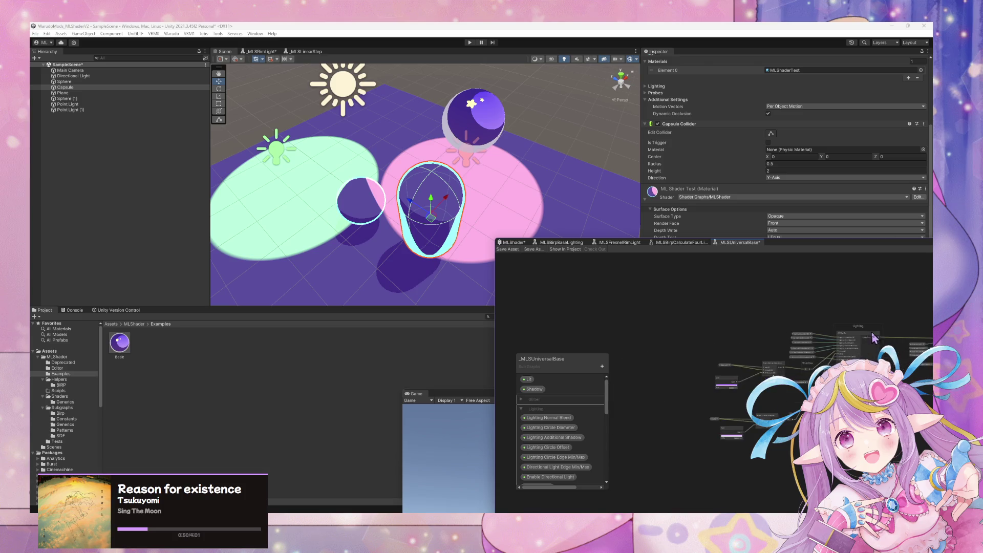
right_click(731, 249)
click(753, 279)
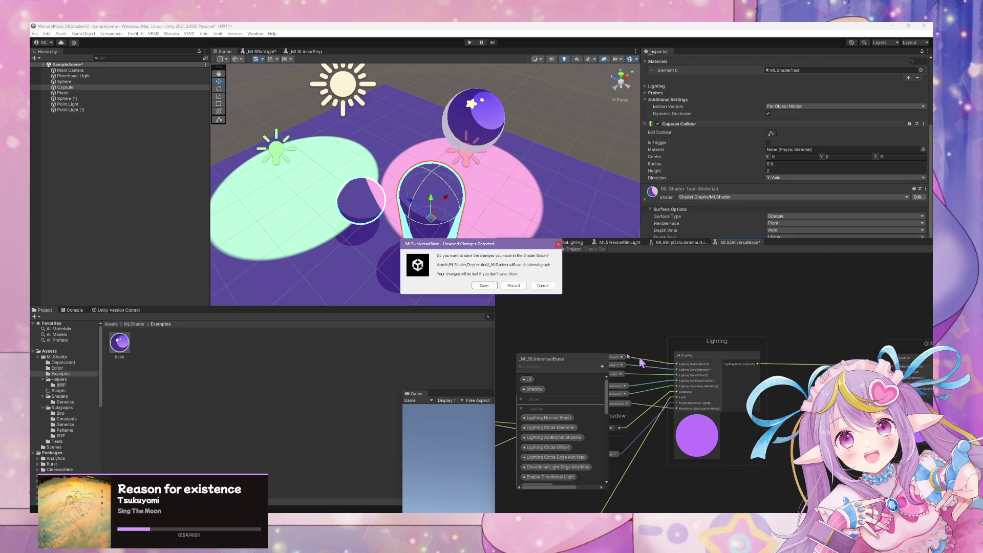
click(513, 286)
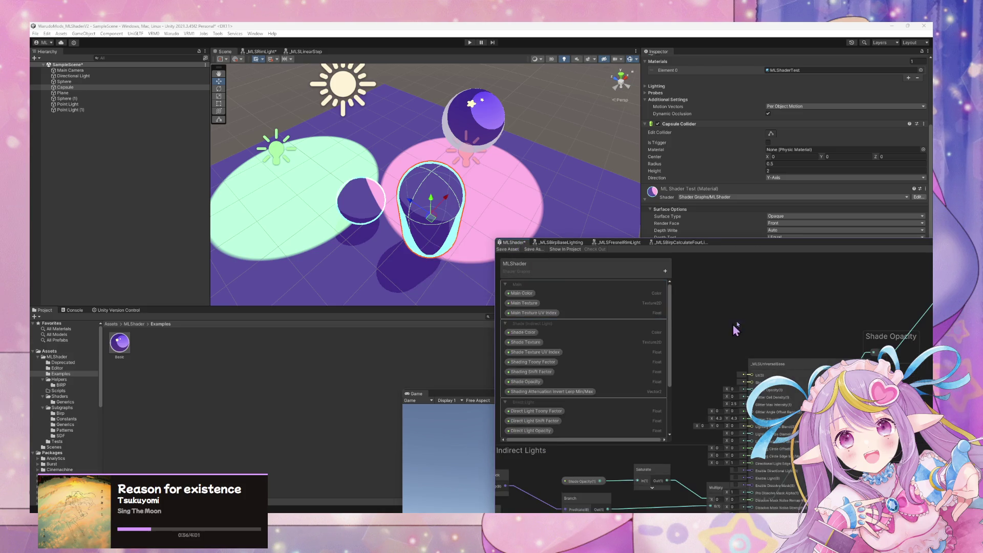
Add an _MLS subgraph node to MLShader and open the _MLSLighting subgraph
drag(733, 324, 789, 322)
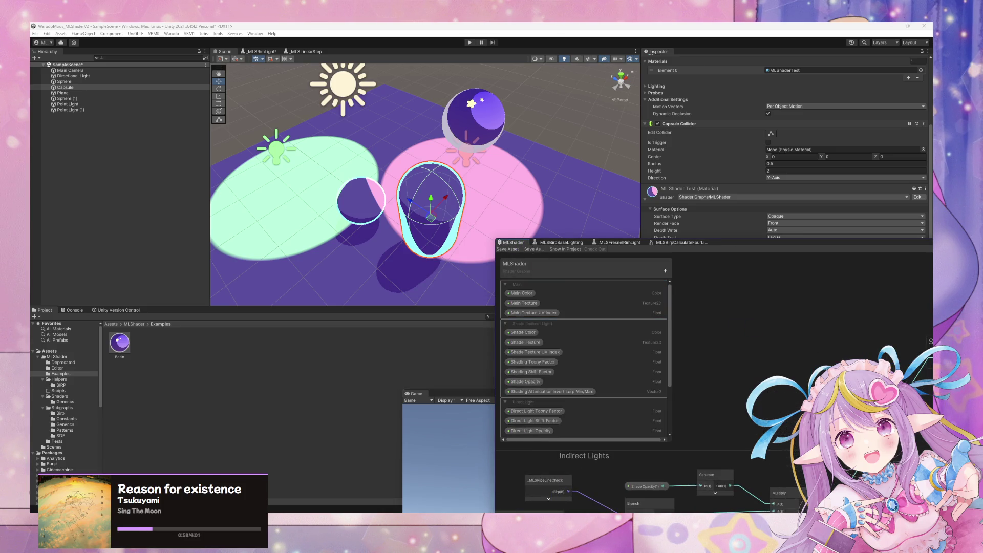
key(space)
text(_mlsli)
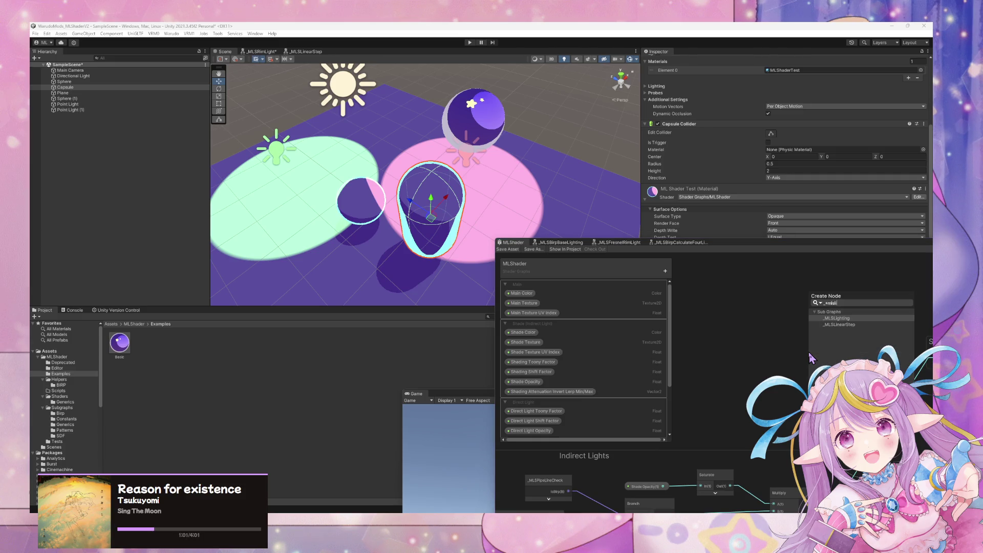
click(824, 356)
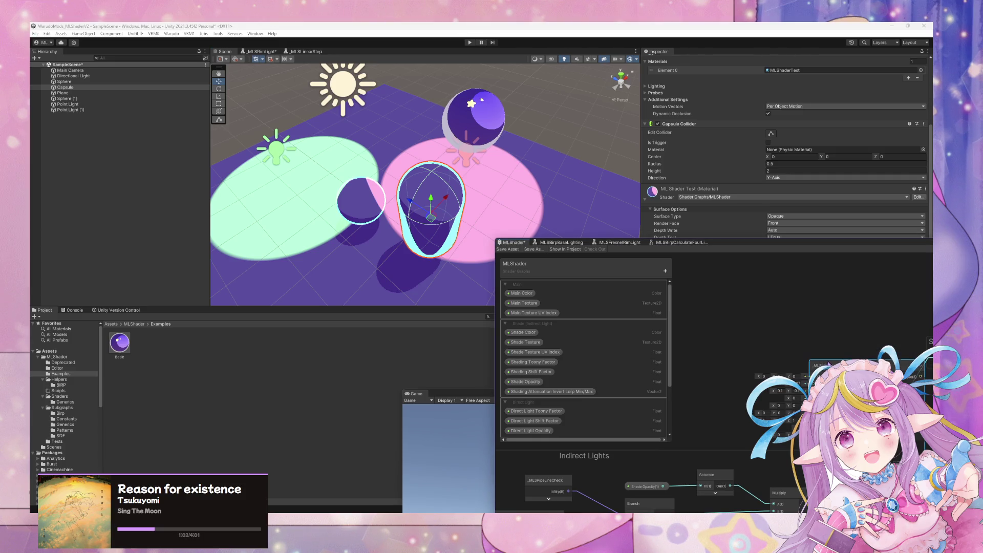
double_click(821, 364)
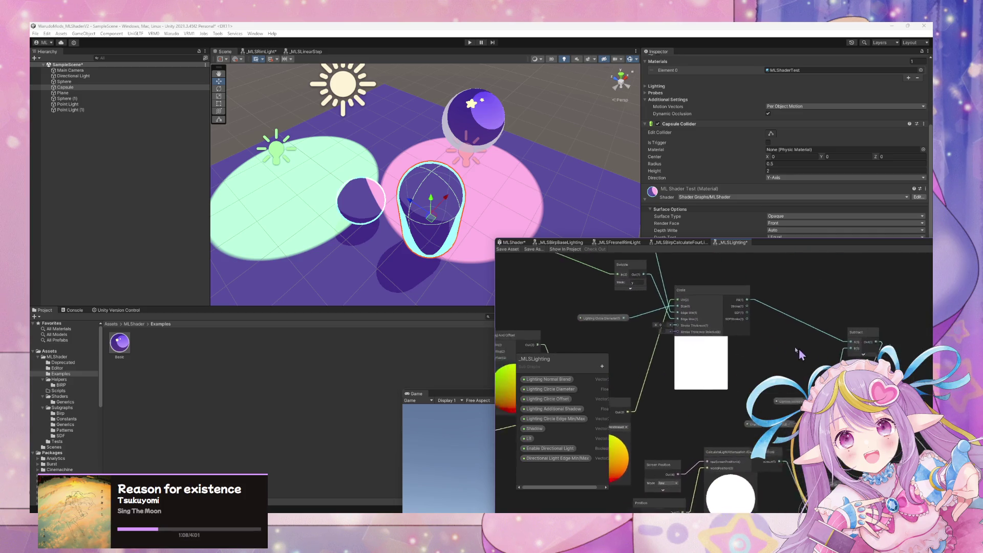
scroll(828, 339, down, 3)
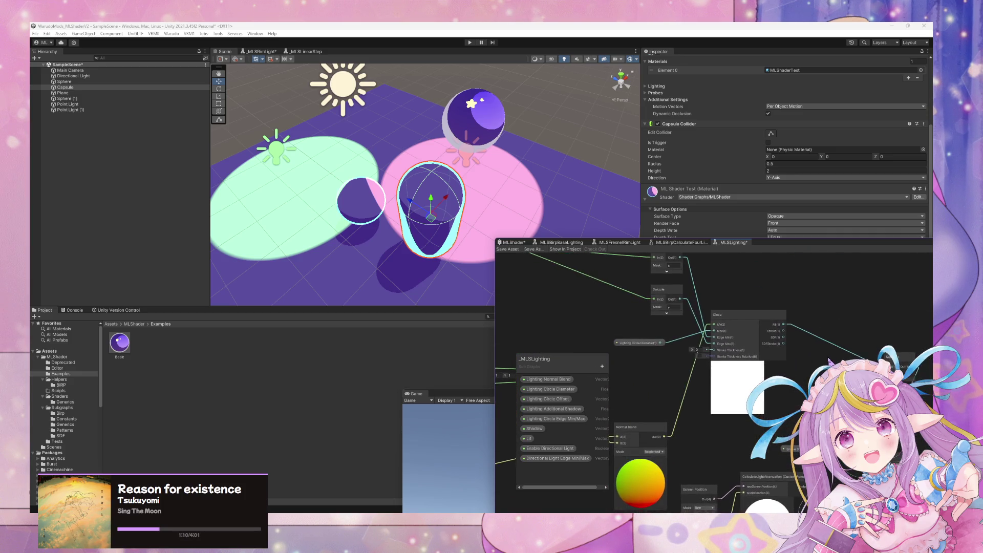
scroll(619, 304, up, 5)
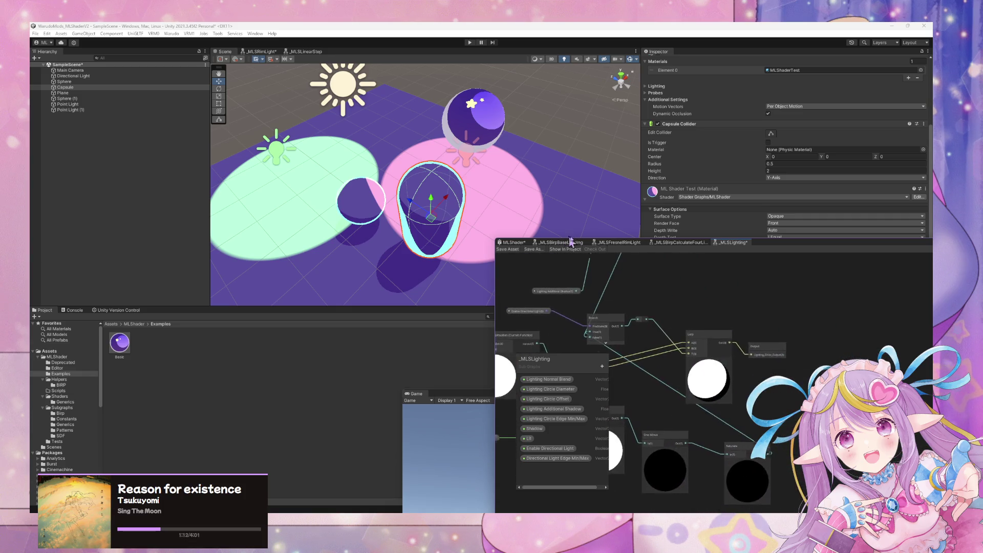
Open _MLSViewProjectionUV, then close its tab and discard the changes
double_click(660, 327)
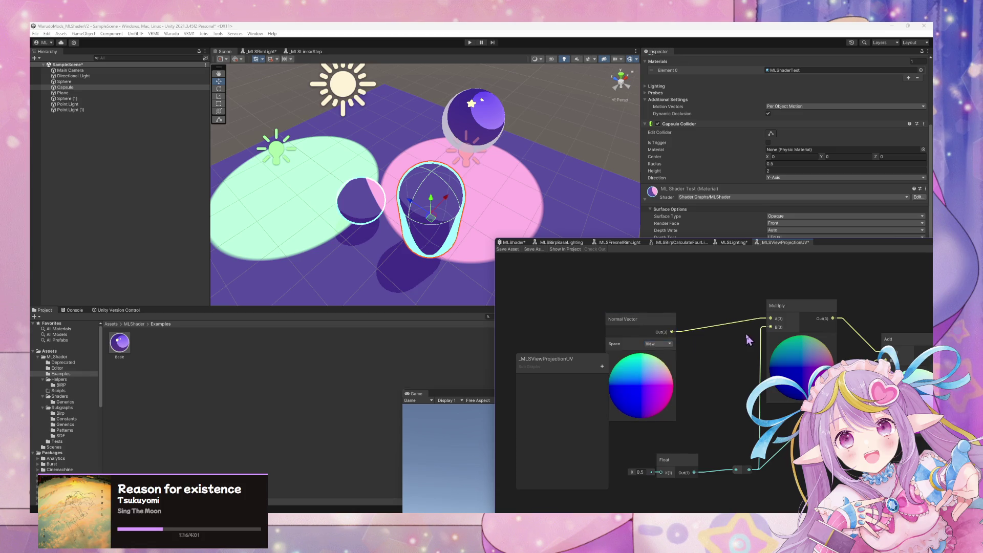
scroll(754, 302, down, 2)
drag(754, 304, 744, 327)
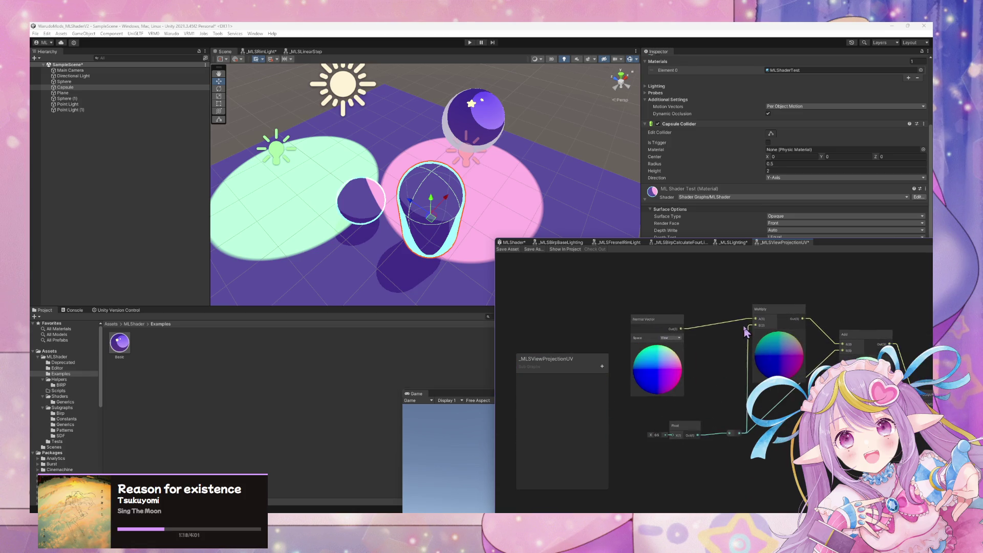
right_click(800, 243)
click(811, 253)
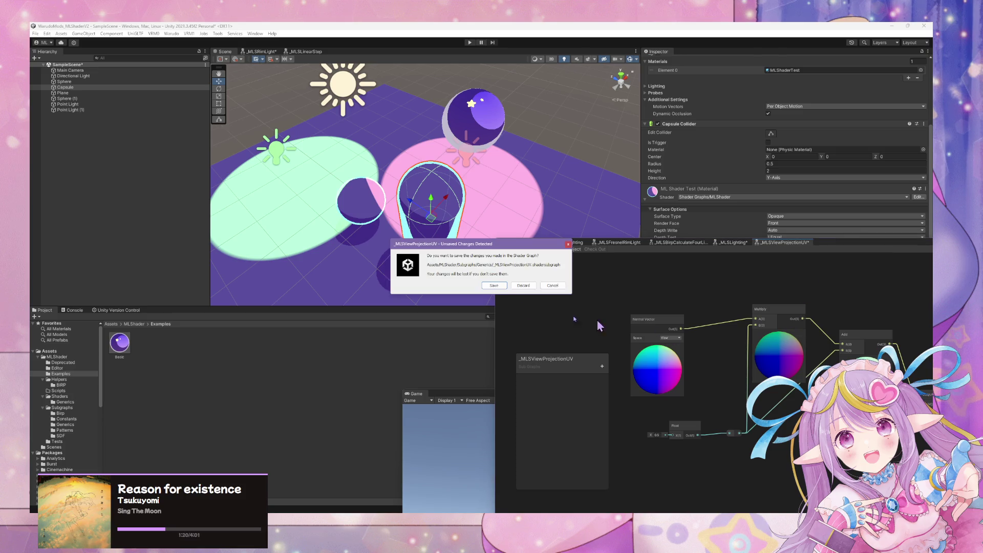
click(514, 287)
Close _MLSLighting with Discard and save the MLShader graph asset
right_click(735, 245)
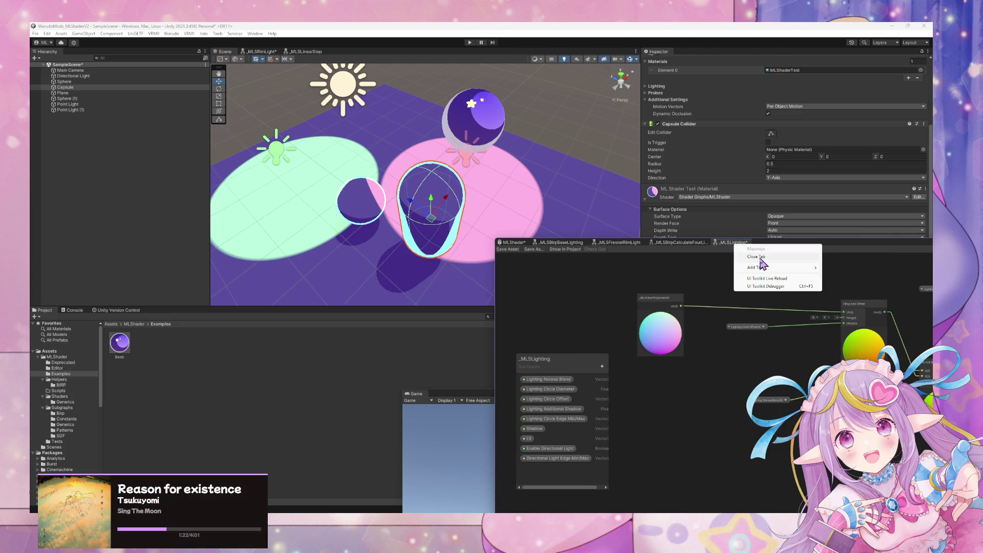
click(757, 256)
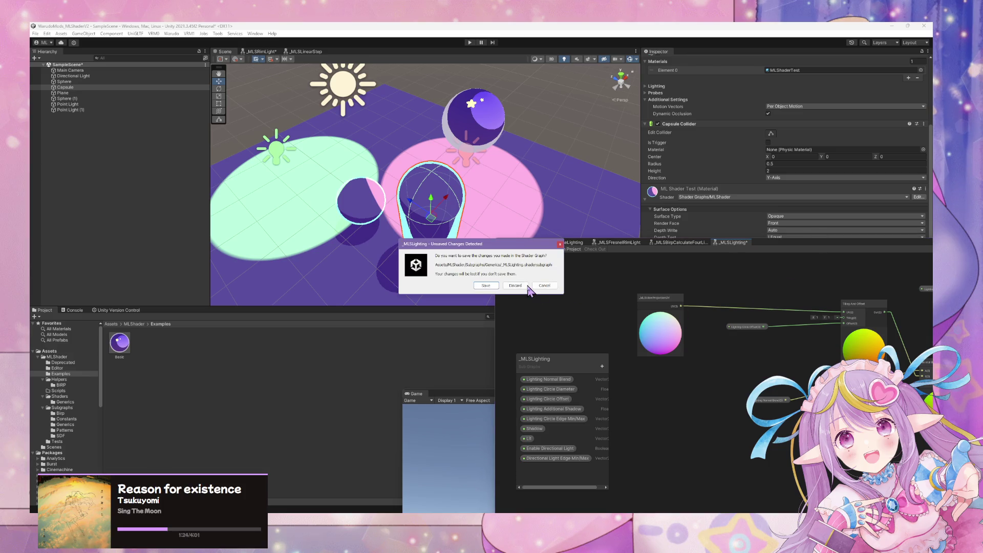
click(514, 287)
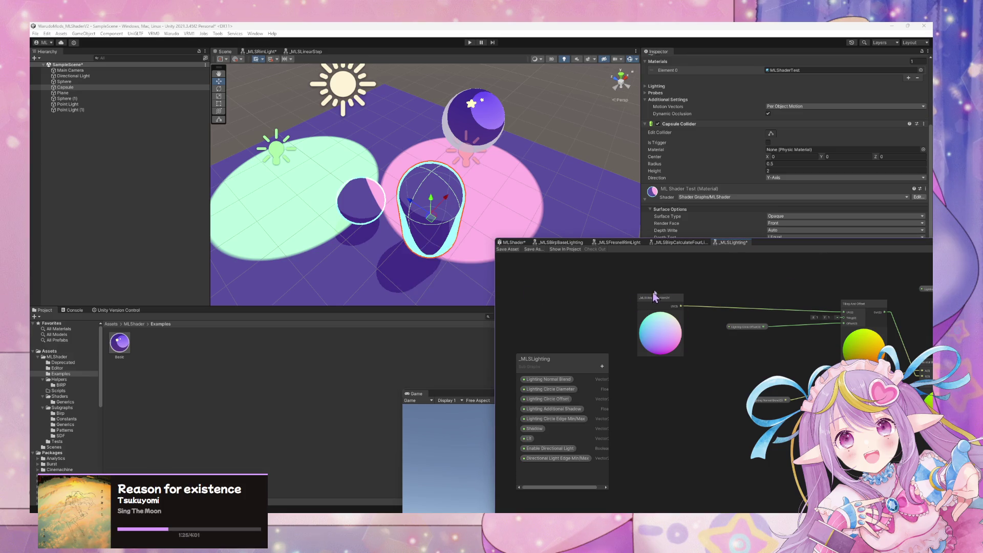
click(518, 249)
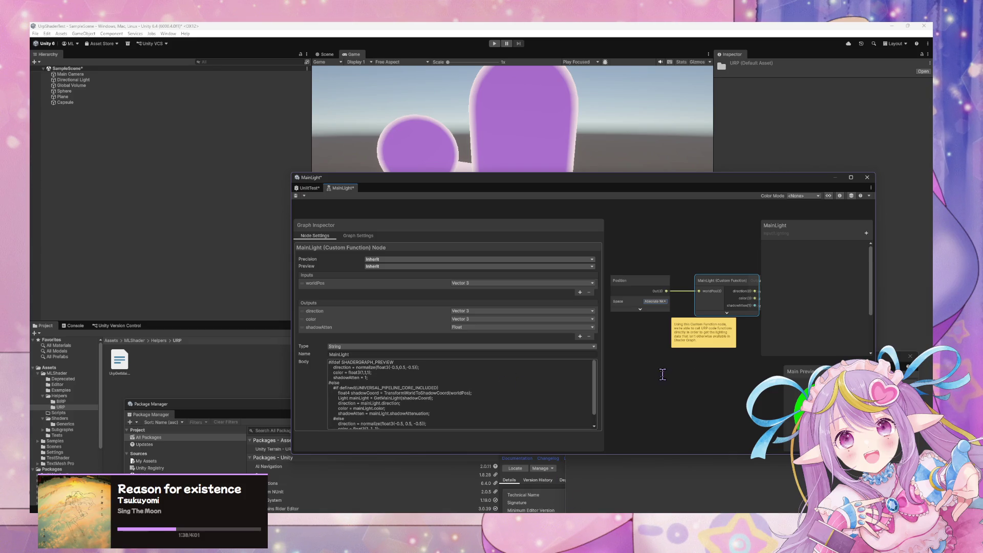
Inspect the output and Position nodes, then select the MainLight custom function node
click(673, 257)
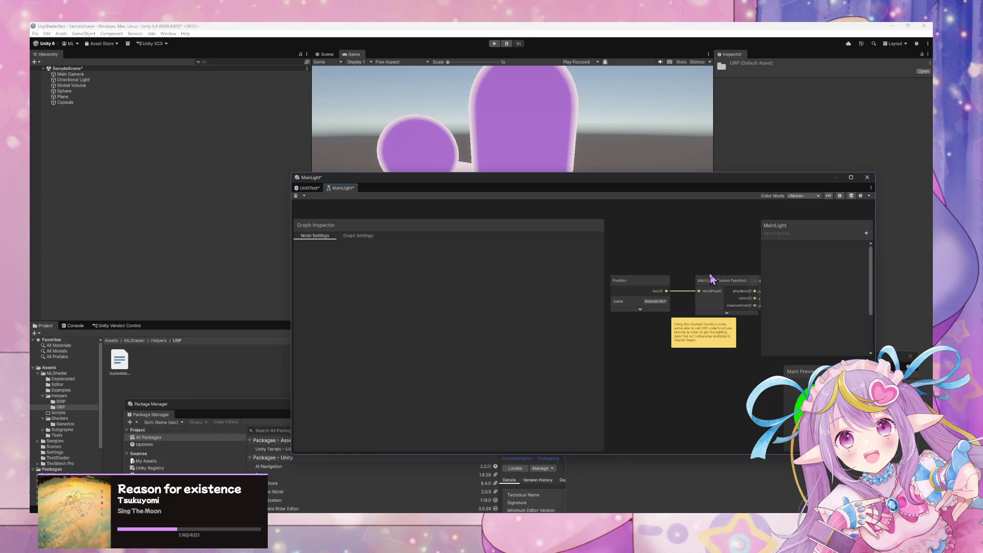
click(713, 279)
drag(722, 258, 658, 258)
click(750, 290)
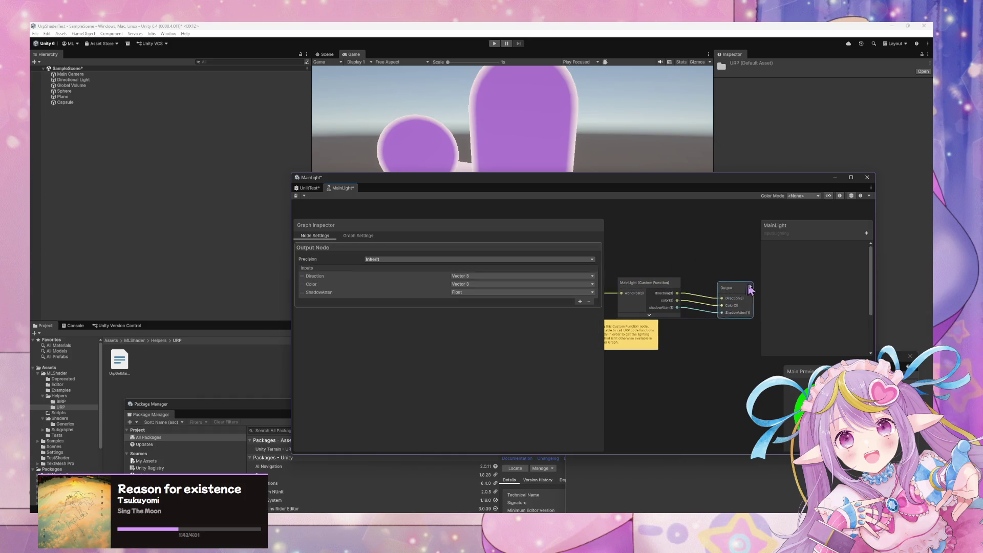
key(a)
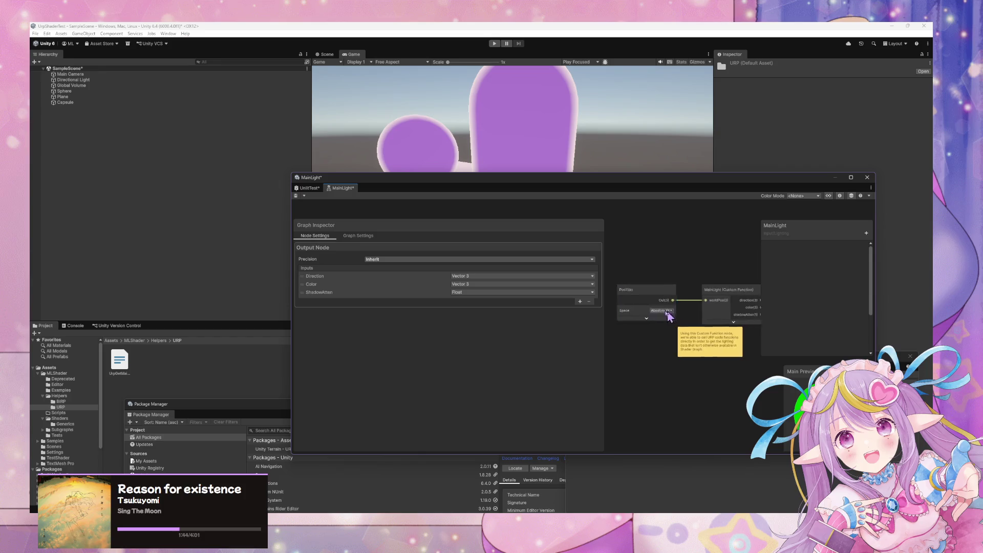
click(689, 302)
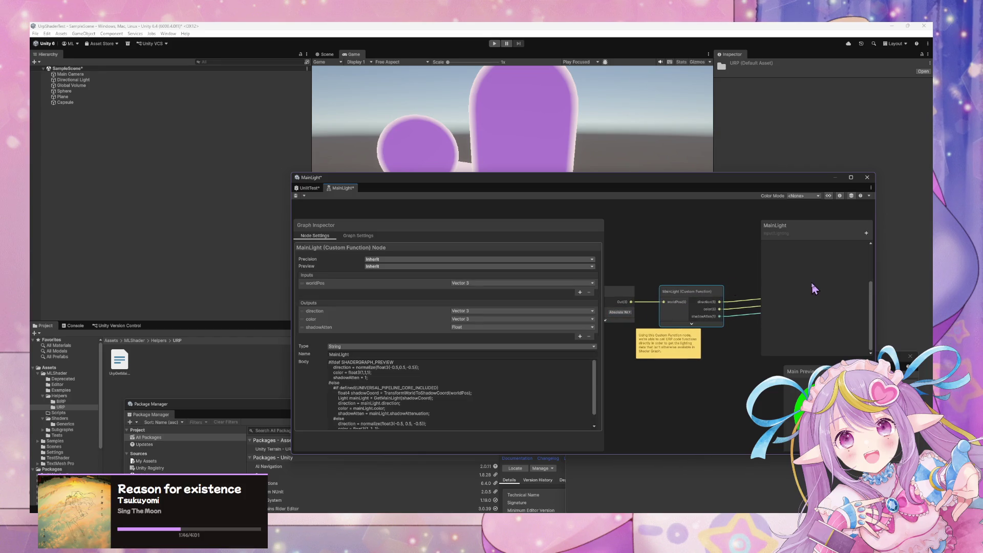
click(676, 266)
key(a)
click(668, 291)
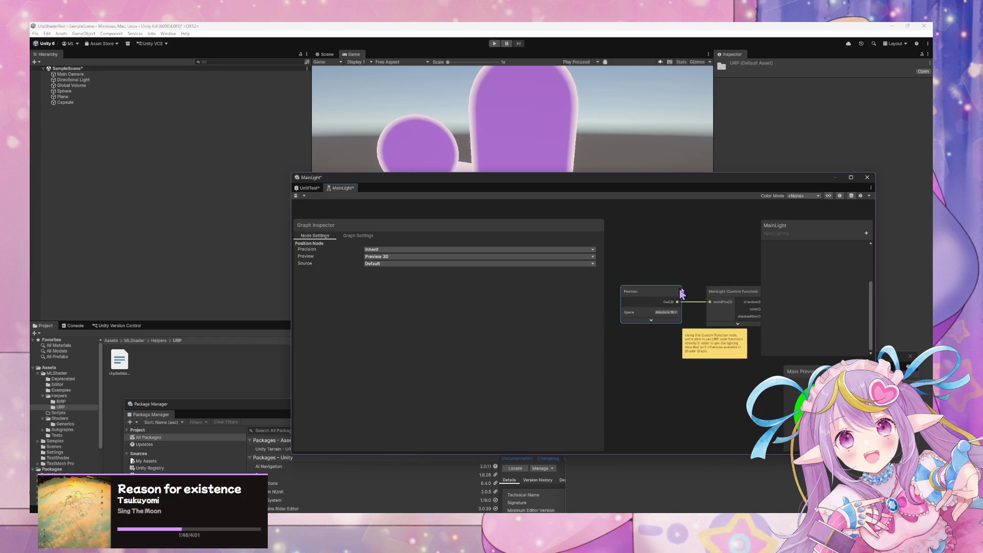
click(731, 291)
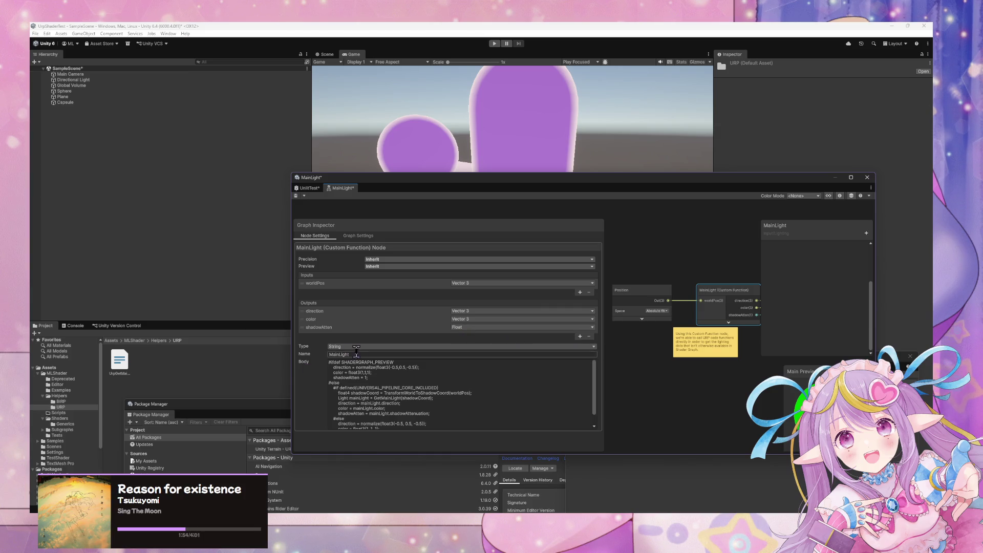
Set the MainLight node's Type to File with UrpGetMainLight as Source, toggling Use Pragmas
click(407, 346)
click(360, 363)
click(592, 363)
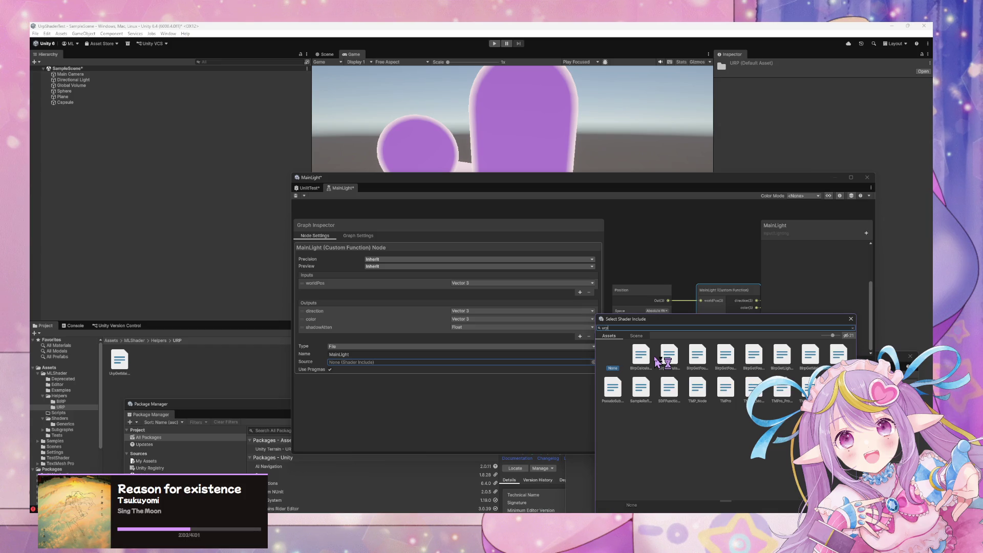
text(rp)
click(643, 361)
double_click(646, 362)
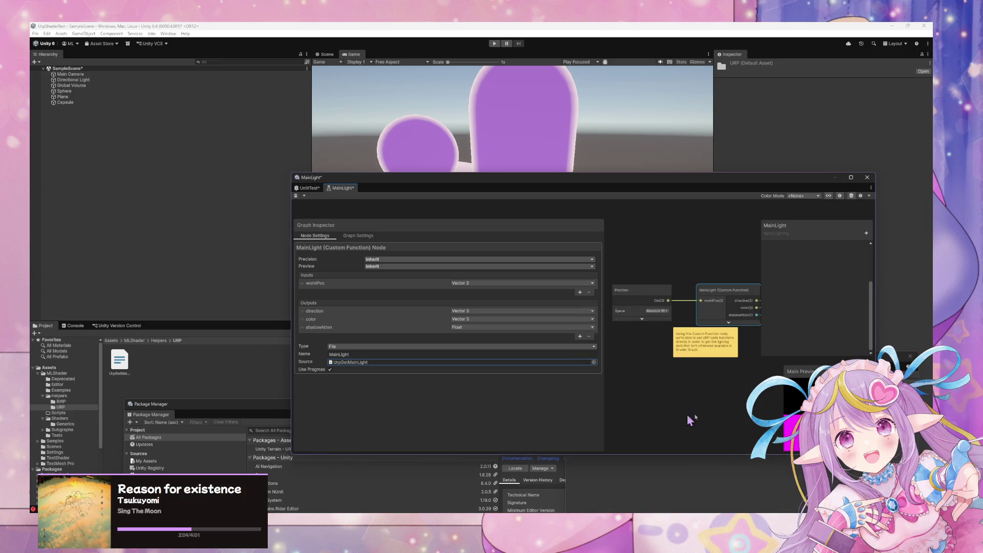
click(330, 370)
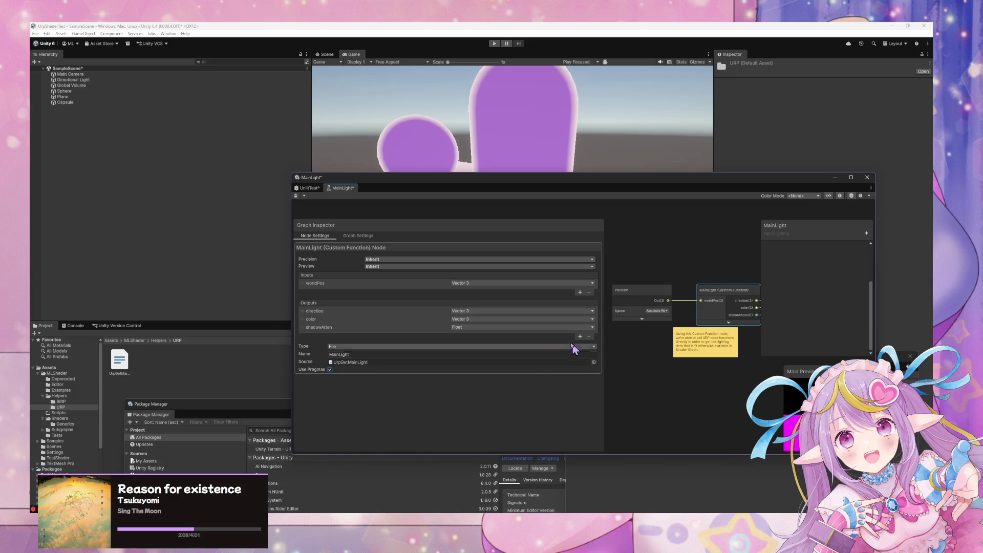
mouse_move(399, 190)
mouse_down()
mouse_move(561, 204)
mouse_move(453, 210)
mouse_up()
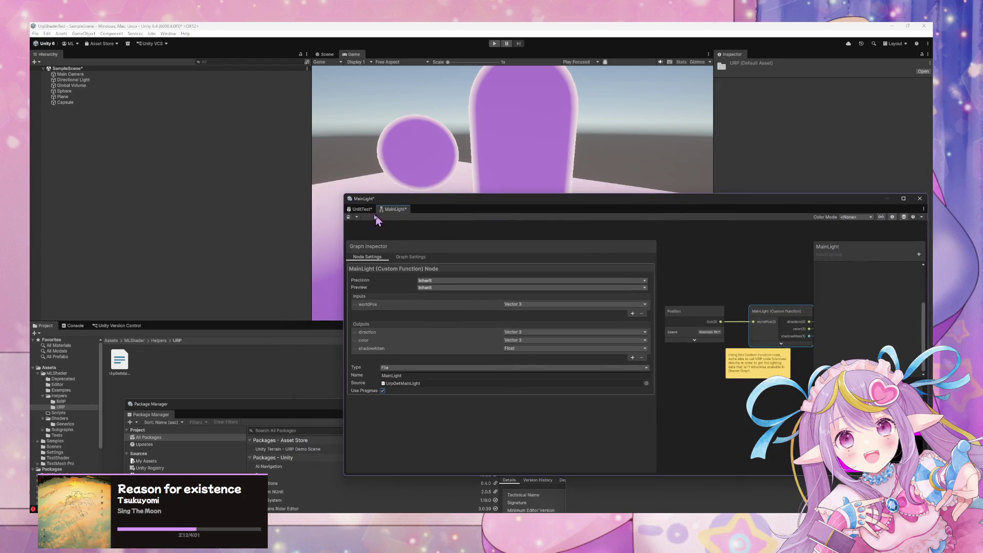
Start Save As for the subgraph and browse to Assets/MLShader/Subgraphs
click(357, 217)
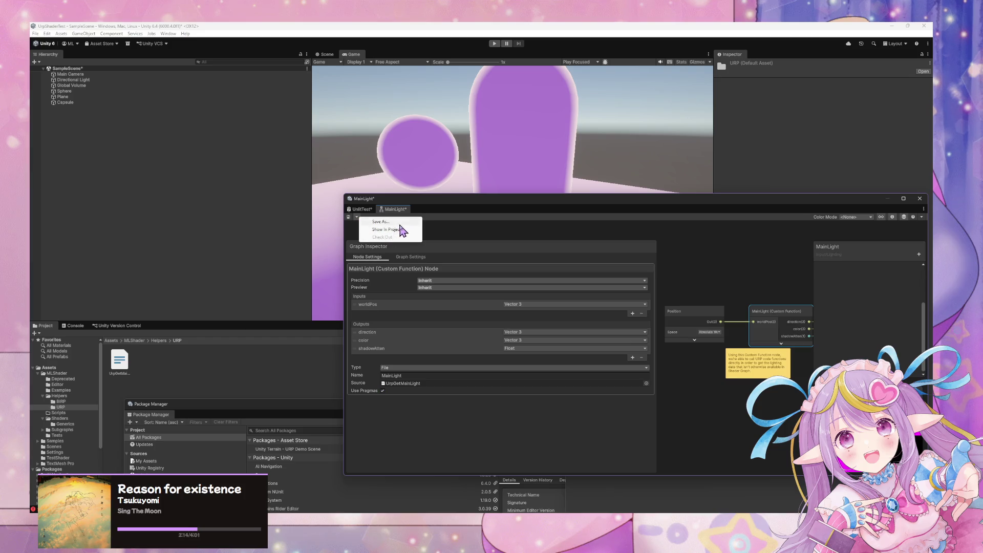
click(401, 228)
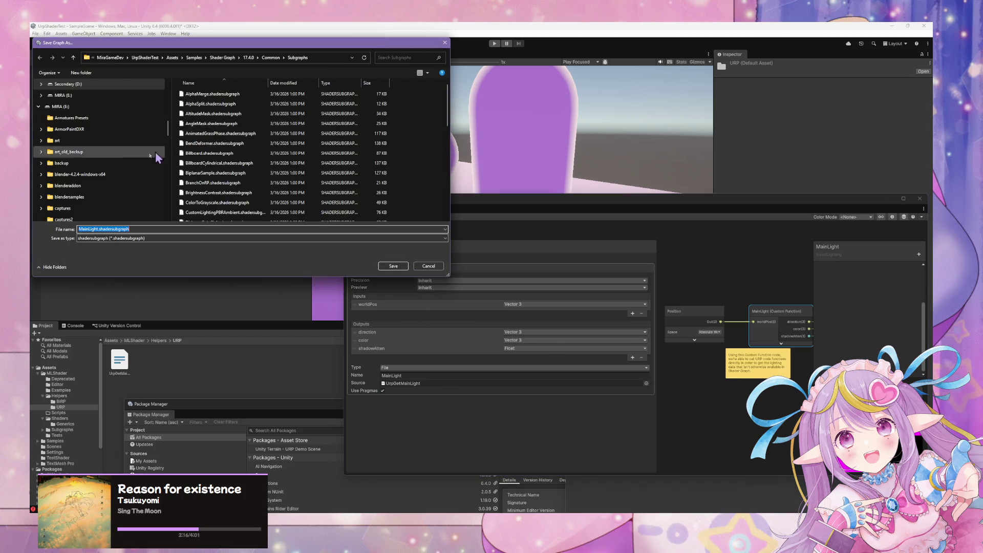
scroll(102, 169, down, 3)
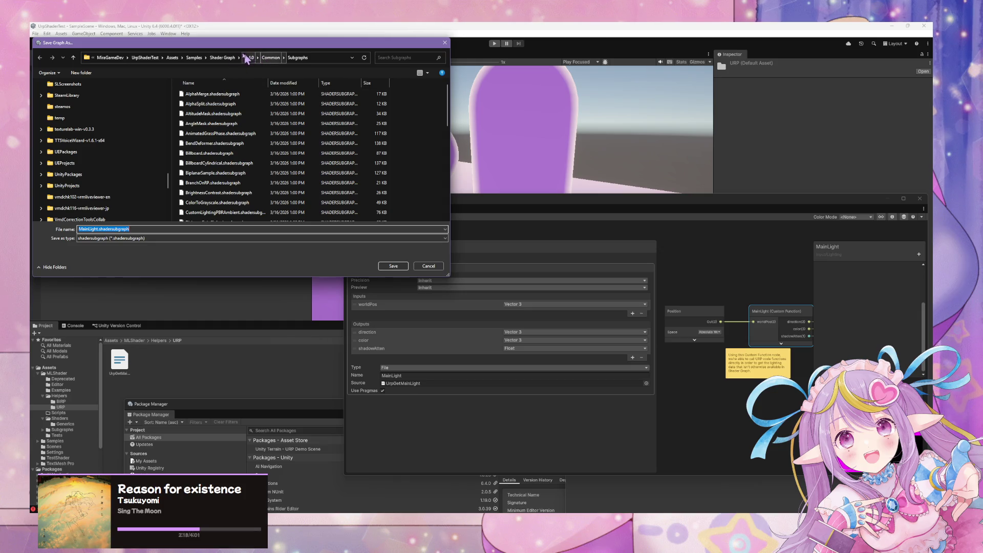
click(170, 58)
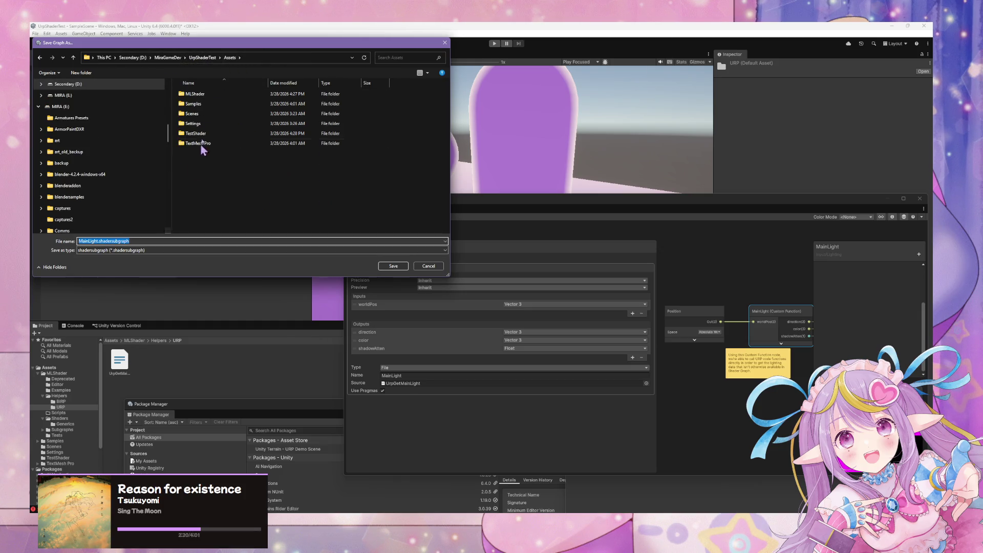
double_click(214, 95)
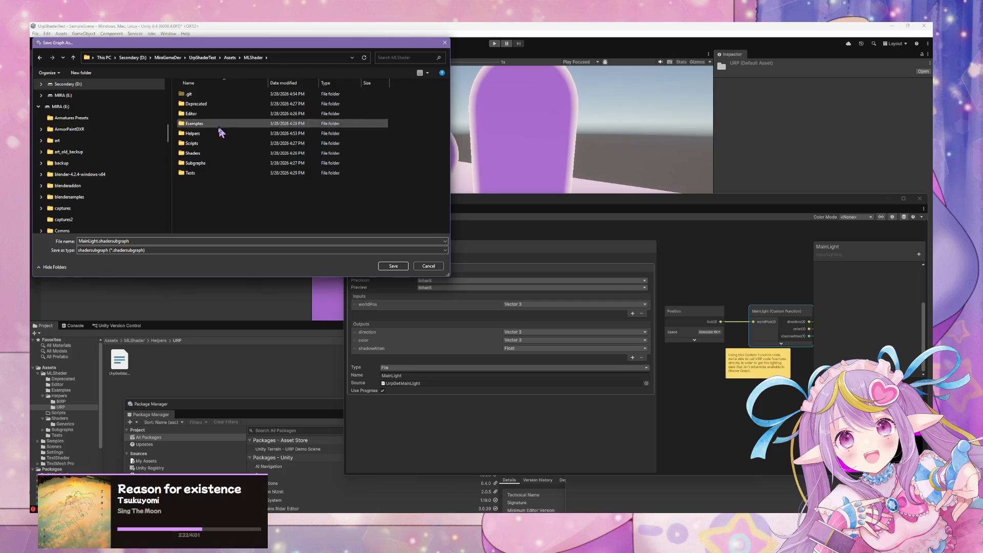
double_click(215, 164)
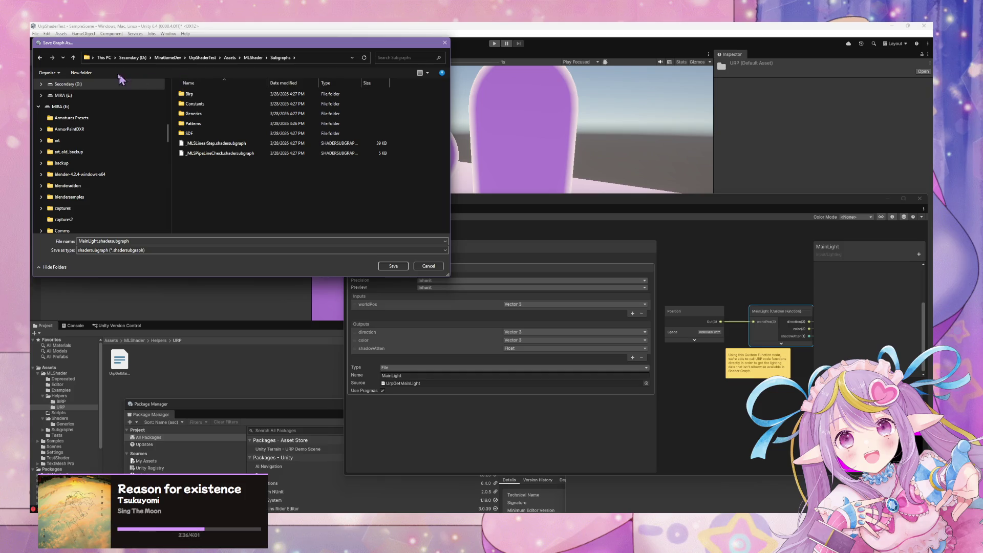
Create a new folder named Urp inside Subgraphs and open it
click(97, 78)
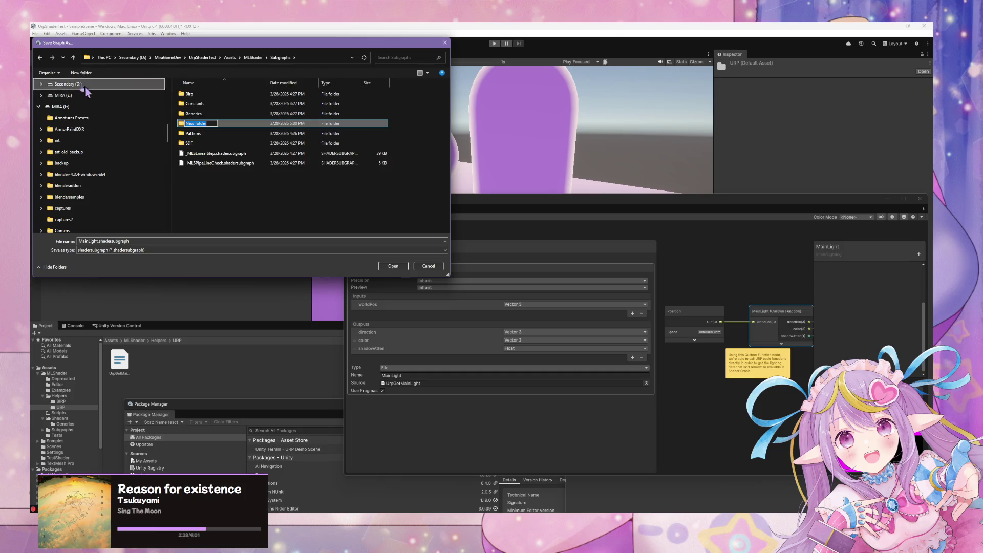
text(Urp)
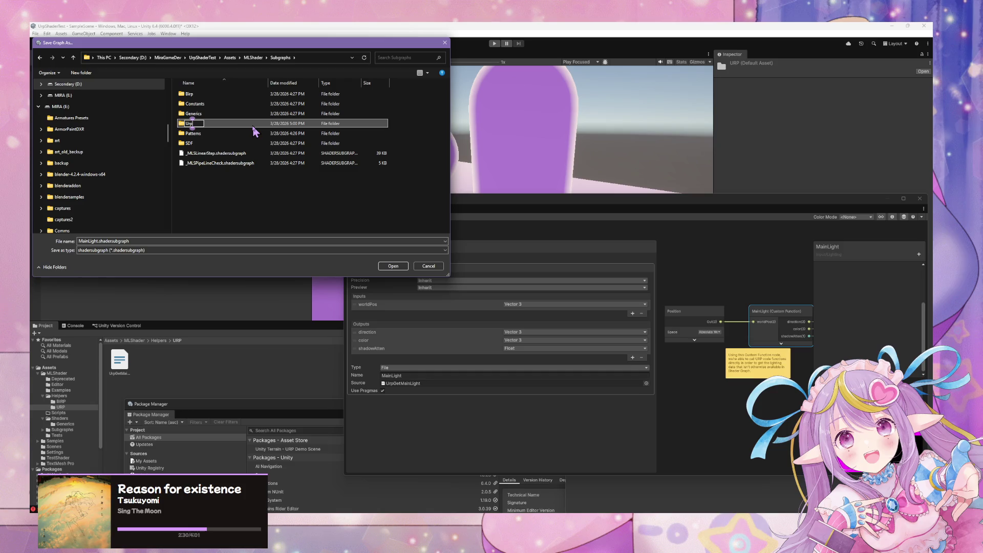
key(Return)
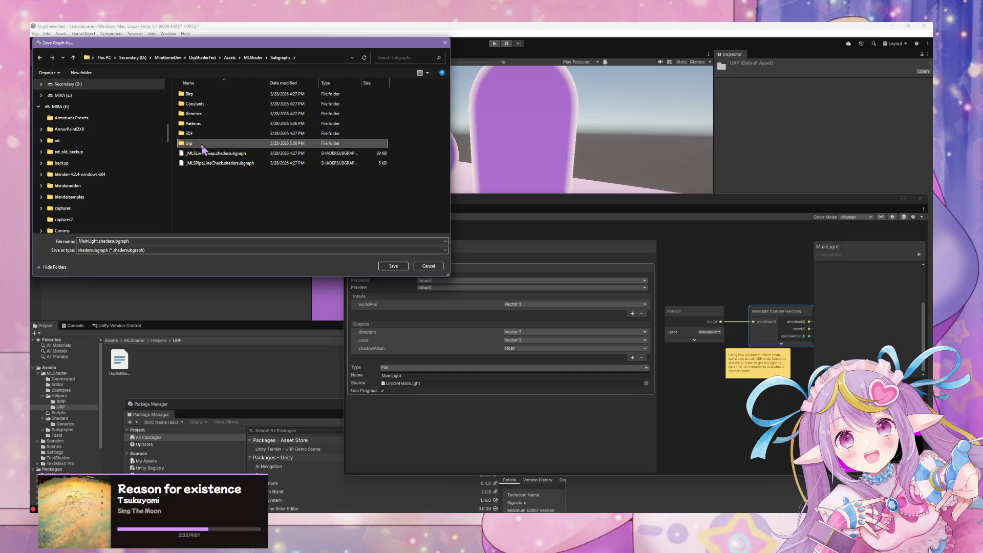
double_click(203, 144)
Save the subgraph there as _MLSUrpMainLight.shadersubgraph
click(97, 241)
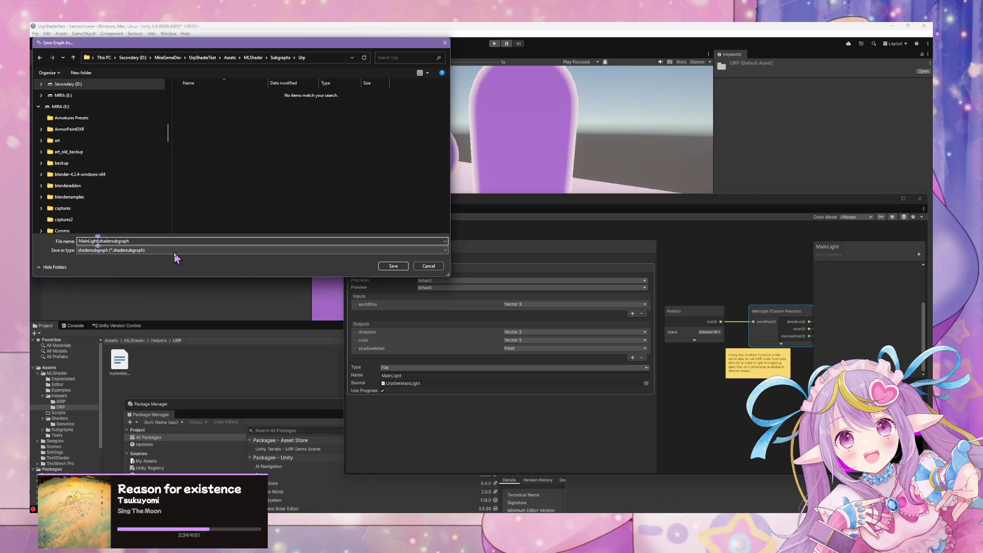
key(BackSpace)
key(BackSpace)
key(BackSpace)
text(_MLSU)
text(rpMainL)
text(ight)
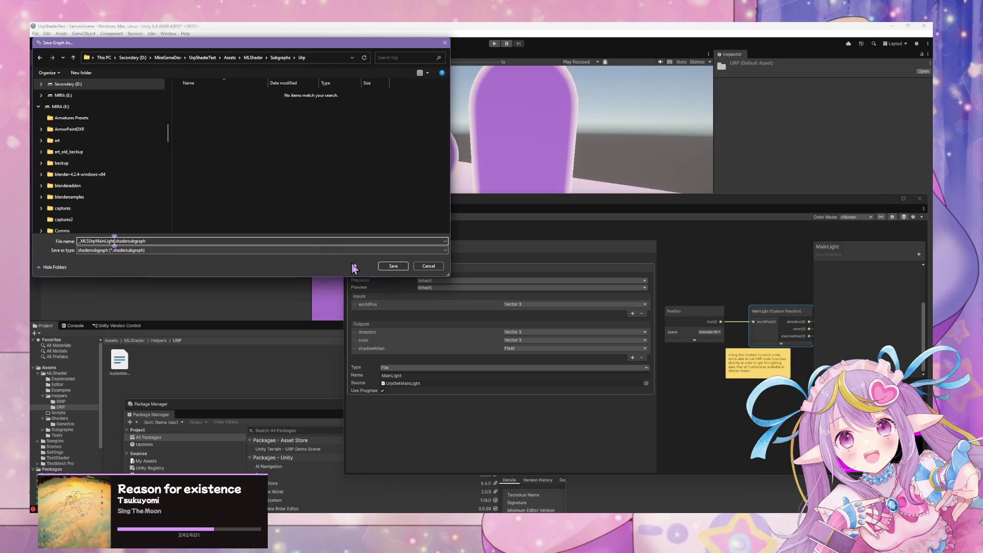
click(403, 267)
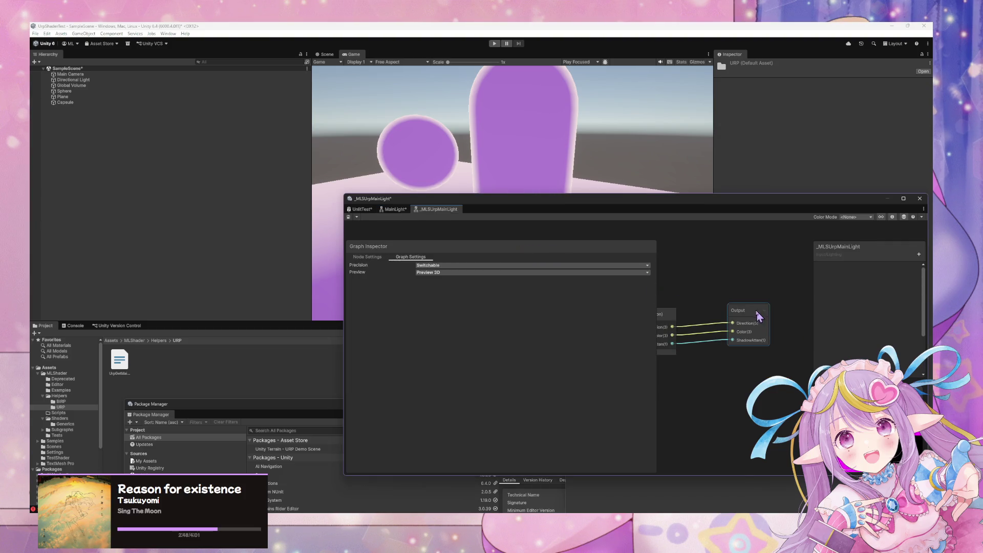
Select the MainLight node and view the console's 'direction' redefinition error
drag(539, 208, 293, 190)
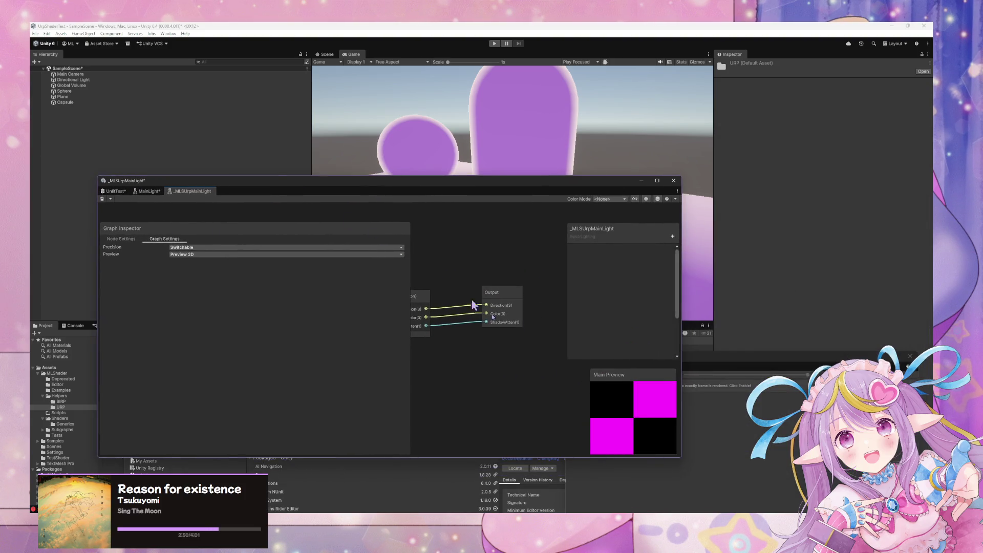
drag(681, 388, 837, 387)
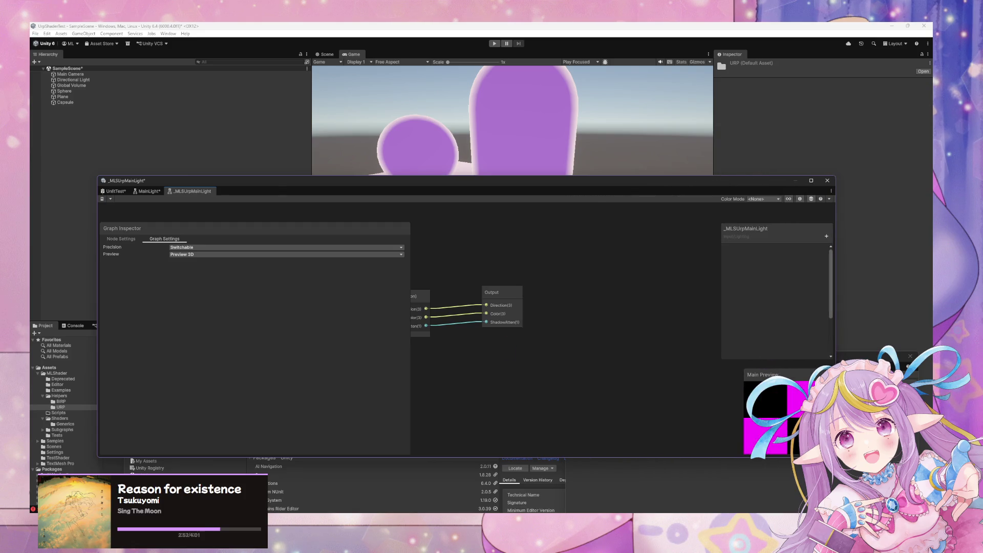
click(563, 302)
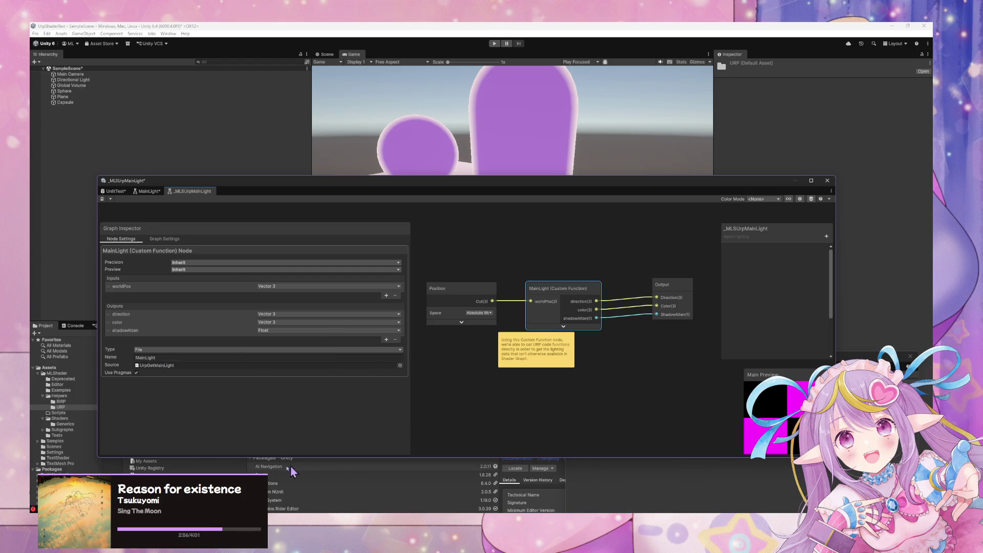
click(74, 325)
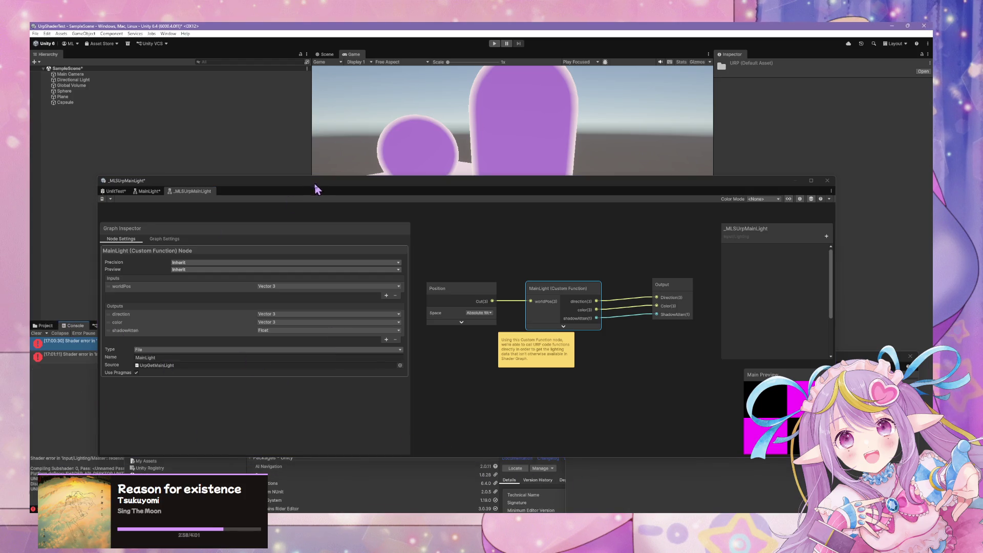
mouse_move(317, 190)
mouse_down()
mouse_move(689, 176)
mouse_move(531, 180)
mouse_move(656, 187)
mouse_move(551, 174)
mouse_up()
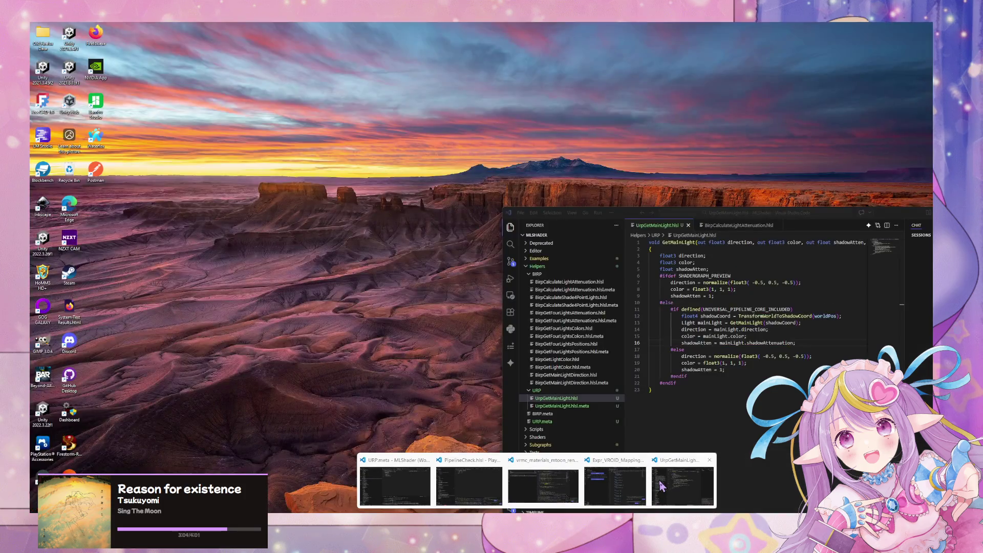
Delete the duplicate direction, color and shadowAtten declarations in UrpGetMainLight.hlsl and save
click(661, 486)
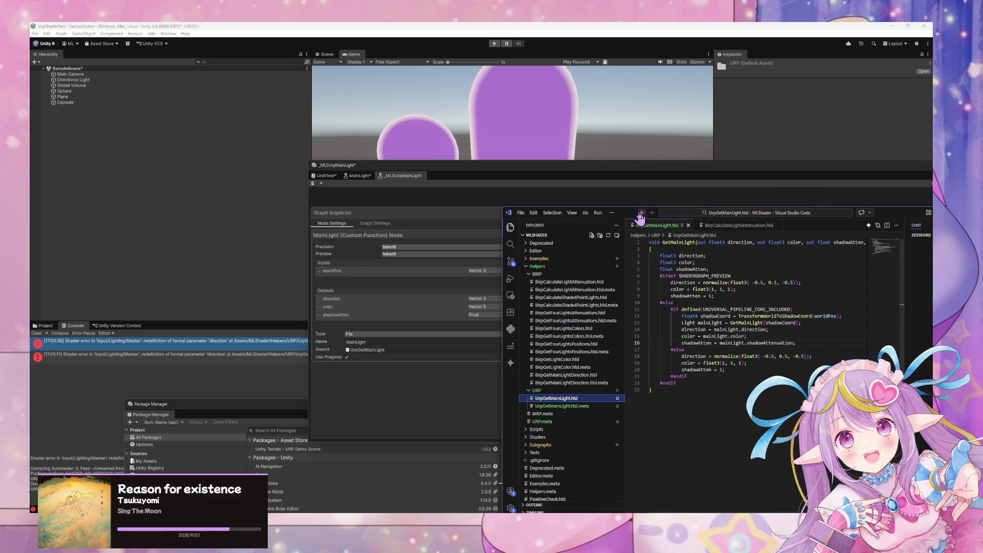
drag(668, 219, 692, 247)
drag(744, 297, 643, 281)
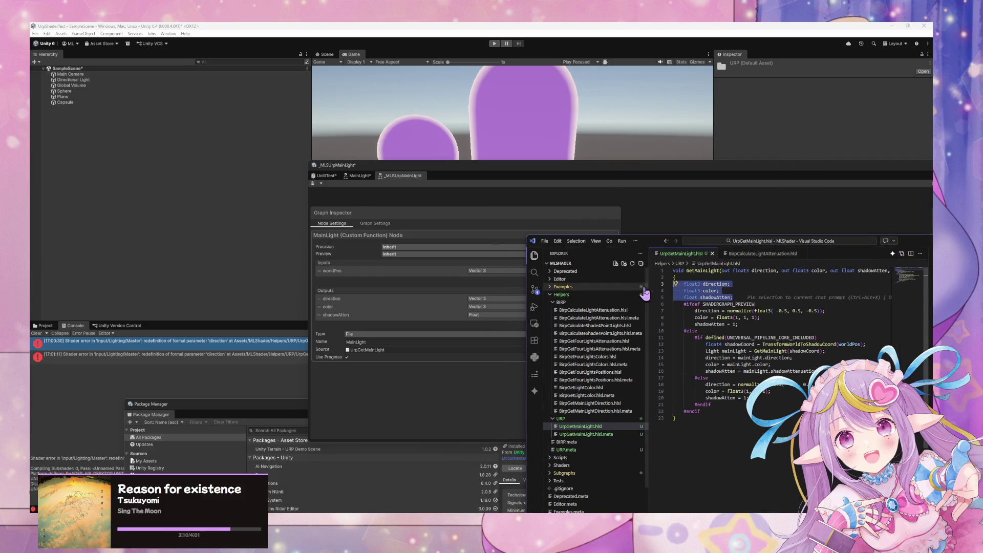
key(BackSpace)
key(ctrl+s)
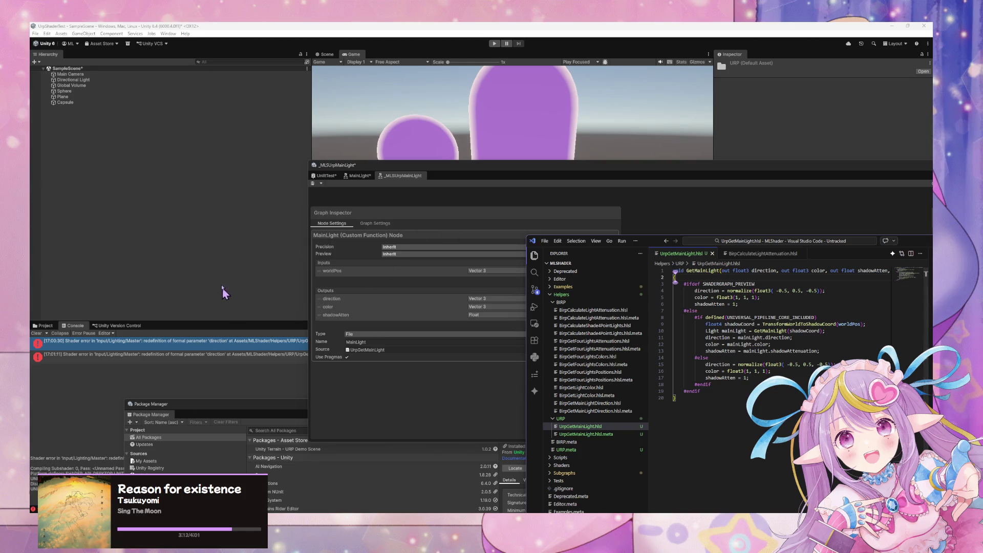
Back in Unity, inspect the second shader error: undeclared 'MainLight_half' identifier
click(221, 287)
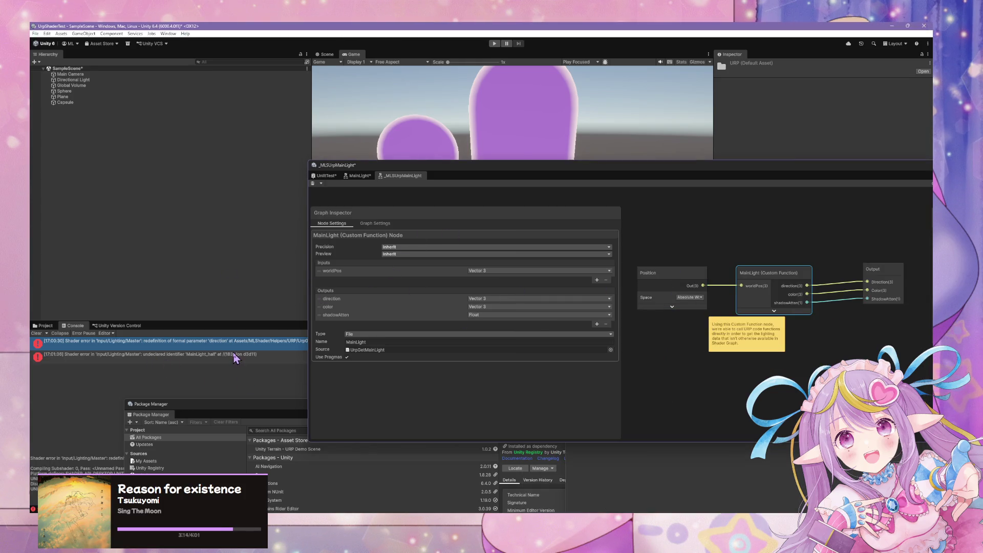
mouse_move(544, 173)
mouse_down()
mouse_move(564, 329)
mouse_move(346, 362)
mouse_move(686, 244)
mouse_move(547, 234)
mouse_move(611, 270)
mouse_move(534, 259)
mouse_up()
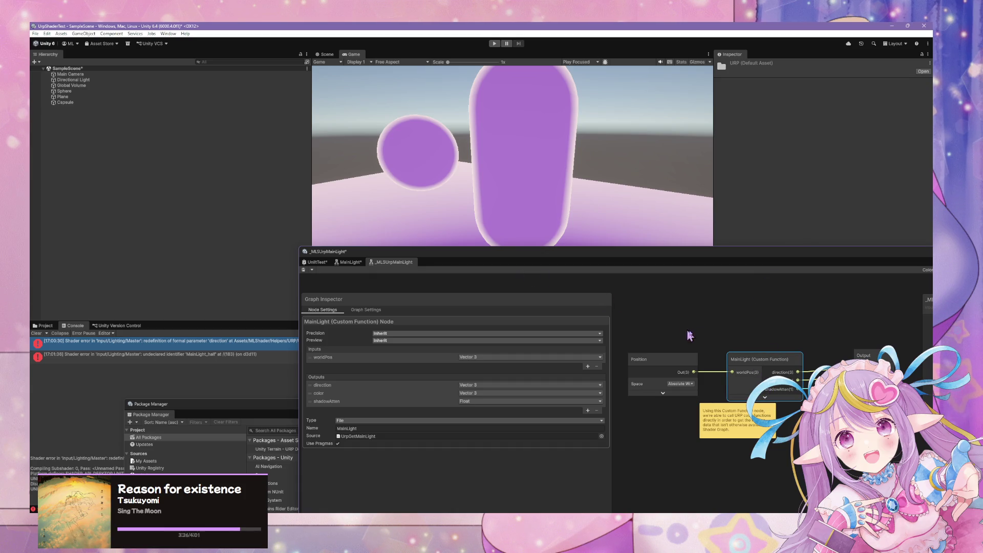
click(165, 360)
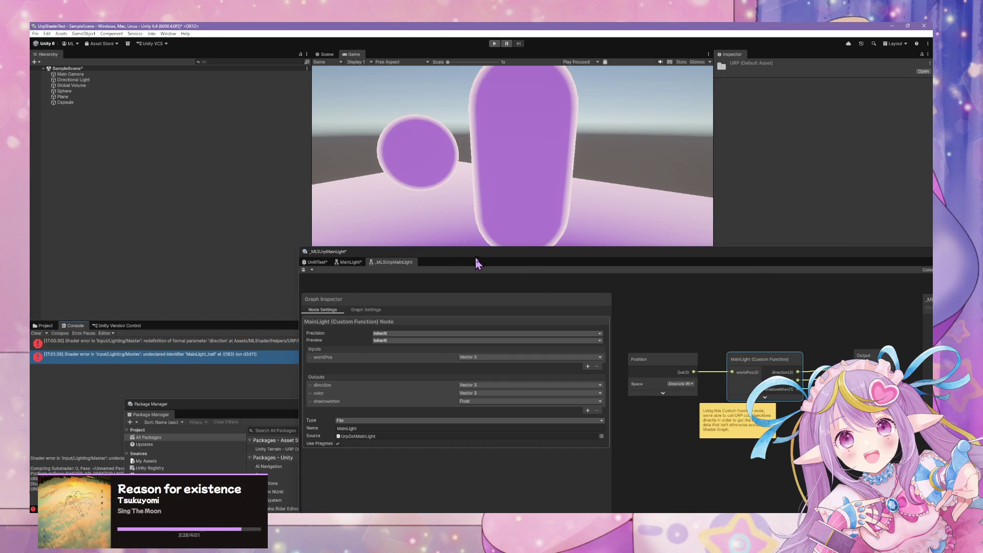
mouse_move(476, 263)
mouse_down()
mouse_move(546, 386)
mouse_move(567, 260)
mouse_move(488, 260)
mouse_move(500, 285)
mouse_up()
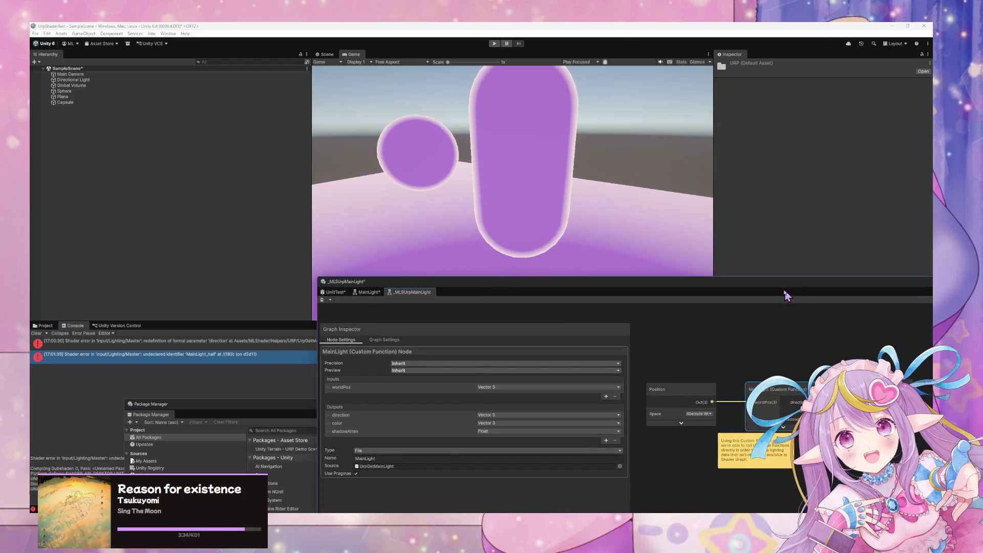
mouse_move(606, 284)
mouse_down()
mouse_move(358, 213)
mouse_move(464, 215)
mouse_up()
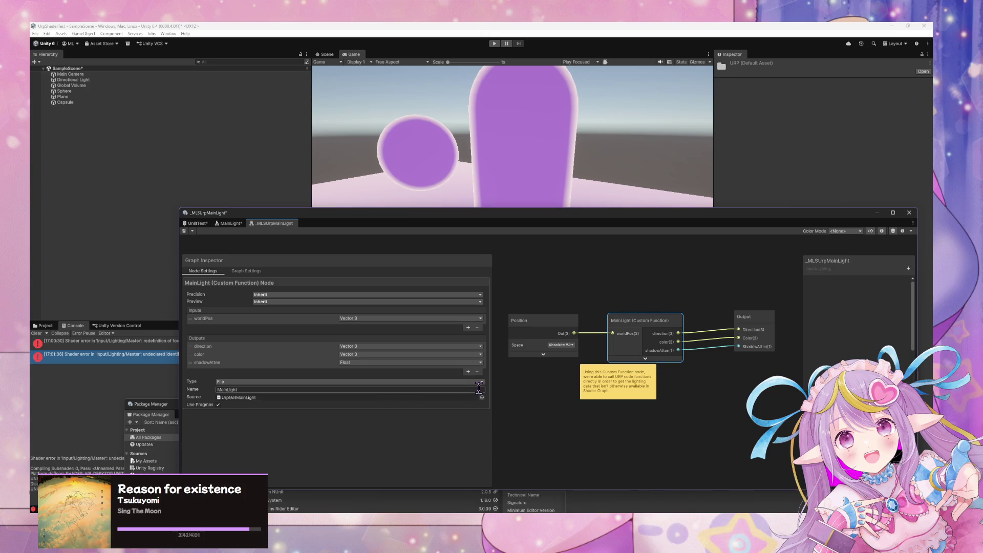
Switch the custom function's Type to String, then back to File
click(250, 382)
click(251, 396)
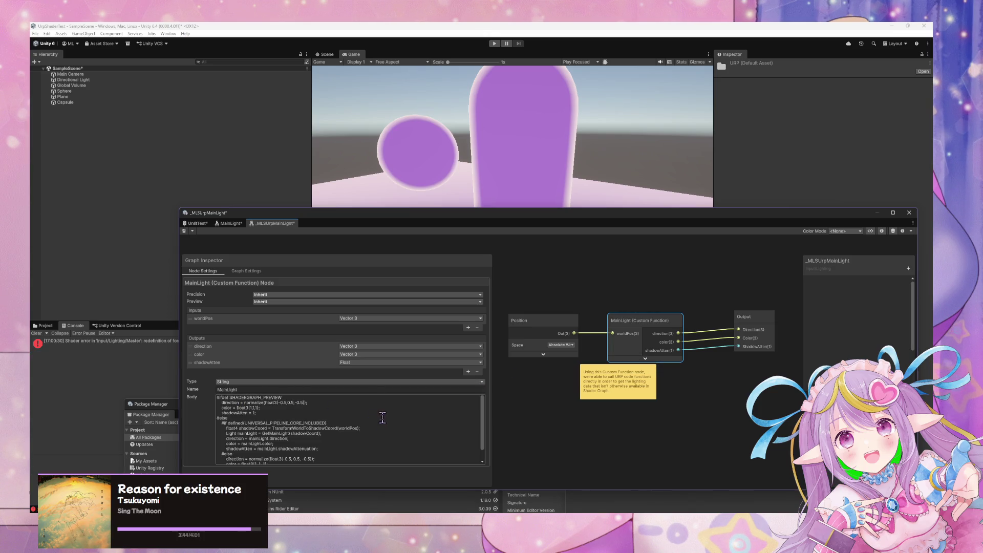
scroll(382, 415, down, 2)
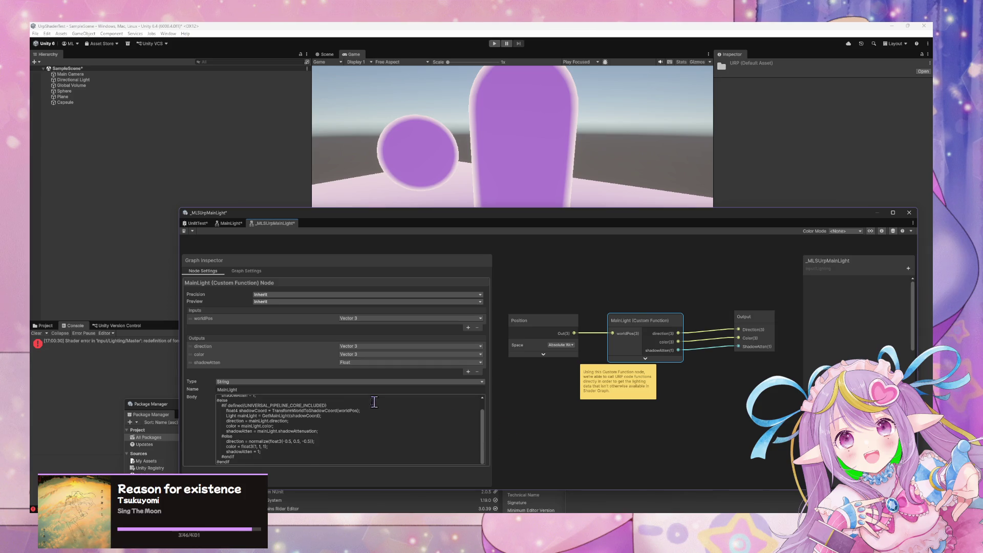
scroll(328, 409, up, 2)
click(332, 383)
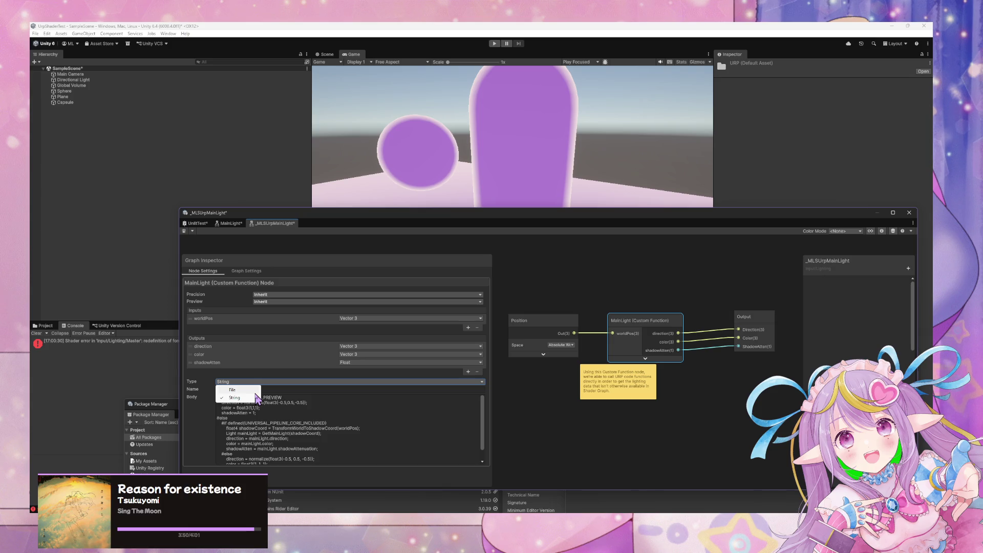
click(250, 389)
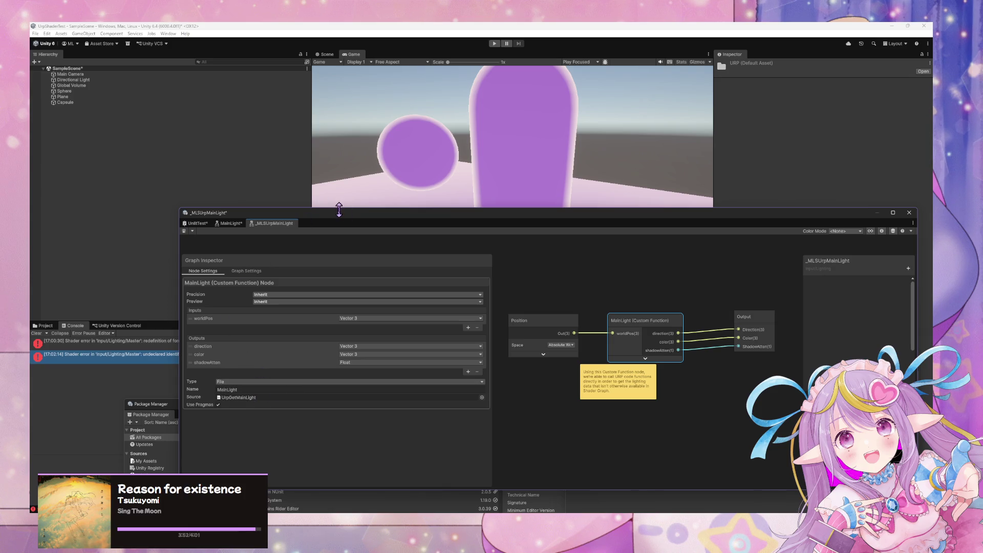
mouse_move(338, 208)
mouse_down()
mouse_move(608, 200)
mouse_move(418, 194)
mouse_move(447, 210)
mouse_up()
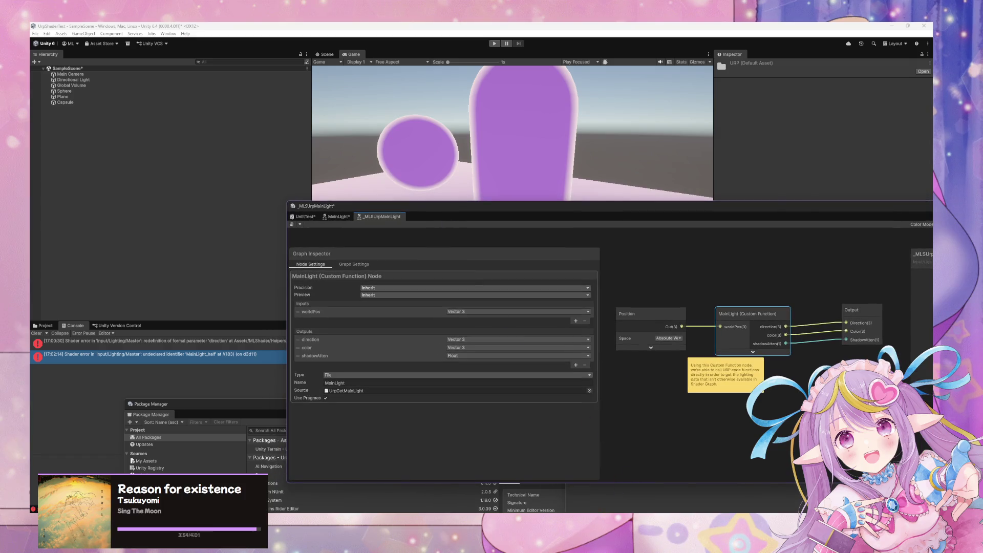
Toggle the node's Type between String and File, leaving it on String
mouse_move(536, 512)
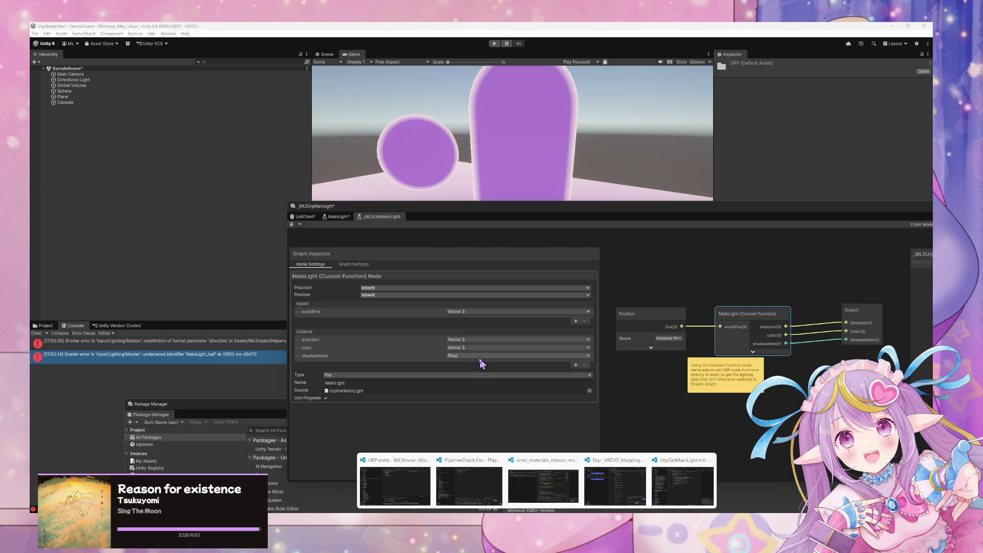
click(335, 377)
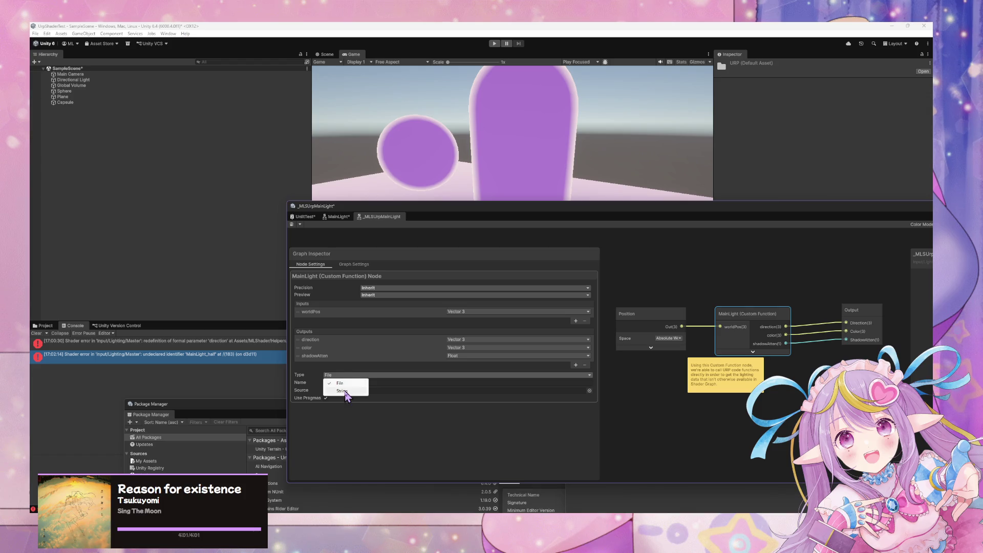
click(348, 385)
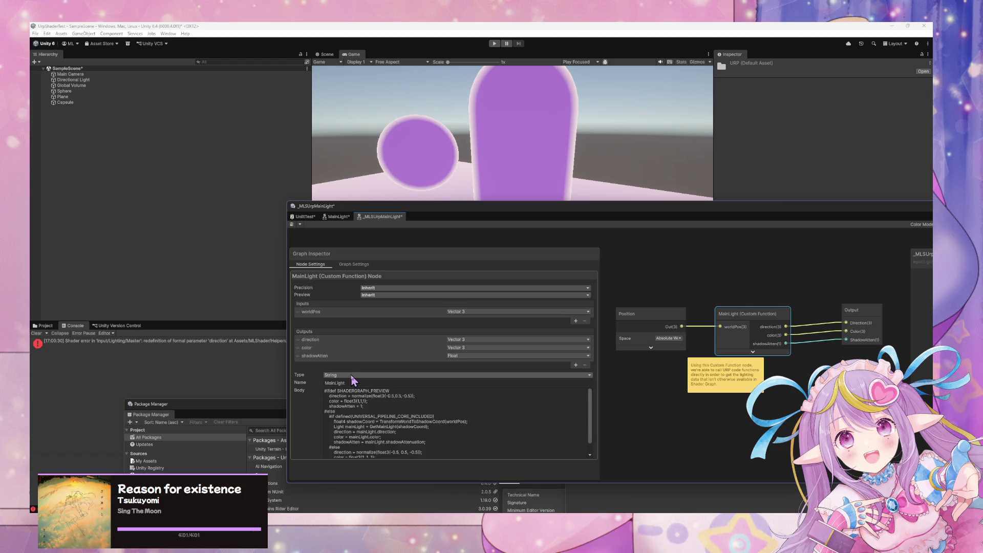
click(352, 375)
click(339, 383)
click(352, 376)
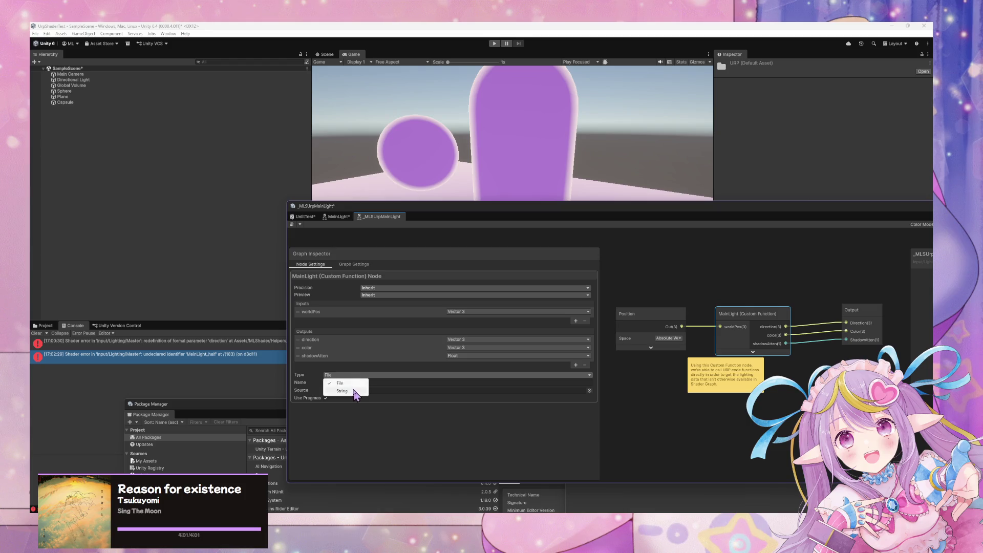
click(355, 391)
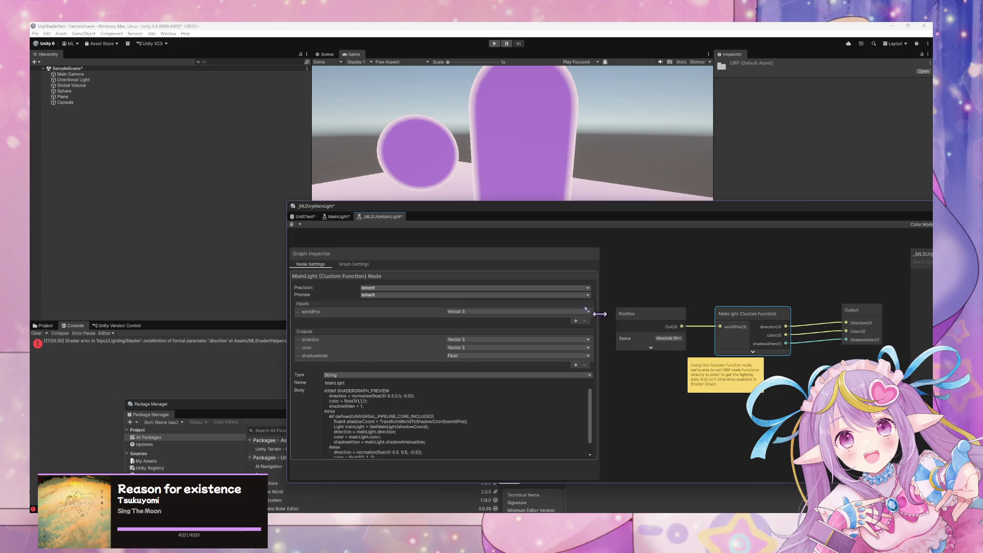
Clear the console, save the subgraph, and set the node's Type to File
click(36, 333)
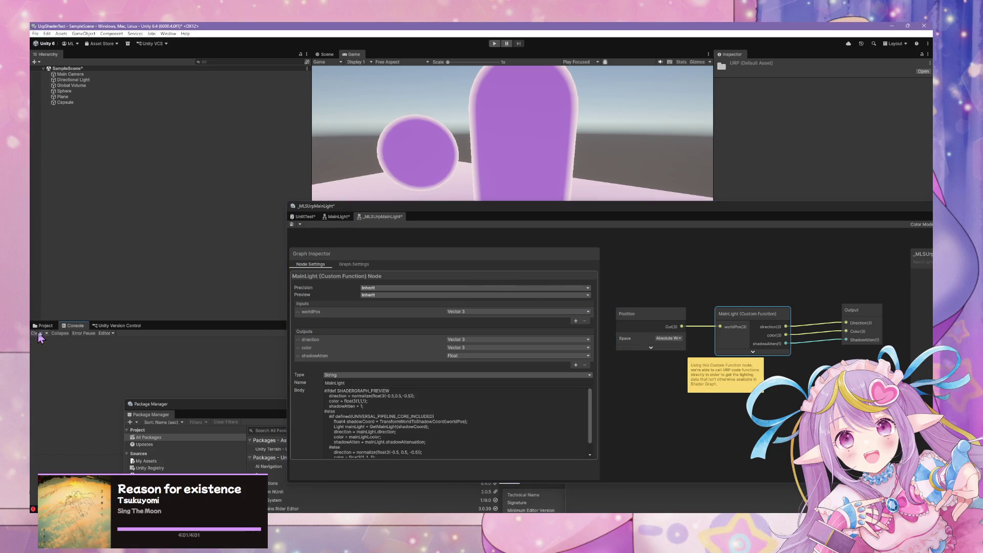
click(291, 224)
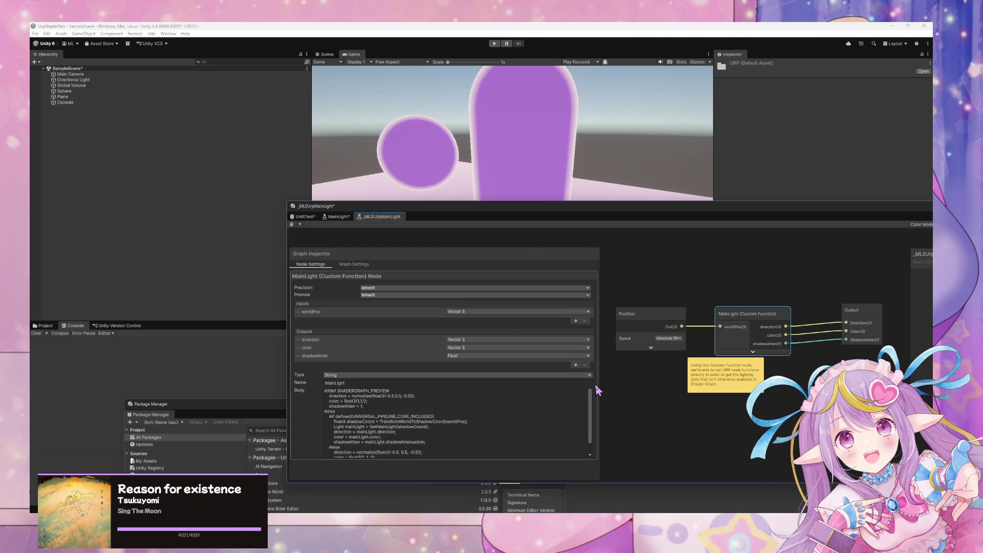
drag(453, 250, 495, 232)
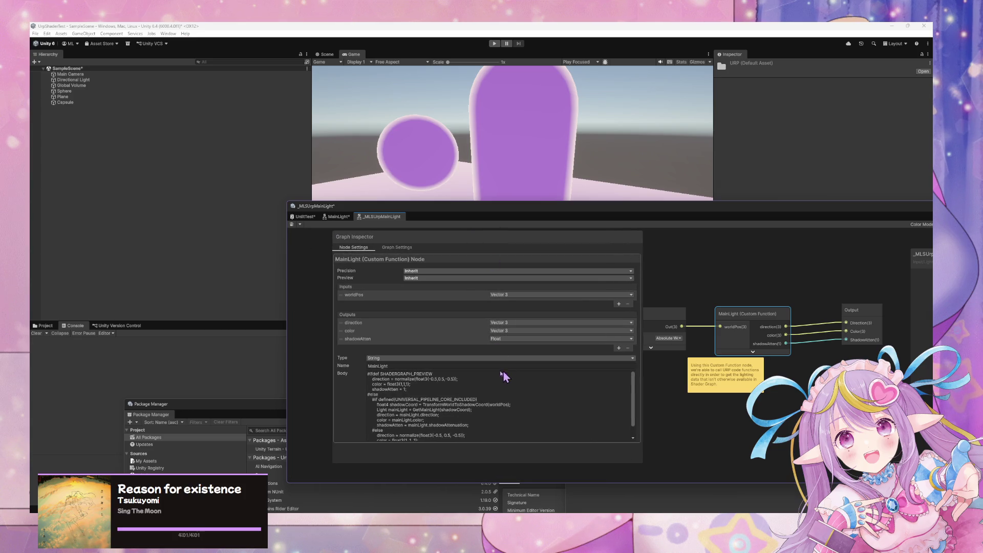
scroll(499, 377, down, 2)
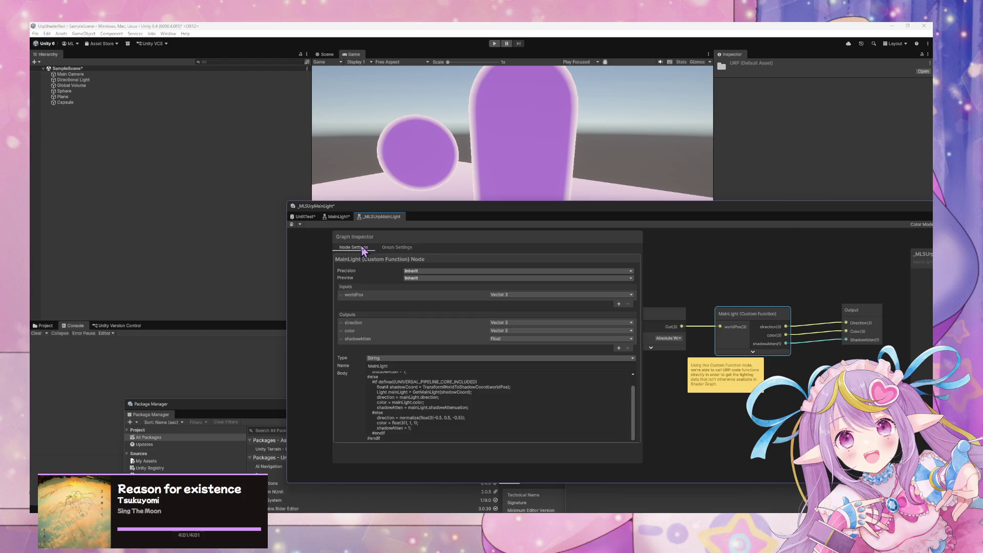
click(620, 358)
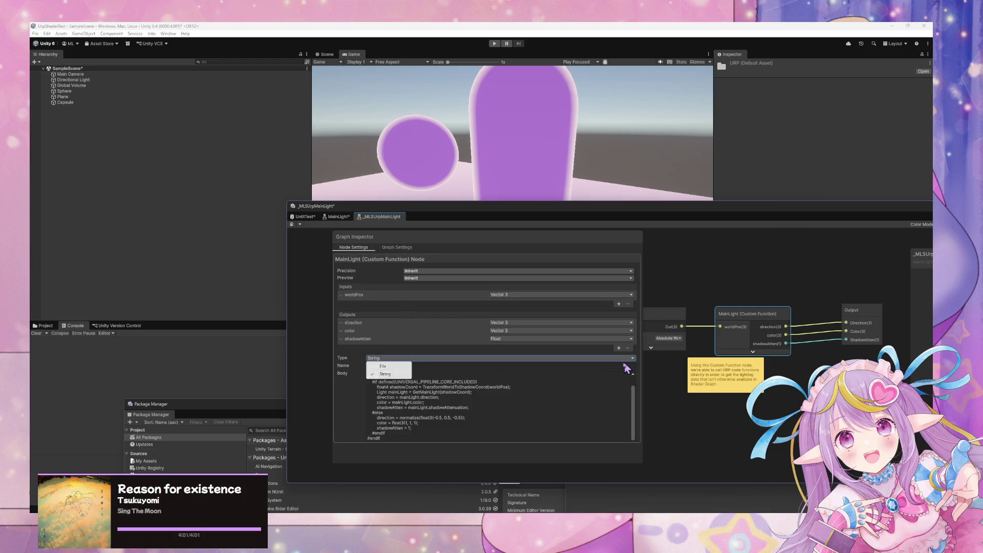
click(384, 366)
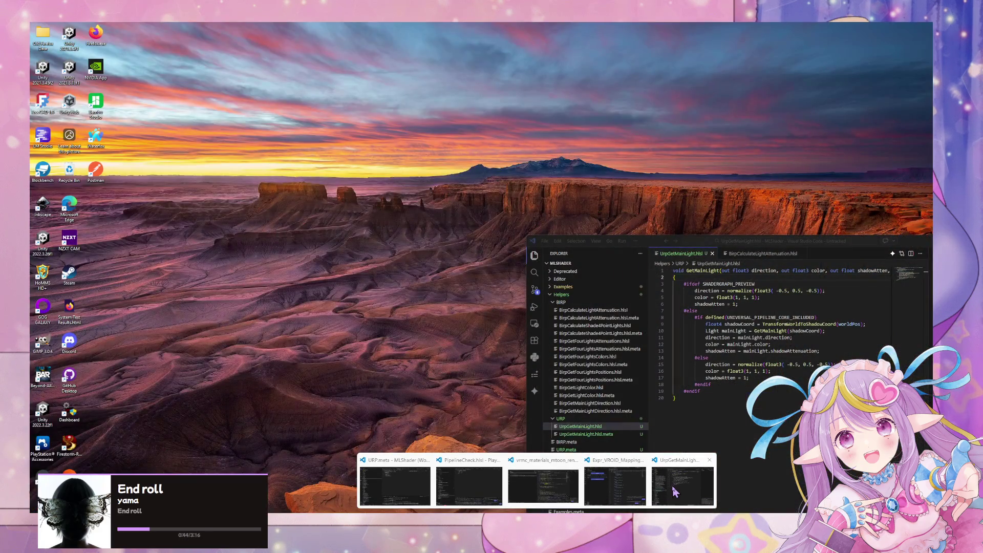
Append _float to the GetMainLight function name in UrpGetMainLight.hlsl and save
click(675, 491)
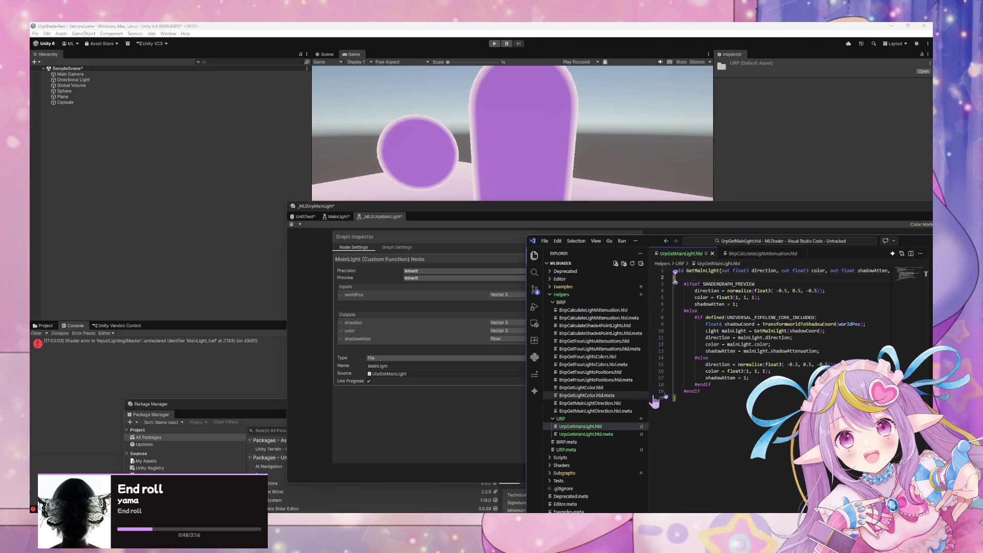
click(793, 351)
mouse_move(657, 237)
mouse_down()
mouse_move(573, 239)
mouse_move(635, 251)
mouse_move(604, 245)
mouse_move(534, 262)
mouse_up()
click(601, 289)
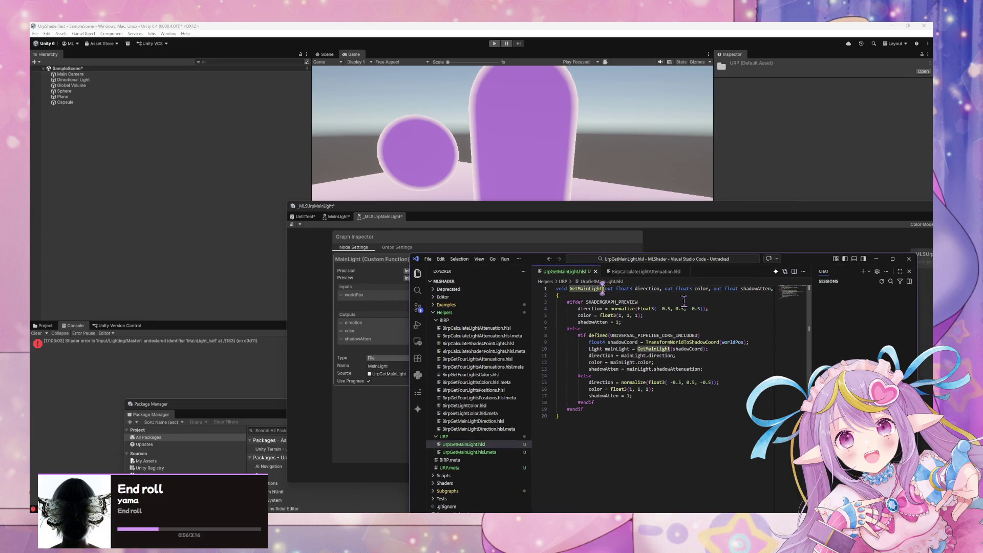
text(_float3)
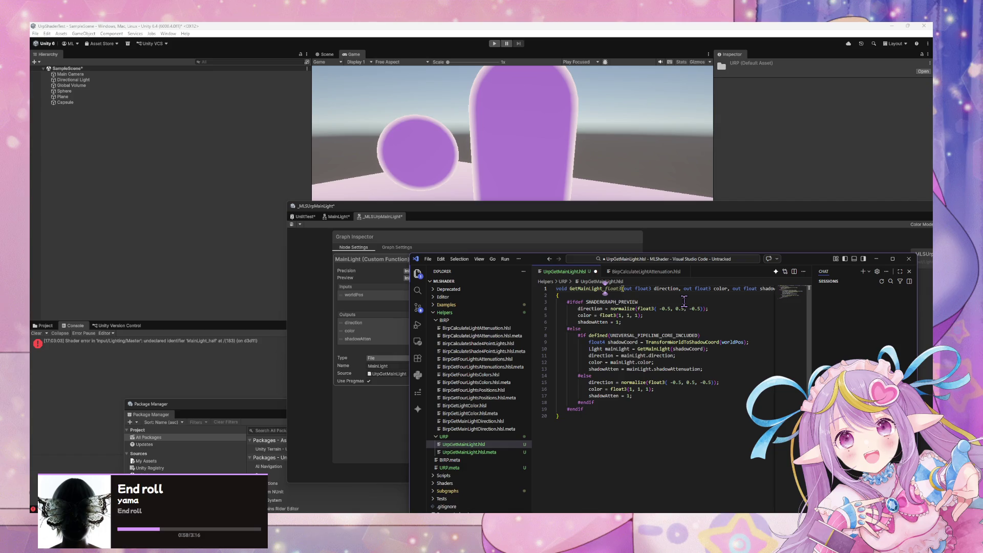
text(float)
key(ctrl+s)
Change the HLSL function name's suffix from float to half
click(187, 347)
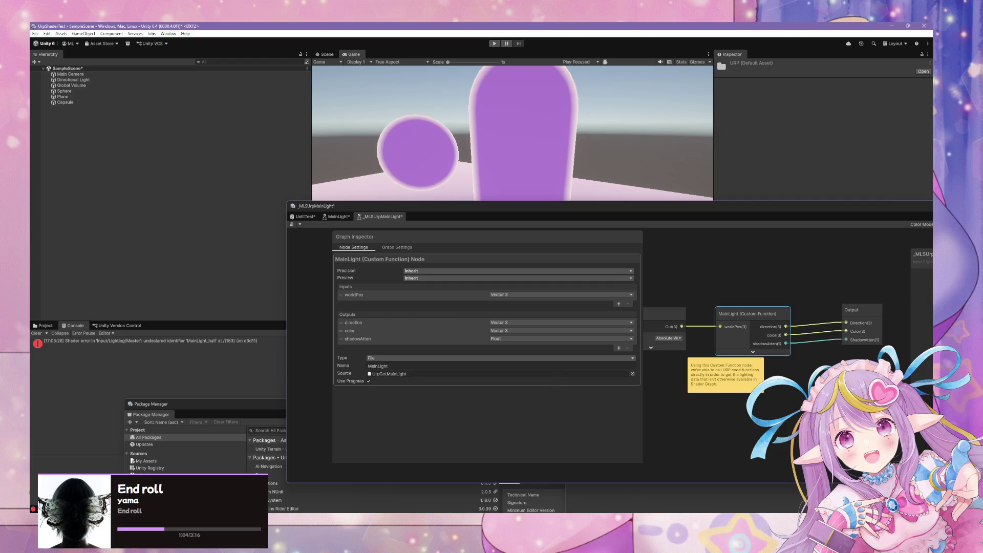
mouse_move(535, 510)
click(670, 486)
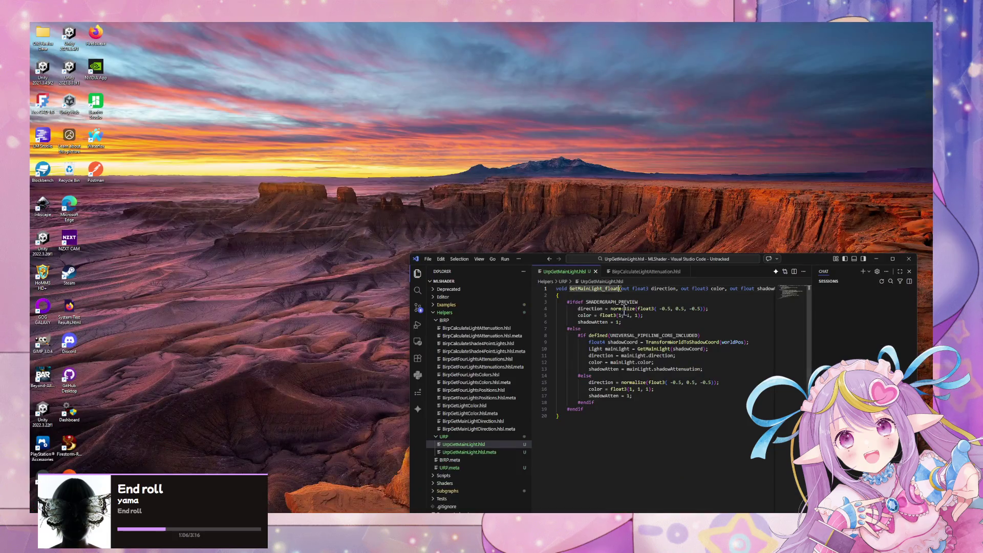
click(619, 288)
key(BackSpace)
key(BackSpace)
key(BackSpace)
text(half)
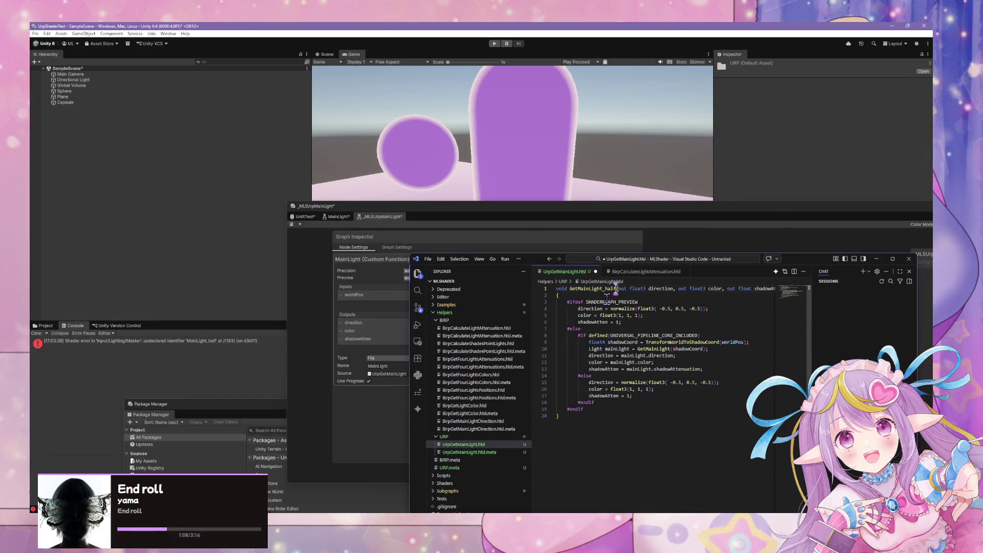
Name the node GetMainLight, restore the _float suffix, and save the HLSL file
click(367, 411)
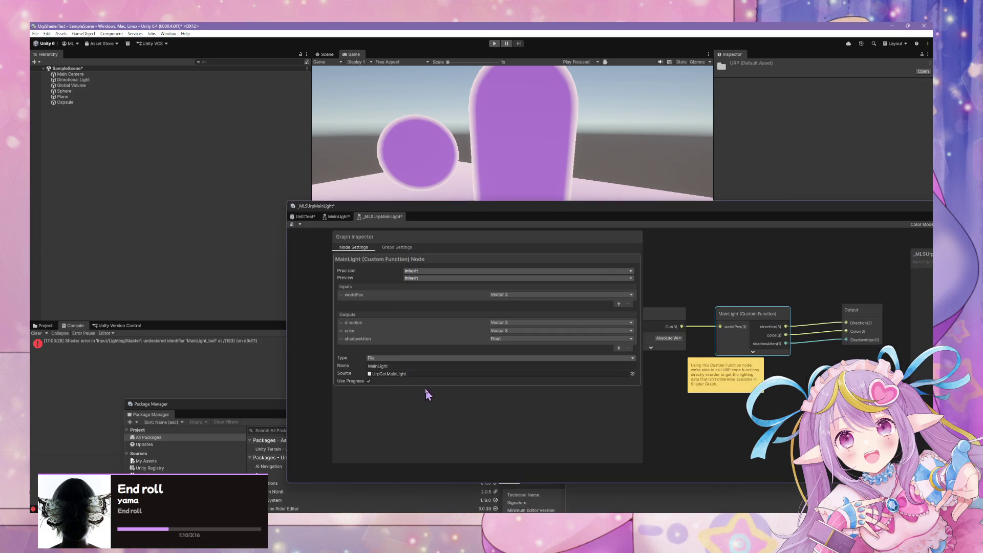
click(373, 365)
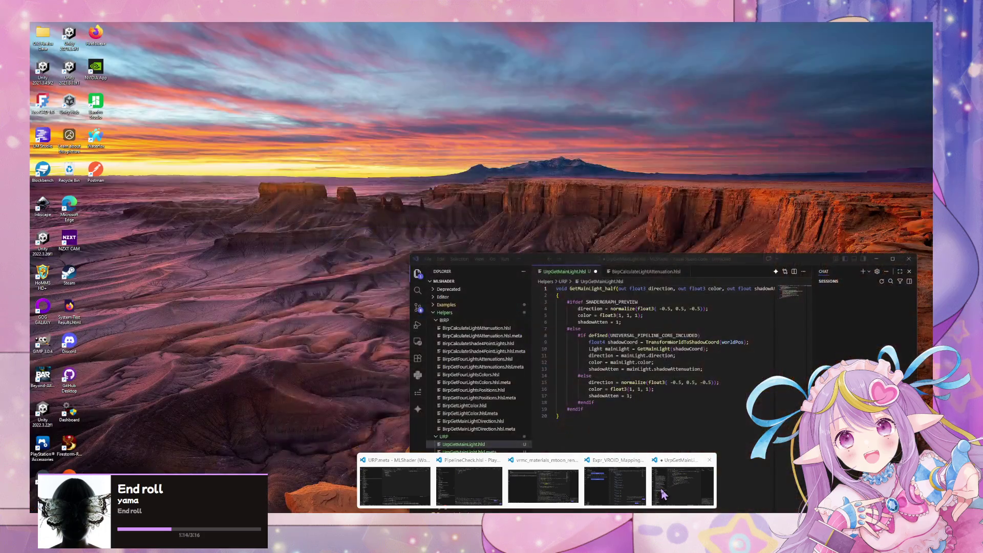
click(613, 486)
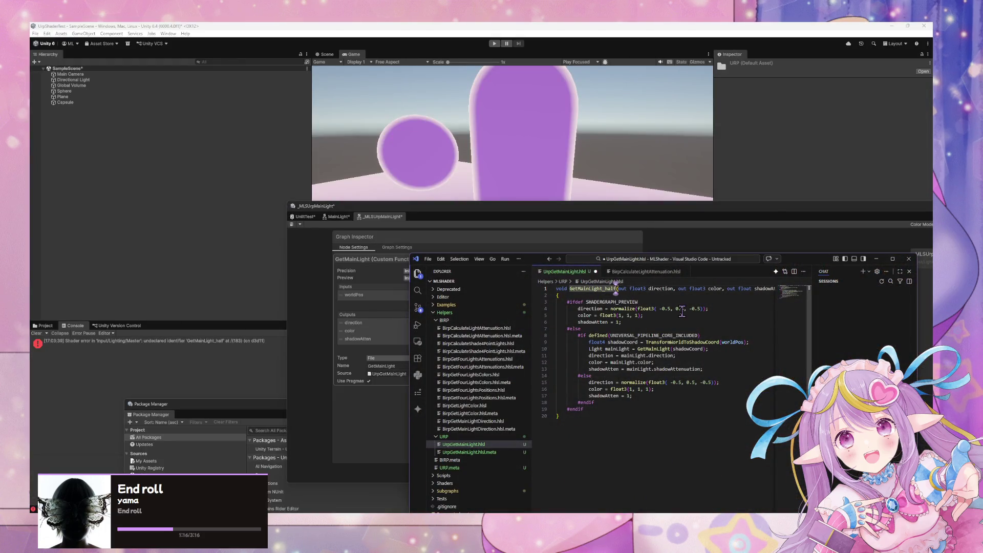
key(BackSpace)
key(BackSpace)
key(BackSpace)
text(float)
key(ctrl+s)
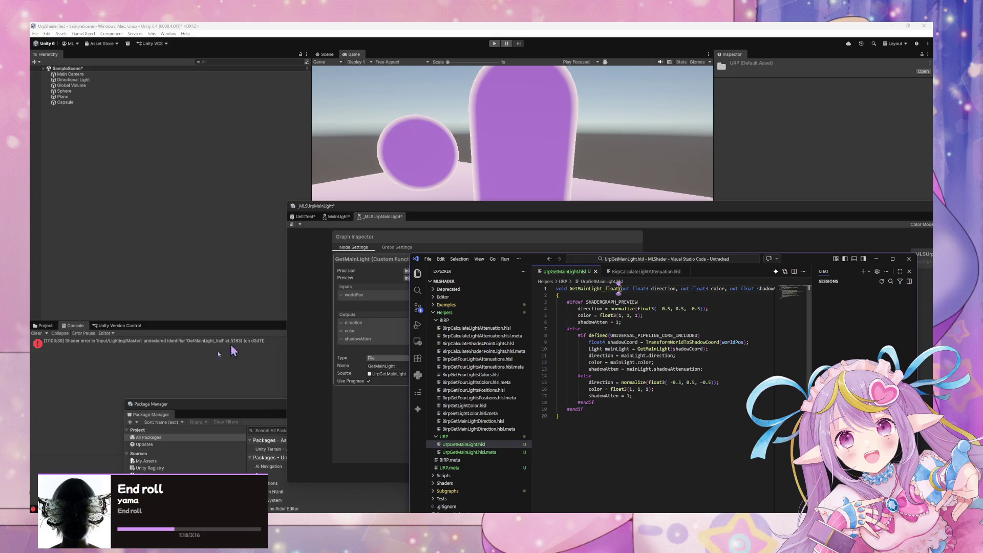
click(218, 352)
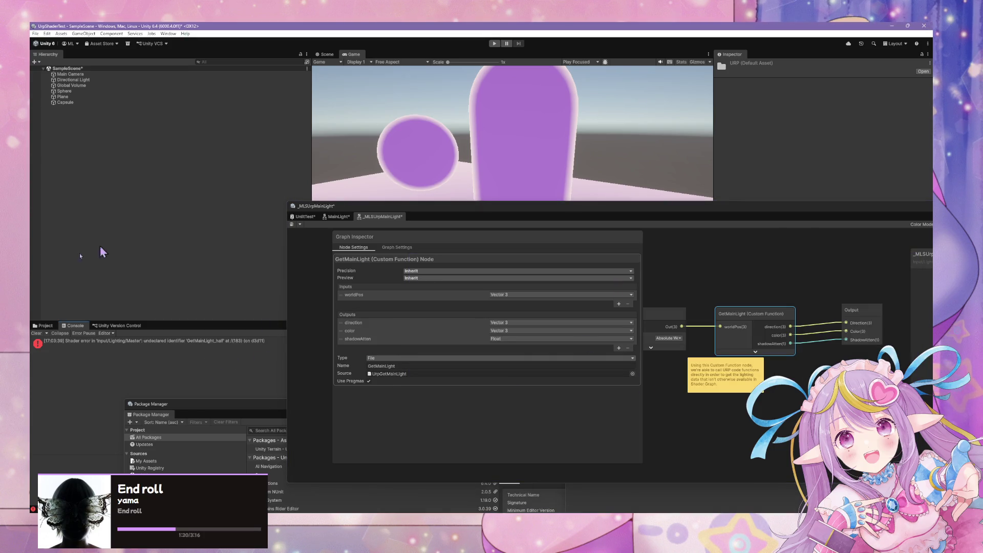
mouse_move(467, 206)
mouse_down()
mouse_move(636, 458)
mouse_move(479, 201)
mouse_up()
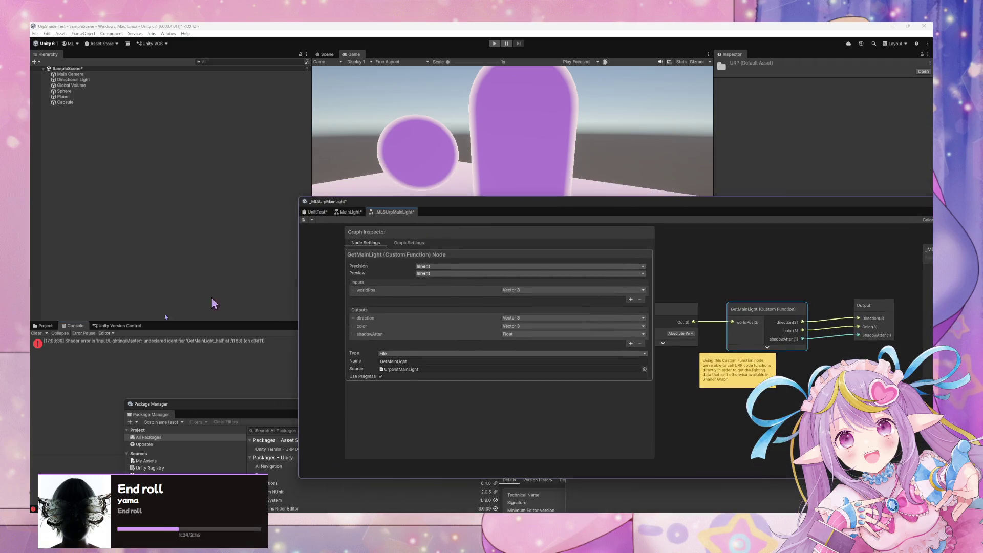
Save the _MLSUrpMainLight subgraph and show the console messages
click(43, 326)
click(113, 326)
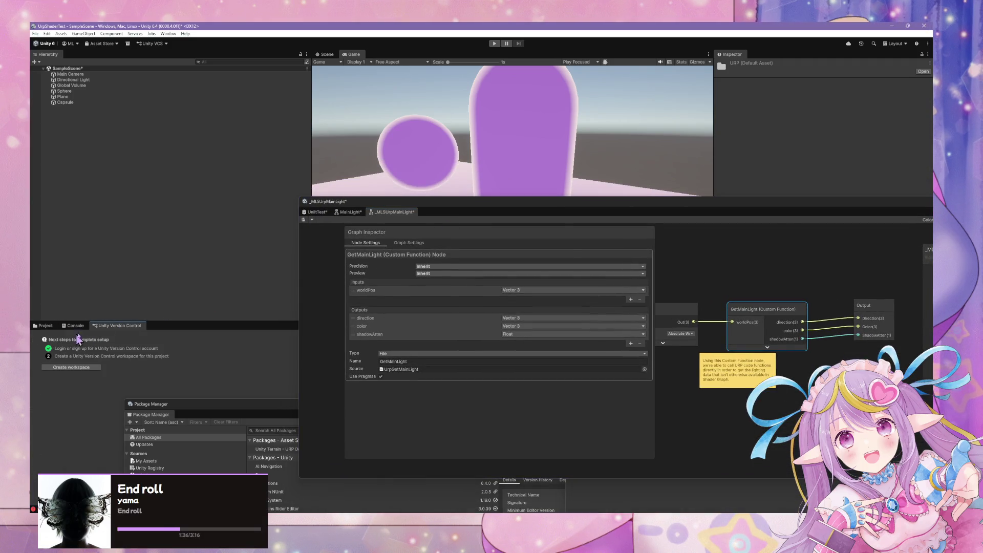
click(45, 326)
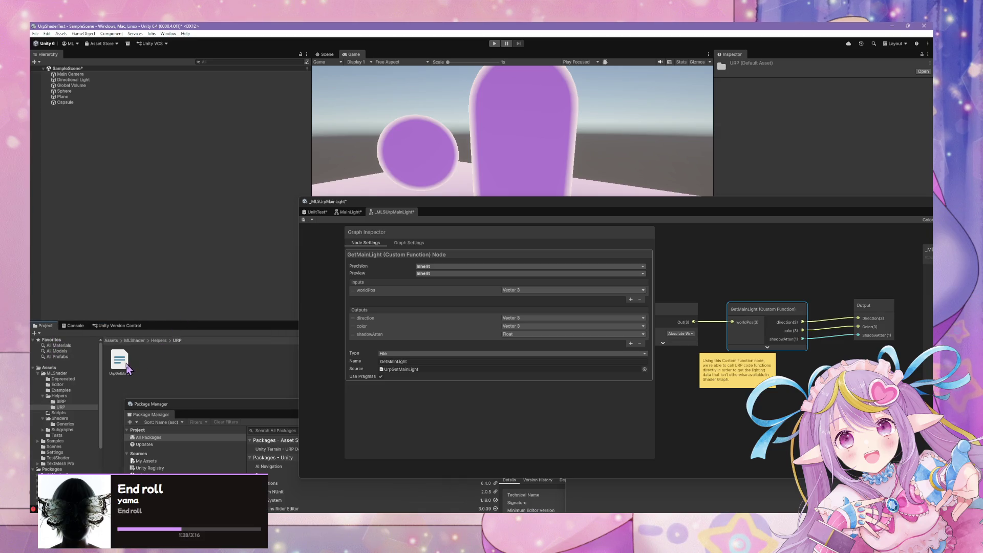
click(303, 220)
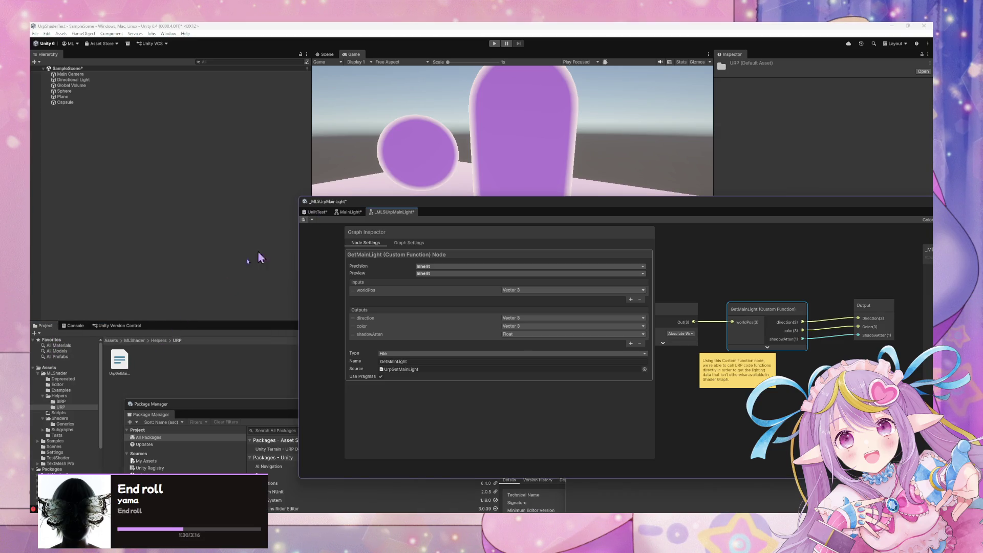
click(72, 326)
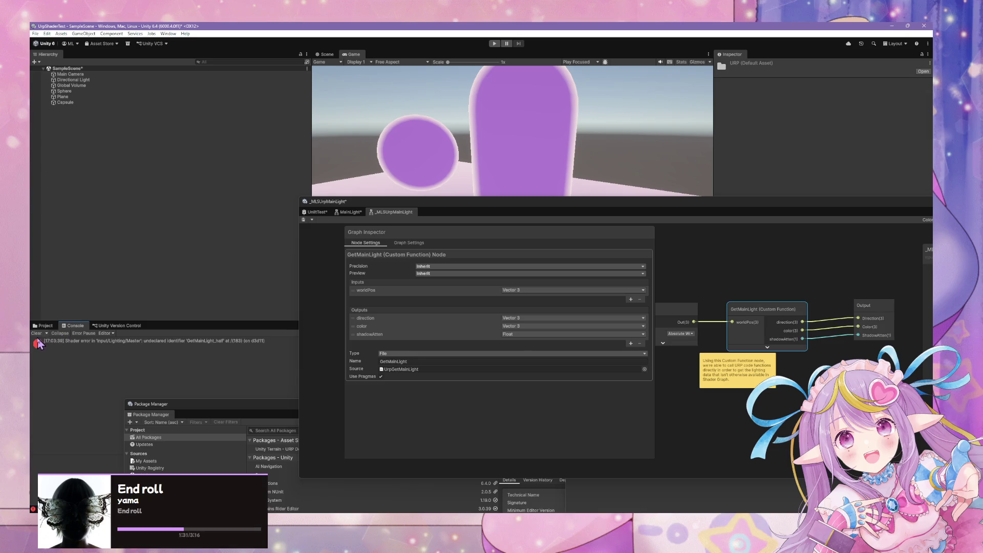
In UnlitTest, wire Main Light Color into Base Color and delete Custom Lighting
click(316, 212)
drag(624, 290, 557, 279)
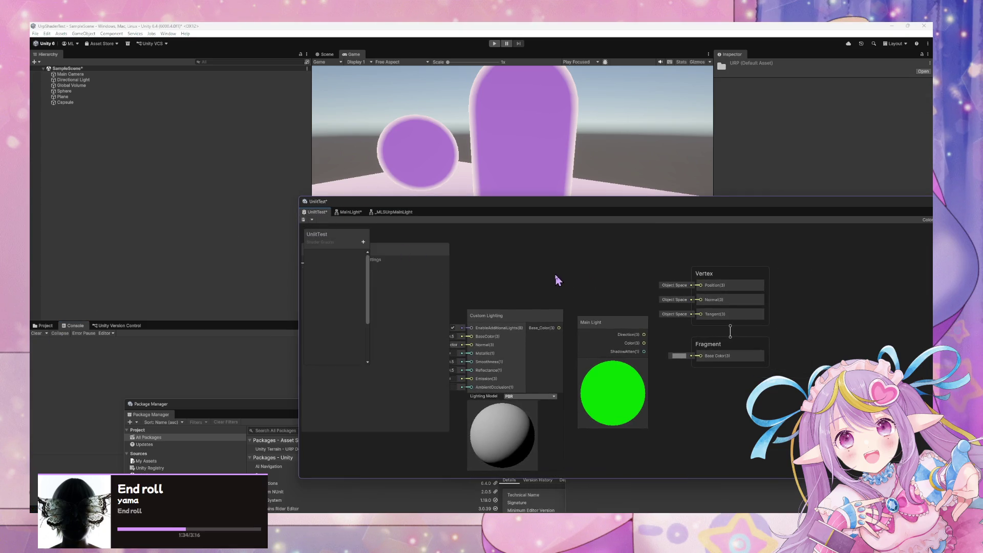
click(646, 348)
drag(646, 348, 701, 355)
click(512, 325)
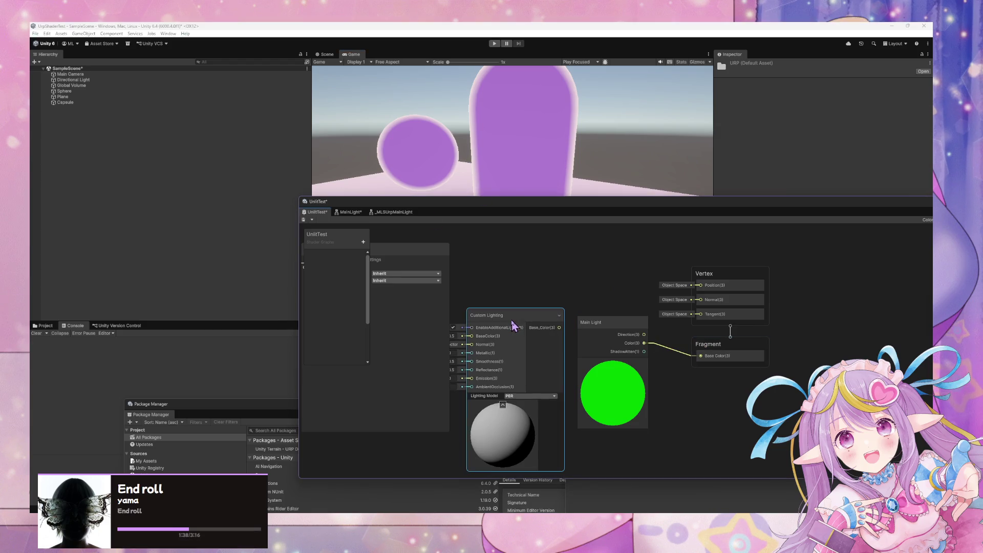
key(Delete)
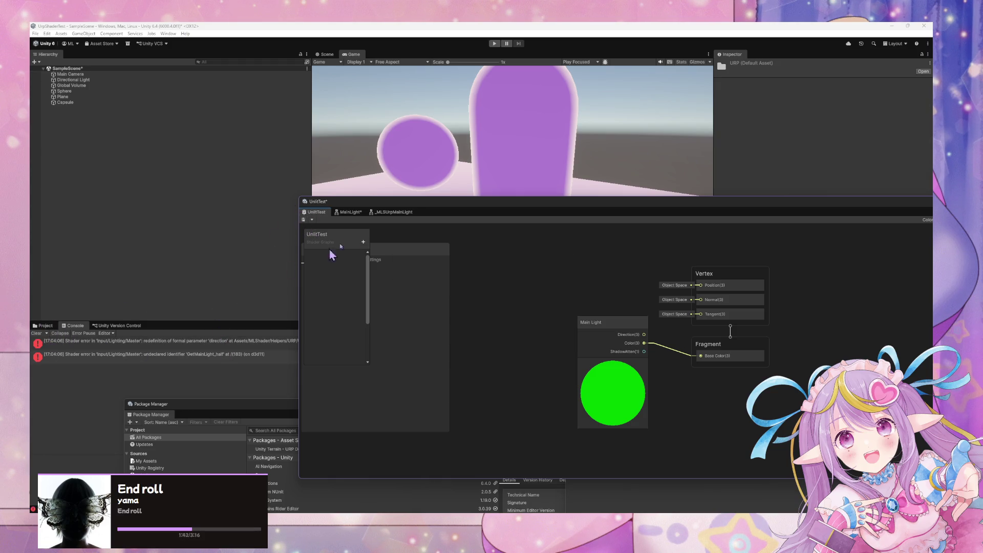
Close the old MainLight graph, answering its save-changes prompt
mouse_move(440, 208)
mouse_down()
mouse_move(560, 215)
mouse_move(501, 233)
mouse_up()
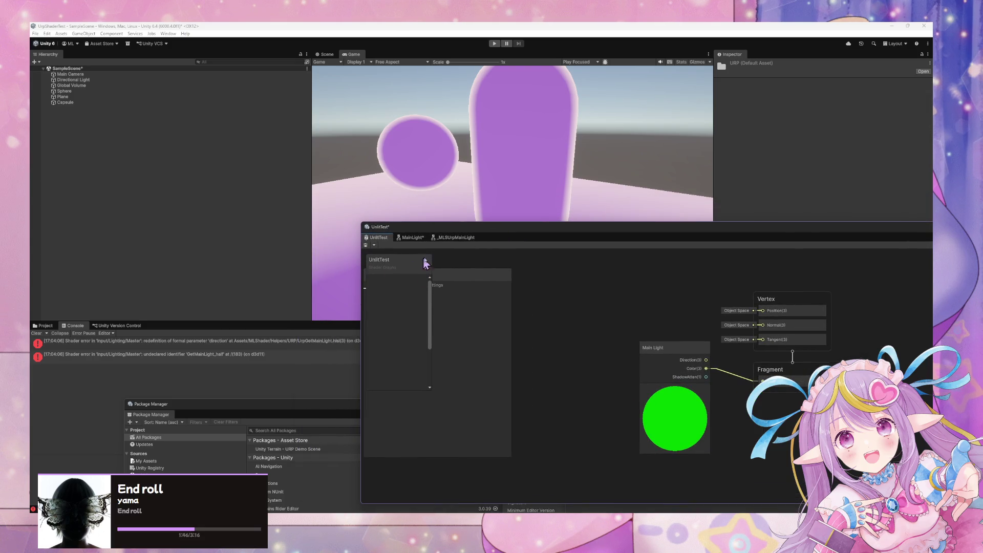
click(457, 238)
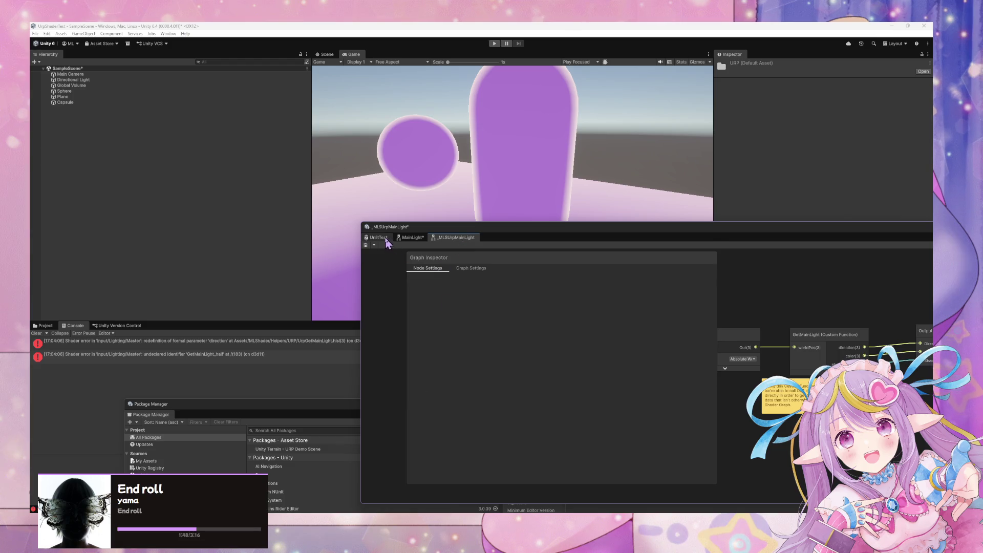
click(411, 238)
right_click(410, 238)
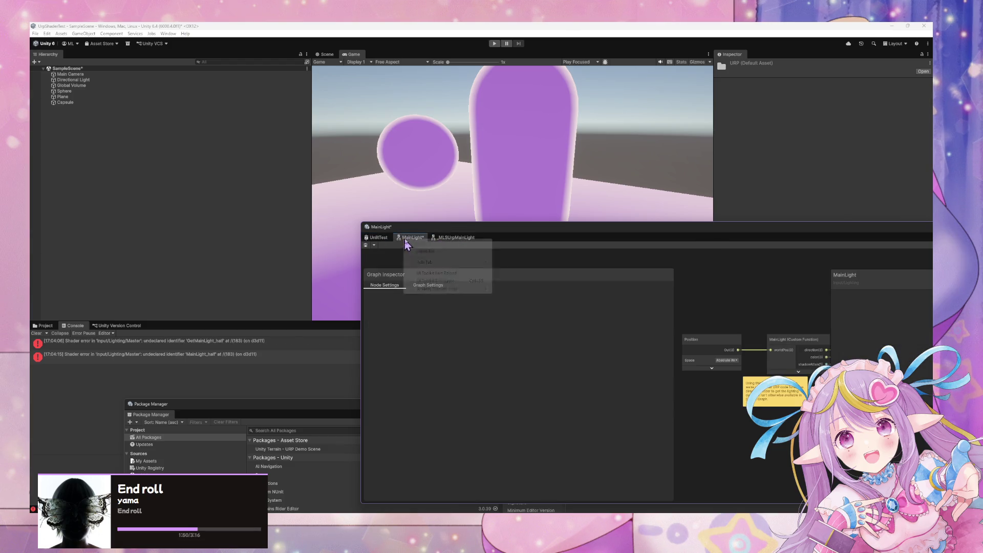
click(465, 256)
click(500, 289)
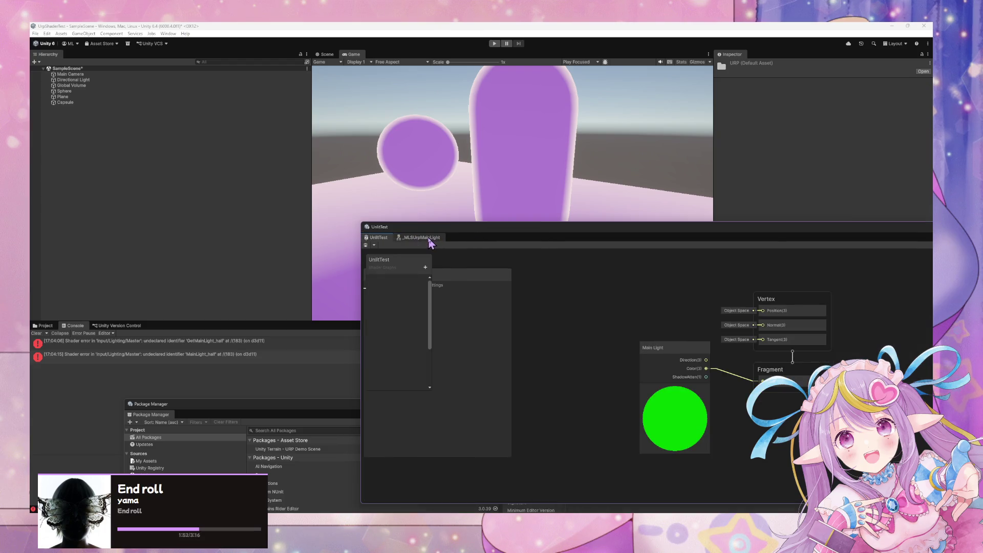
Clear the old shader errors and inspect the first new error in UnlitTest
click(429, 239)
click(819, 336)
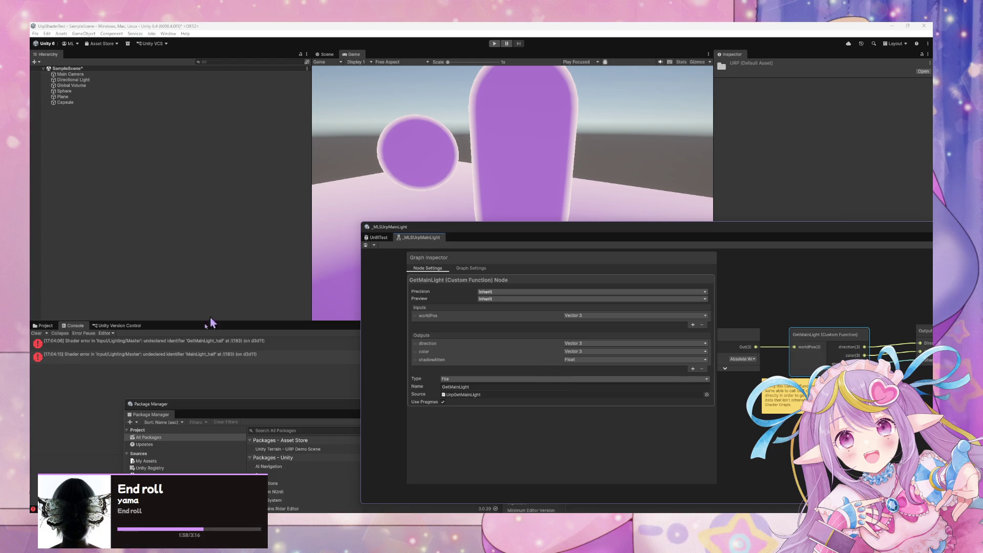
click(37, 334)
click(378, 237)
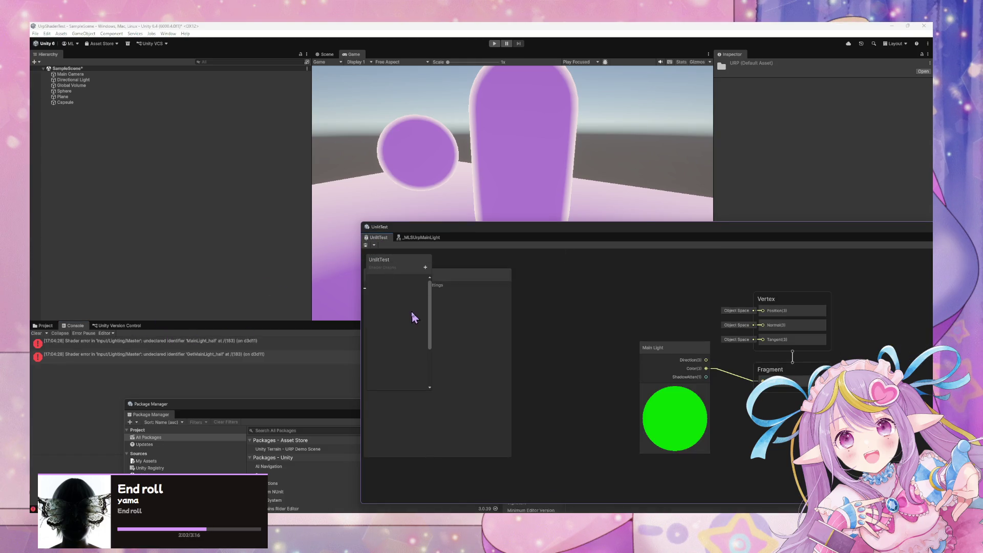
click(245, 348)
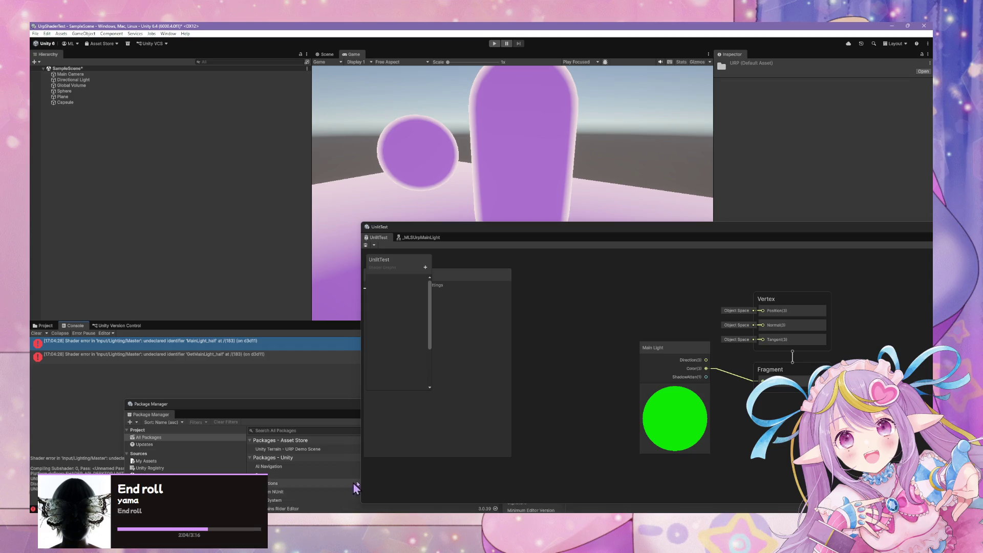
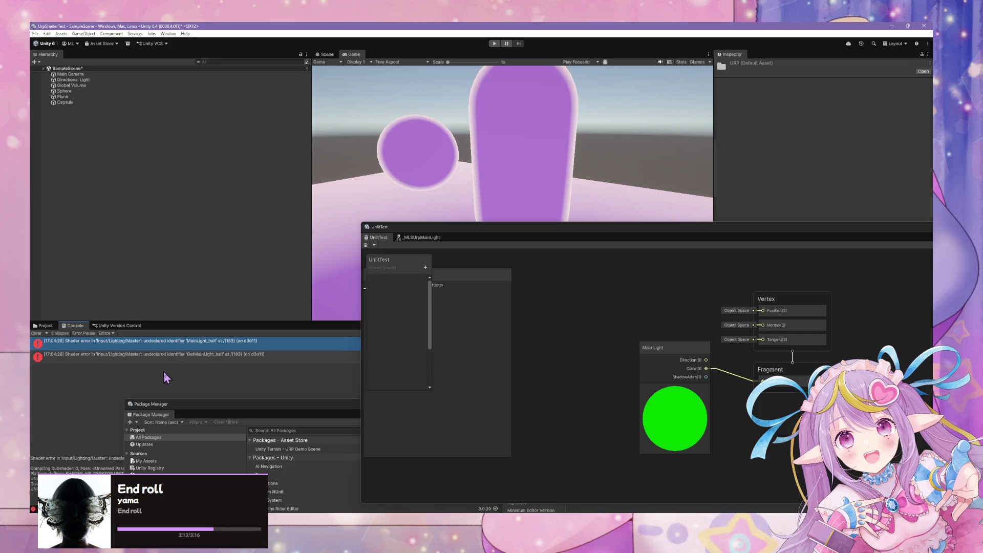
Select the GetMainLight custom function node in _MLSUrpMainLight and inspect its undeclared-identifier error
click(416, 238)
click(826, 351)
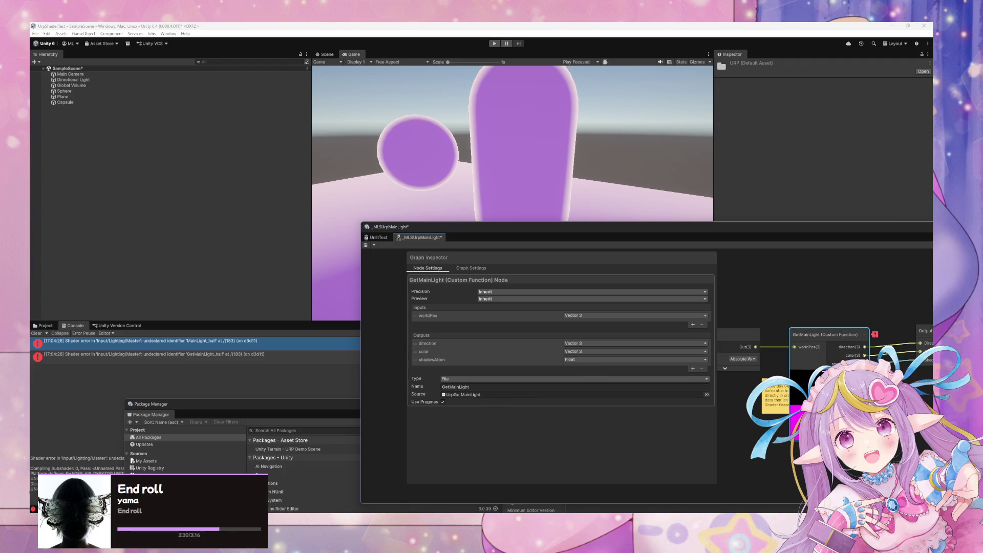
drag(828, 229, 580, 221)
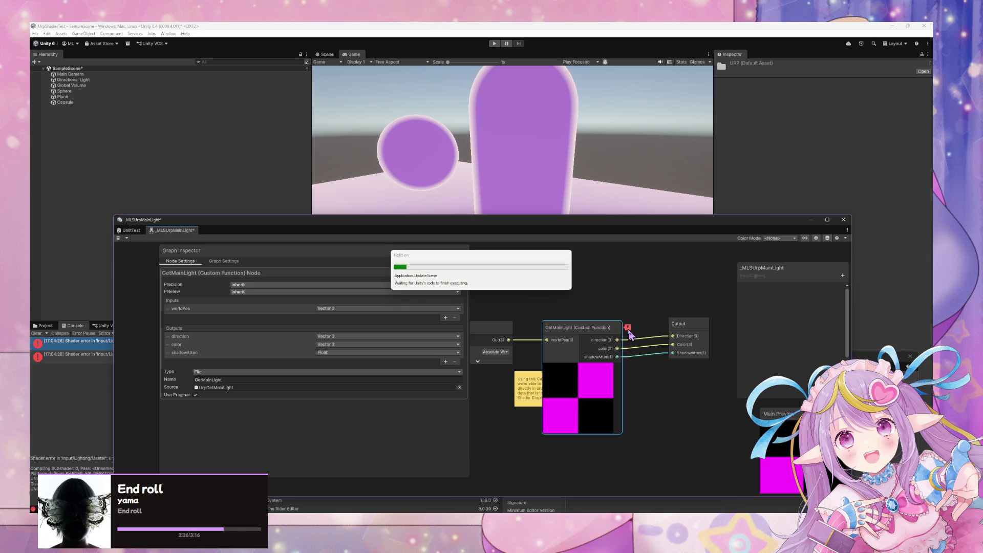
mouse_move(629, 332)
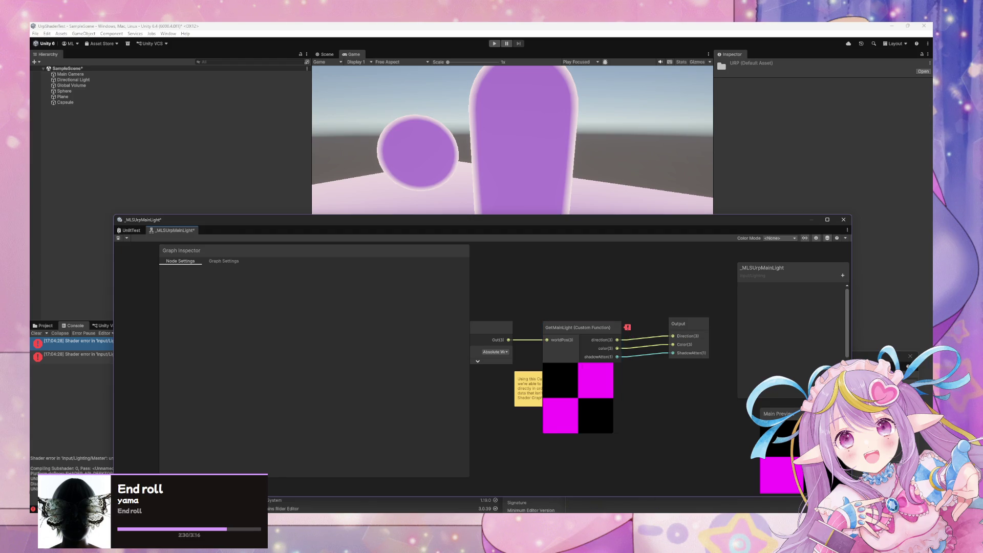
Rename the HLSL function to GetMainLight_half, save it, and check the graph in Unity
key(alt+Tab)
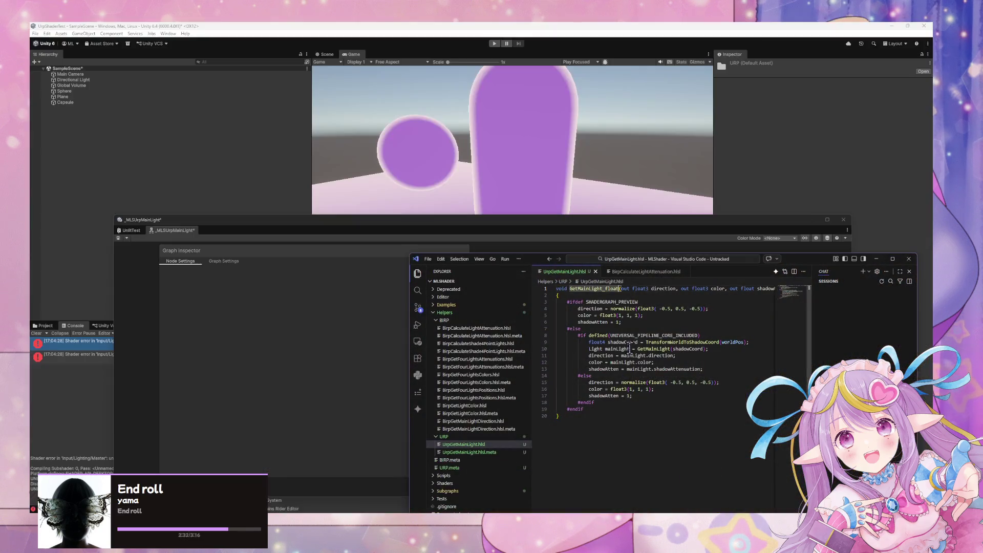
key(BackSpace)
key(BackSpace)
key(BackSpace)
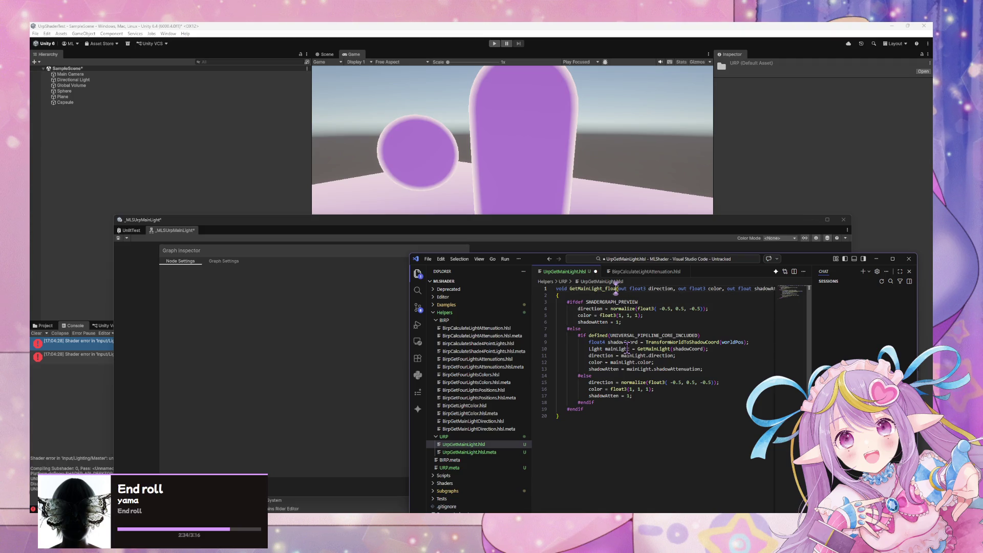
text(half)
key(ctrl+s)
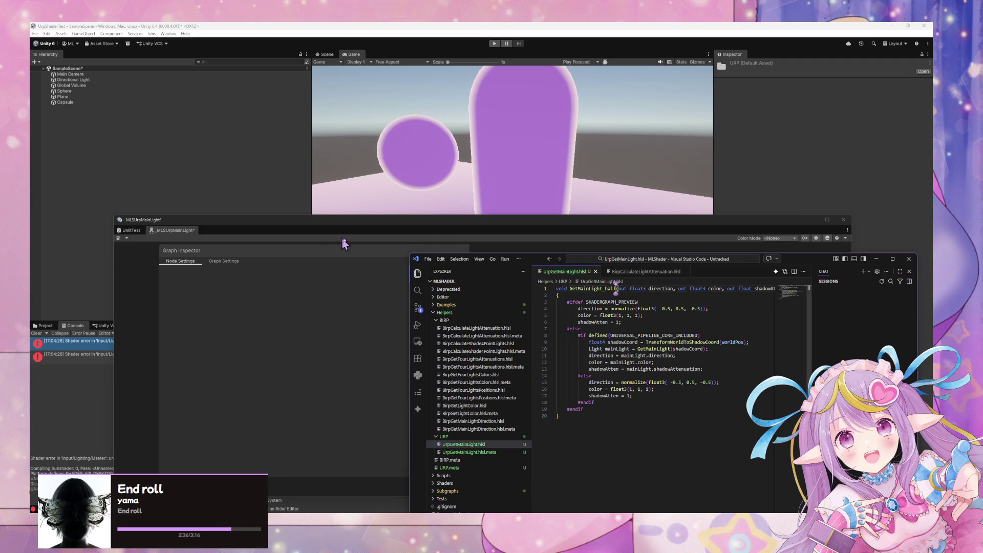
click(456, 233)
mouse_move(456, 234)
mouse_down()
mouse_move(742, 199)
mouse_move(678, 193)
mouse_move(766, 199)
mouse_move(529, 223)
mouse_up()
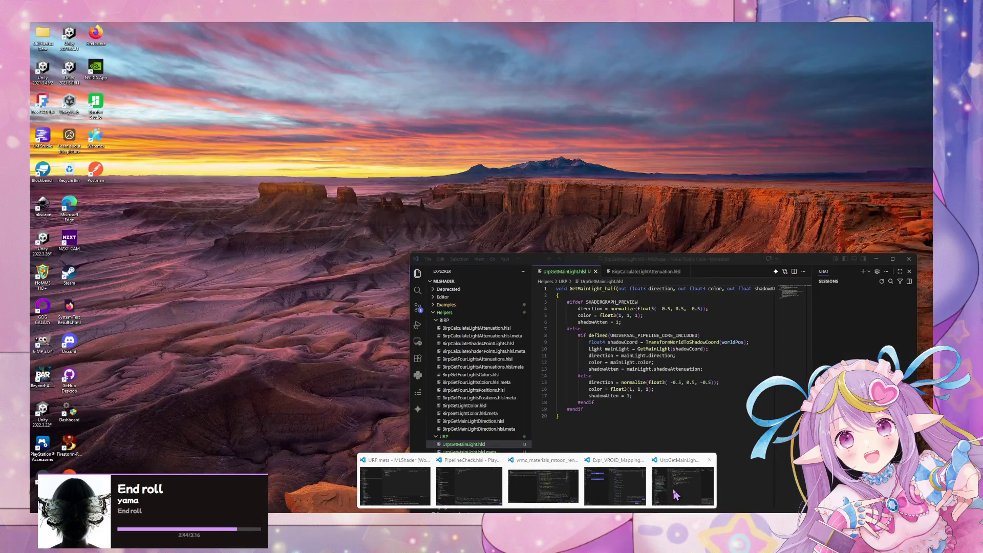
Restore the GetMainLight_float function name and save UrpGetMainLight.hlsl
click(684, 478)
key(BackSpace)
key(BackSpace)
key(BackSpace)
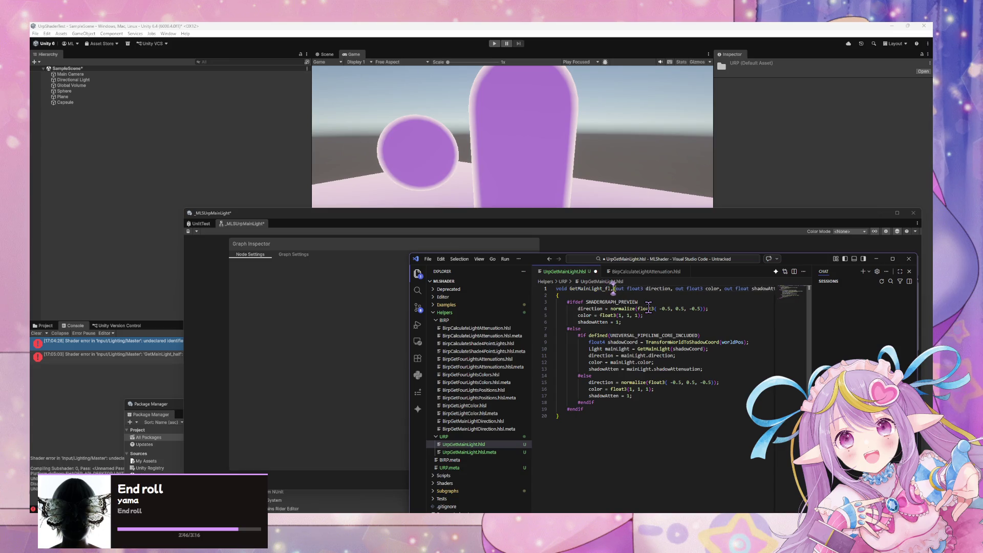
text(float)
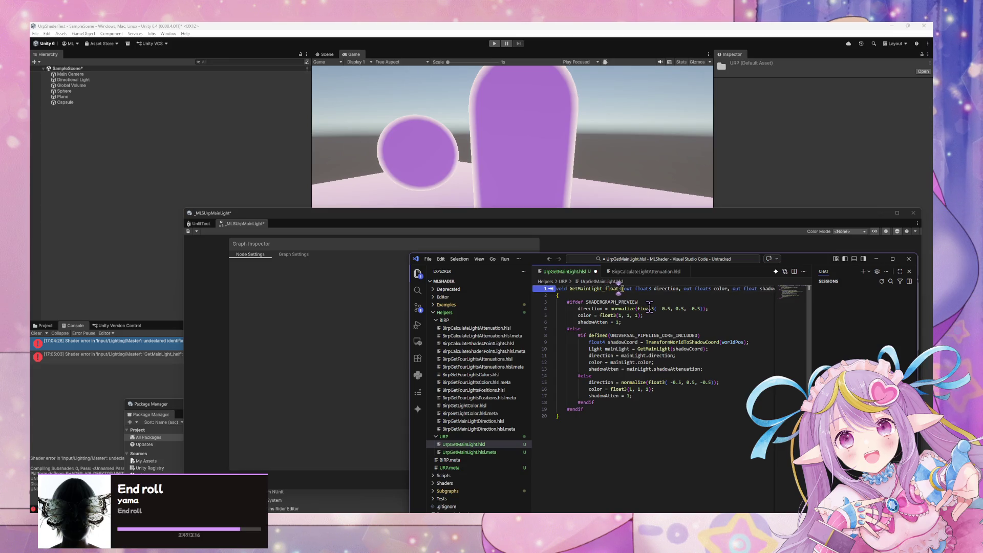
key(ctrl+s)
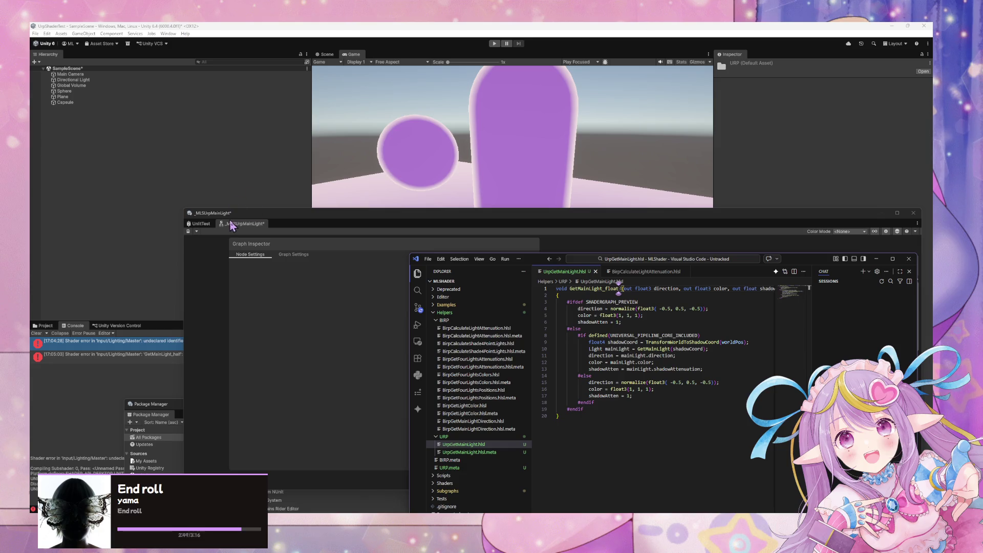
click(188, 231)
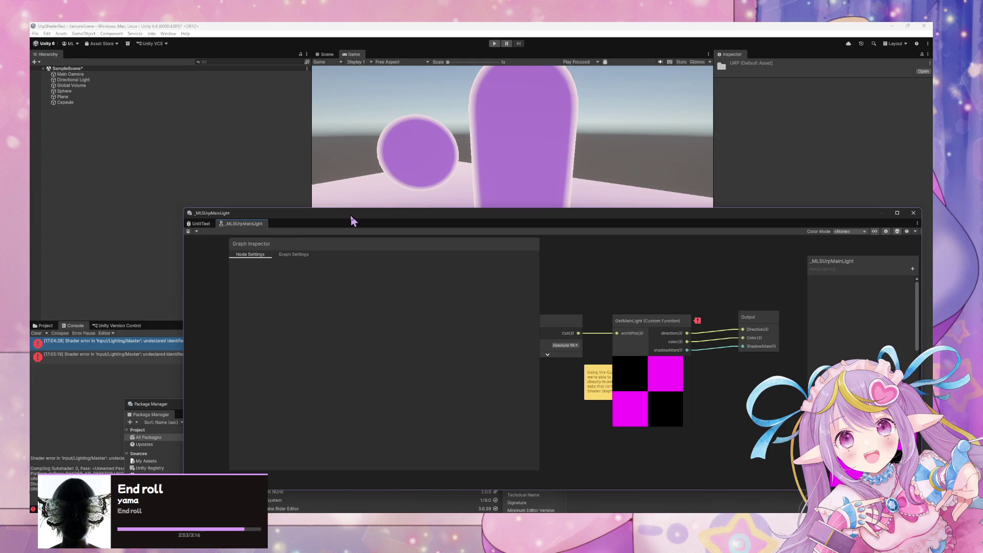
Give the GetMainLight node Half precision in the Graph Inspector and save the subgraph asset
drag(351, 221, 360, 214)
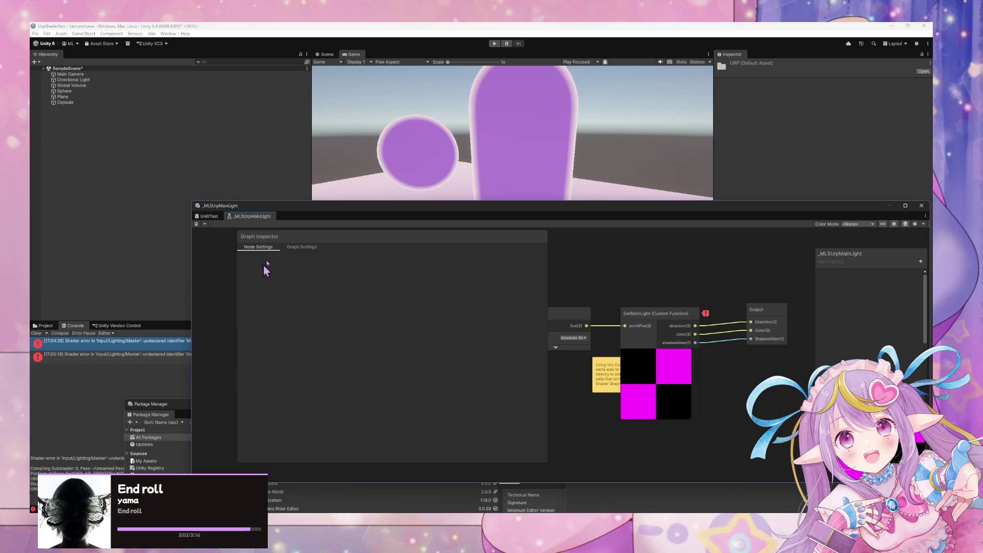
mouse_move(327, 219)
mouse_down()
mouse_move(548, 225)
mouse_move(494, 233)
mouse_move(428, 220)
mouse_up()
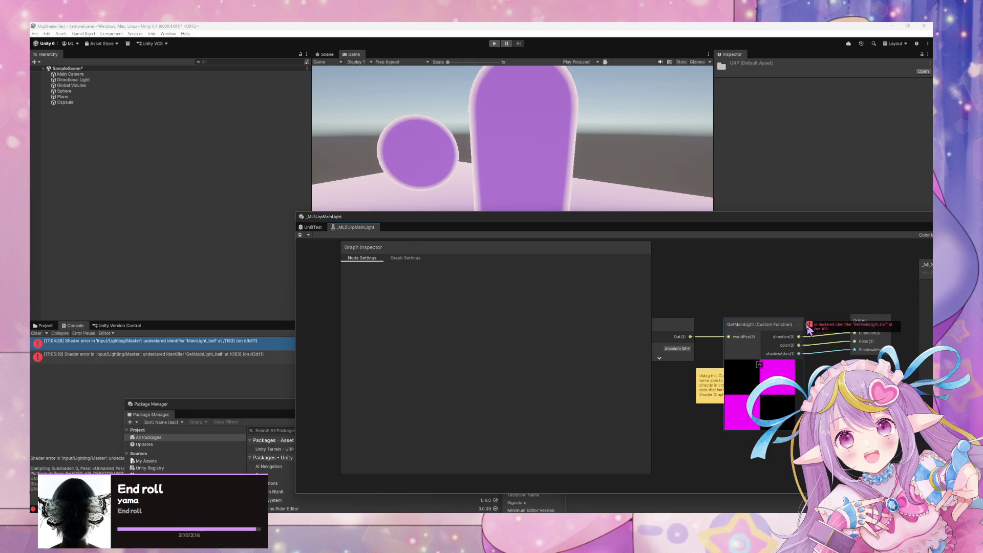
mouse_move(809, 327)
drag(705, 381, 636, 399)
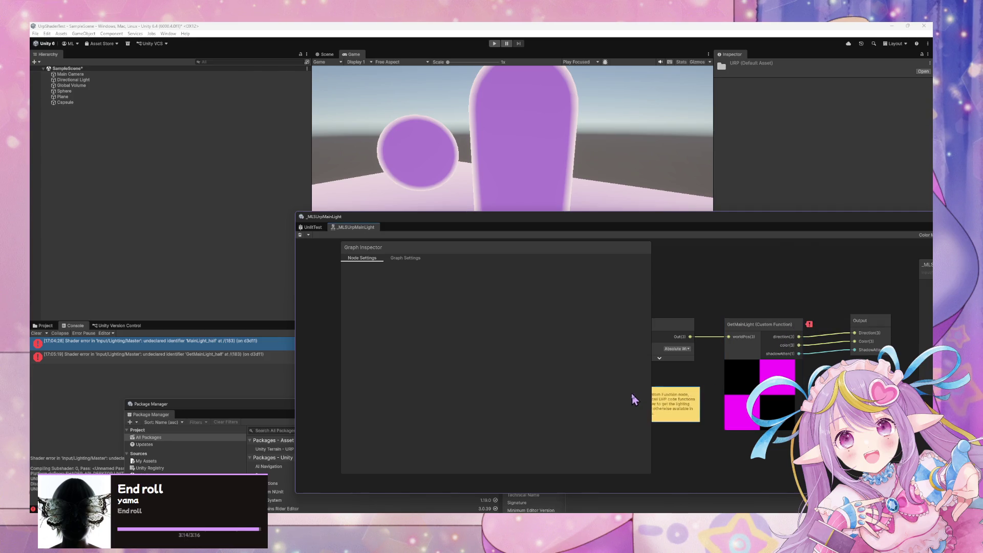
click(758, 326)
click(472, 282)
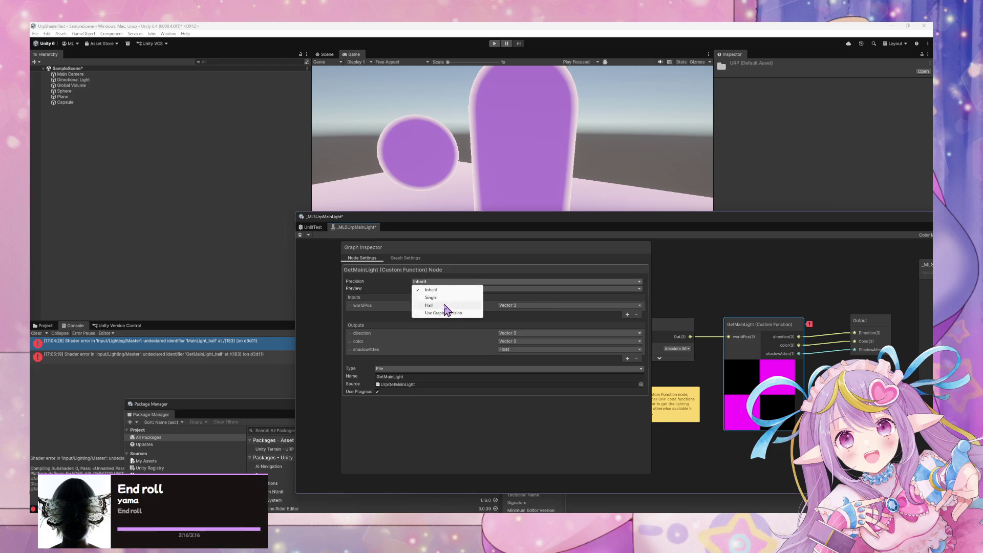
click(445, 309)
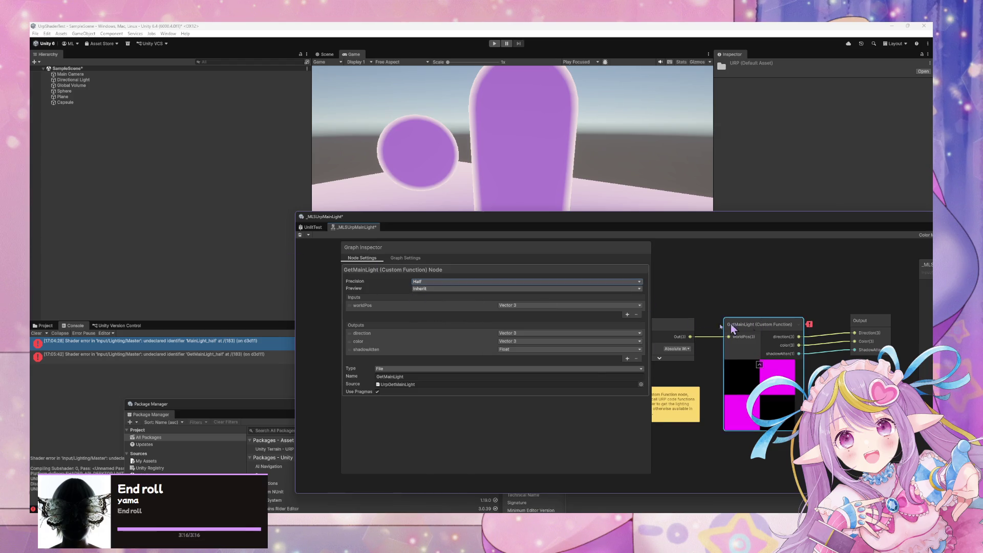
click(300, 234)
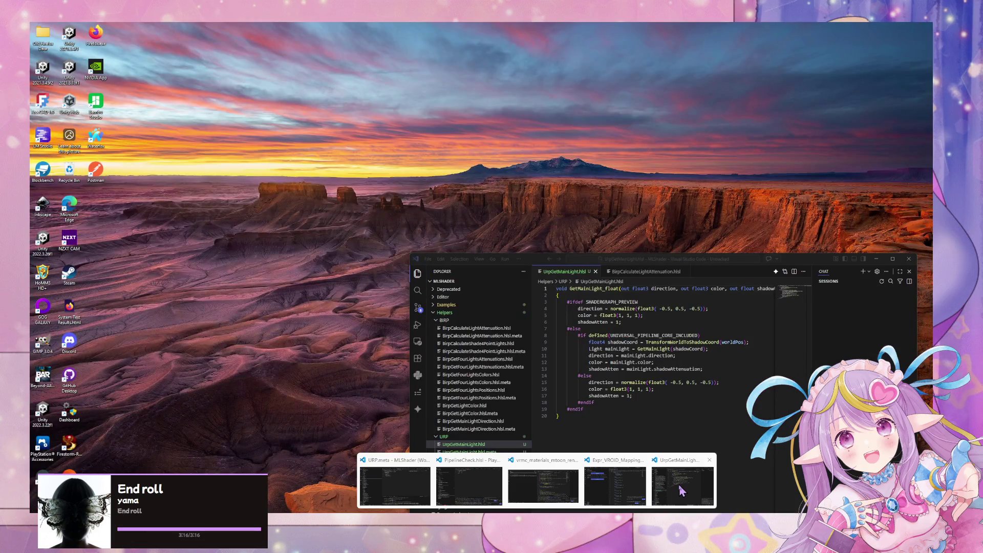
Change GetMainLight_float to GetMainLight_half in UrpGetMainLight.hlsl and save it
click(683, 490)
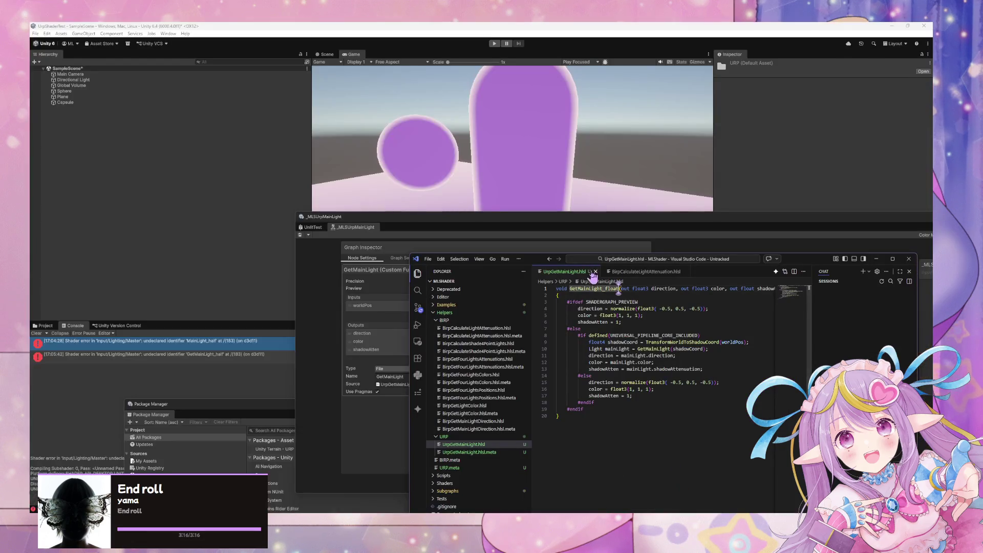
click(616, 288)
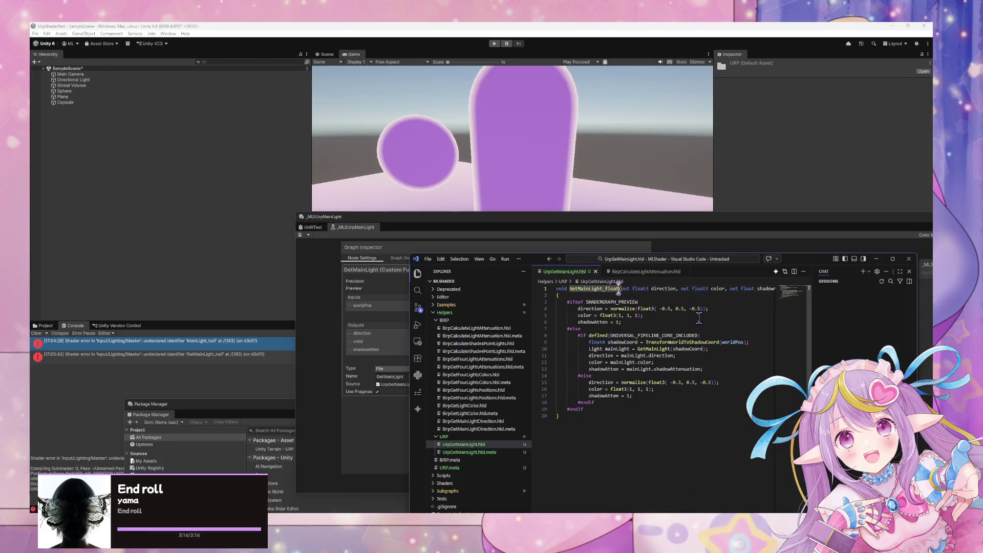
key(BackSpace)
key(BackSpace)
key(BackSpace)
text(half)
key(ctrl+s)
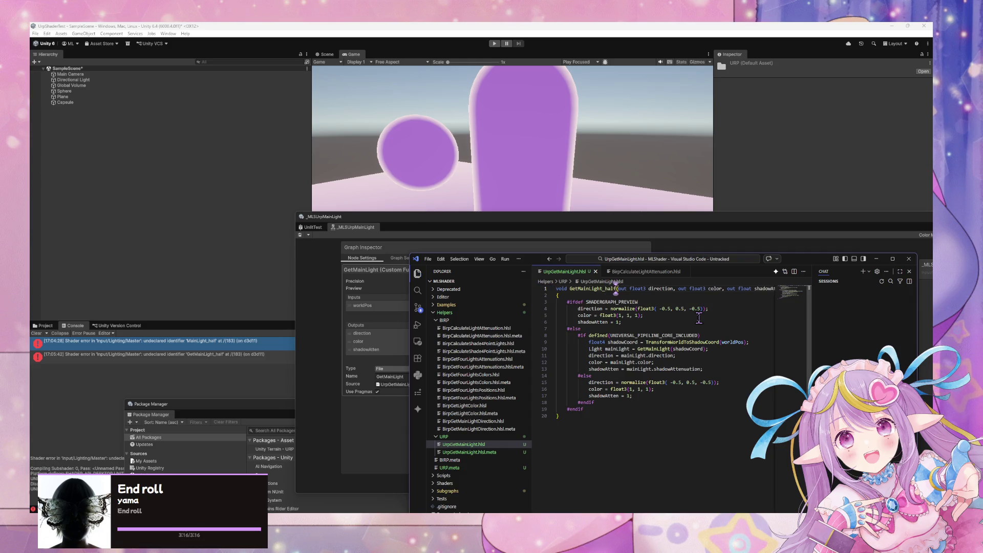
click(247, 259)
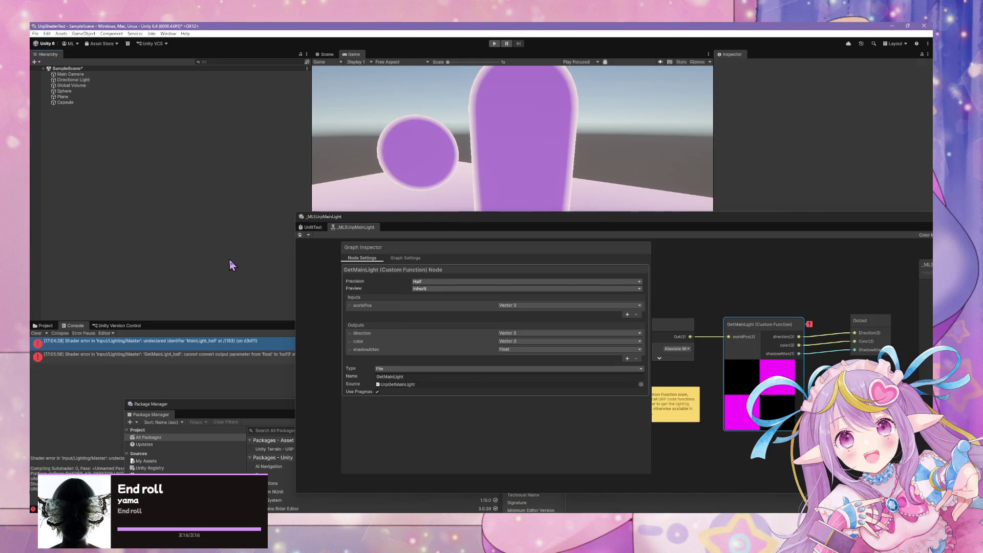
Set GetMainLight to Inherit precision and an inline String body named GetMainLight
click(413, 282)
click(447, 300)
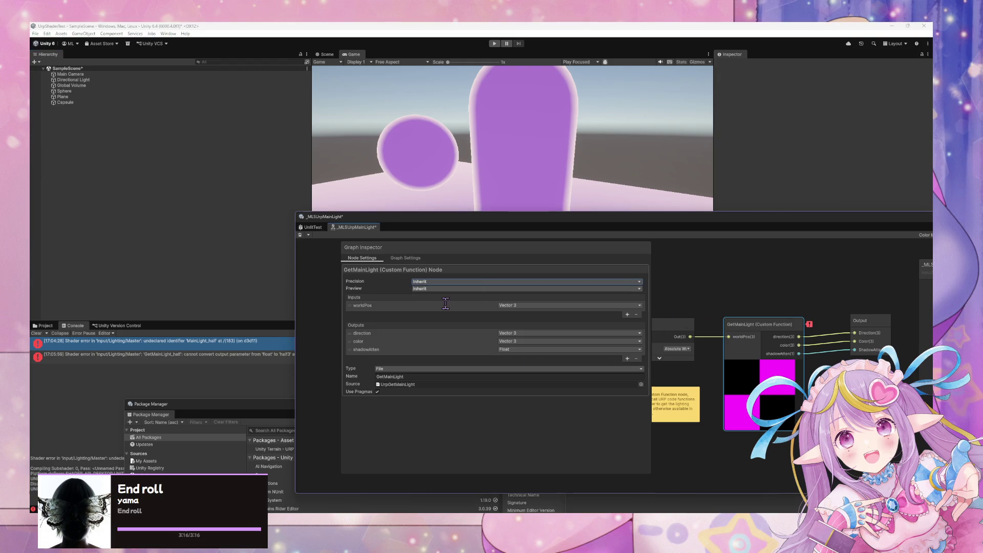
click(531, 369)
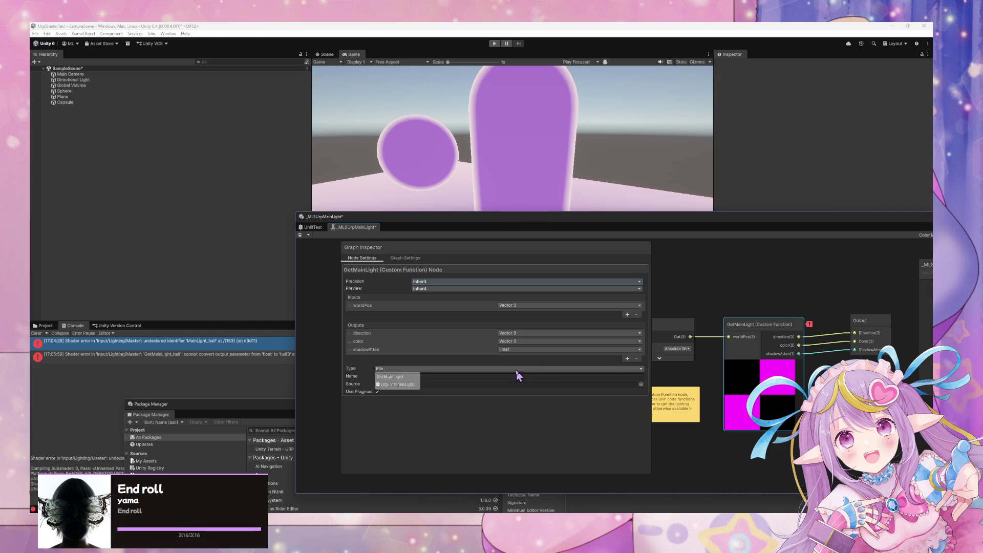
click(397, 385)
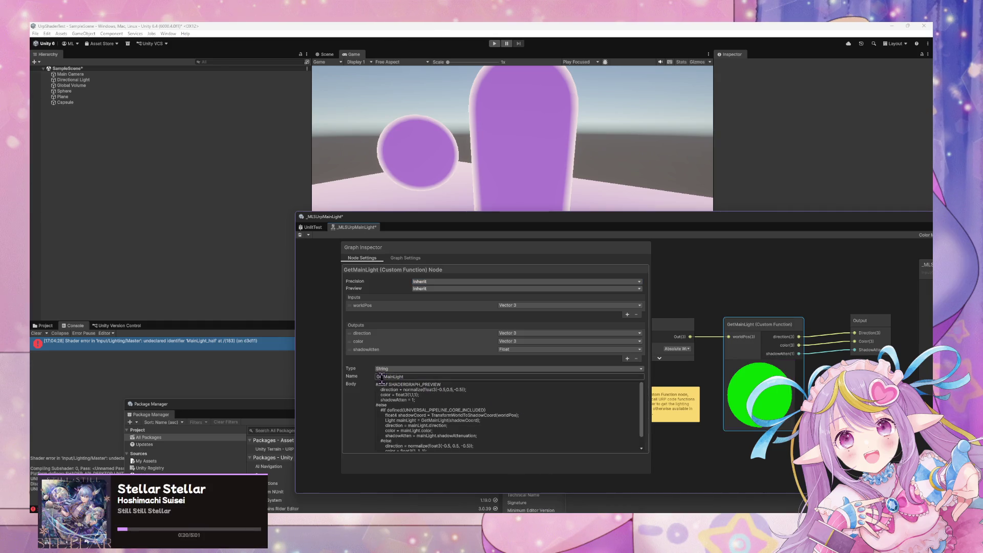
key(shift+Tab)
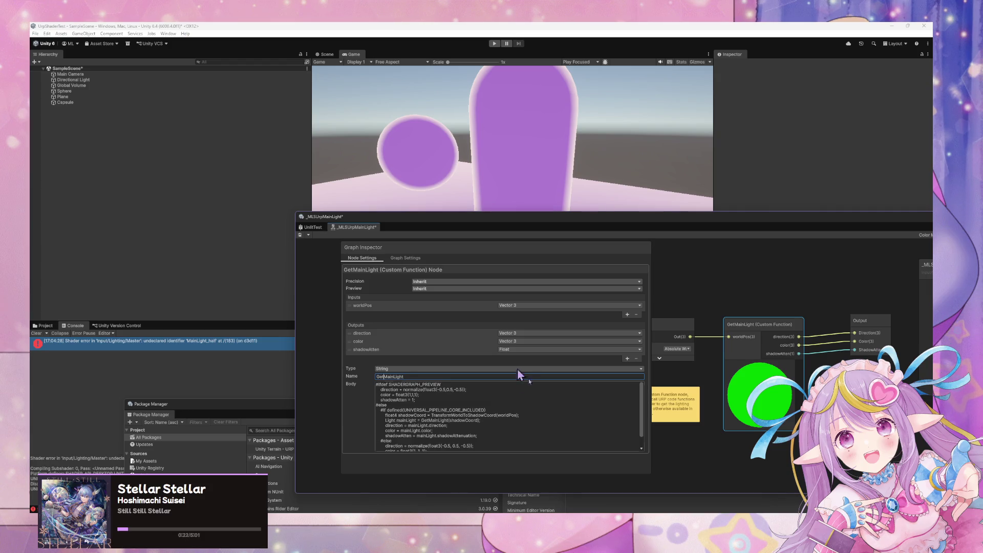
key(BackSpace)
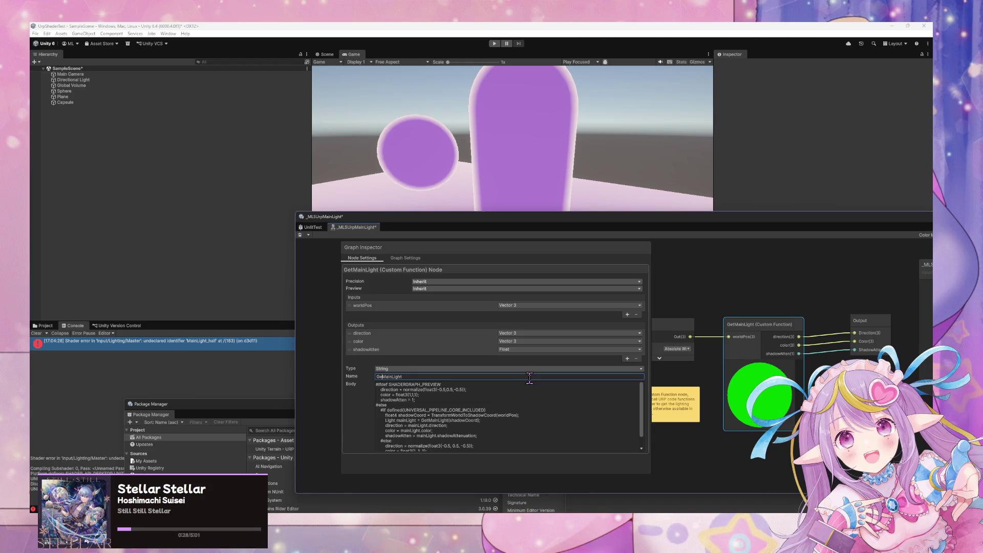
Save the subgraph and clear the old errors from the Console
click(300, 235)
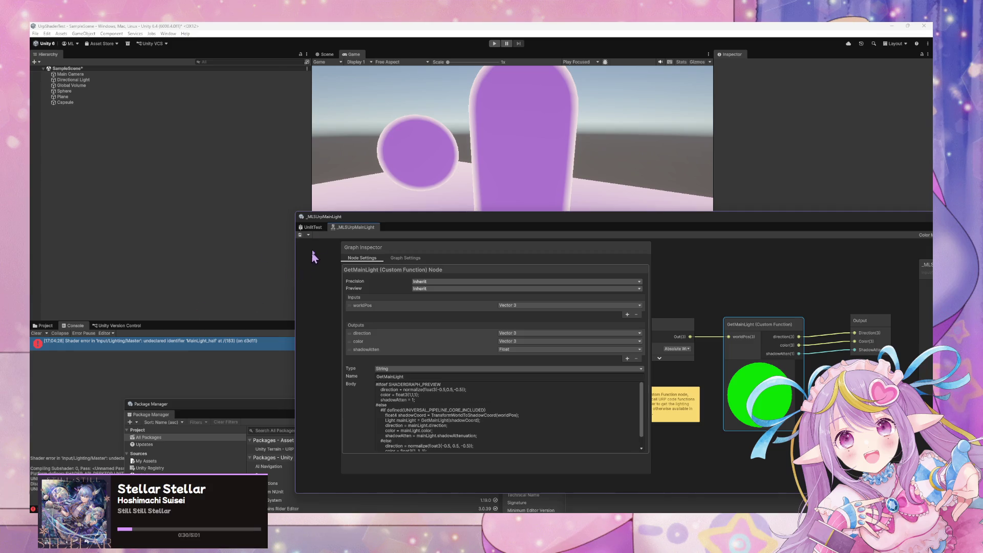
click(37, 333)
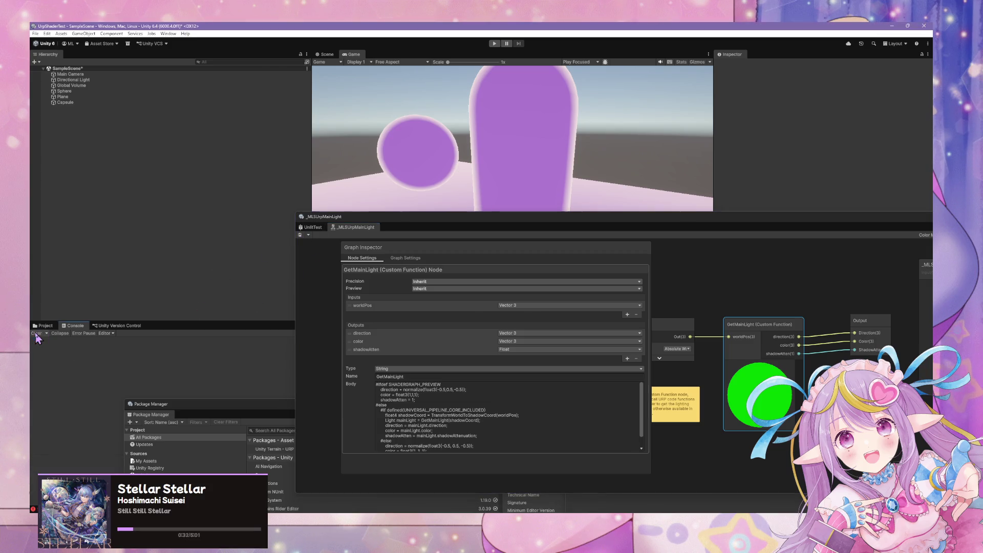
click(301, 240)
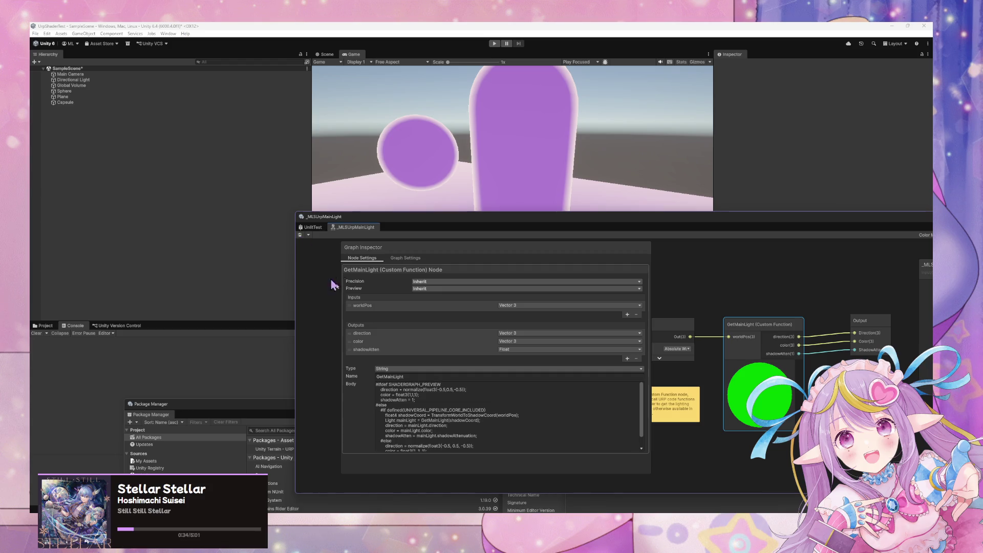
Switch to the UnlitTest graph, save it, and inspect the new shader error
click(311, 227)
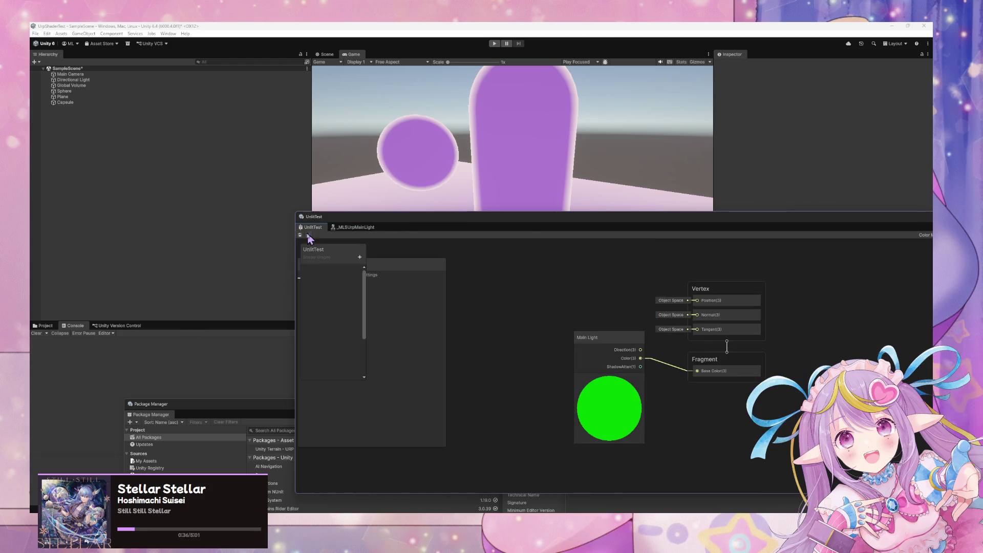
click(300, 234)
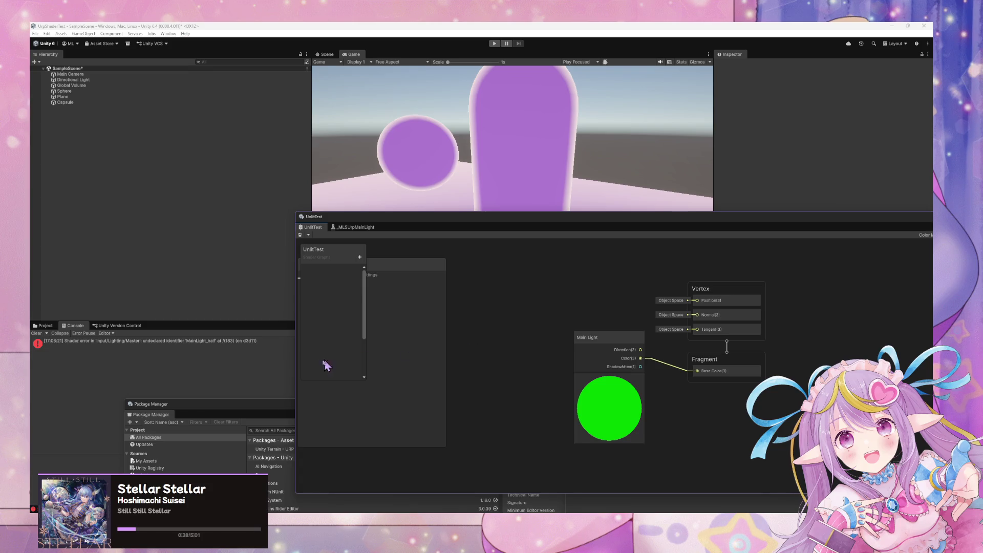
click(225, 346)
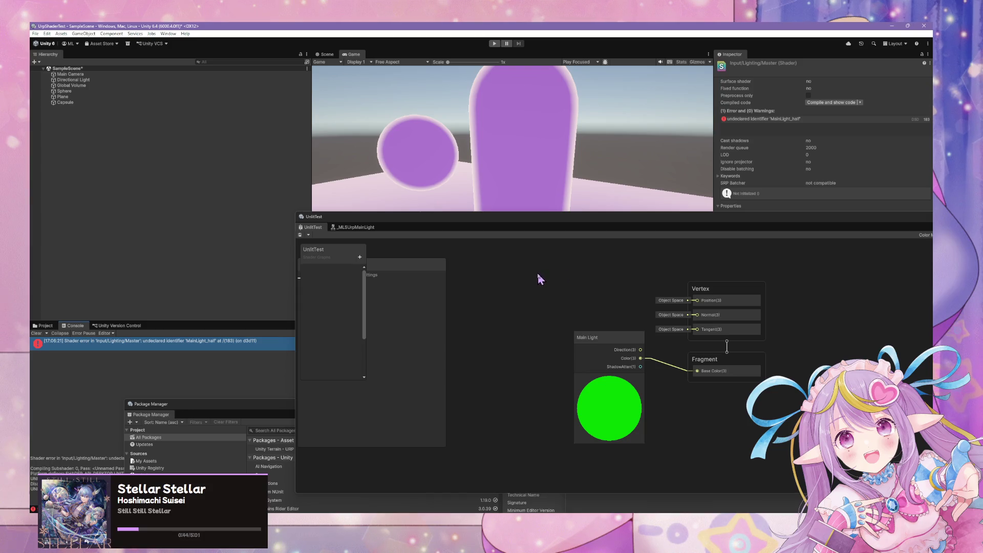
drag(596, 339, 556, 338)
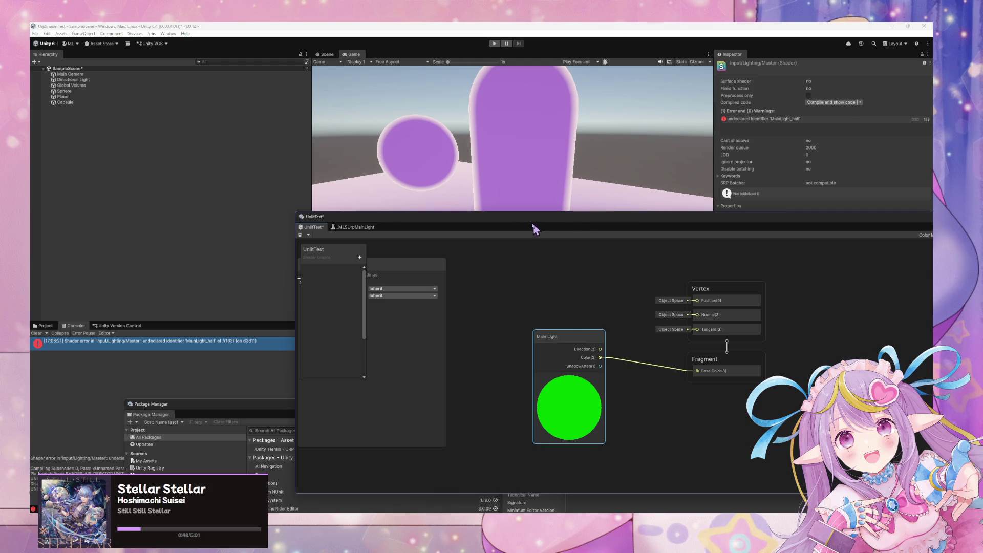
drag(529, 219, 410, 180)
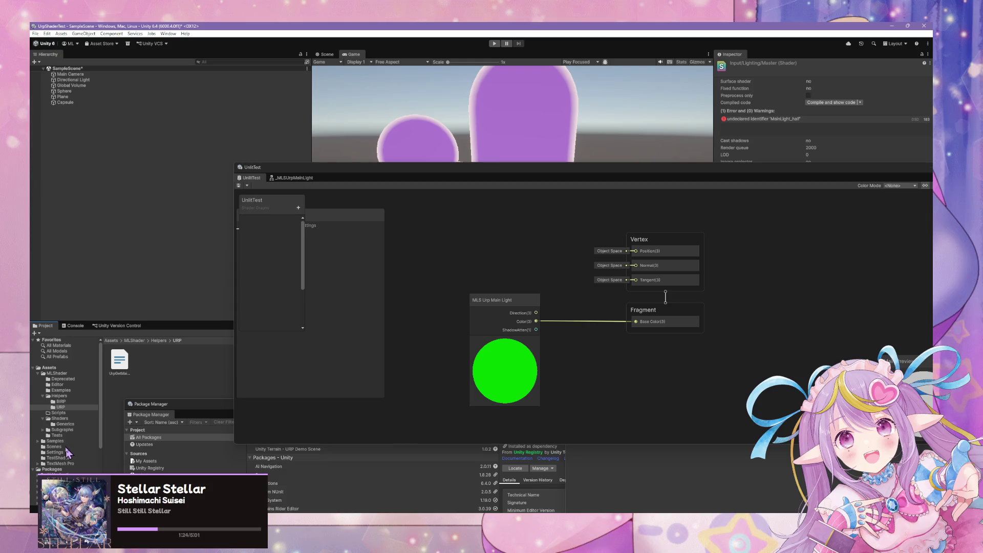
Open the Subgraphs folder and create a new folder inside it
click(62, 430)
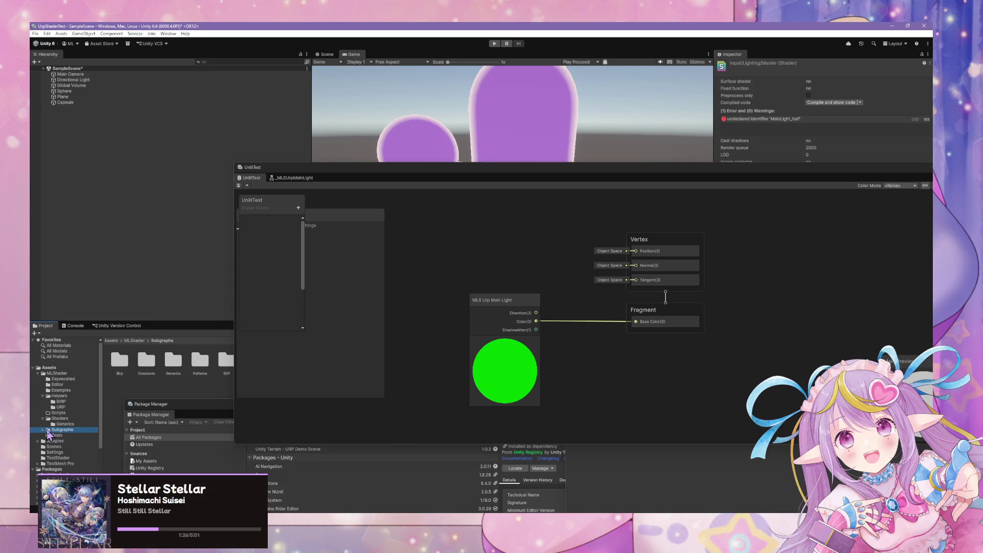
mouse_move(340, 174)
mouse_down()
mouse_move(464, 242)
mouse_move(514, 305)
mouse_up()
right_click(175, 385)
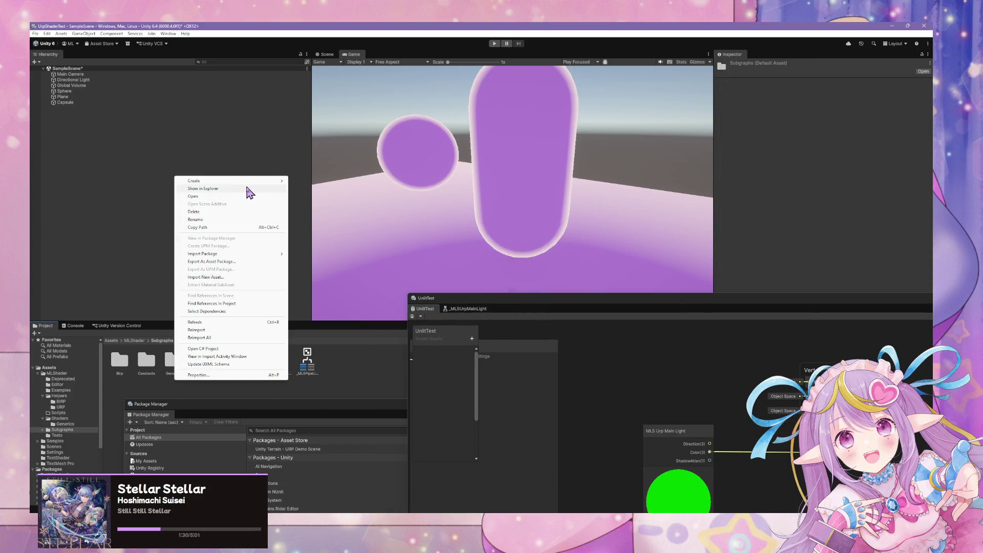
mouse_move(253, 182)
click(307, 181)
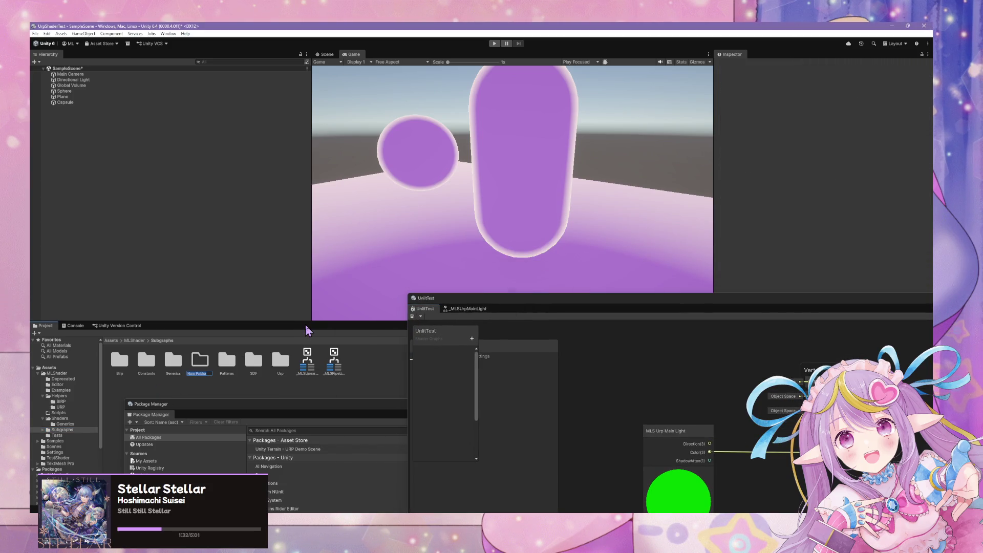
text(Urp)
key(Return)
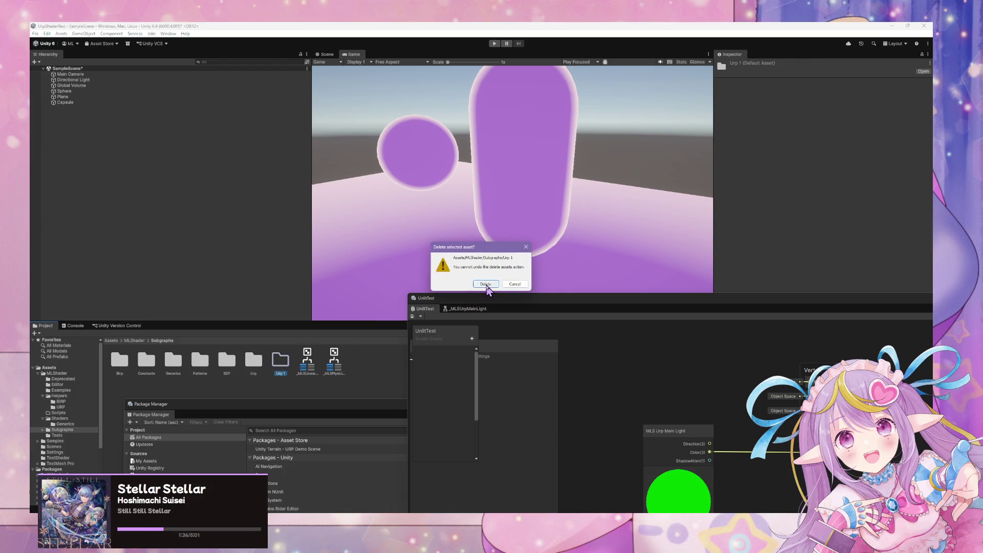
Delete the duplicate Urp 1 folder and select the MLS Urp Main Light subgraph in Urp
click(481, 282)
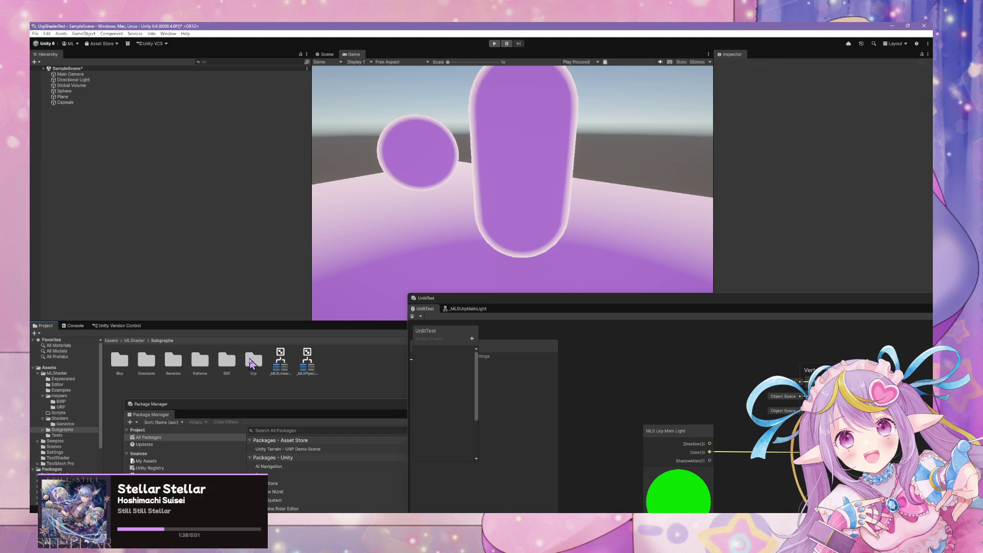
double_click(254, 362)
click(119, 363)
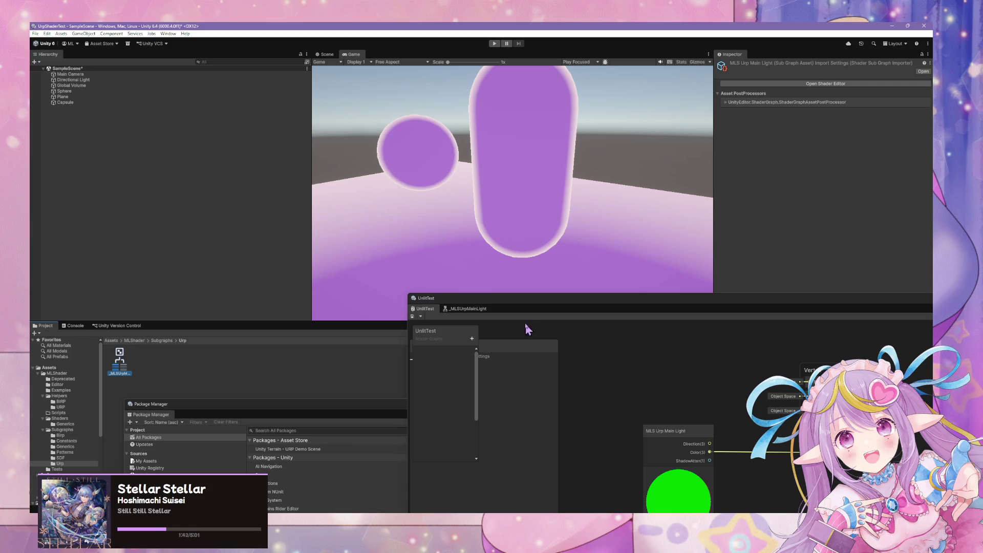
mouse_move(552, 306)
mouse_down()
mouse_move(382, 243)
mouse_move(291, 187)
mouse_move(560, 281)
mouse_up()
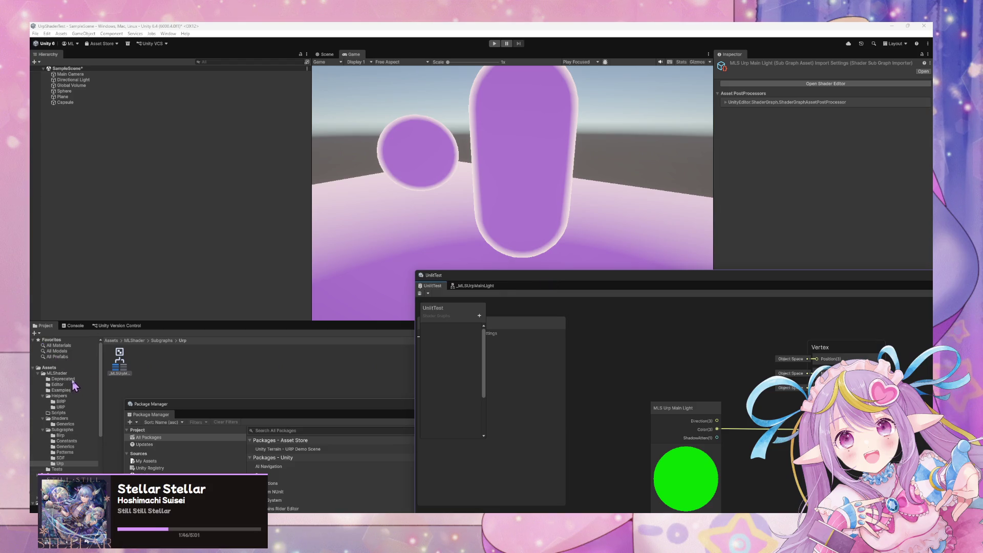
click(67, 470)
Create a new material named UnlitTest in the Tests folder
right_click(200, 365)
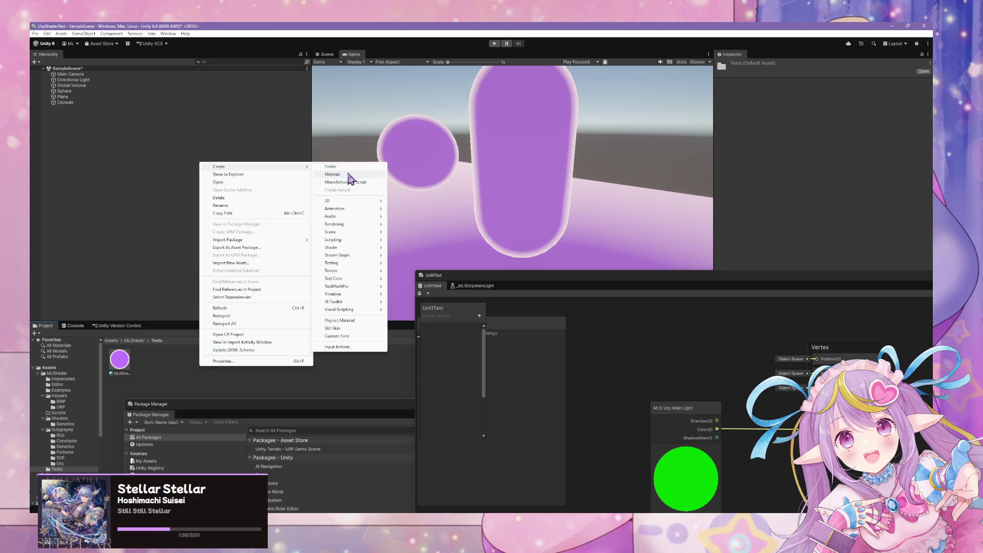
click(348, 174)
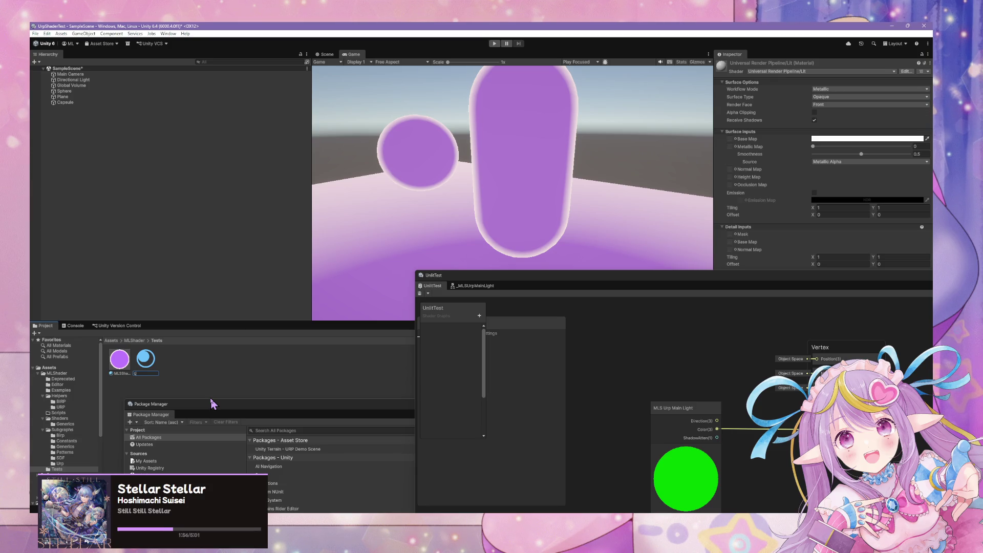
text(nlitTest)
key(Return)
click(823, 72)
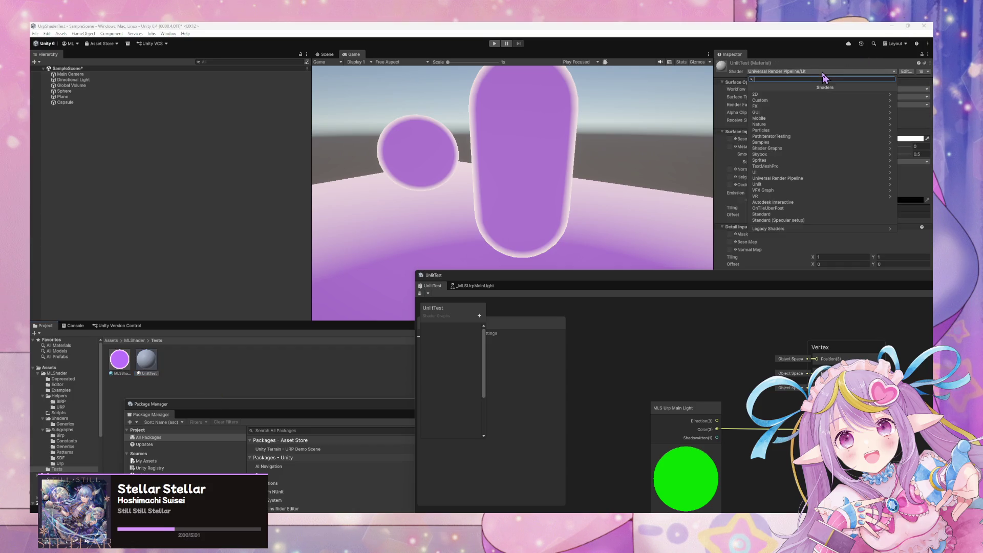
Apply Particles/Standard Unlit, then switch the UnlitTest material to Shader Graphs/UnlitTest
text(standard unlit)
key(Return)
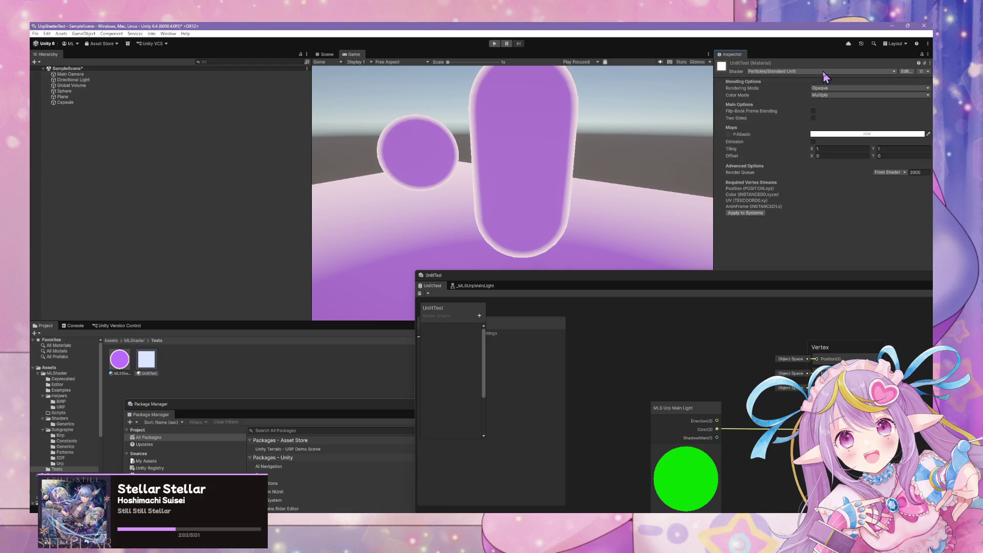
click(823, 73)
text(un)
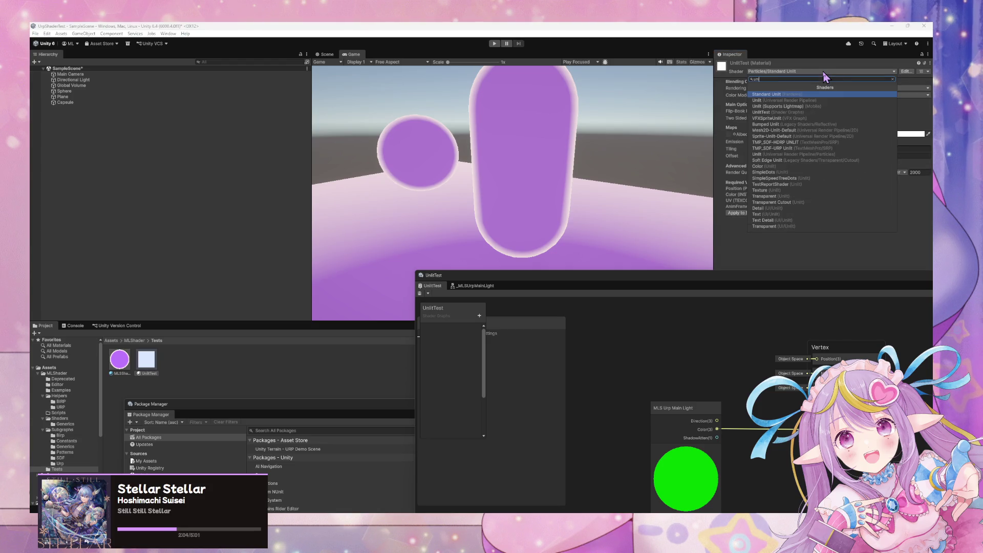
key(Down)
key(Down)
key(Down)
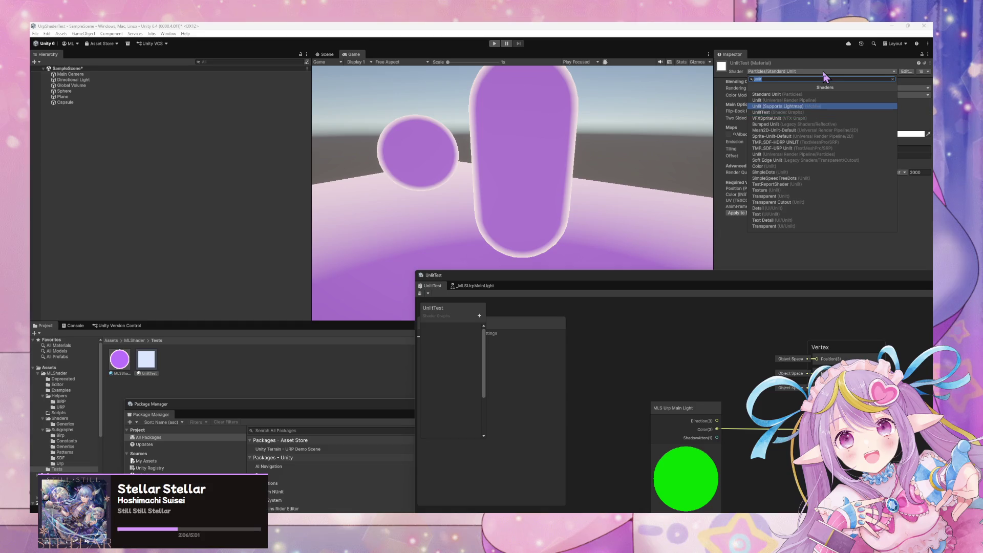
key(Down)
key(Down)
key(Down)
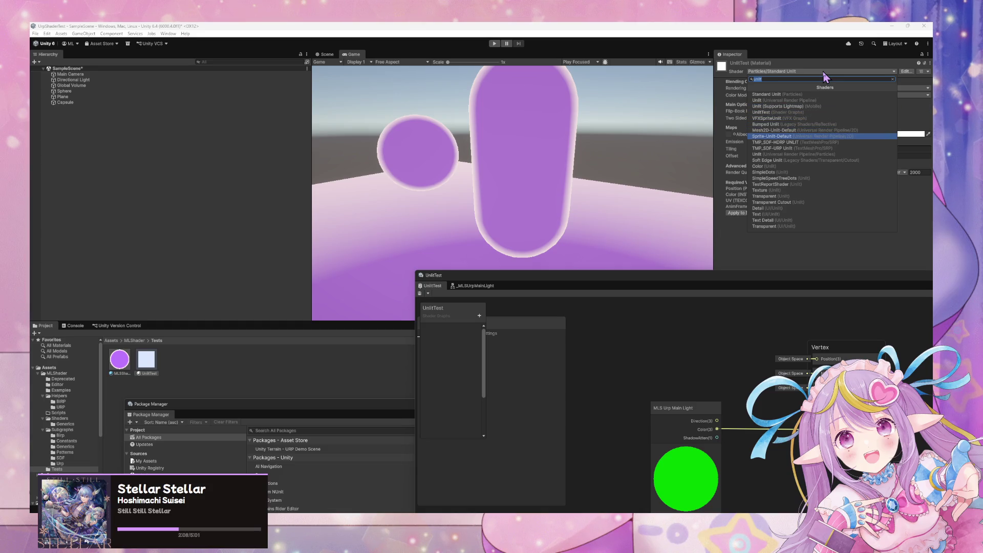
key(Down)
key(Up)
key(Up)
key(Up)
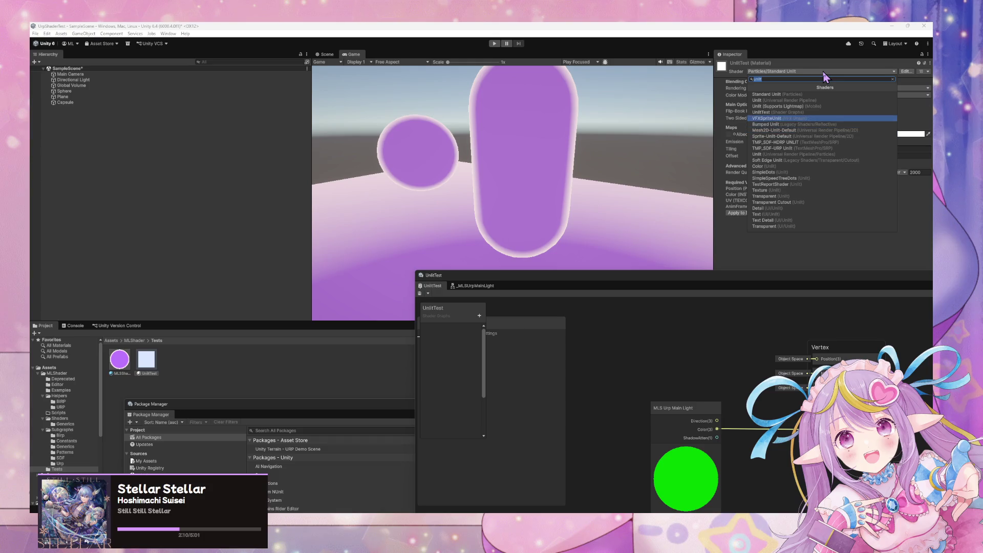
key(Return)
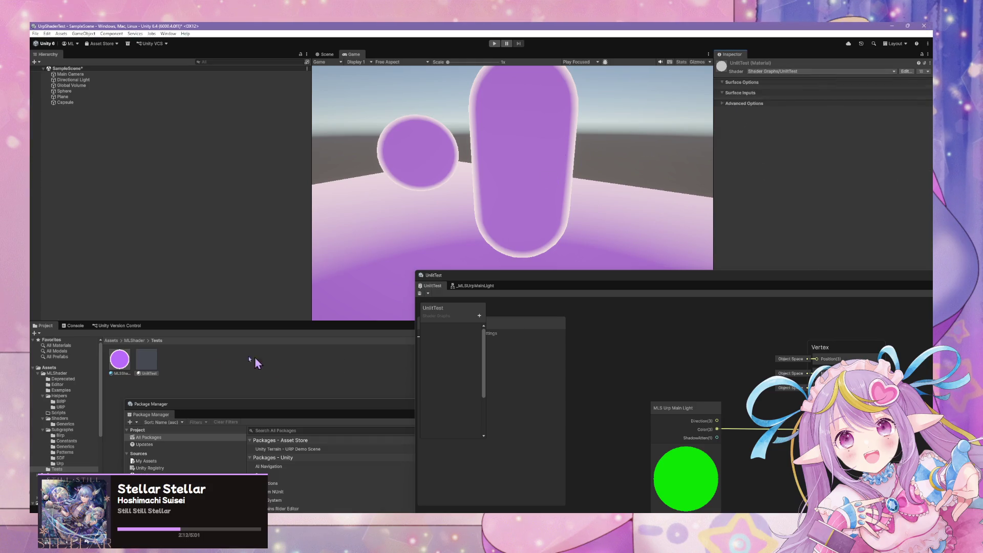
mouse_move(151, 375)
mouse_down()
mouse_move(528, 195)
mouse_move(404, 149)
mouse_move(364, 149)
mouse_move(167, 248)
mouse_up()
Apply the UnlitTest material to the capsule in the Scene view
click(328, 54)
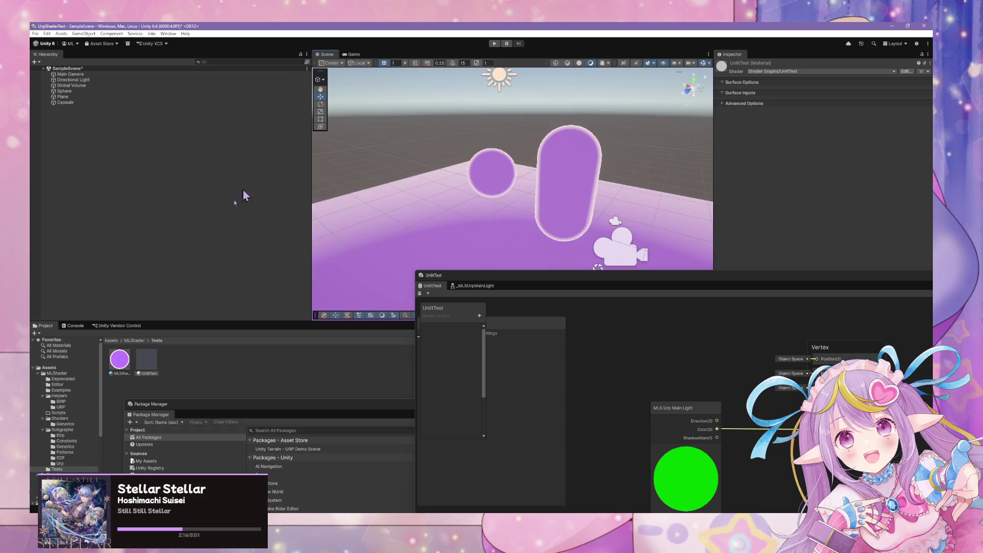
drag(147, 360, 582, 176)
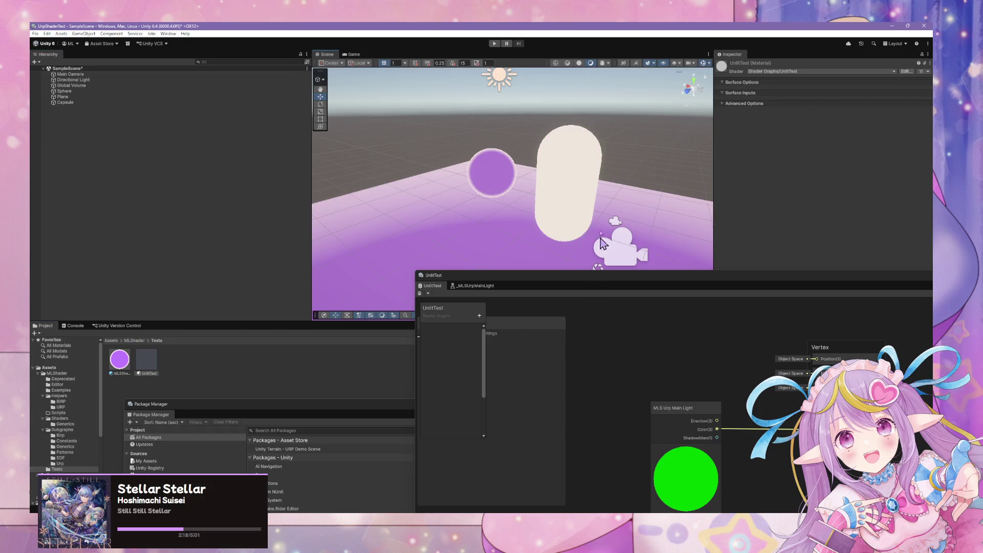
mouse_move(607, 215)
mouse_down()
mouse_move(644, 246)
mouse_move(654, 226)
mouse_move(491, 203)
mouse_up()
Connect ShadowAtten to Base Color in the shader graph and save it
click(717, 433)
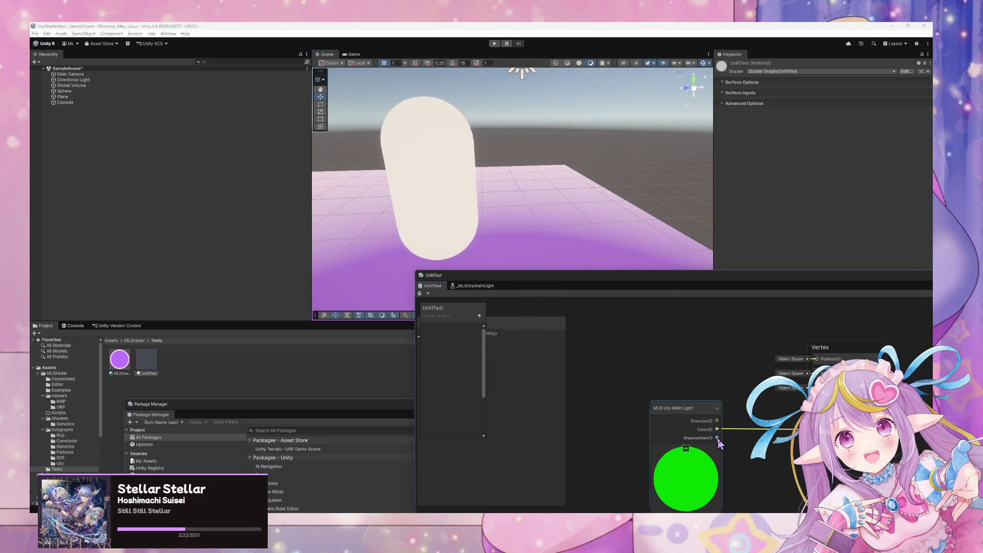
drag(717, 429, 717, 438)
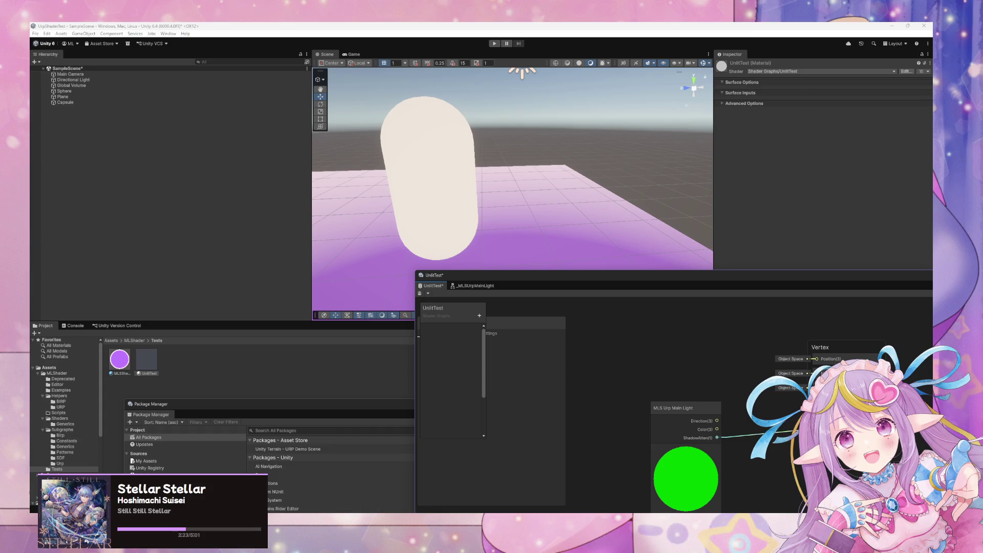
click(420, 294)
Apply the UnlitTest material to the plane and the sphere
mouse_move(522, 167)
mouse_down()
mouse_move(630, 171)
mouse_move(582, 213)
mouse_up()
mouse_move(145, 360)
mouse_down()
mouse_move(360, 249)
mouse_move(472, 224)
mouse_up()
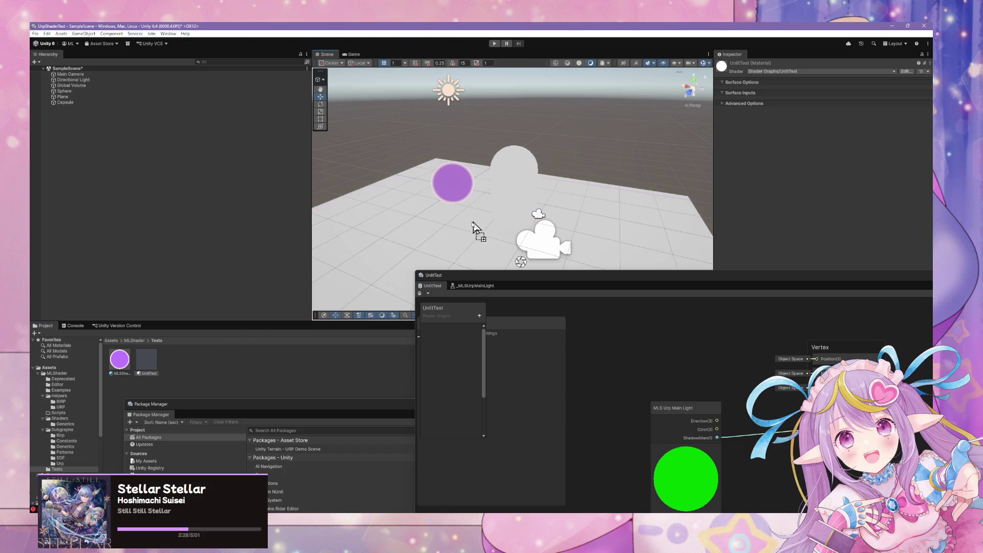
mouse_move(146, 365)
mouse_down()
mouse_move(329, 252)
mouse_move(451, 205)
mouse_move(575, 217)
mouse_move(533, 109)
mouse_move(614, 125)
mouse_move(605, 103)
mouse_move(589, 148)
mouse_up()
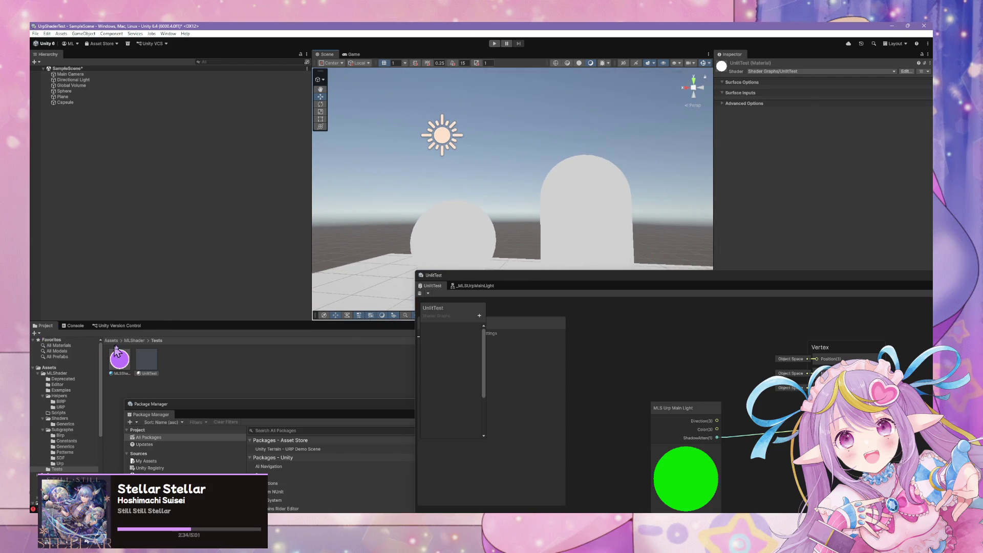
Select the directional light and rotate it to change the scene lighting
click(445, 140)
click(320, 104)
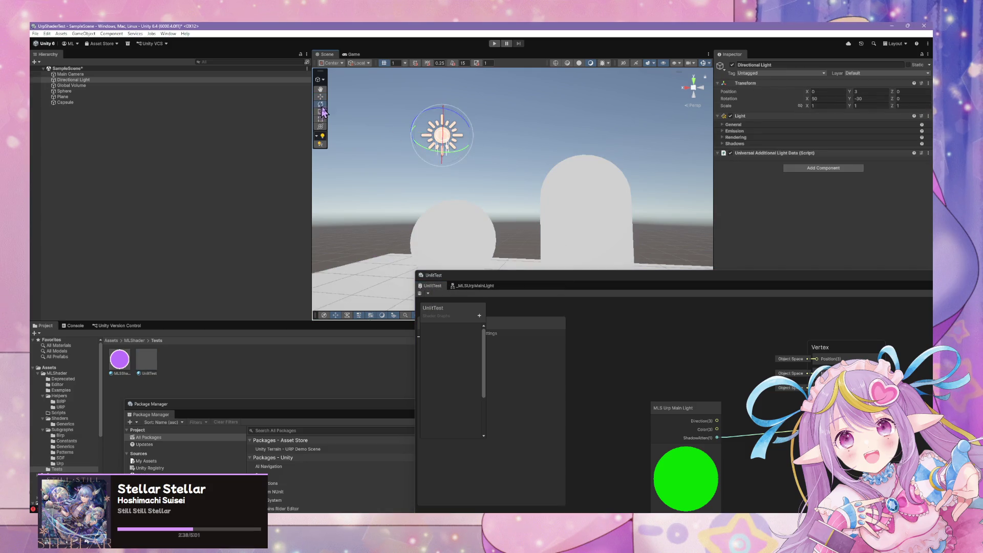
mouse_move(459, 147)
mouse_down()
mouse_move(466, 114)
mouse_move(508, 151)
mouse_move(505, 162)
mouse_move(445, 150)
mouse_up()
mouse_move(452, 187)
mouse_down()
mouse_move(482, 184)
mouse_move(459, 204)
mouse_move(436, 191)
mouse_move(451, 211)
mouse_up()
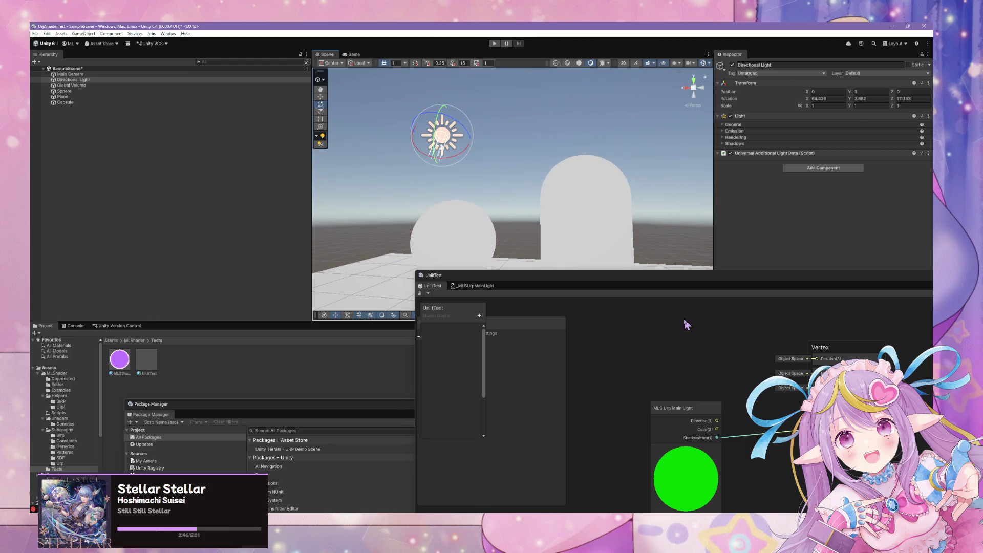
Pull the ShadowAtten output out into a new Remap node
drag(717, 422, 782, 430)
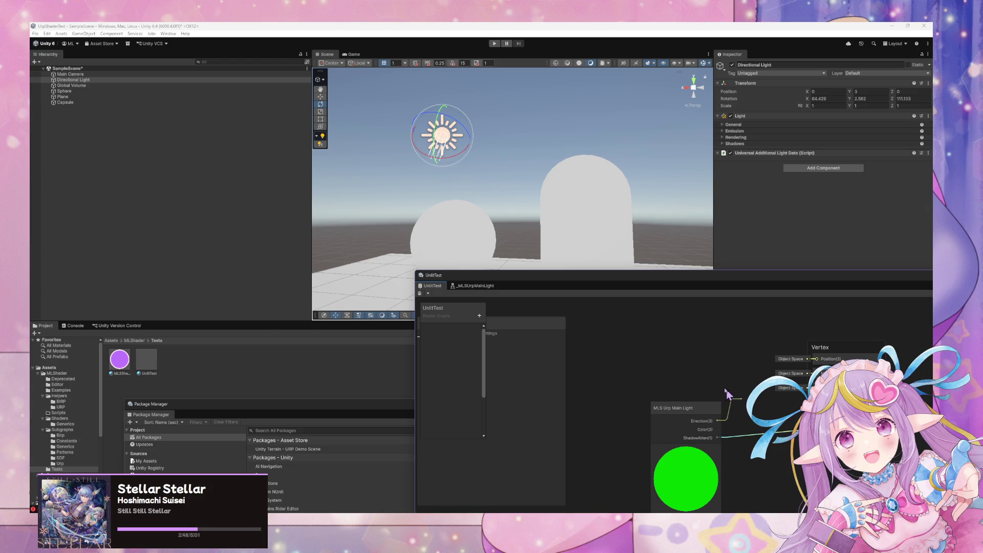
drag(726, 394, 727, 395)
drag(736, 430, 736, 431)
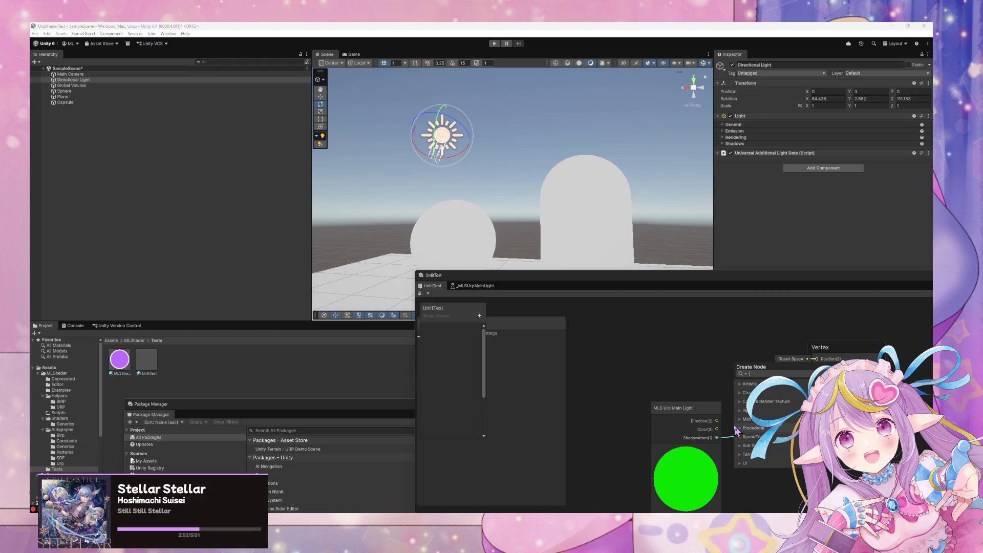
text(sa)
key(BackSpace)
key(BackSpace)
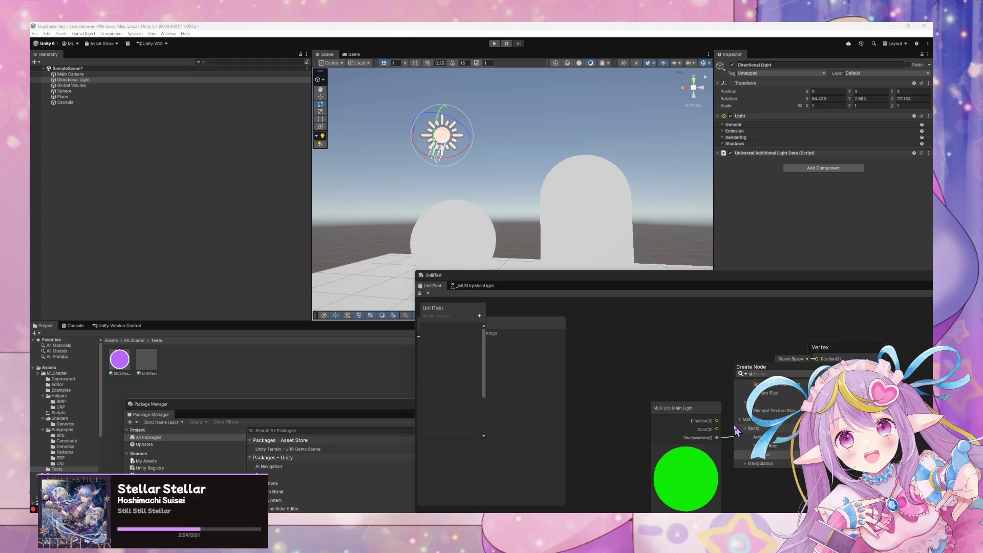
text(remap)
key(Return)
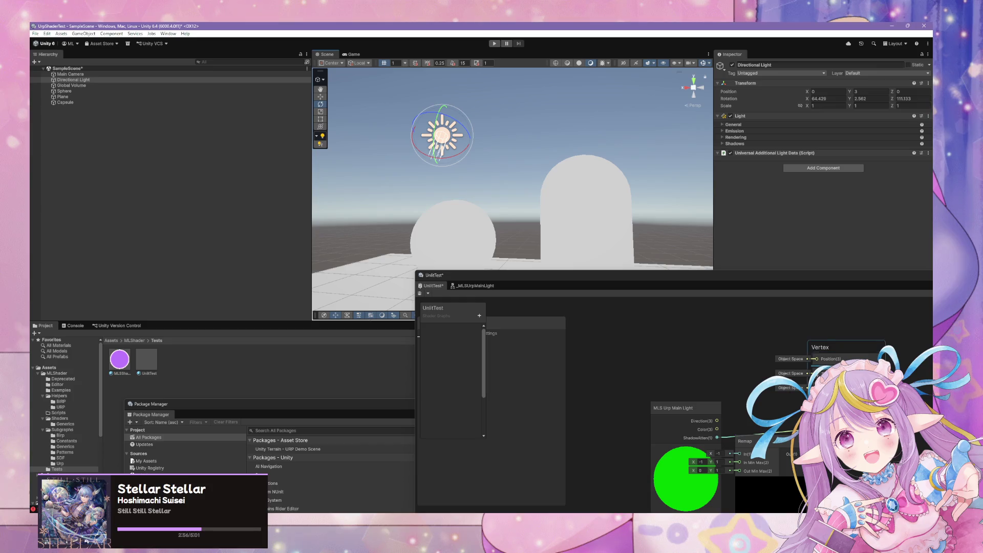
Move the MLS Urp Main Light node left and connect ShadowAtten to the Remap input
drag(681, 408, 580, 405)
mouse_move(617, 434)
mouse_down()
mouse_move(684, 455)
mouse_move(739, 454)
mouse_up()
key(f)
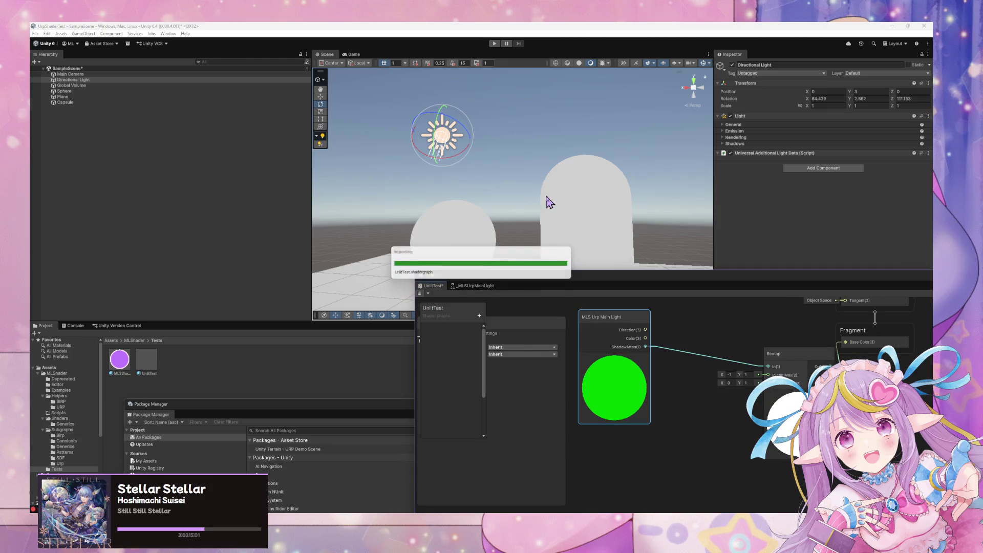
Re-angle the directional light, shift the main light node right, and orbit the scene
mouse_move(463, 145)
mouse_down()
mouse_move(527, 198)
mouse_move(471, 147)
mouse_up()
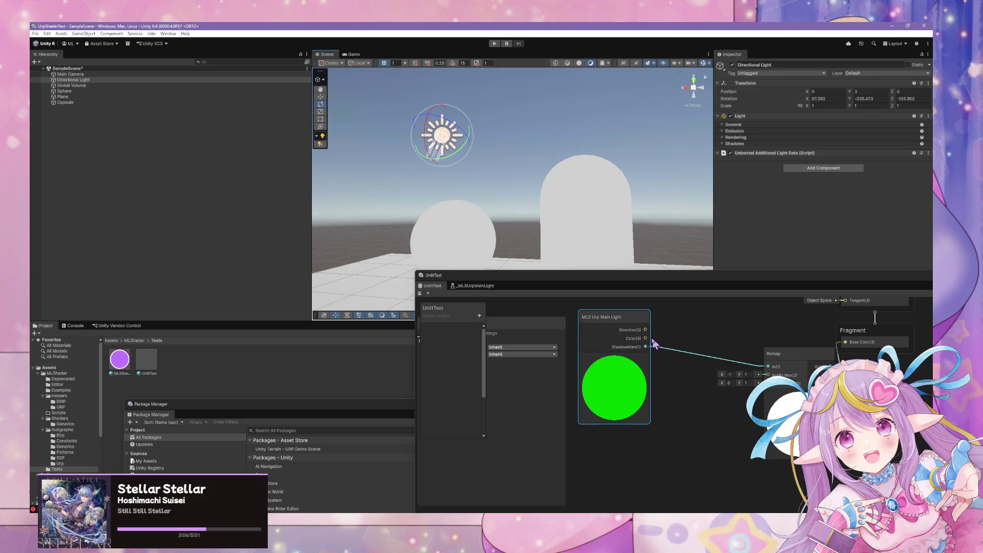
mouse_move(651, 344)
mouse_down()
mouse_move(696, 346)
mouse_move(674, 357)
mouse_move(845, 342)
mouse_up()
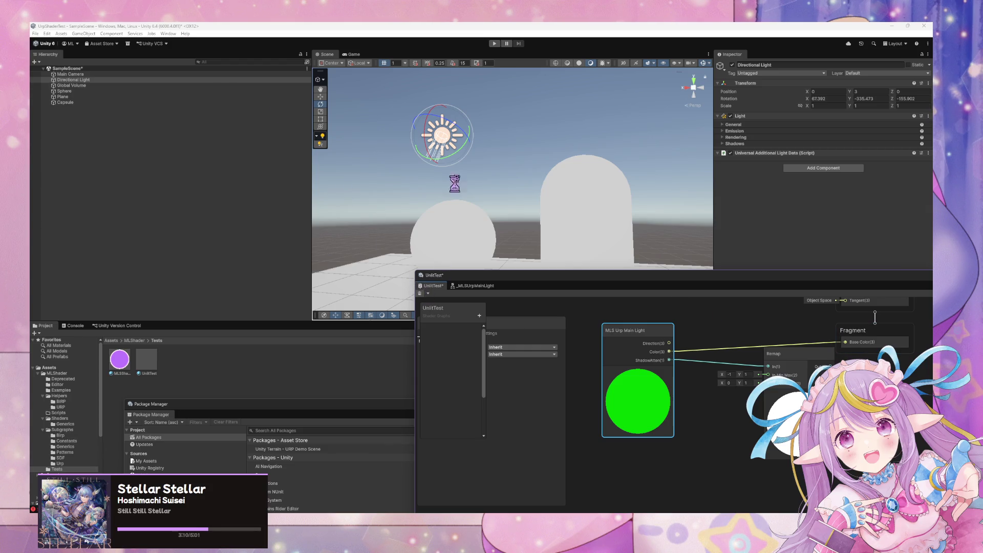
drag(476, 176, 512, 217)
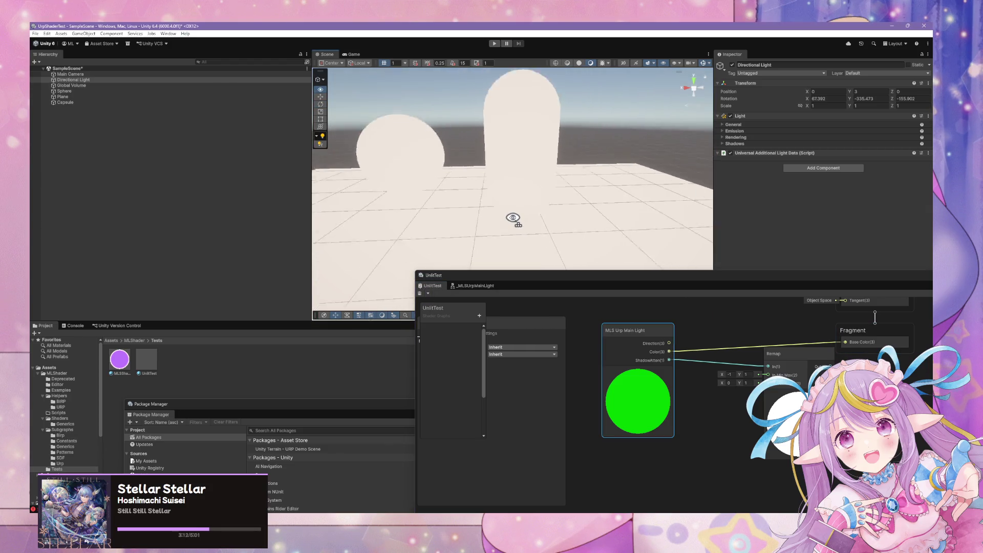
scroll(513, 218, down, 5)
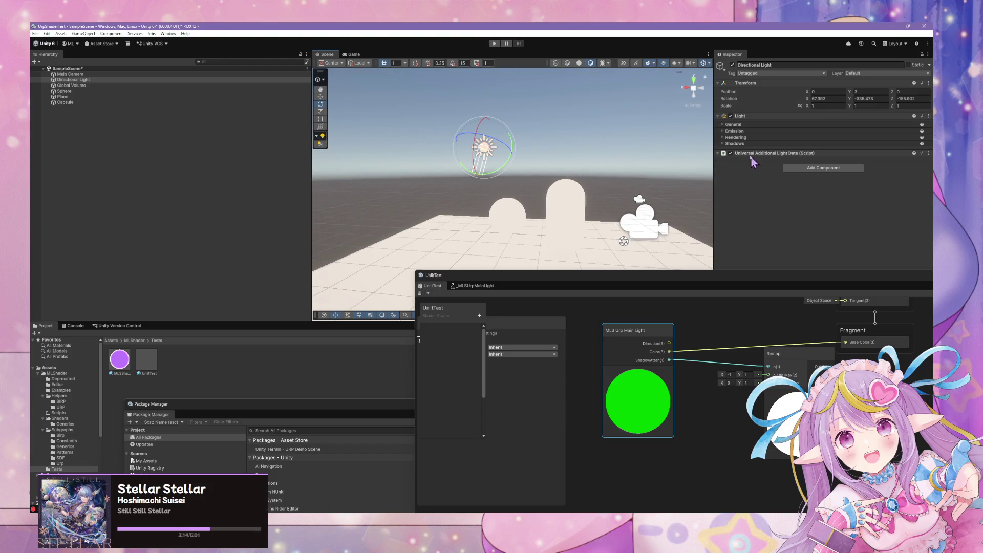
Set the directional light's filter colour to pure red FF0000 and wire ShadowAtten into Remap In
click(723, 124)
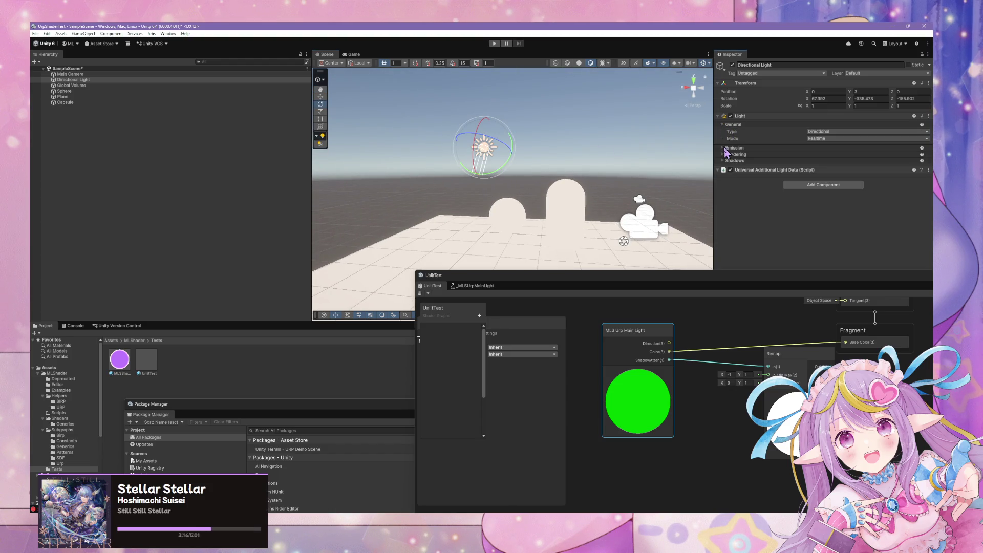
click(723, 148)
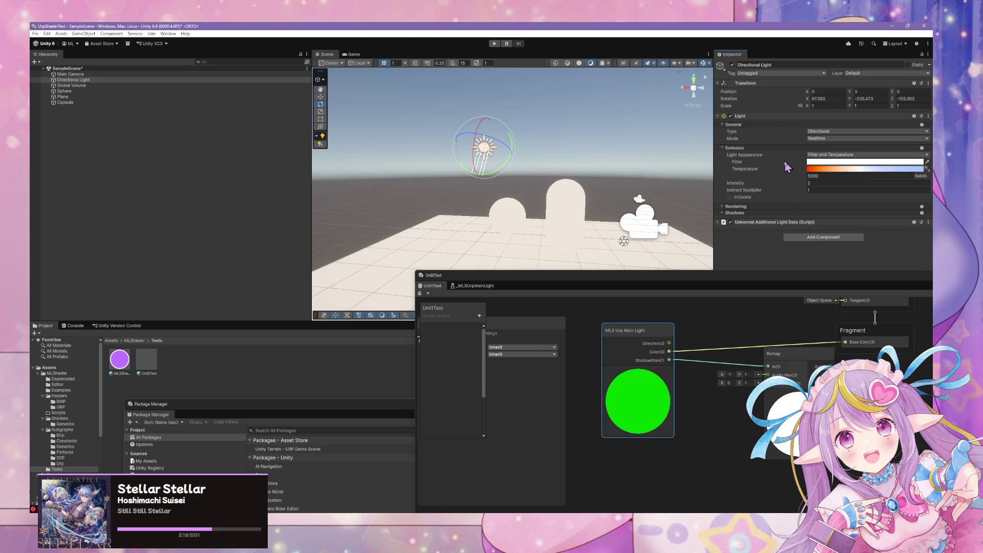
click(722, 207)
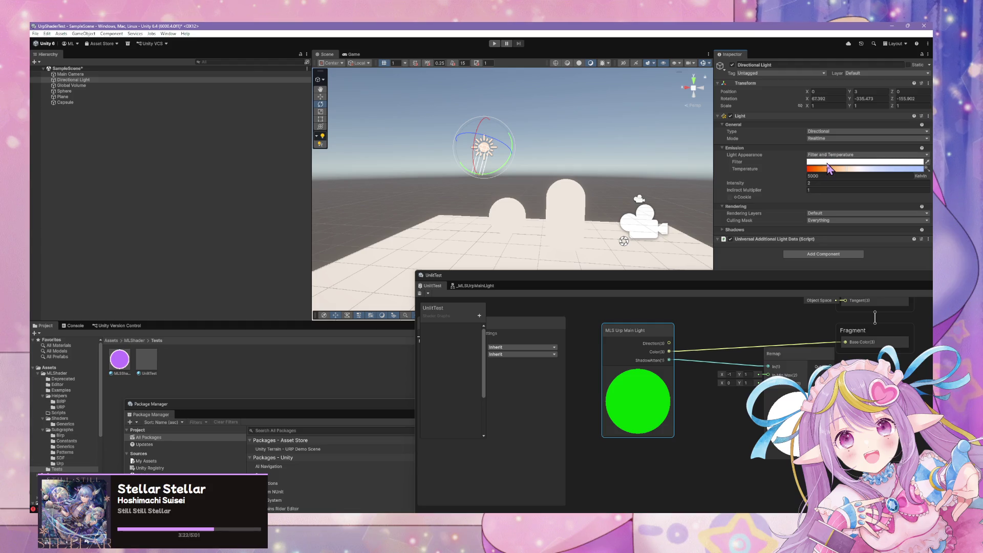
click(828, 163)
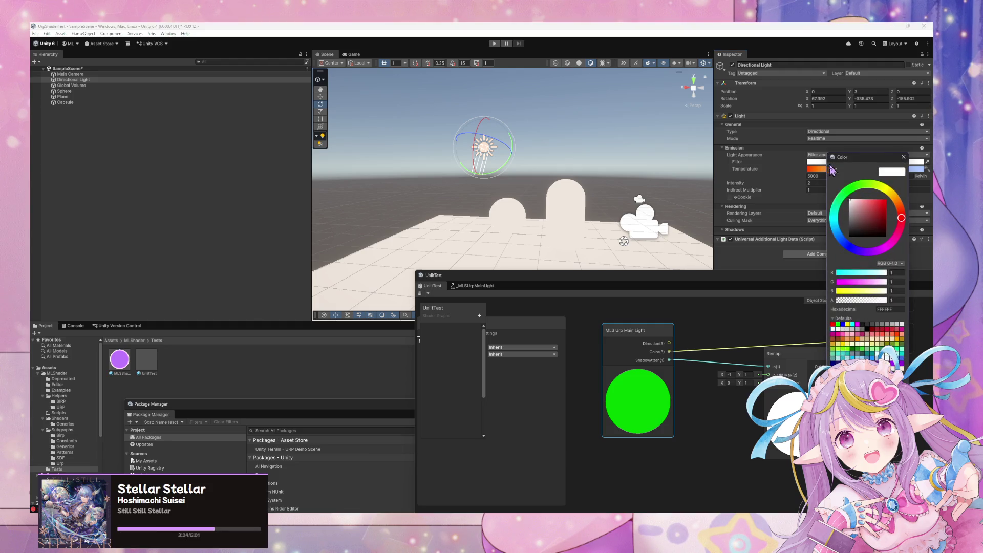
click(876, 204)
mouse_move(876, 203)
mouse_down()
mouse_move(854, 200)
mouse_move(893, 195)
mouse_up()
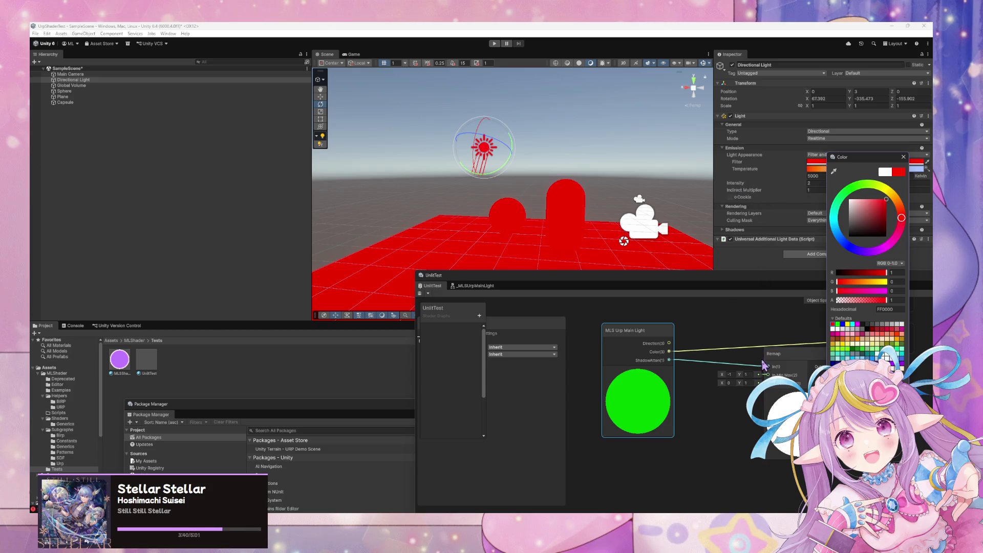
drag(764, 365, 768, 367)
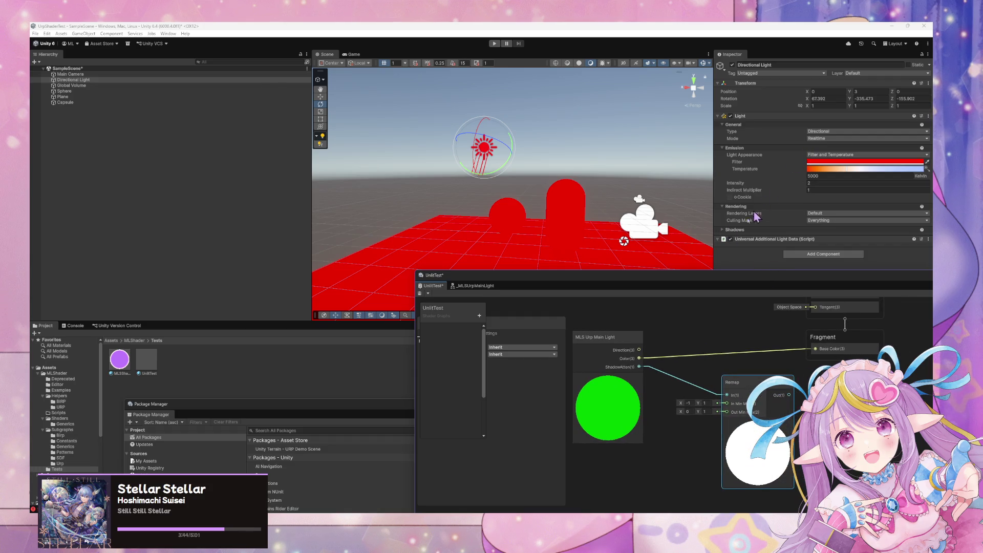
Route the Remap output toward Base Color, nudge the Remap node, and check the scene
mouse_move(641, 368)
mouse_down()
mouse_move(815, 348)
mouse_move(730, 352)
mouse_move(727, 394)
mouse_up()
mouse_move(774, 398)
mouse_down()
mouse_move(754, 399)
mouse_move(815, 349)
mouse_up()
key(space)
key(Escape)
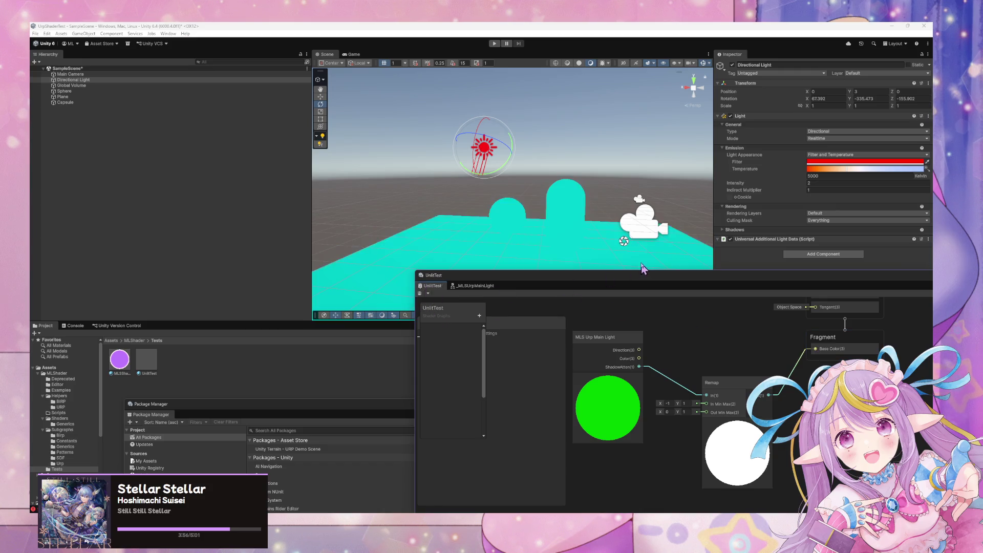
drag(553, 204, 597, 220)
Move the Remap node aside and connect the main light Direction output to Base Color
click(591, 341)
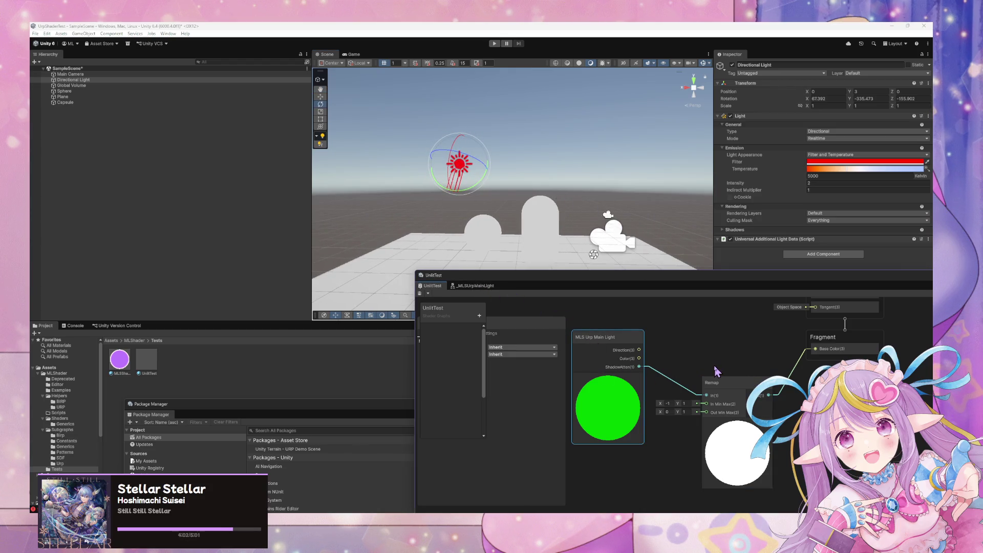
drag(729, 379, 723, 363)
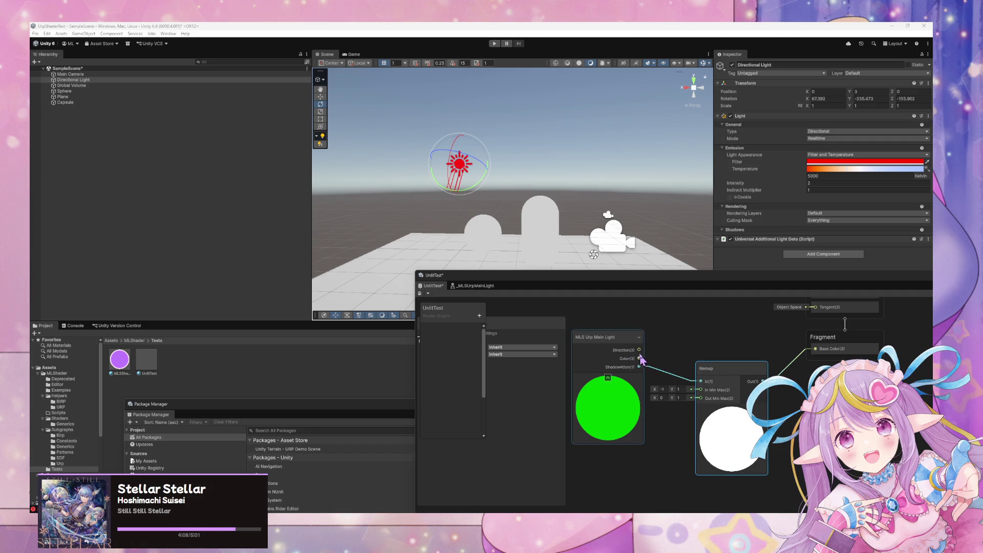
drag(639, 349, 814, 349)
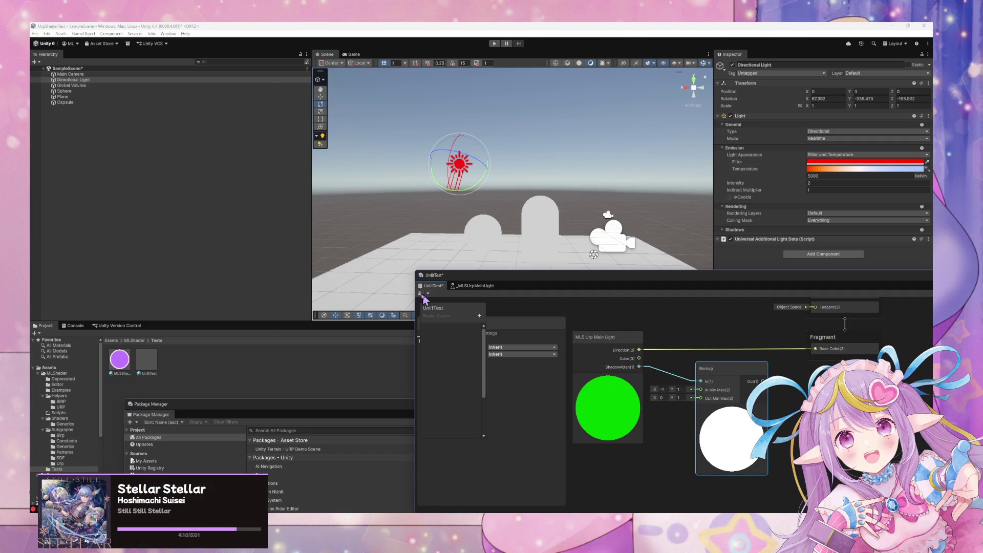
Remove the Direction-to-Base Color wire and discard a mistakenly added Alpha Split node
click(736, 349)
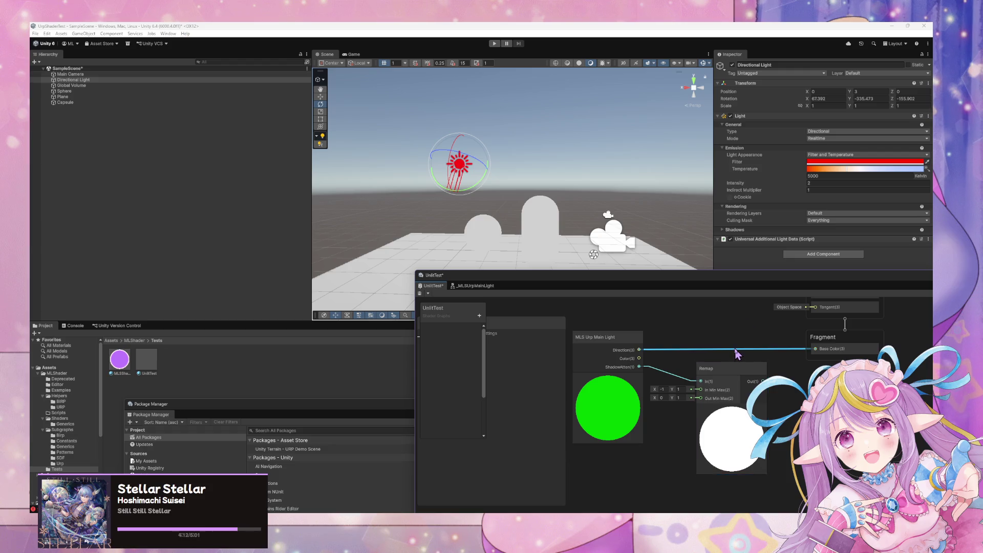
key(Delete)
key(space)
text(s)
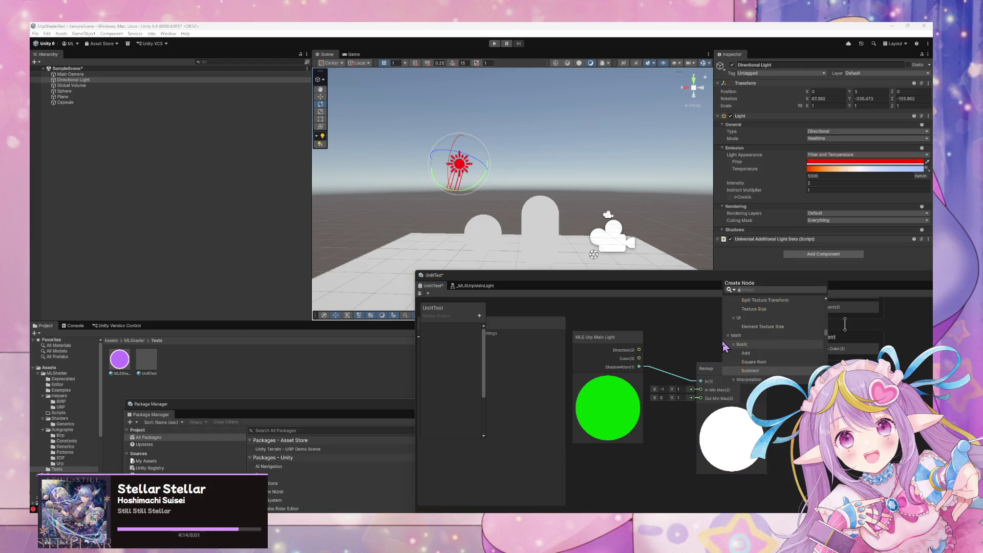
text(plit)
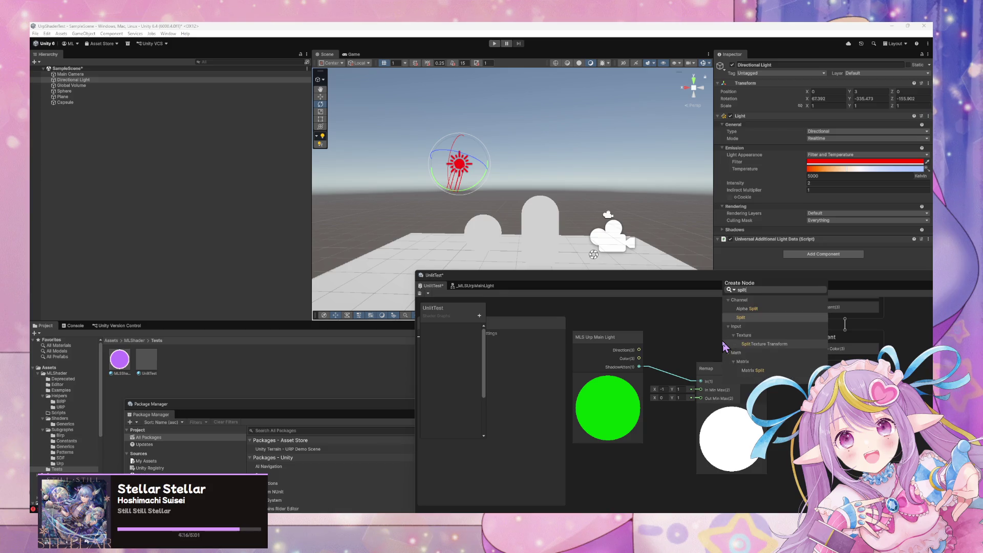
key(Up)
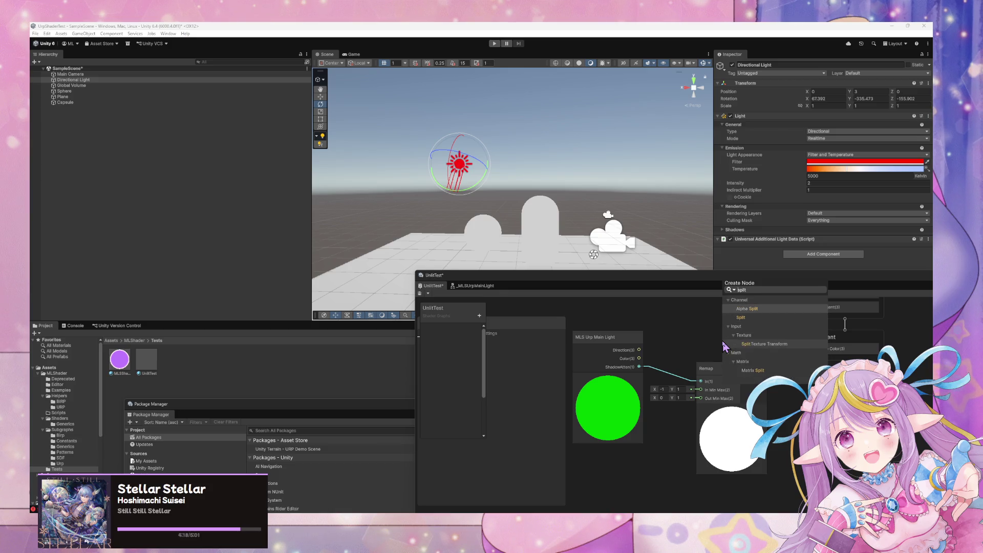
key(Return)
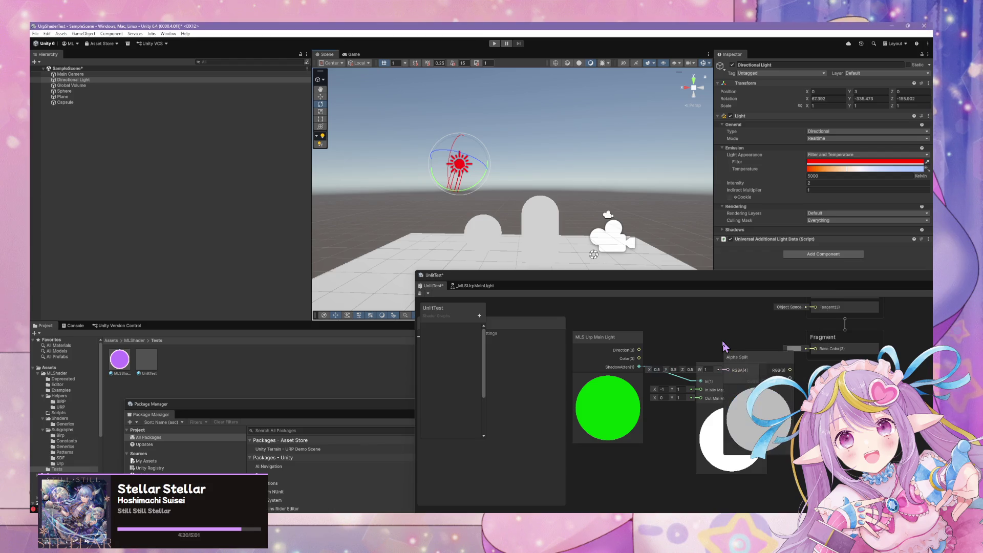
key(Delete)
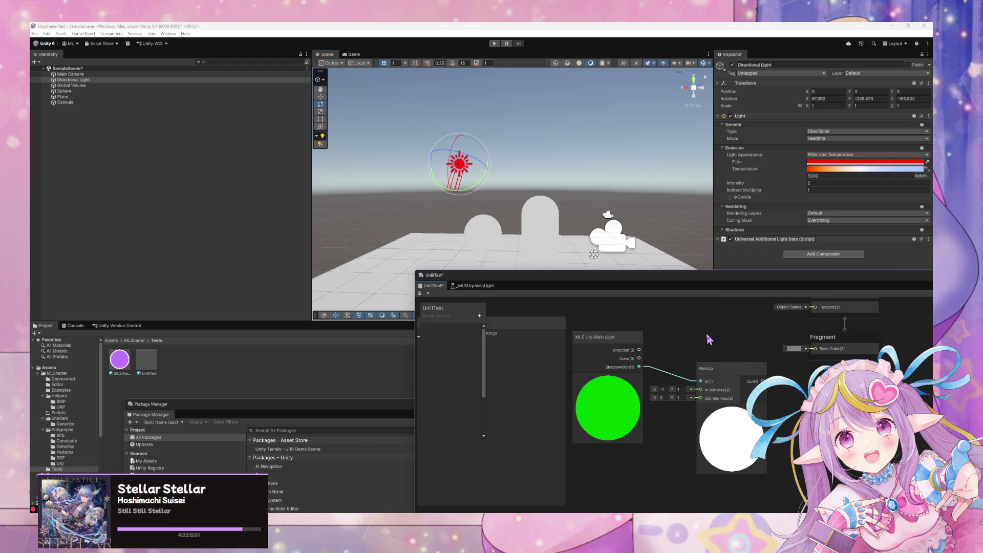
Add a Split node and feed the main light Color into its input
key(space)
text(split)
key(Return)
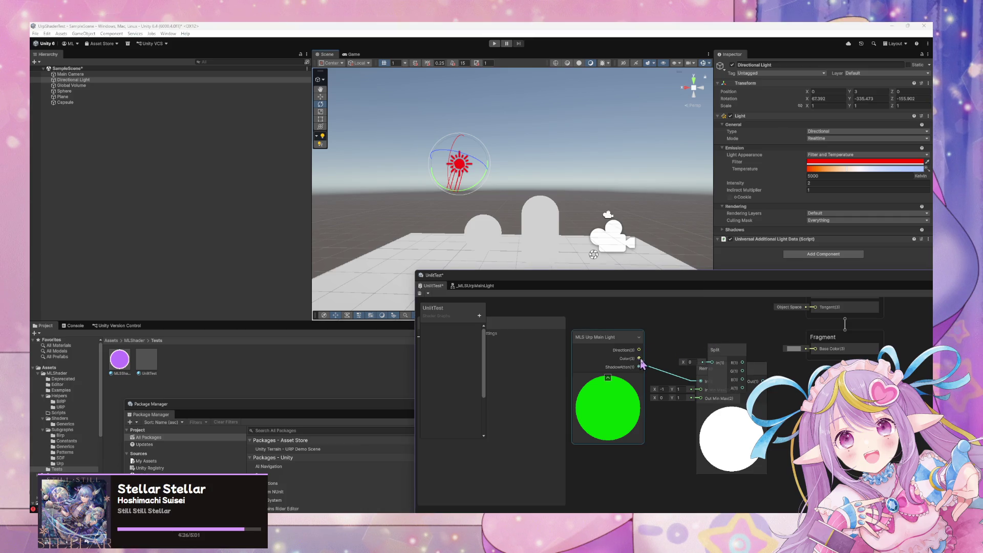
mouse_move(639, 358)
mouse_down()
mouse_move(712, 362)
mouse_move(767, 399)
mouse_up()
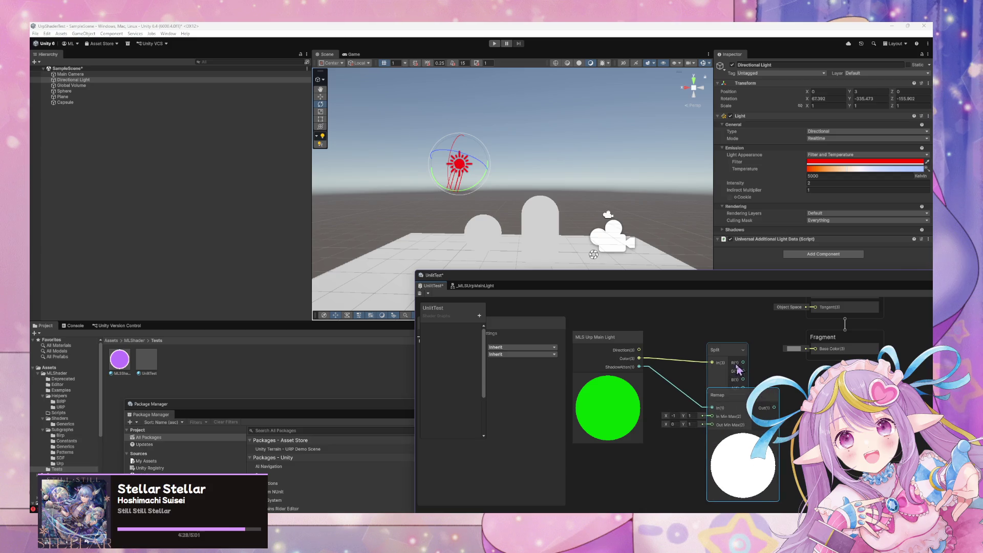
mouse_move(727, 350)
mouse_down()
mouse_move(712, 338)
mouse_move(815, 348)
mouse_up()
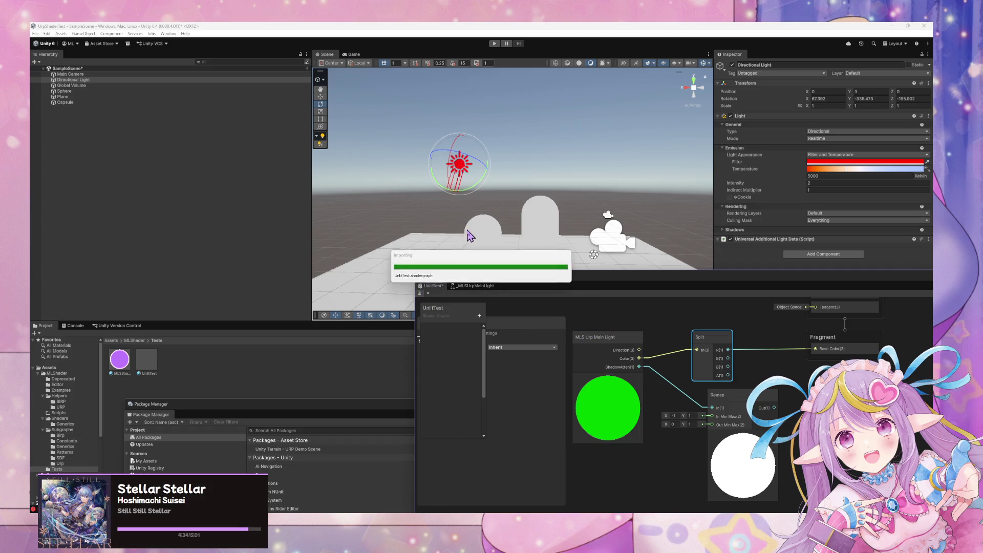
Rotate the directional light to new angles and link the light Color to Split
mouse_move(467, 176)
mouse_down()
mouse_move(434, 183)
mouse_move(456, 202)
mouse_move(488, 206)
mouse_move(431, 208)
mouse_move(464, 231)
mouse_move(456, 208)
mouse_move(468, 213)
mouse_move(430, 252)
mouse_move(456, 266)
mouse_move(494, 256)
mouse_move(500, 240)
mouse_move(504, 263)
mouse_move(493, 282)
mouse_move(555, 282)
mouse_move(405, 267)
mouse_move(503, 287)
mouse_move(587, 281)
mouse_move(544, 251)
mouse_move(542, 274)
mouse_move(540, 248)
mouse_move(538, 290)
mouse_move(482, 293)
mouse_move(502, 318)
mouse_move(536, 325)
mouse_move(531, 318)
mouse_up()
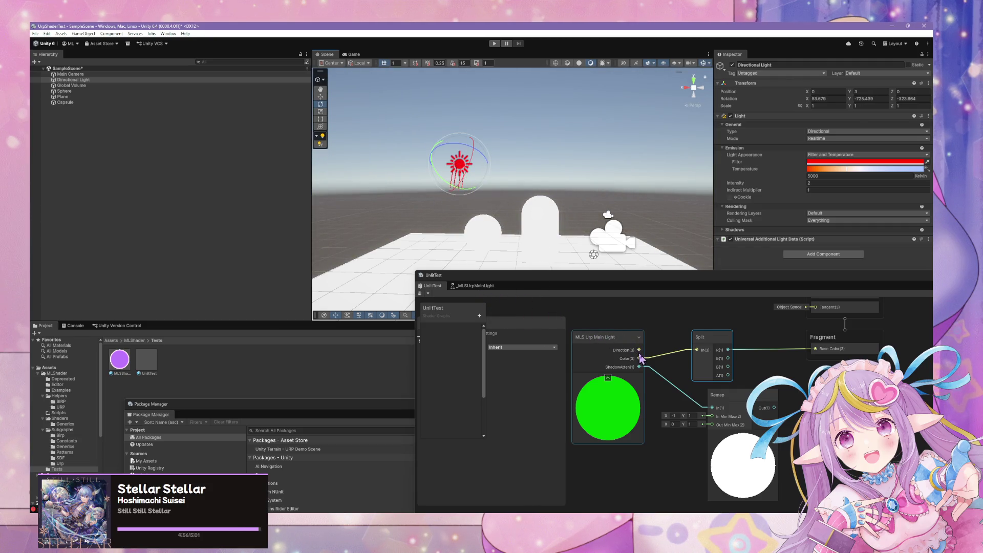
drag(644, 356, 687, 357)
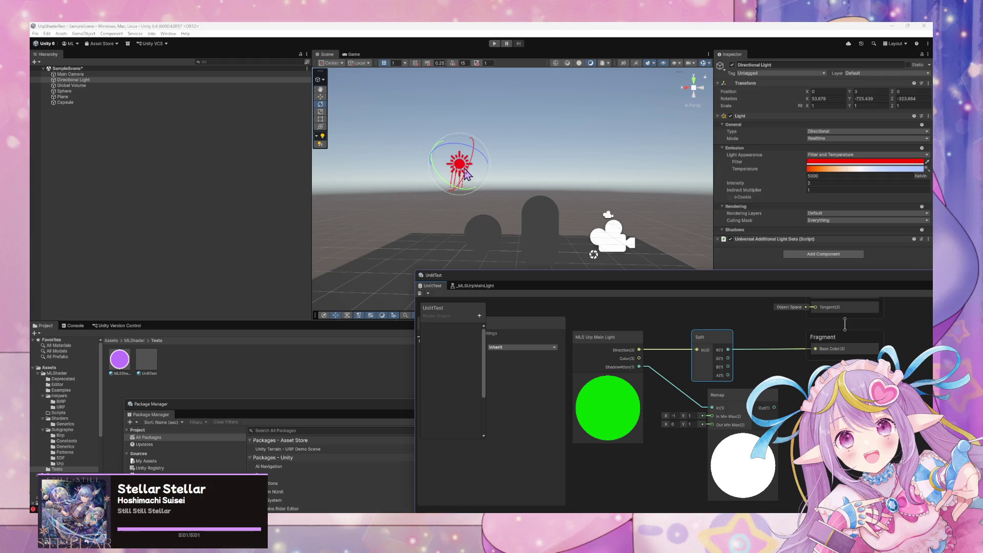
mouse_move(468, 172)
mouse_down()
mouse_move(476, 156)
mouse_move(467, 176)
mouse_move(486, 158)
mouse_move(472, 188)
mouse_move(486, 149)
mouse_move(461, 163)
mouse_move(451, 190)
mouse_move(433, 178)
mouse_move(453, 163)
mouse_move(468, 190)
mouse_move(432, 175)
mouse_move(460, 186)
mouse_up()
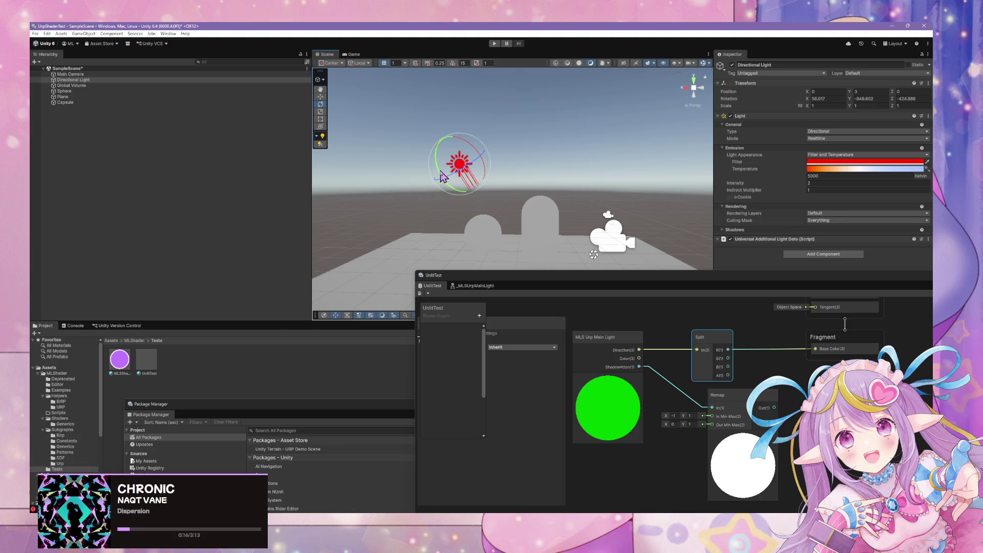
mouse_move(443, 176)
mouse_down()
mouse_move(432, 131)
mouse_move(440, 147)
mouse_up()
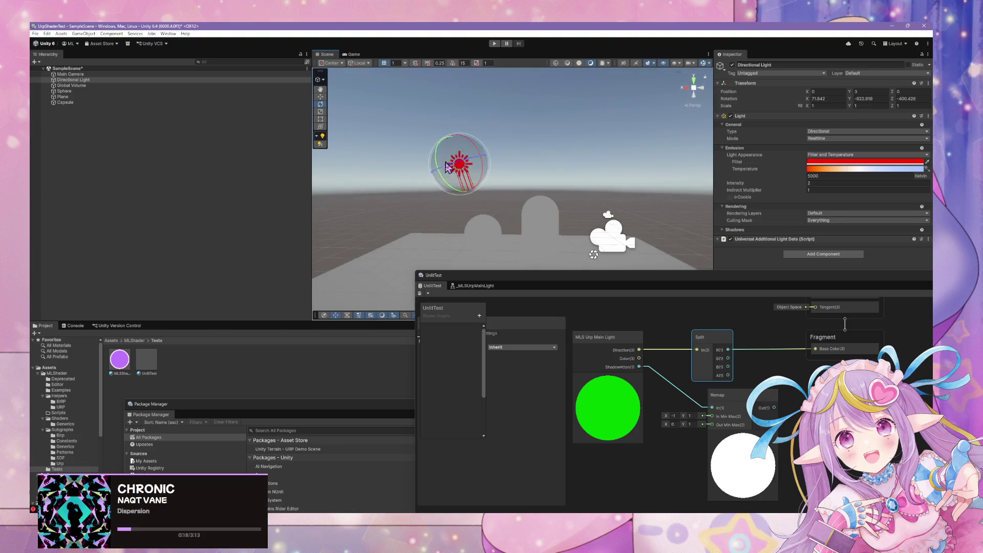
Tilt the sun toward sunset, feed ShadowAtten into Split, and drive Base Color from Remap
mouse_move(467, 182)
mouse_down()
mouse_move(445, 125)
mouse_move(461, 175)
mouse_move(446, 164)
mouse_move(462, 145)
mouse_move(502, 178)
mouse_up()
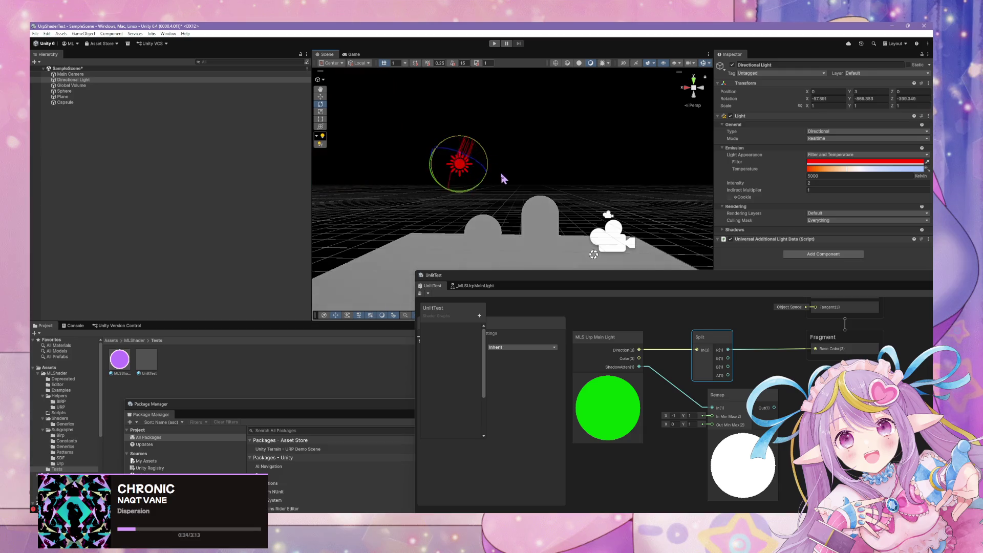
mouse_move(438, 195)
mouse_down()
mouse_move(465, 221)
mouse_move(477, 218)
mouse_move(450, 231)
mouse_move(468, 244)
mouse_move(449, 258)
mouse_move(511, 258)
mouse_move(509, 204)
mouse_move(528, 212)
mouse_move(481, 217)
mouse_move(520, 218)
mouse_move(523, 205)
mouse_move(485, 246)
mouse_move(544, 205)
mouse_move(527, 246)
mouse_move(532, 263)
mouse_move(544, 237)
mouse_move(558, 253)
mouse_up()
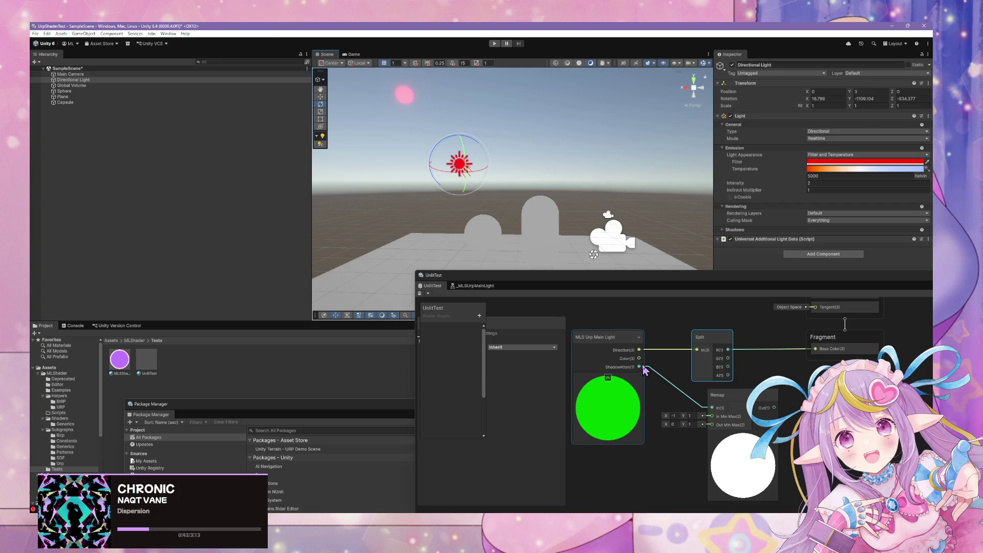
mouse_move(640, 367)
mouse_down()
mouse_move(686, 354)
mouse_move(715, 365)
mouse_up()
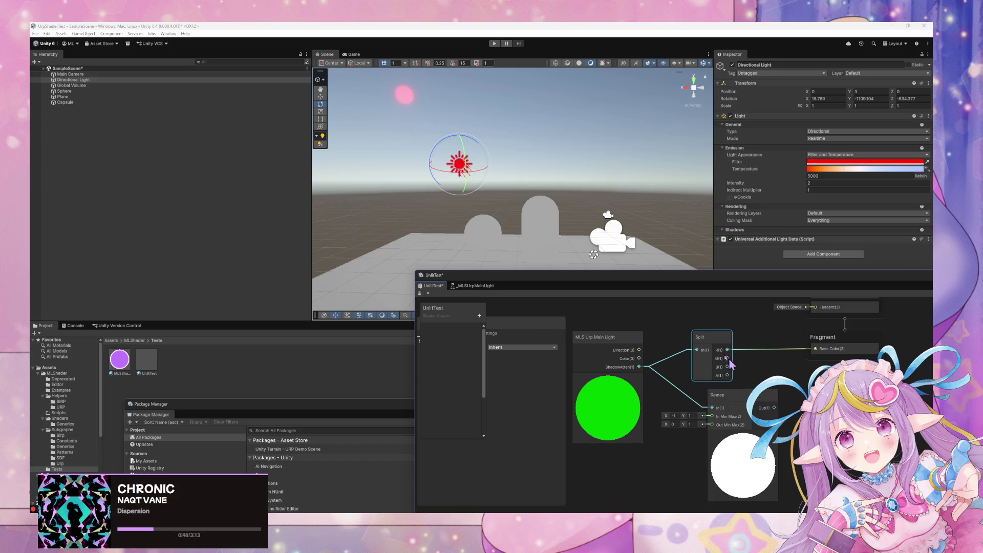
mouse_move(773, 408)
mouse_down()
mouse_move(789, 371)
mouse_move(815, 349)
mouse_up()
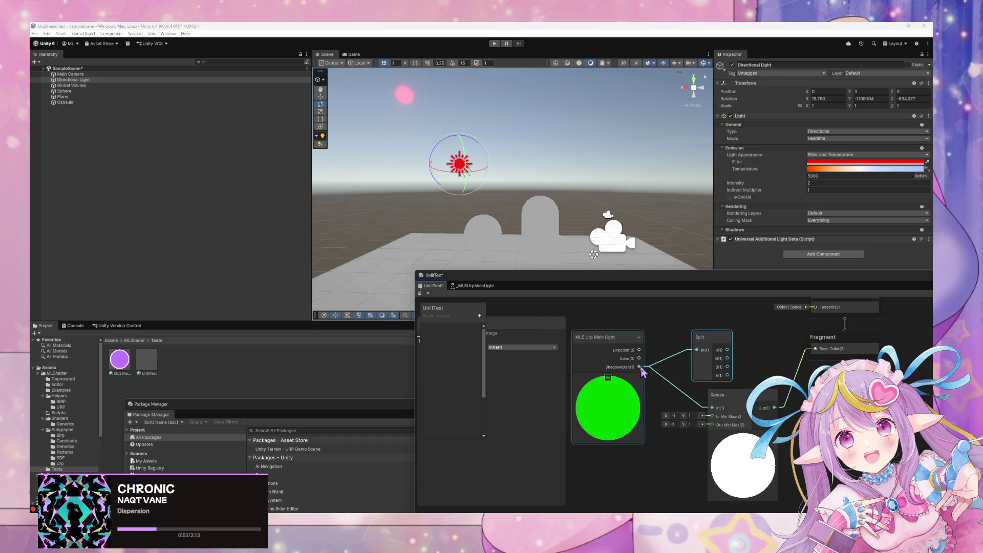
Wire ShadowAtten straight to Base Color and delete the Split and Remap nodes
mouse_move(640, 367)
mouse_down()
mouse_move(773, 369)
mouse_move(815, 349)
mouse_up()
click(728, 351)
key(Delete)
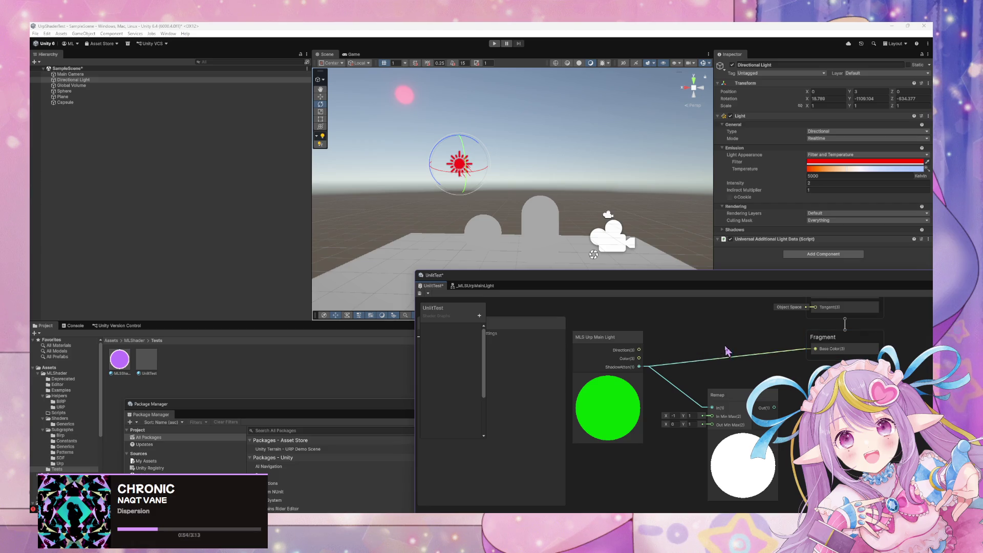
click(747, 391)
key(Delete)
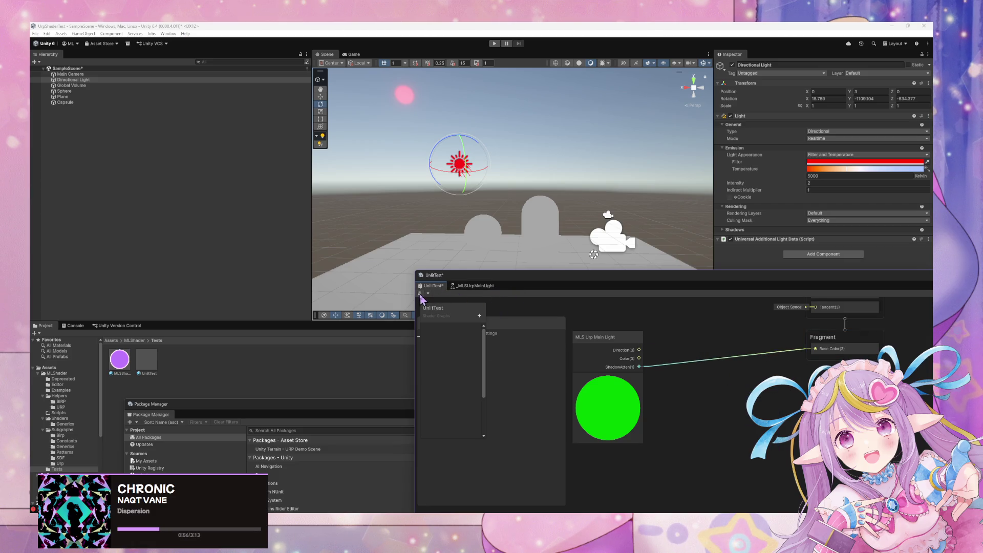
Re-angle the light and insert a One Minus node on the ShadowAtten link
mouse_move(459, 163)
mouse_down()
mouse_move(496, 147)
mouse_move(508, 154)
mouse_move(487, 147)
mouse_move(506, 126)
mouse_move(496, 101)
mouse_up()
mouse_move(473, 91)
mouse_down()
mouse_move(446, 94)
mouse_move(423, 66)
mouse_up()
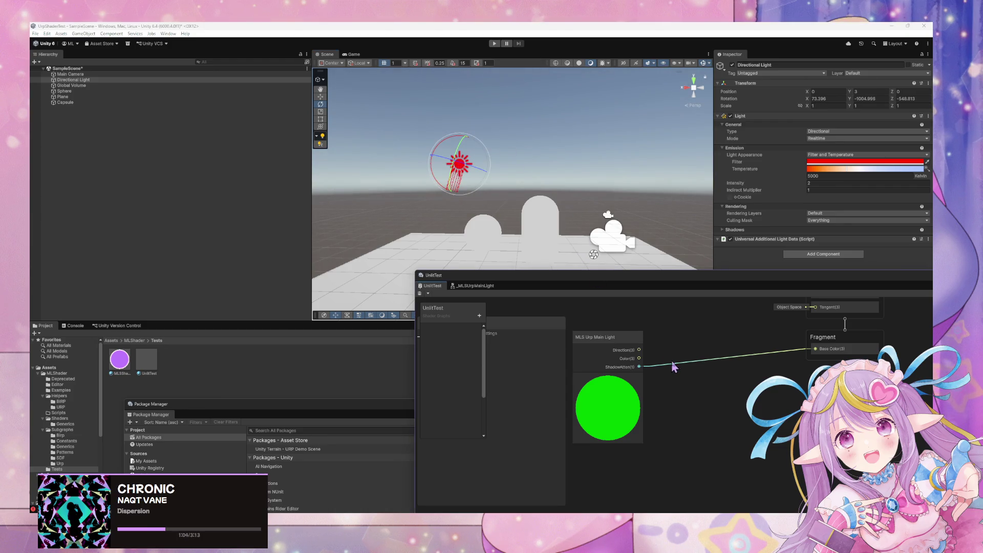
key(space)
text(one)
key(Return)
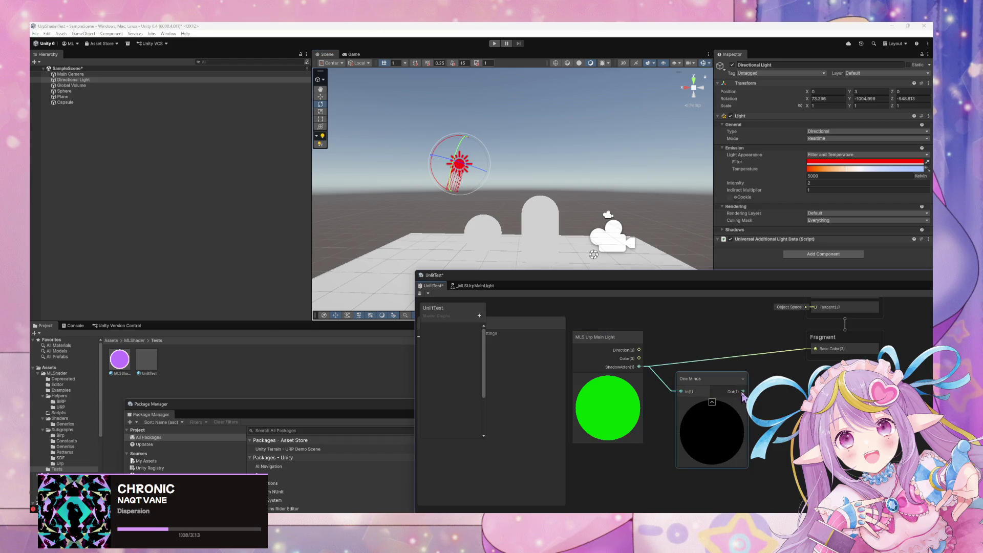
Feed the One Minus output into Base Color and save the graph
drag(743, 391, 815, 348)
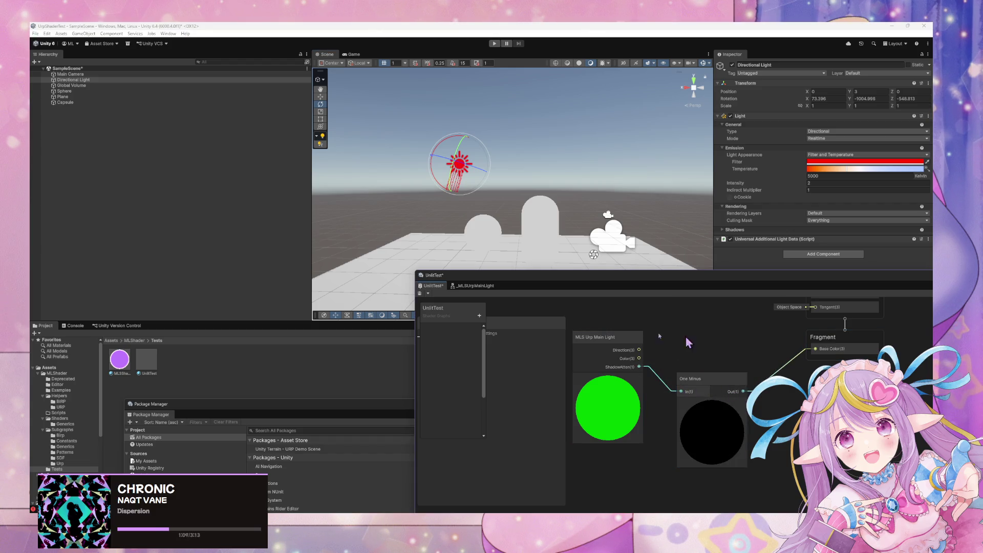
click(420, 293)
drag(474, 159, 587, 199)
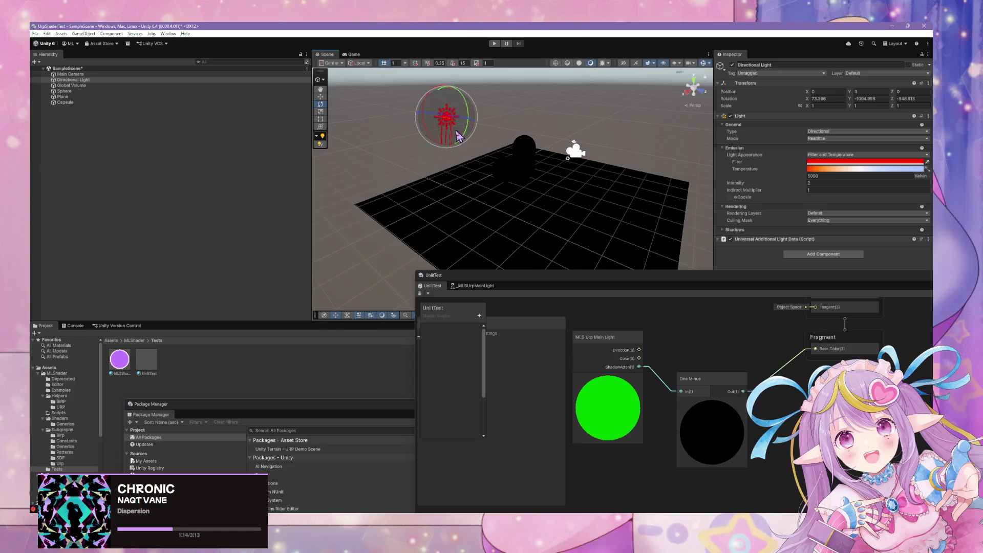
Expand the light's Shadows settings, set Near Plane to 0.1 and realtime shadow Strength to 0
mouse_move(459, 125)
mouse_down()
mouse_move(451, 118)
mouse_move(471, 174)
mouse_move(485, 293)
mouse_up()
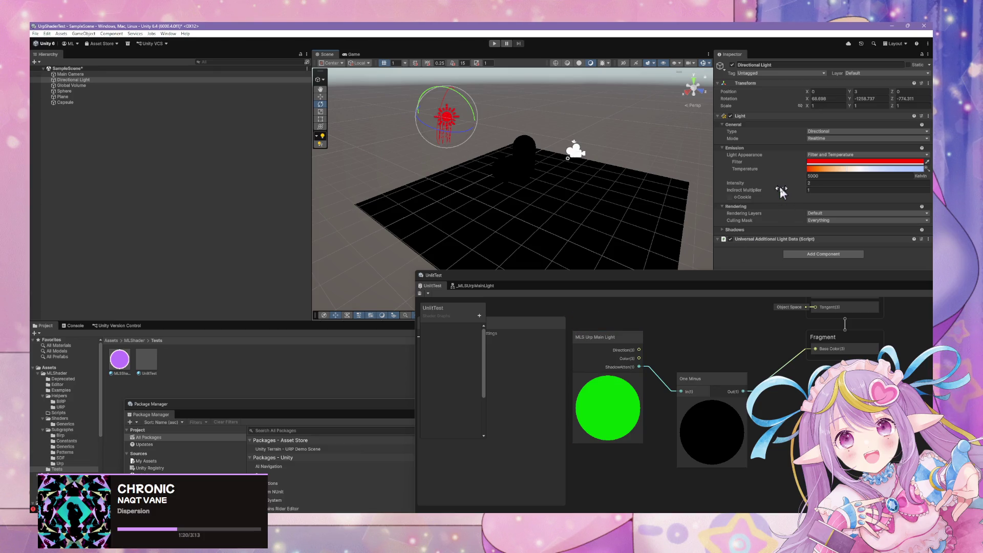
click(723, 232)
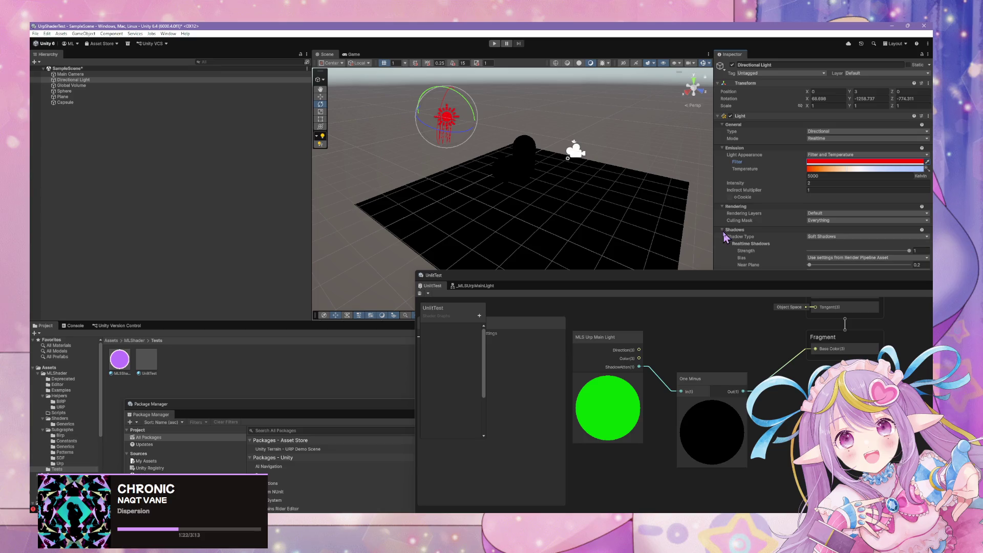
drag(829, 280, 726, 341)
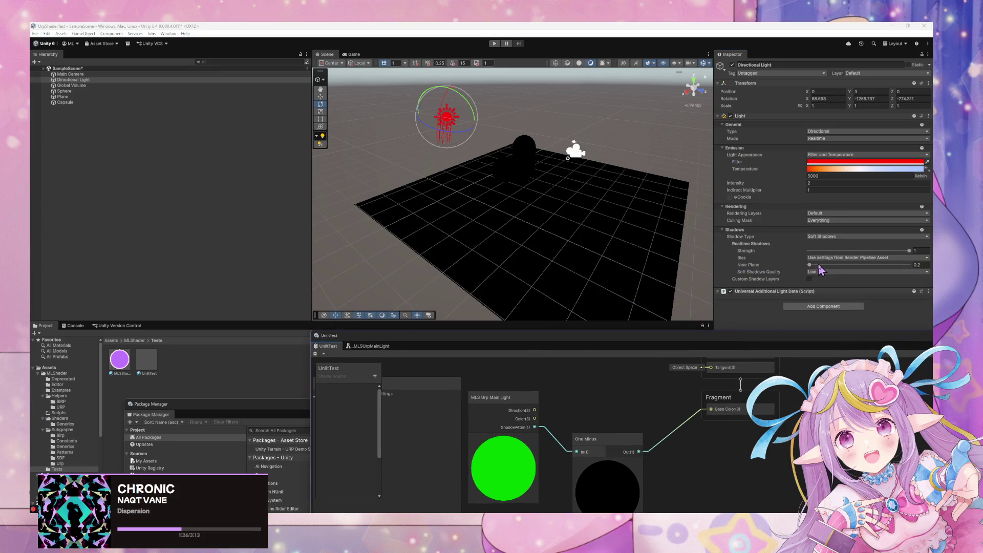
click(823, 271)
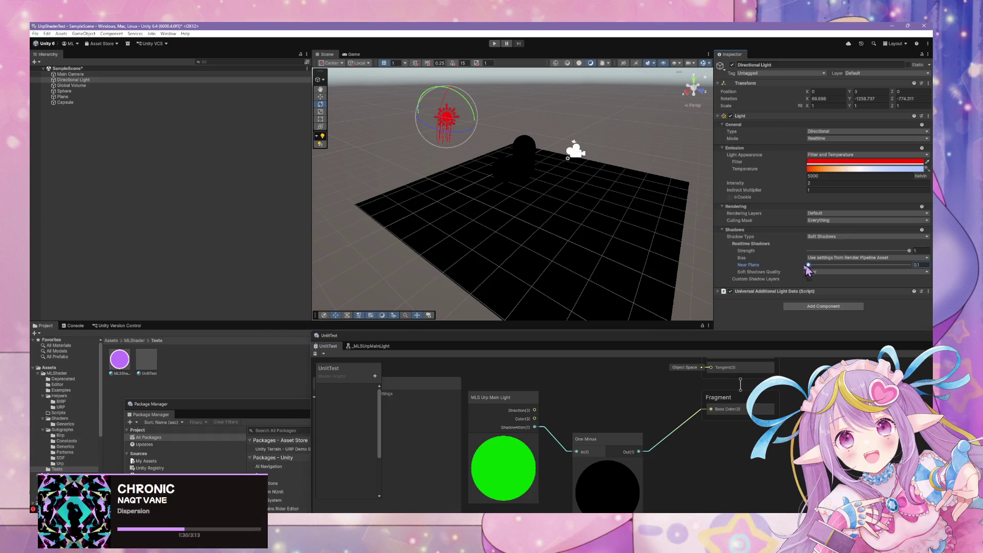
drag(908, 251, 764, 253)
Open the MLS Urp Main Light subgraph and view GetMainLight's code in the Graph Inspector
double_click(518, 398)
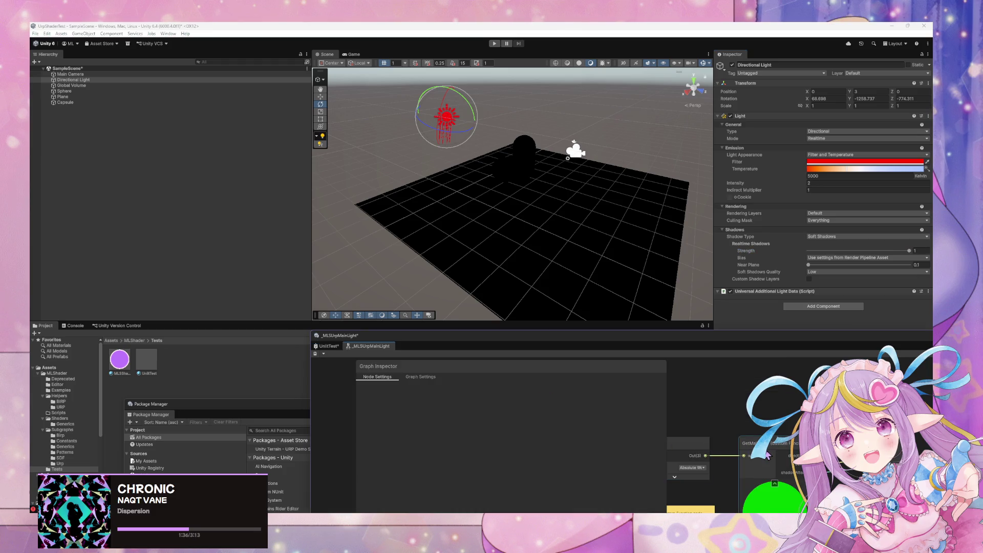
click(767, 456)
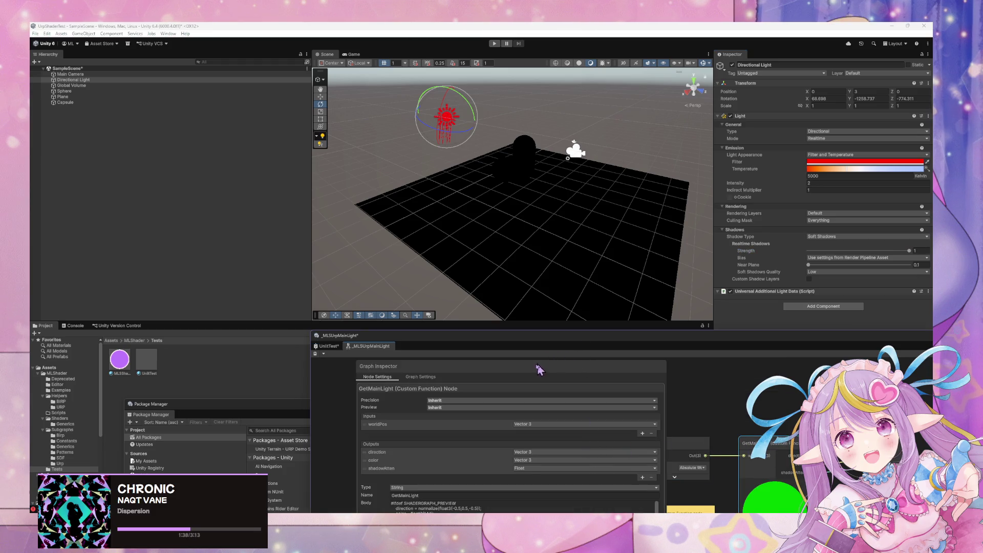
drag(526, 362, 467, 282)
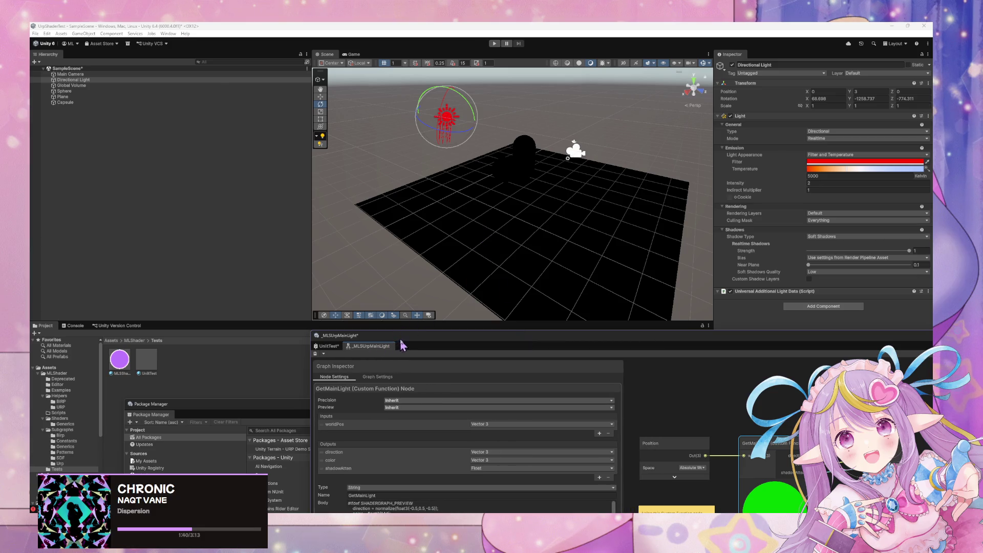
drag(402, 346, 374, 168)
scroll(468, 340, down, 3)
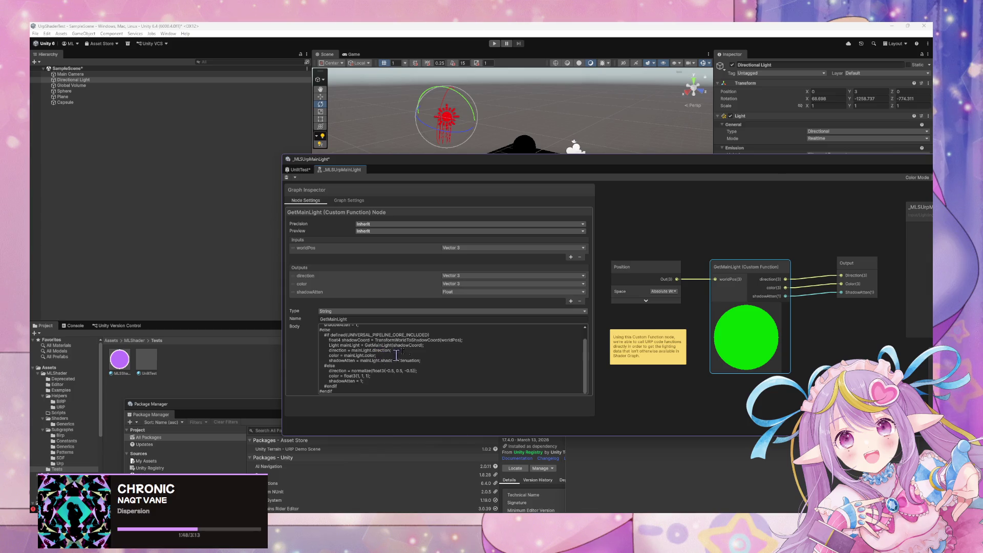
mouse_move(509, 167)
mouse_down()
mouse_move(439, 295)
mouse_move(422, 305)
mouse_up()
Set the directional light's intensity to 2 and rotate it to a new angle
drag(469, 114, 453, 102)
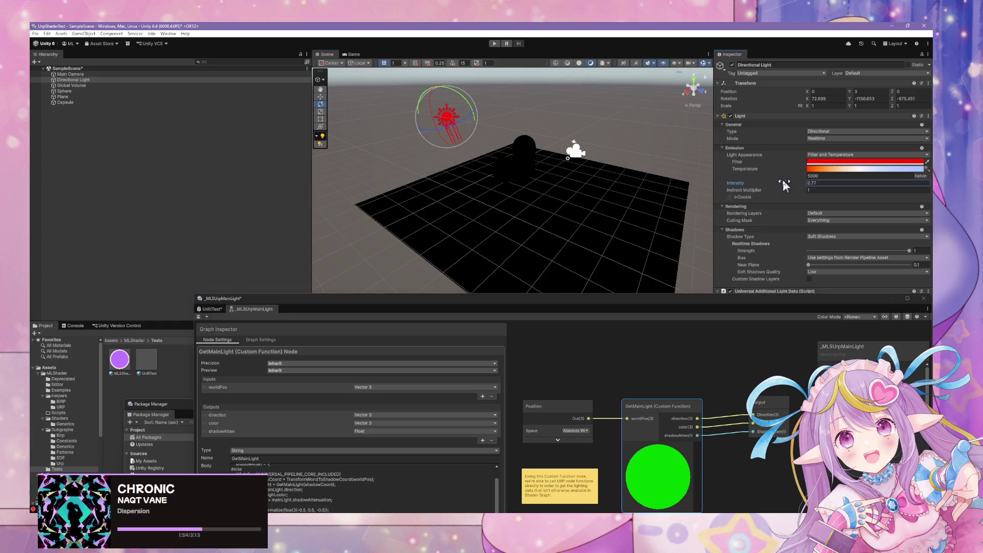
click(828, 185)
text(2)
key(Return)
click(602, 211)
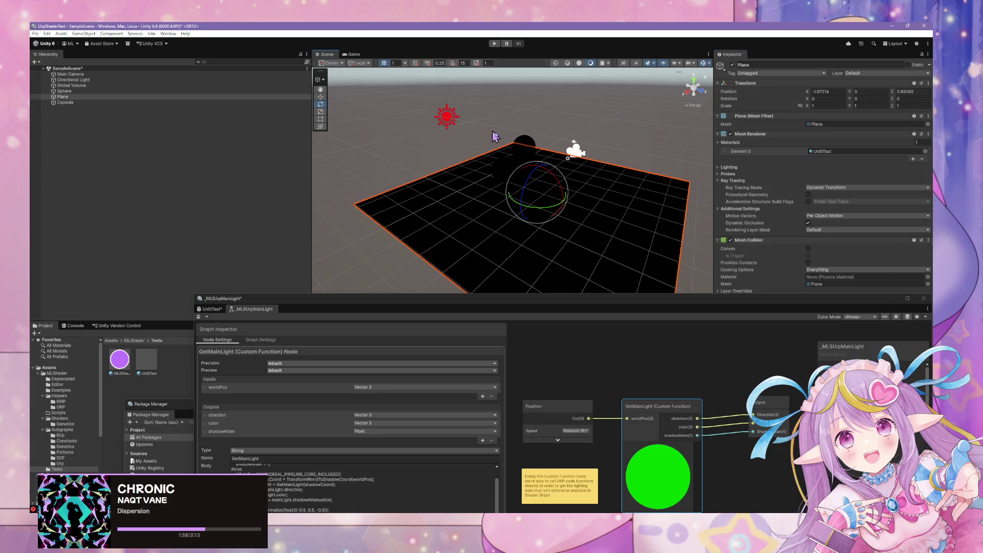
click(448, 117)
mouse_move(463, 98)
mouse_down()
mouse_move(433, 83)
mouse_move(533, 124)
mouse_move(511, 109)
mouse_up()
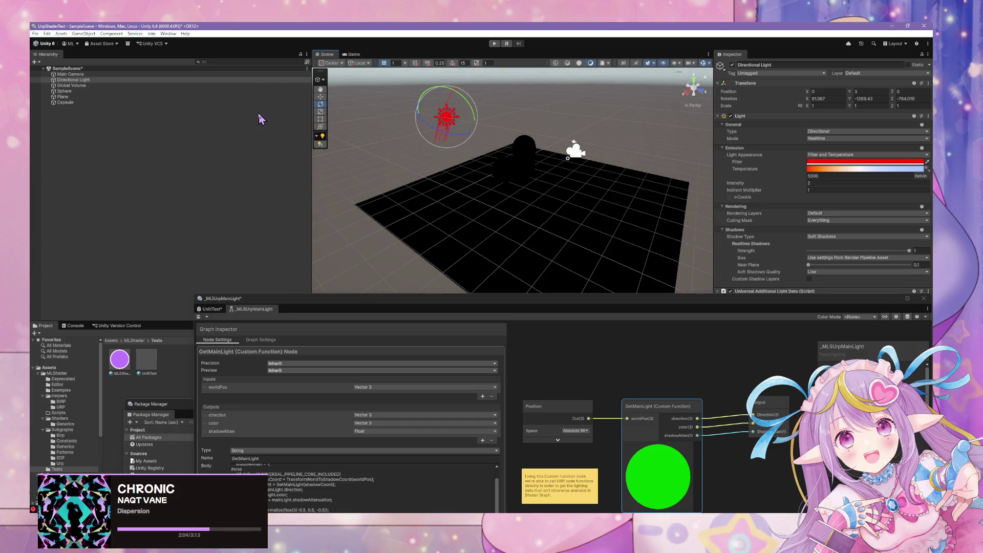
mouse_move(731, 304)
mouse_down()
mouse_move(575, 156)
mouse_move(638, 196)
mouse_up()
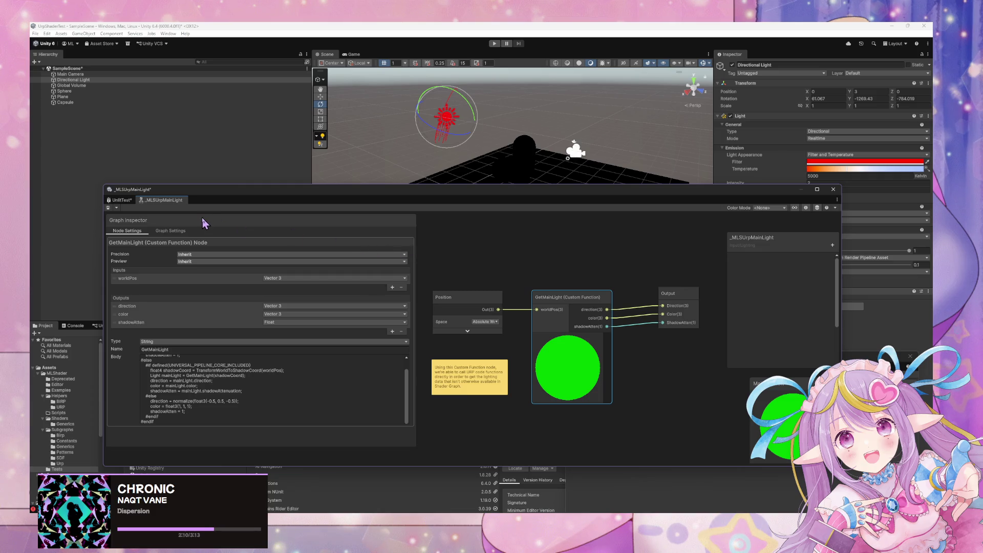
In UnlitTest, wire MLS Urp Main Light Color(3) into Fragment Base Color and save
click(122, 200)
drag(358, 290, 383, 325)
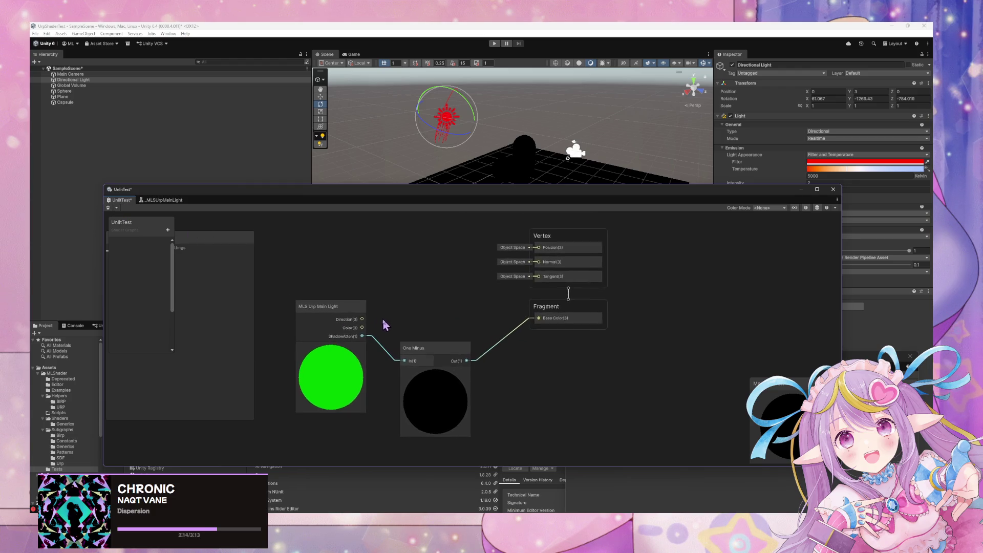
click(545, 321)
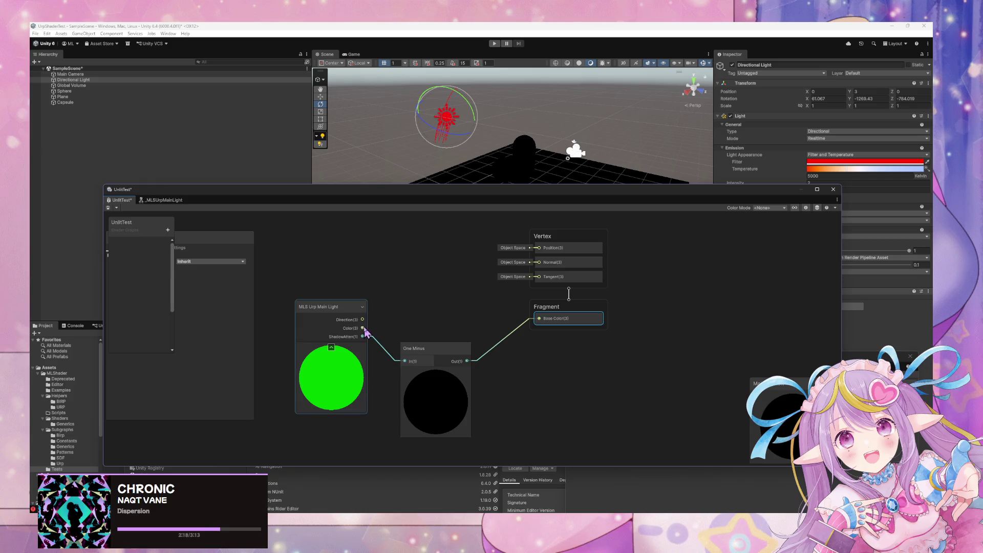
drag(362, 328, 540, 320)
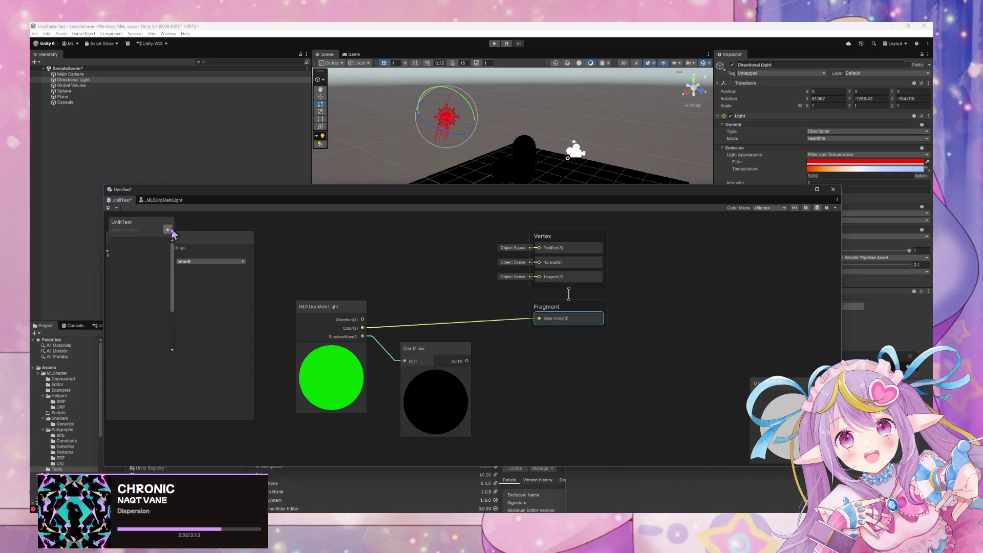
click(108, 208)
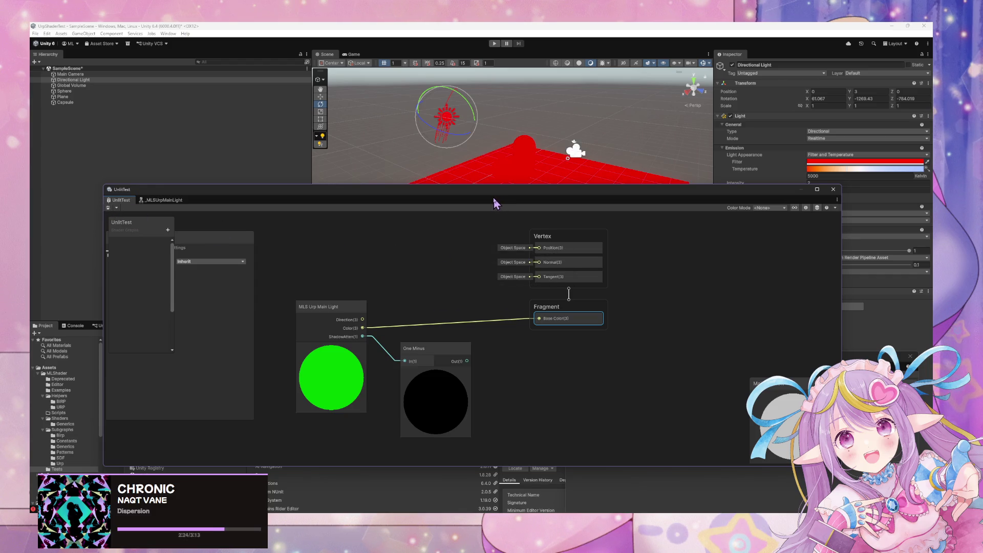
click(342, 306)
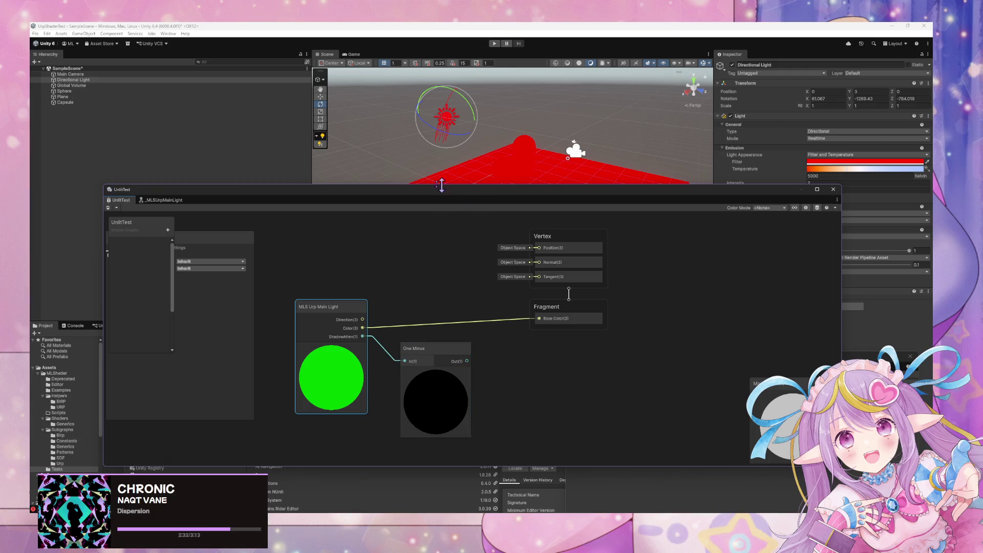
click(353, 238)
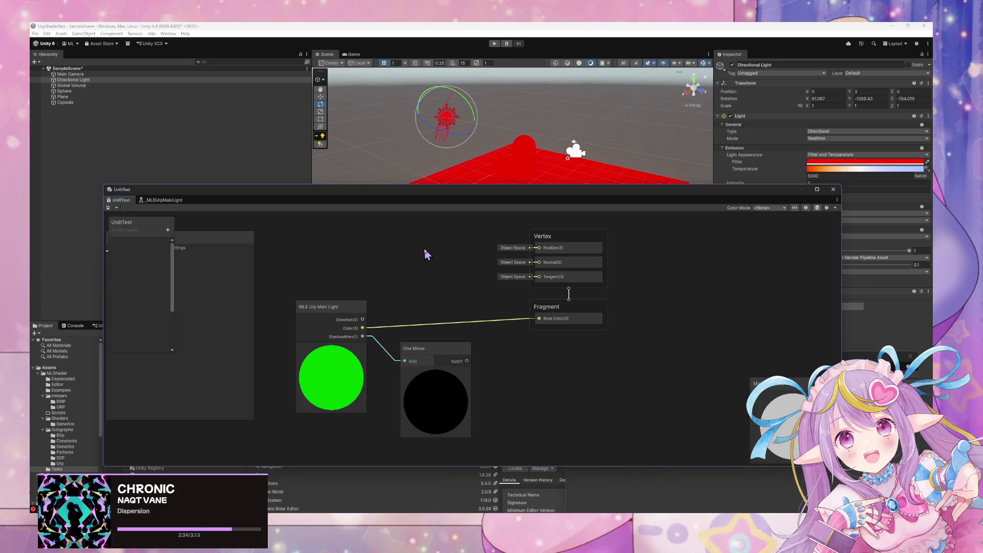
Add a Custom Lighting Cel Shader node from the 'cust' node search
key(space)
text(cust)
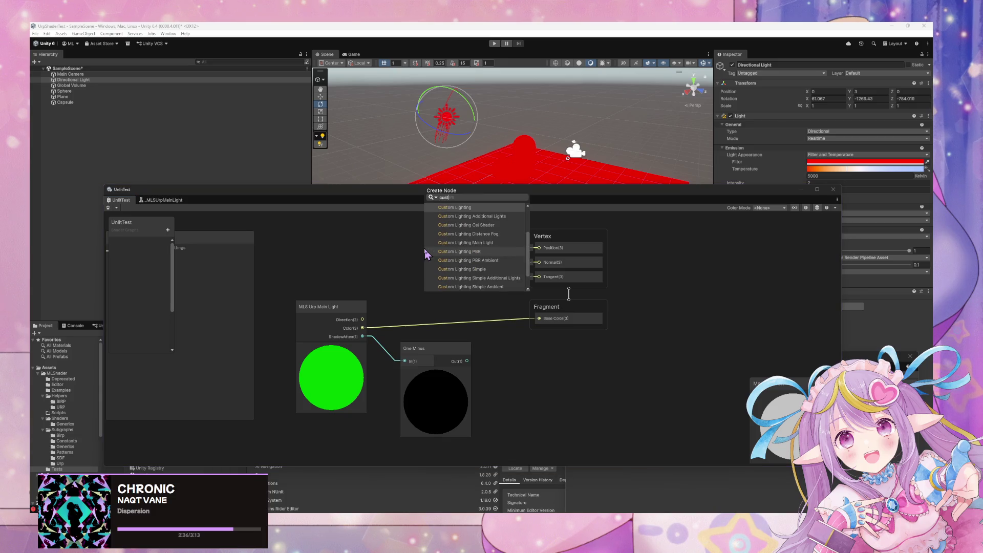
key(Down)
key(Down)
key(Down)
key(Up)
key(Up)
key(Up)
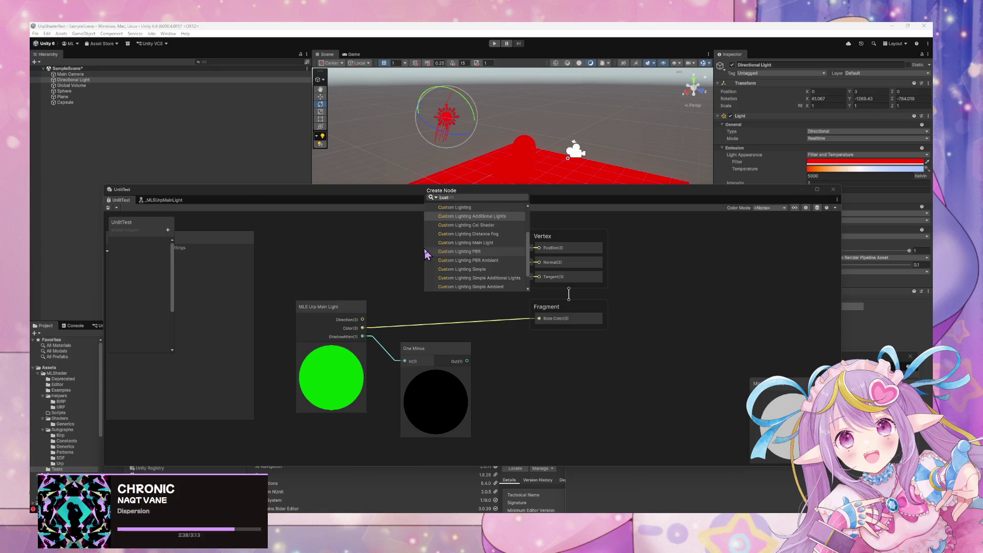
key(Down)
key(Down)
key(Down)
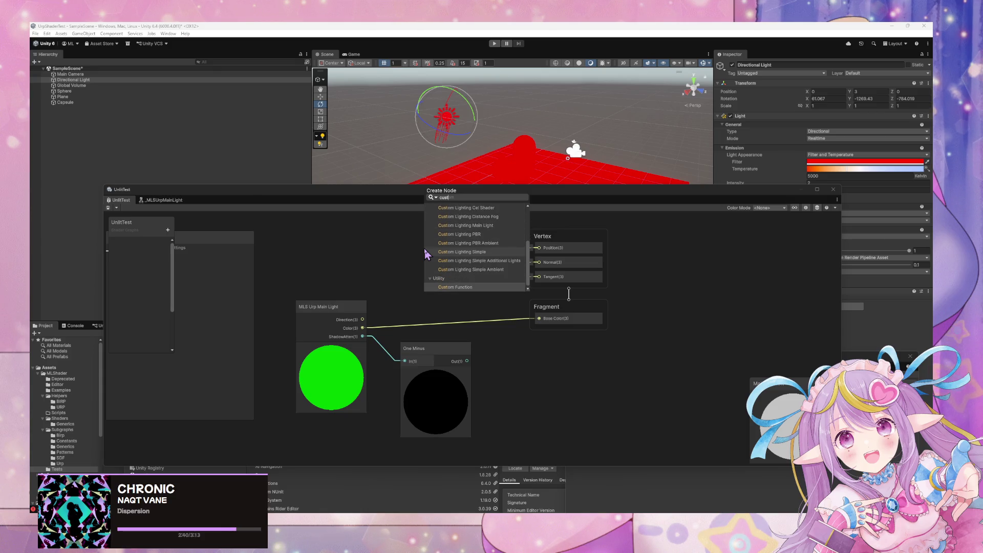
key(Up)
key(Down)
key(Up)
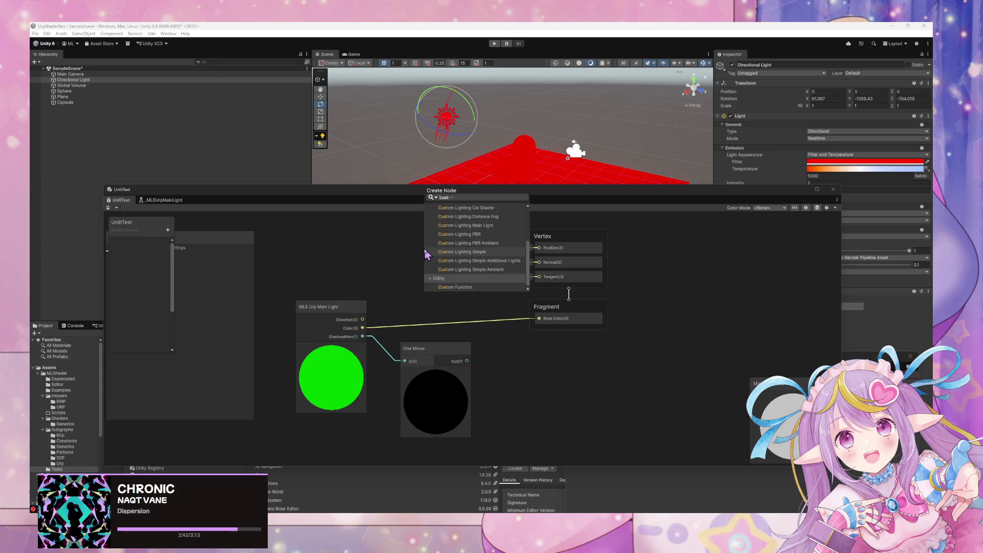
key(Up)
key(Up)
key(Up)
key(Return)
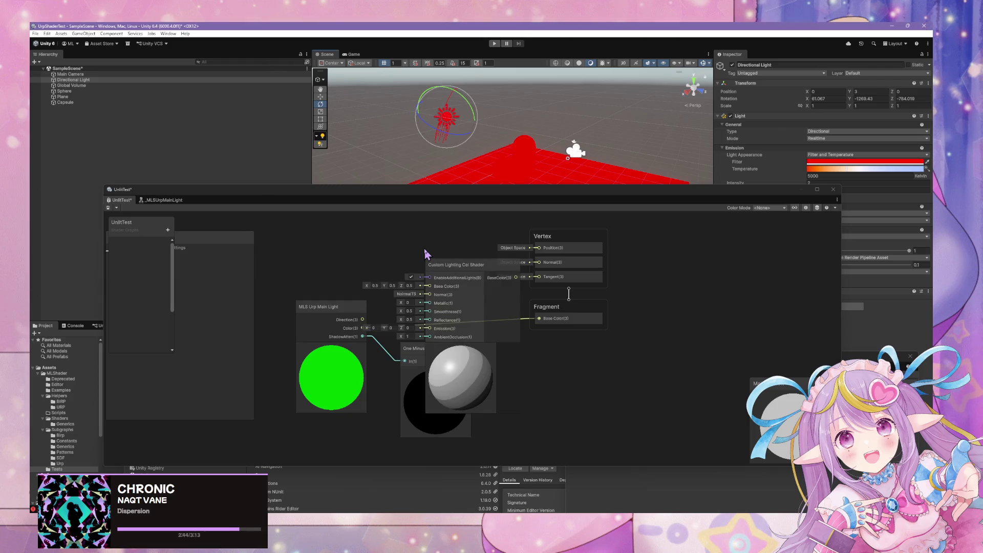
Wire the Cel Shader BaseColor into Fragment Base Color and save the graph
mouse_move(514, 279)
mouse_down()
mouse_move(538, 290)
mouse_move(538, 319)
mouse_up()
drag(460, 284, 435, 278)
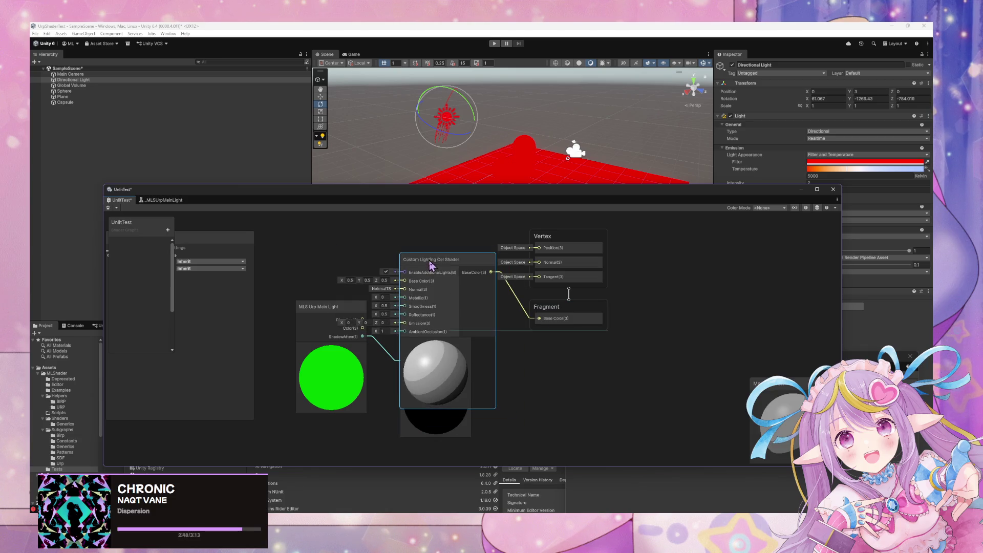
click(109, 207)
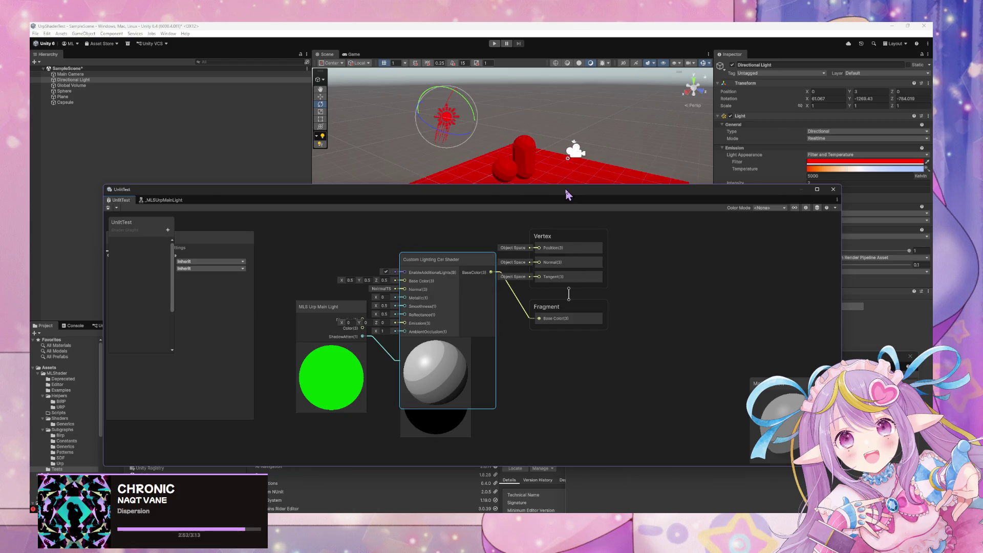
mouse_move(567, 194)
mouse_down()
mouse_move(588, 268)
mouse_move(590, 246)
mouse_move(599, 248)
mouse_up()
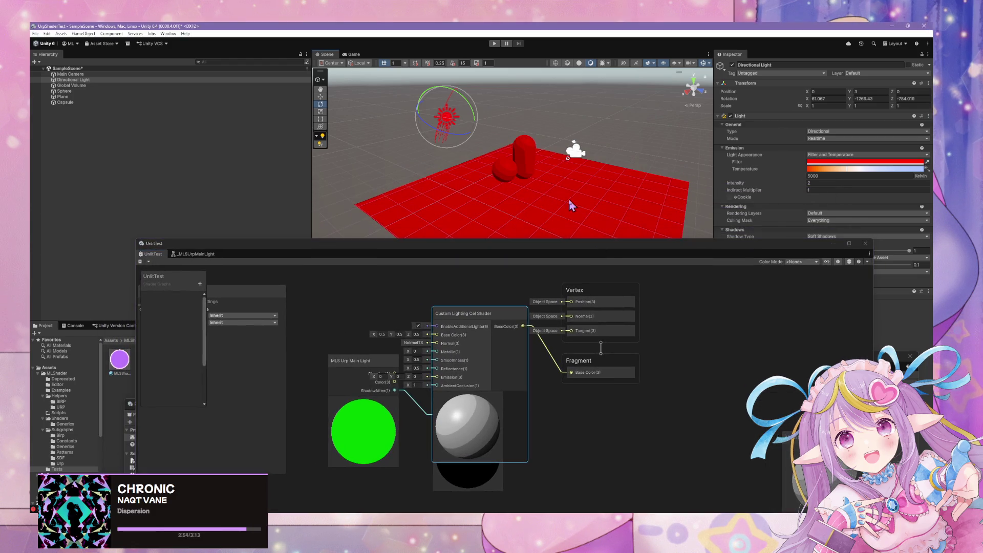
scroll(572, 205, up, 8)
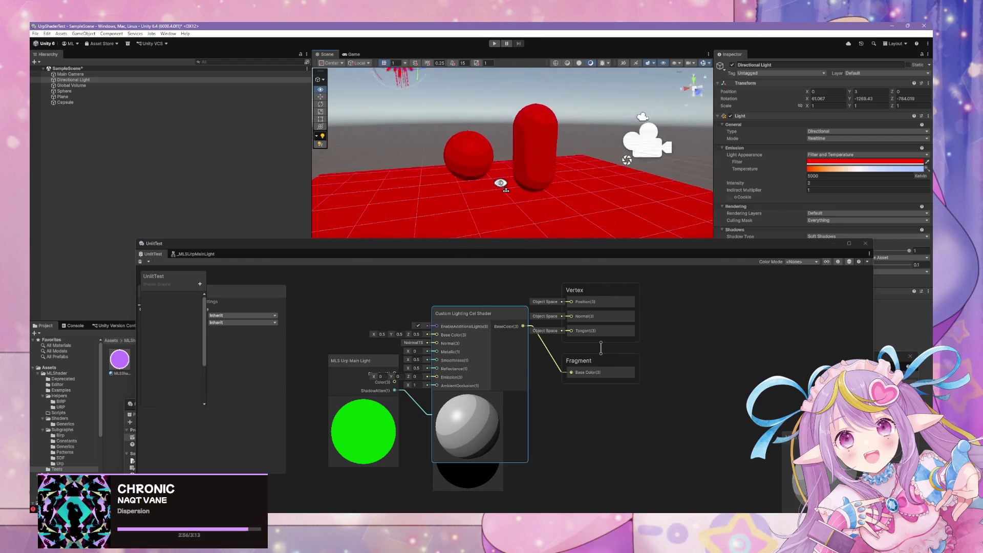
mouse_move(500, 183)
mouse_down()
mouse_move(437, 193)
mouse_move(469, 313)
mouse_up()
Replace the Cel Shader node with Custom Lighting PBR wired to Base Color, and save
click(472, 323)
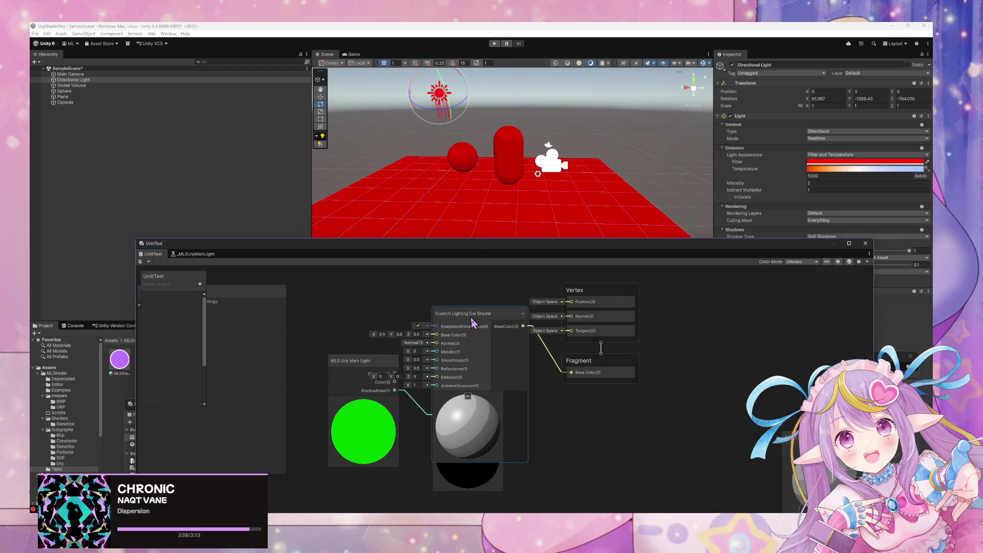
key(Delete)
key(space)
text(c)
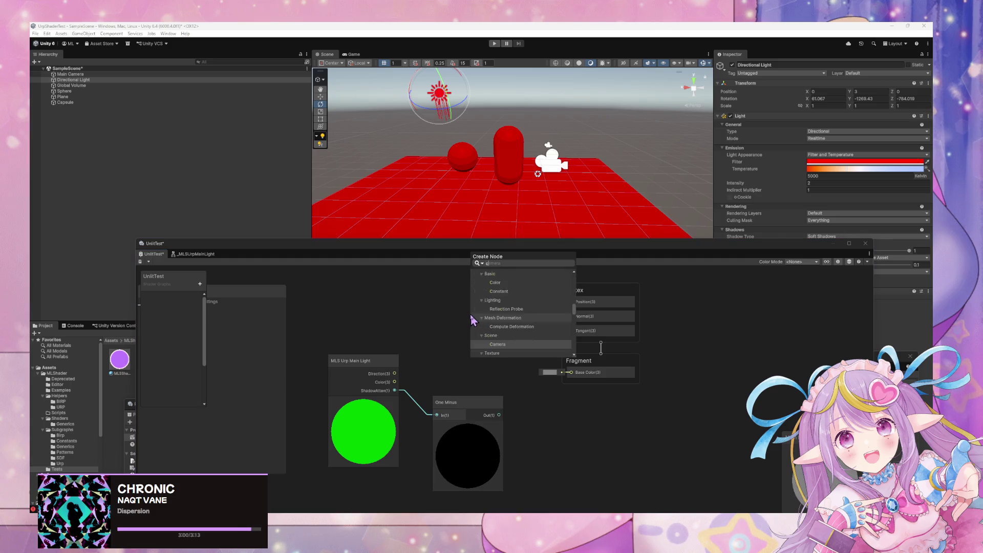
text(ustom)
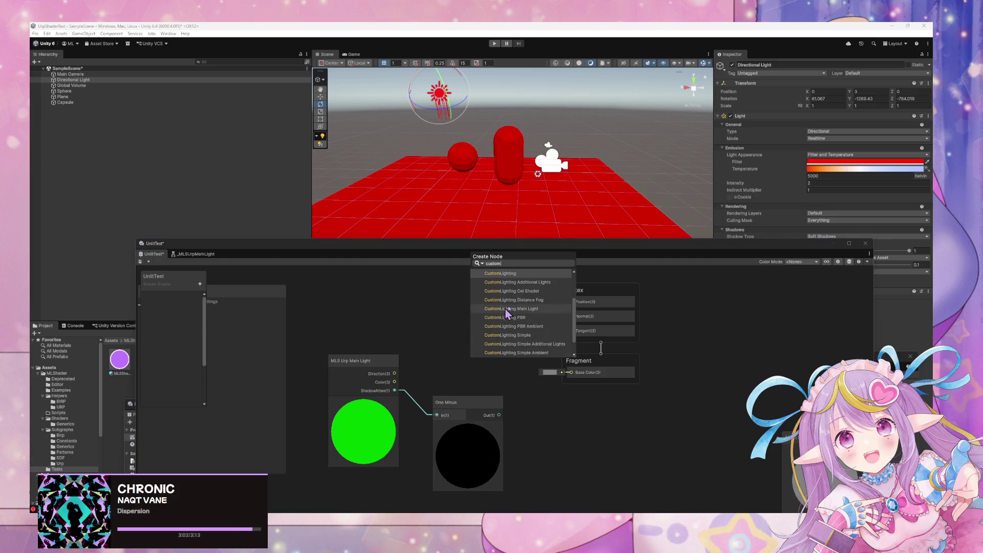
click(534, 318)
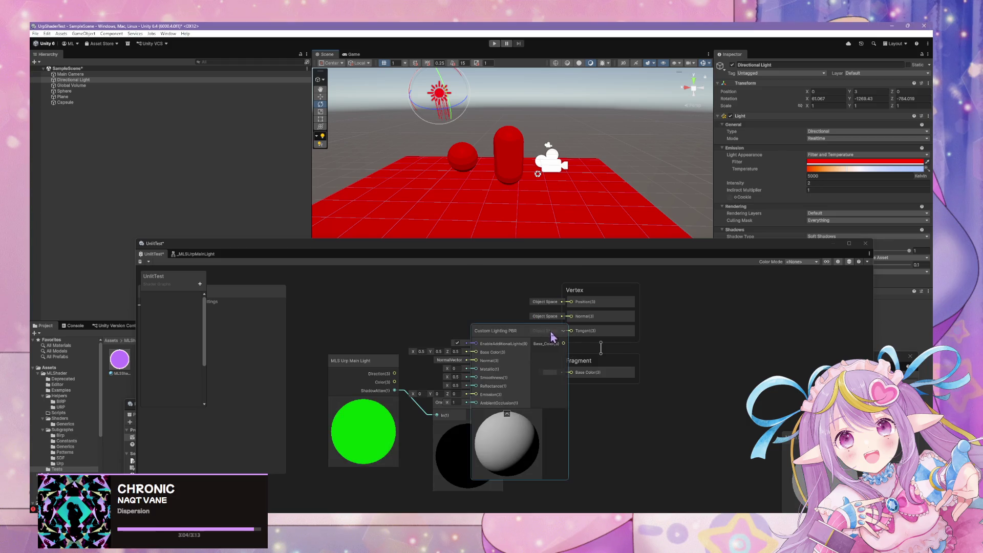
drag(563, 343, 571, 372)
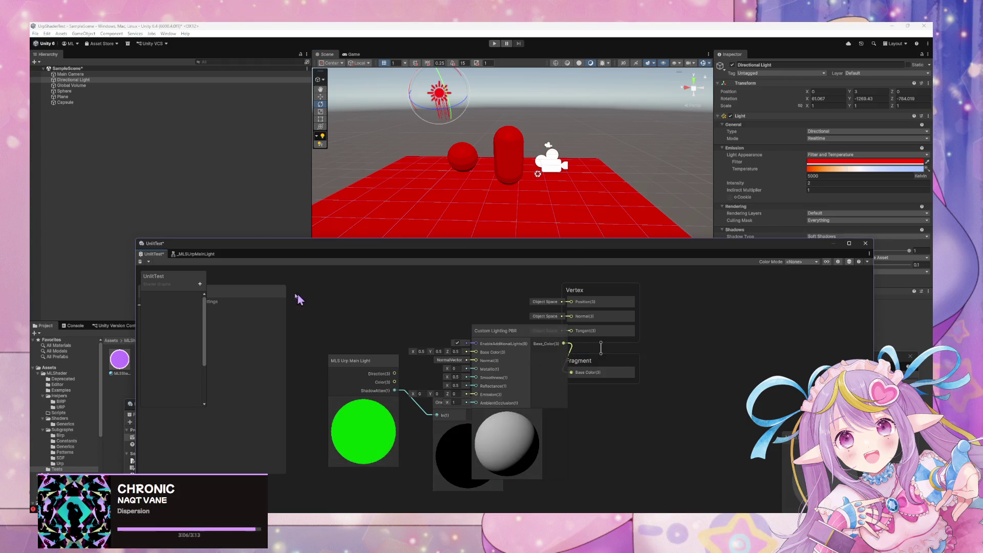
click(140, 261)
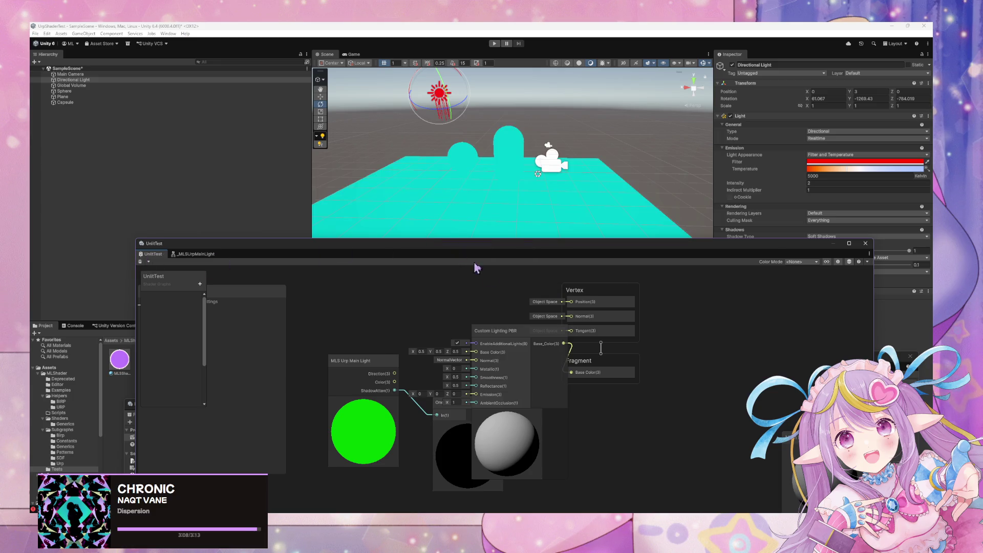
drag(517, 330, 420, 312)
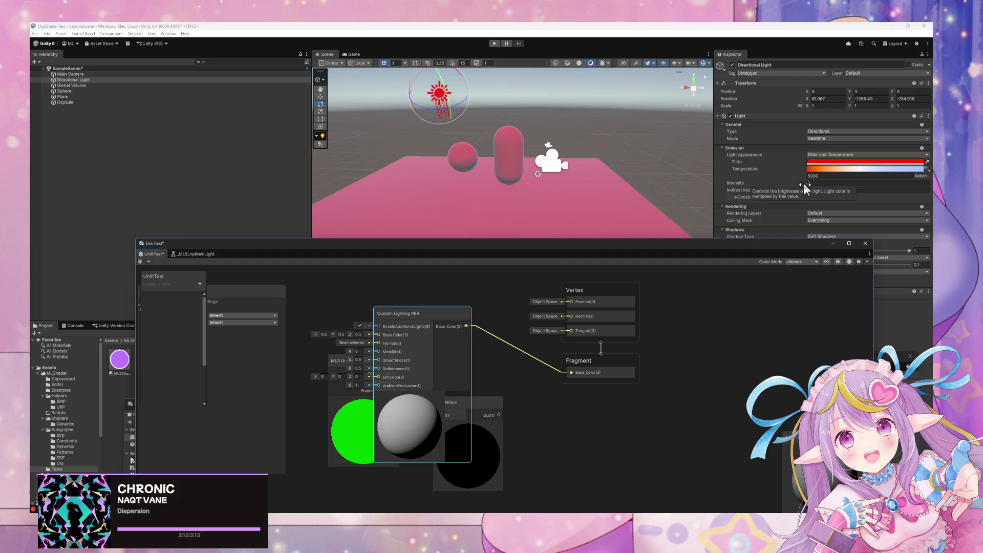
drag(784, 239, 693, 289)
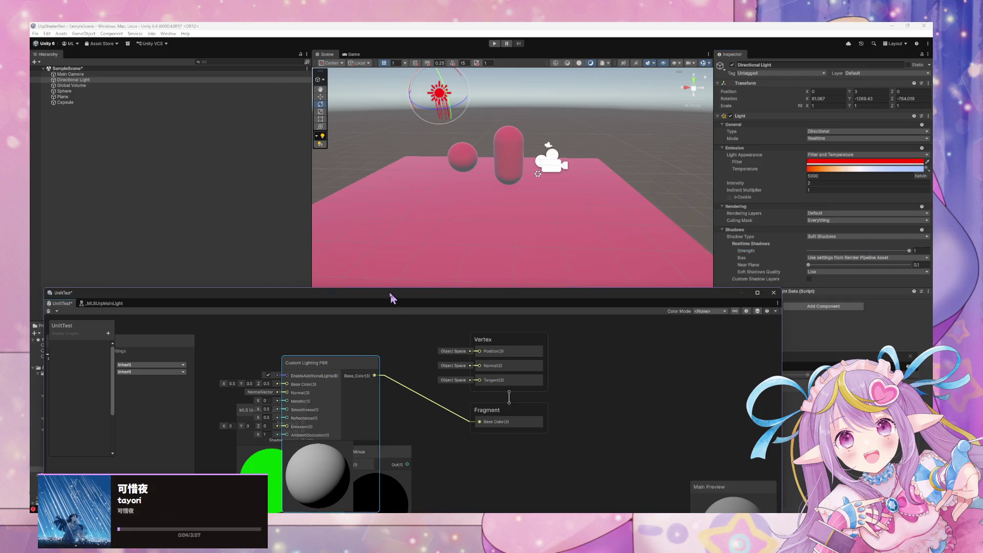
Delete the Custom Lighting PBR node from the graph
key(Delete)
click(474, 225)
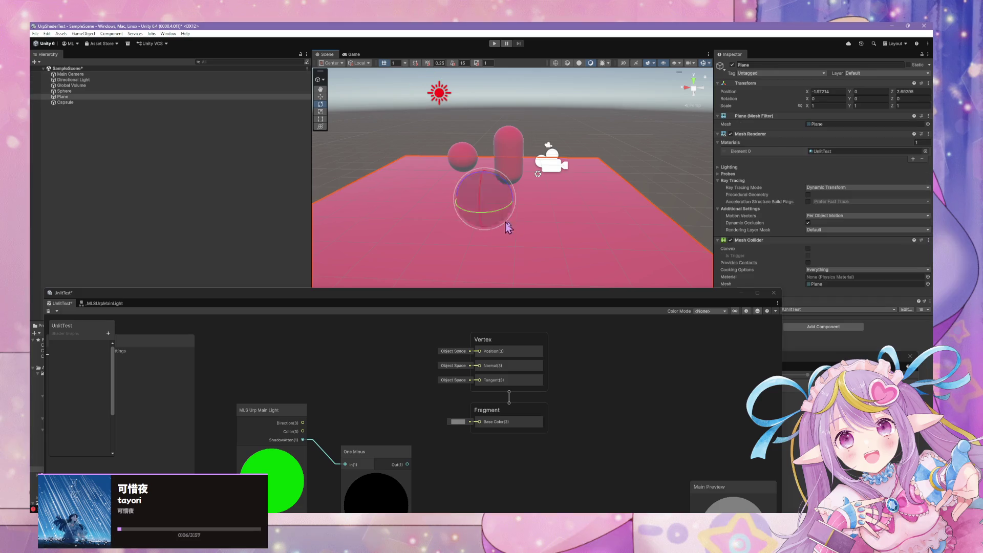
click(505, 156)
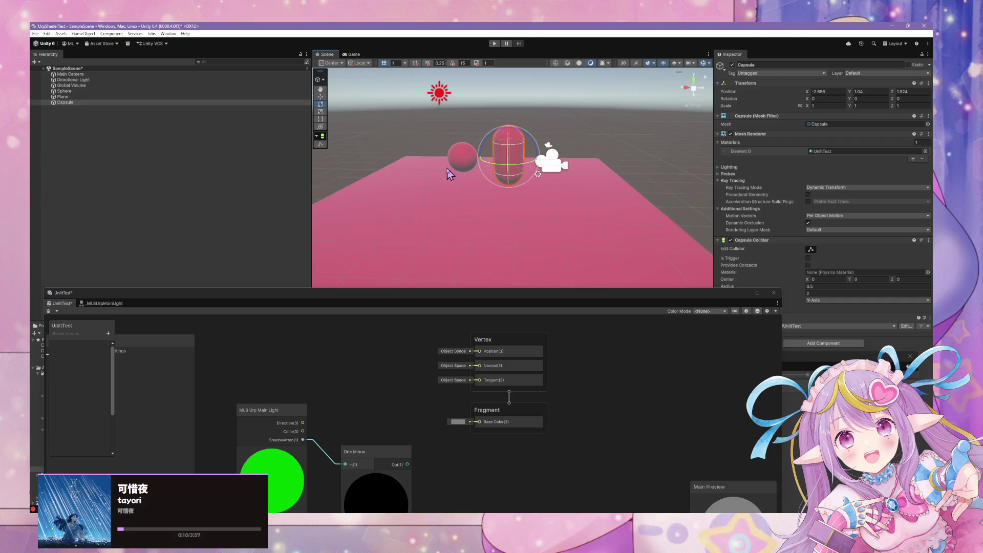
Add a Point Light to the scene and place it at position 0, 0, 0
right_click(174, 126)
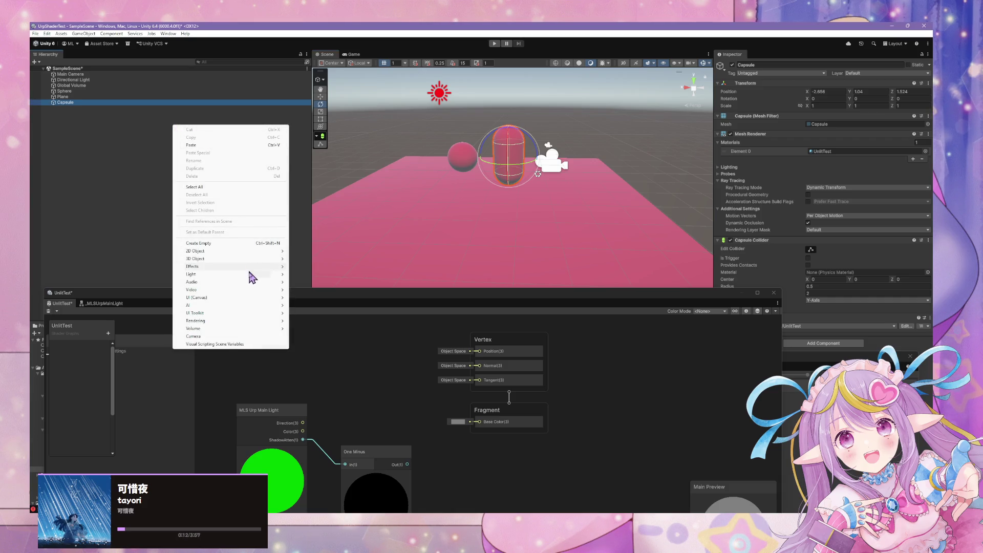
mouse_move(252, 275)
click(320, 286)
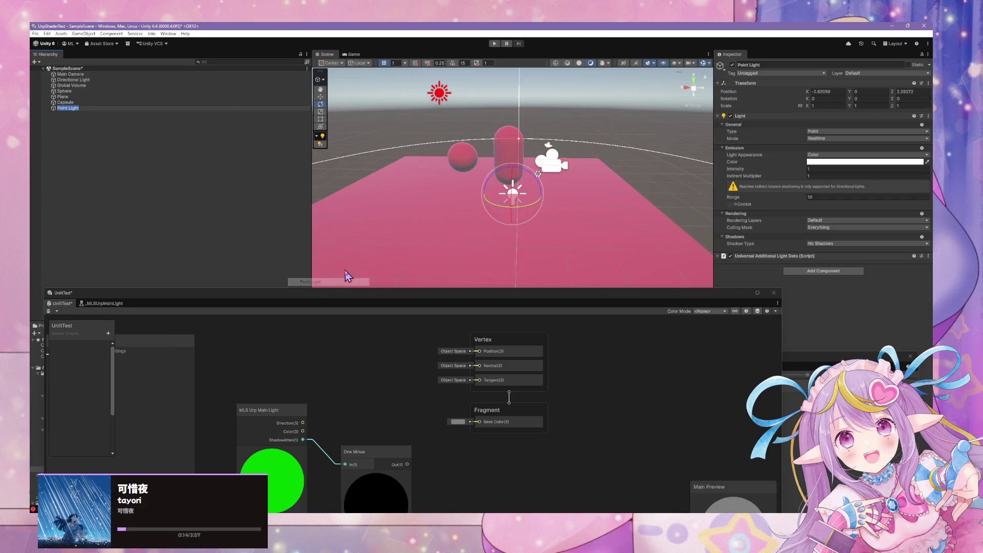
click(506, 209)
key(f)
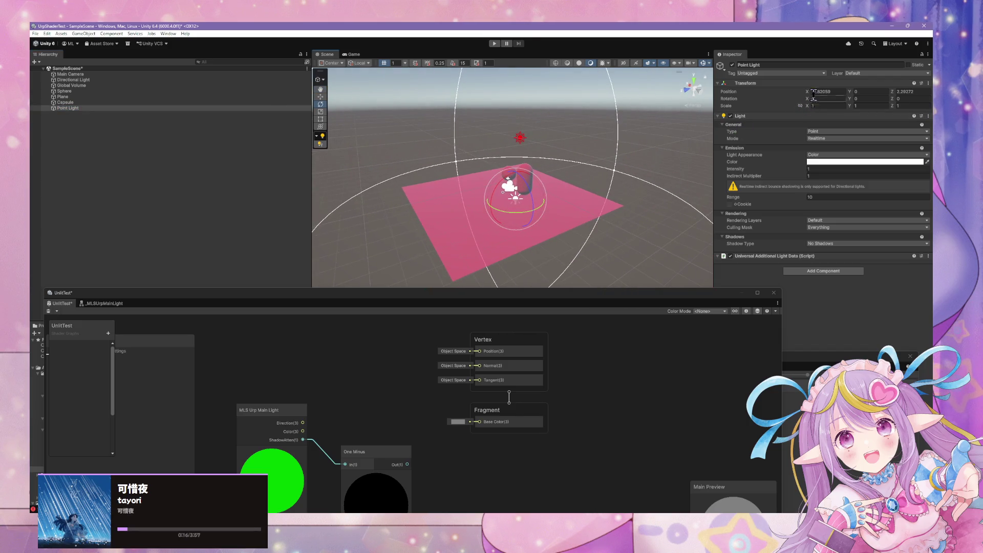
click(821, 91)
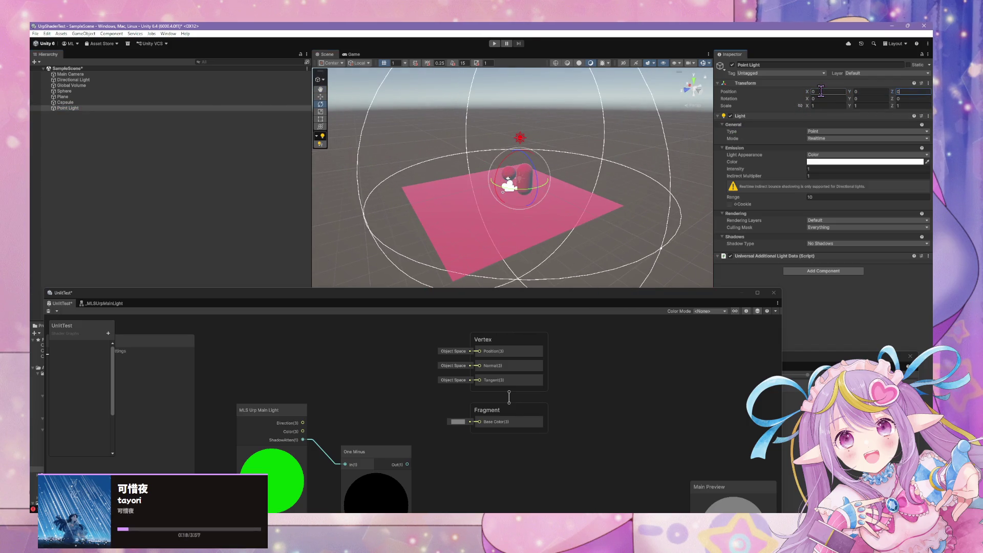
mouse_move(677, 154)
mouse_down()
mouse_move(653, 162)
mouse_move(665, 154)
mouse_up()
scroll(653, 161, down, 5)
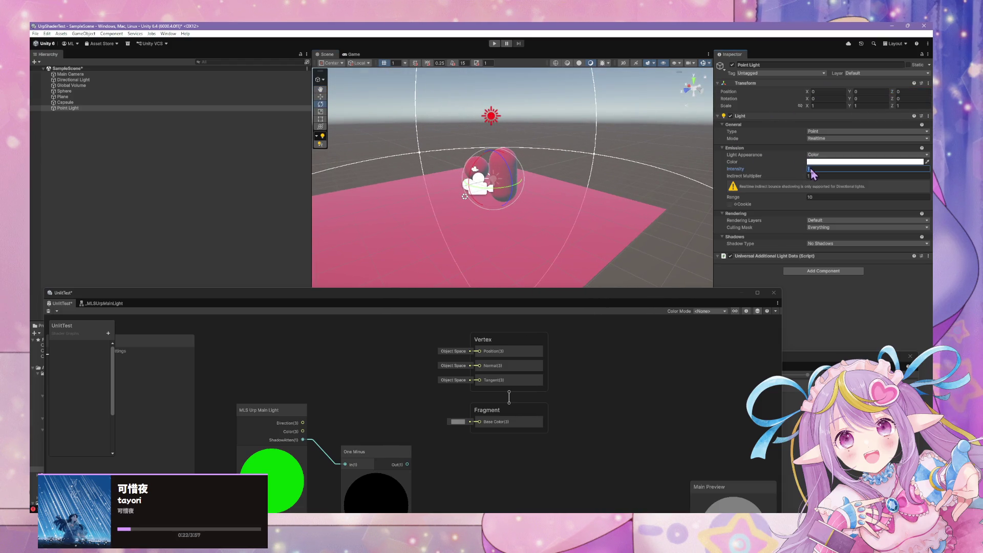
Rotate the Directional Light to a steeper lighting angle
click(588, 225)
click(492, 118)
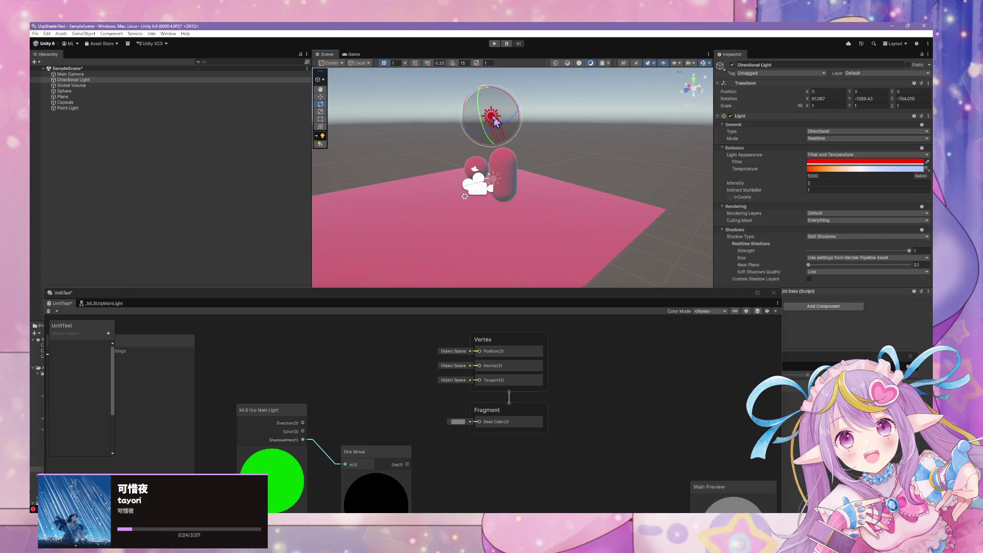
mouse_move(495, 123)
mouse_down()
mouse_move(555, 171)
mouse_move(487, 94)
mouse_up()
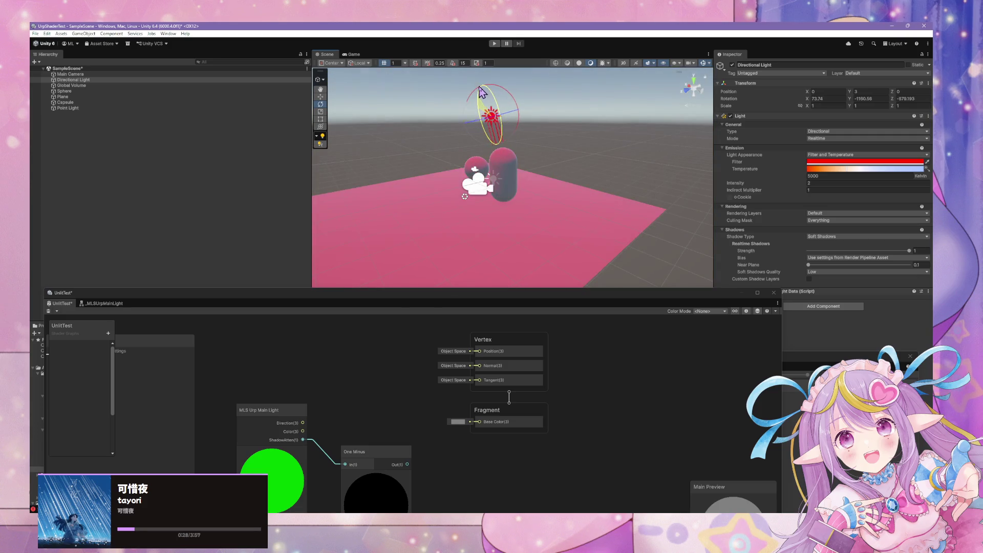
click(542, 228)
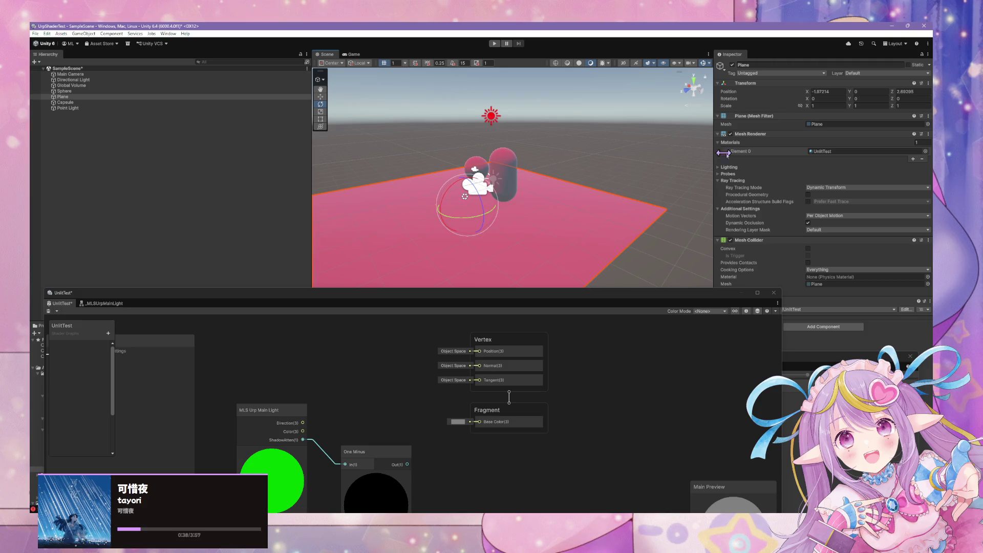
Give the plane's UnlitTest material the Universal Render Pipeline/Lit shader, found by searching 'lit'
double_click(825, 152)
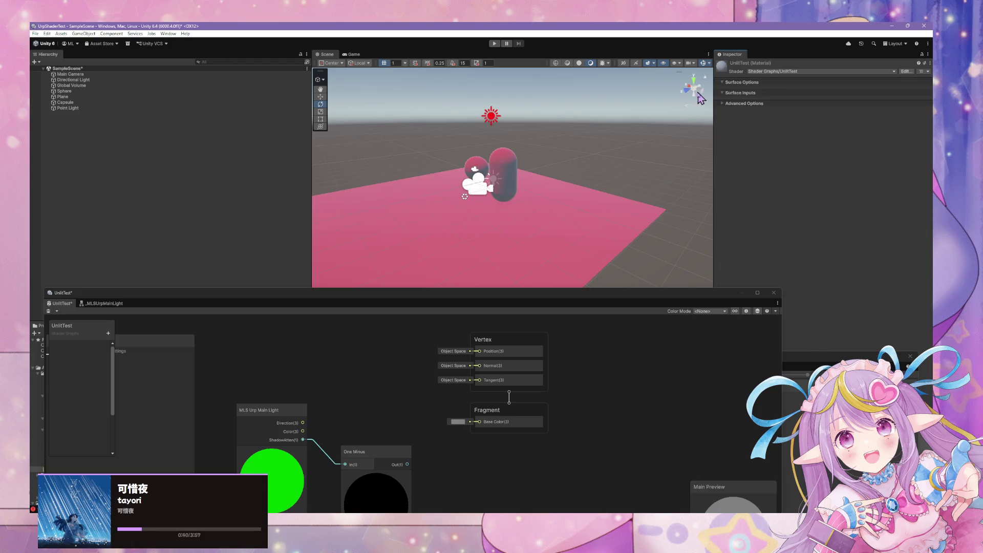
click(773, 71)
text(lit)
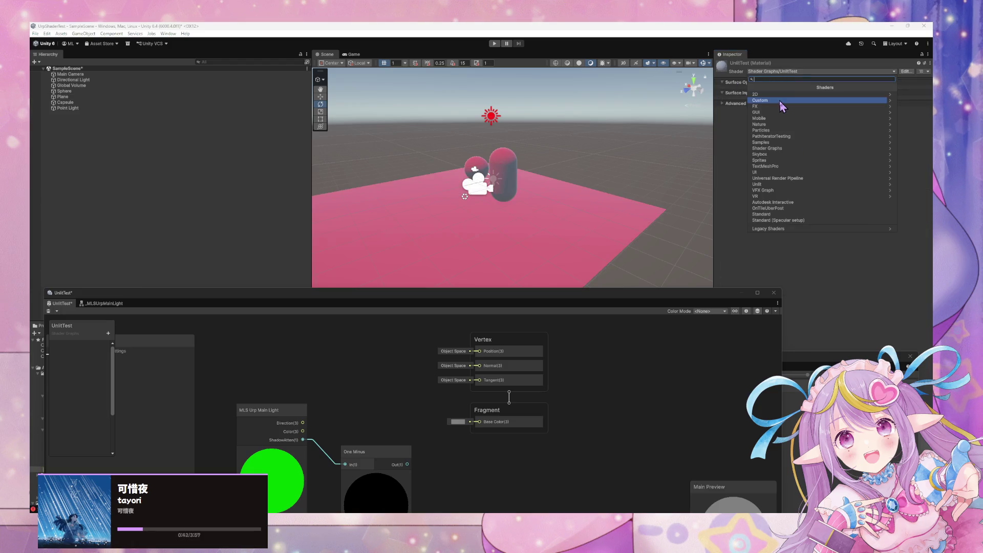
key(Down)
key(Down)
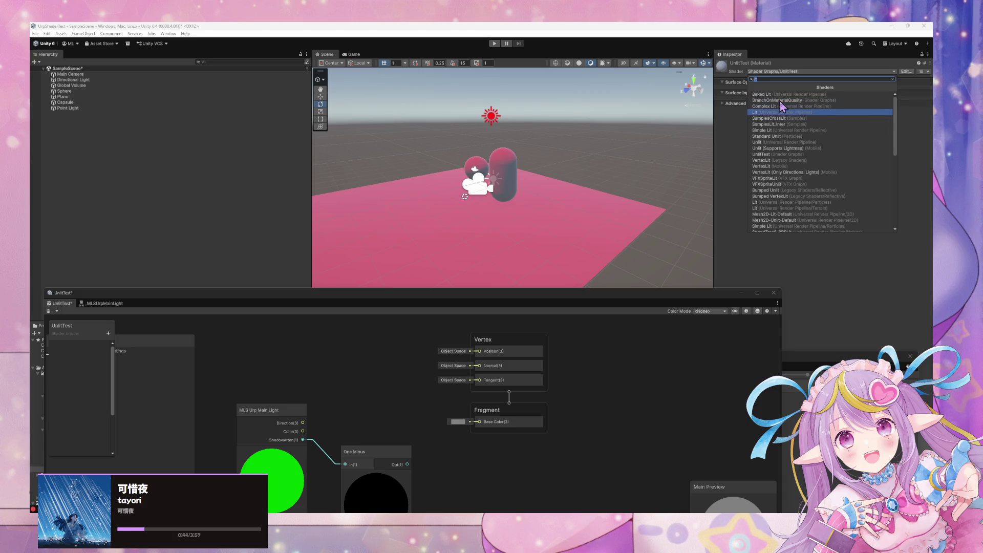
key(Return)
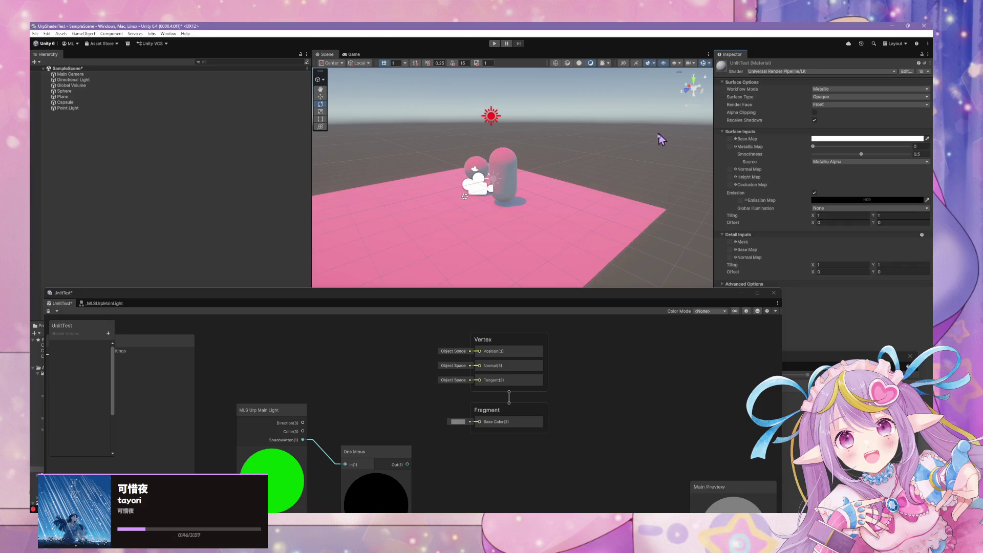
mouse_move(661, 135)
mouse_down()
mouse_move(520, 141)
mouse_move(652, 147)
mouse_move(690, 134)
mouse_up()
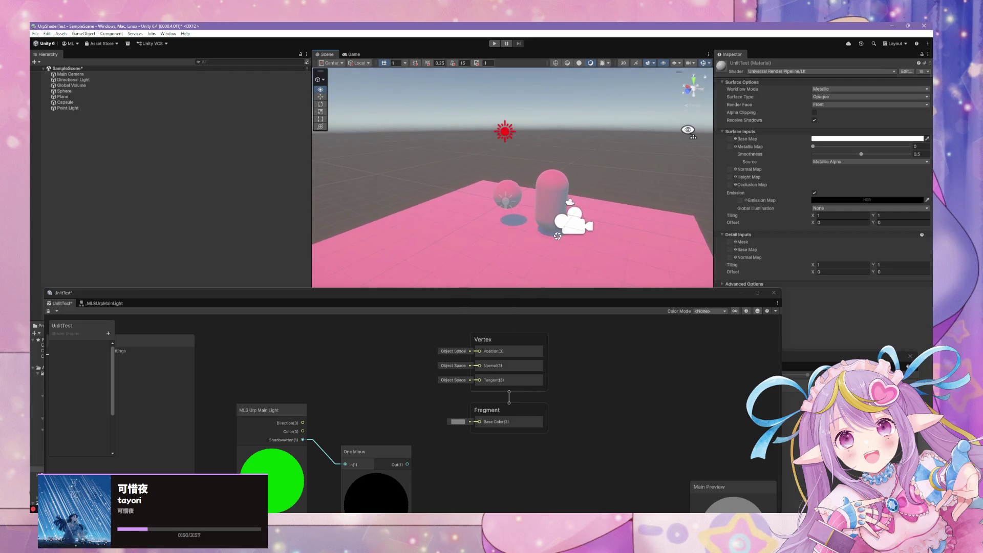
Add a Custom Lighting Simple node, wire its BaseColor to Fragment Base Color, and save the graph
click(397, 344)
key(space)
text(custom)
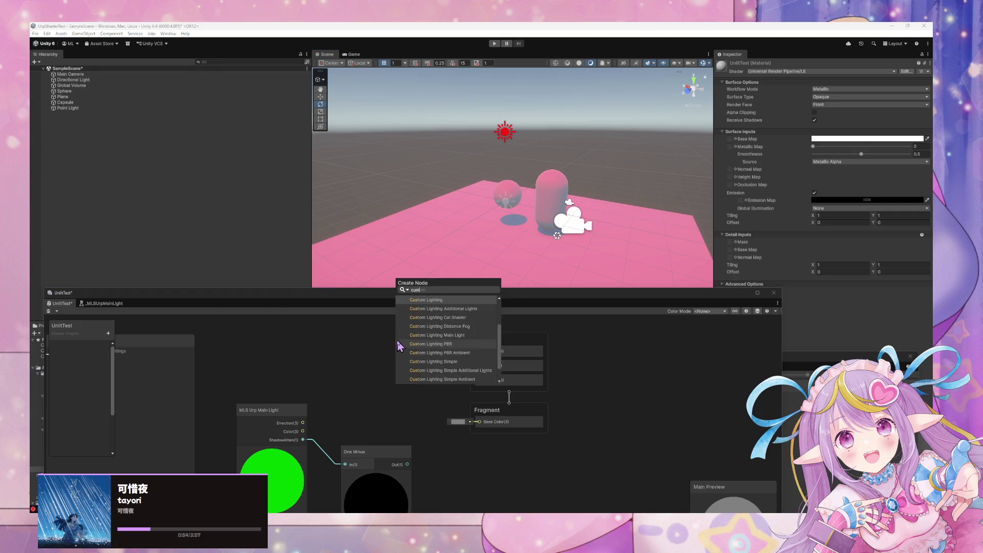
key(Up)
key(Up)
key(Up)
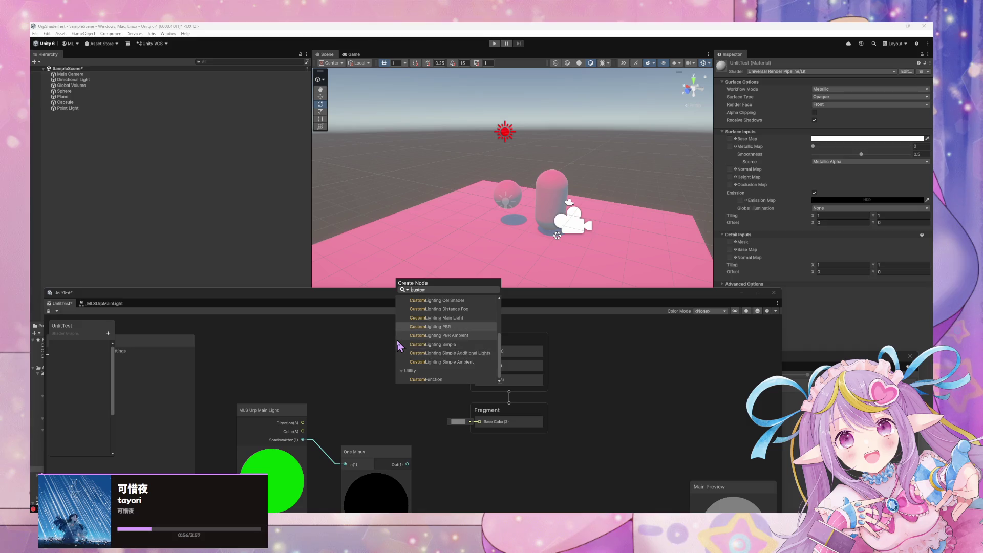
key(Down)
key(Down)
key(Return)
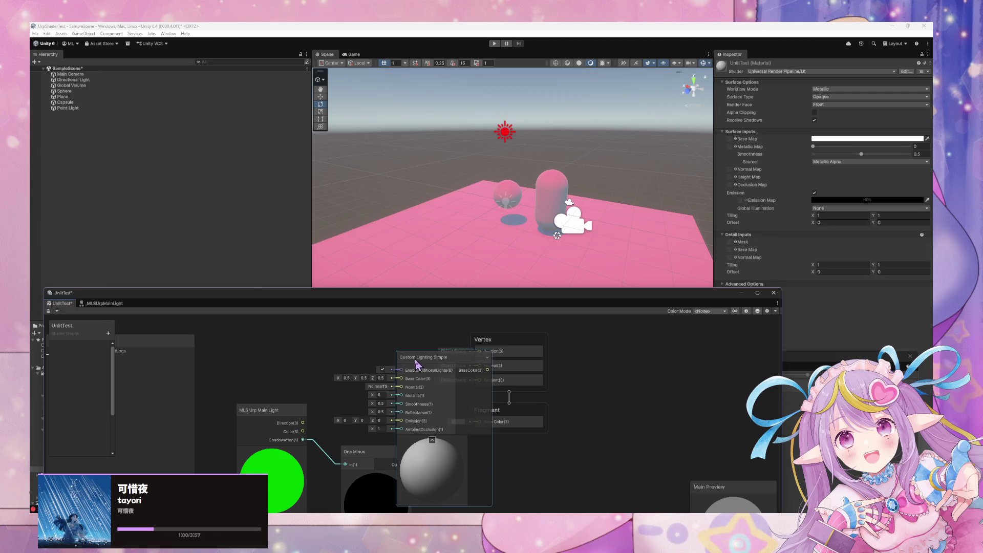
drag(404, 357, 348, 357)
drag(433, 370, 478, 421)
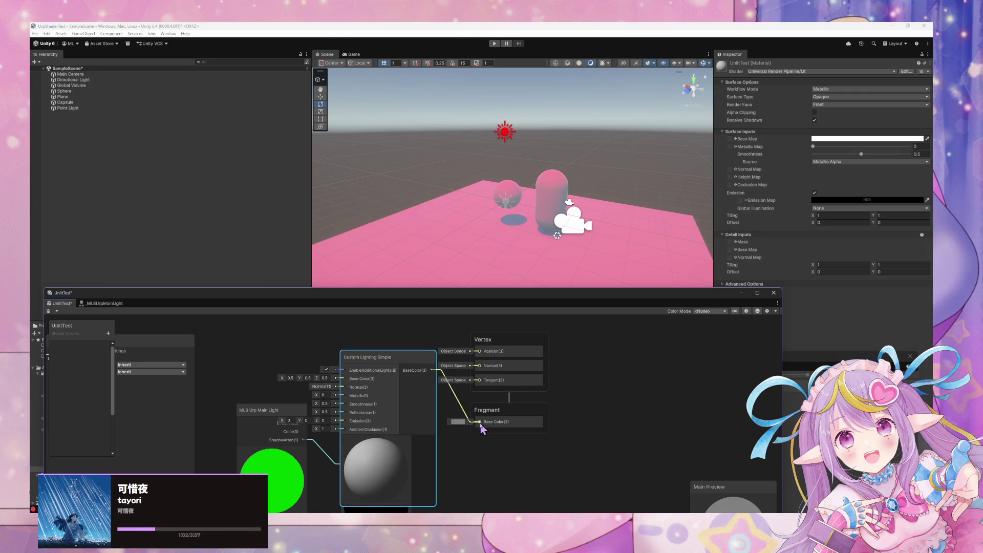
click(49, 312)
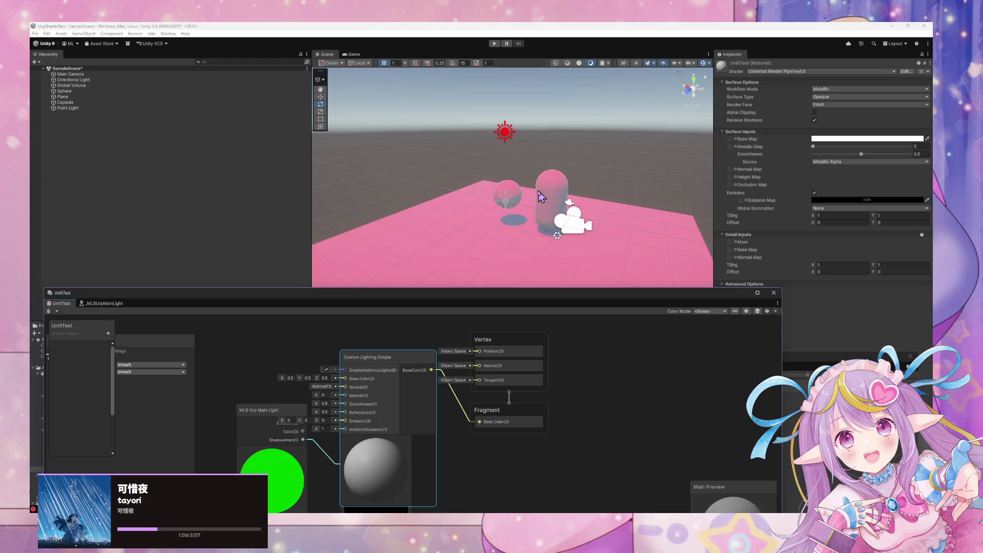
Raise the Lit material's Metallic value to 1
mouse_move(539, 196)
mouse_down()
mouse_move(500, 200)
mouse_move(527, 209)
mouse_up()
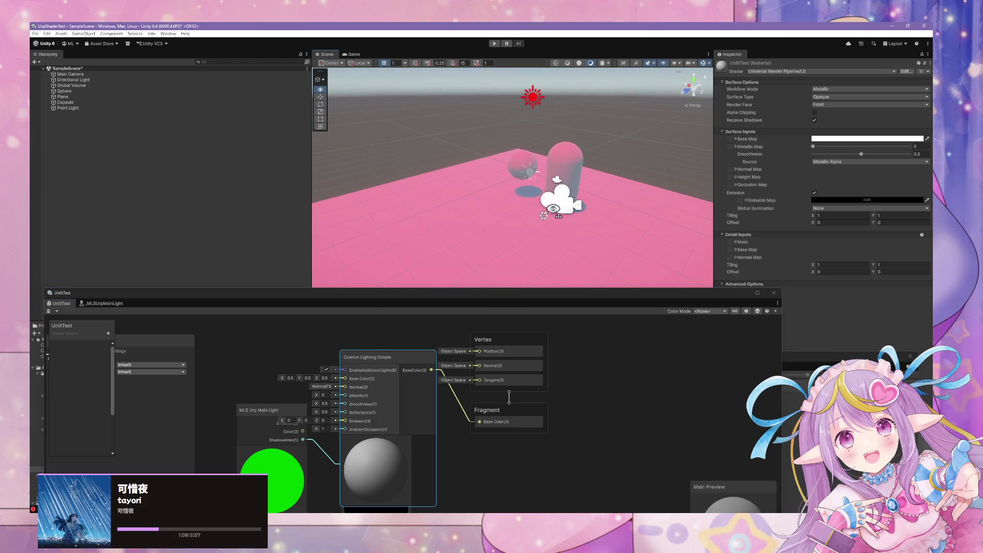
drag(509, 211, 497, 225)
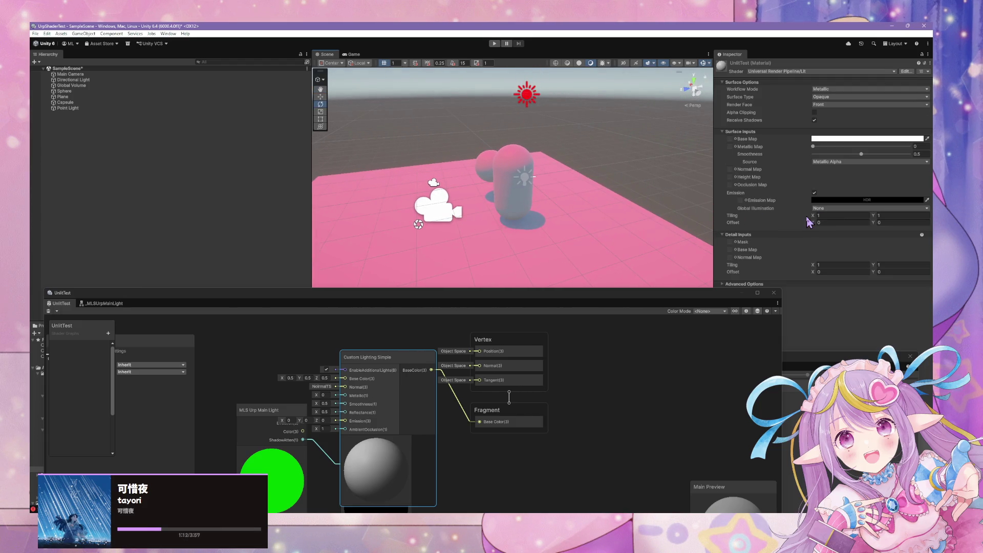
mouse_move(815, 147)
mouse_down()
mouse_move(895, 148)
mouse_move(796, 149)
mouse_move(911, 147)
mouse_move(790, 166)
mouse_up()
Switch the UnlitTest material to Shader Graphs/UnlitTest so the sphere, capsule and plane turn red
click(786, 72)
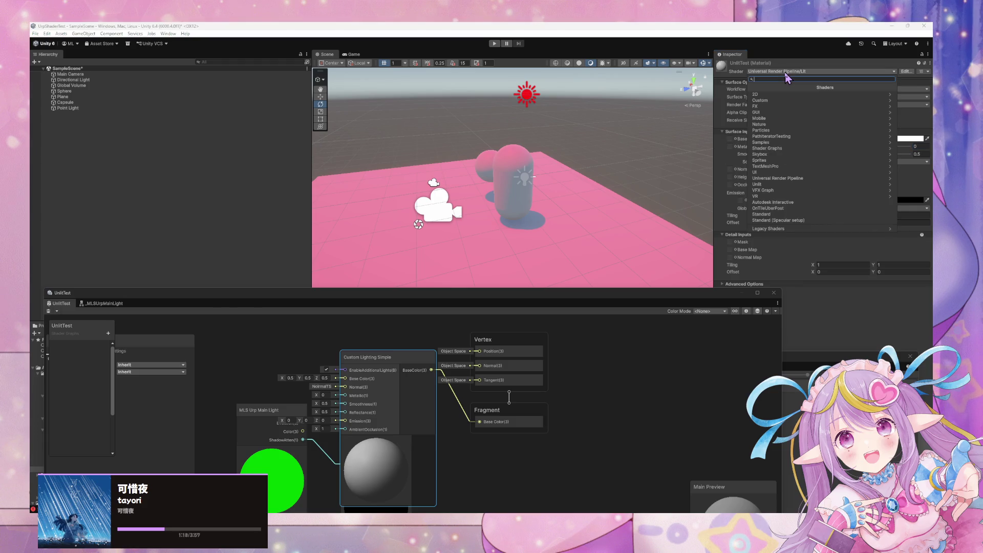
text(unlittest)
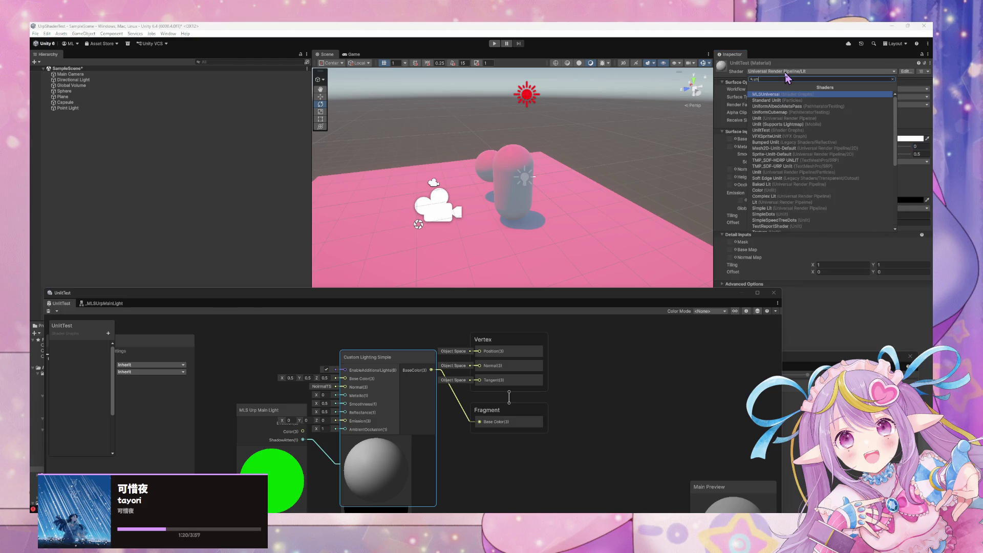
key(Return)
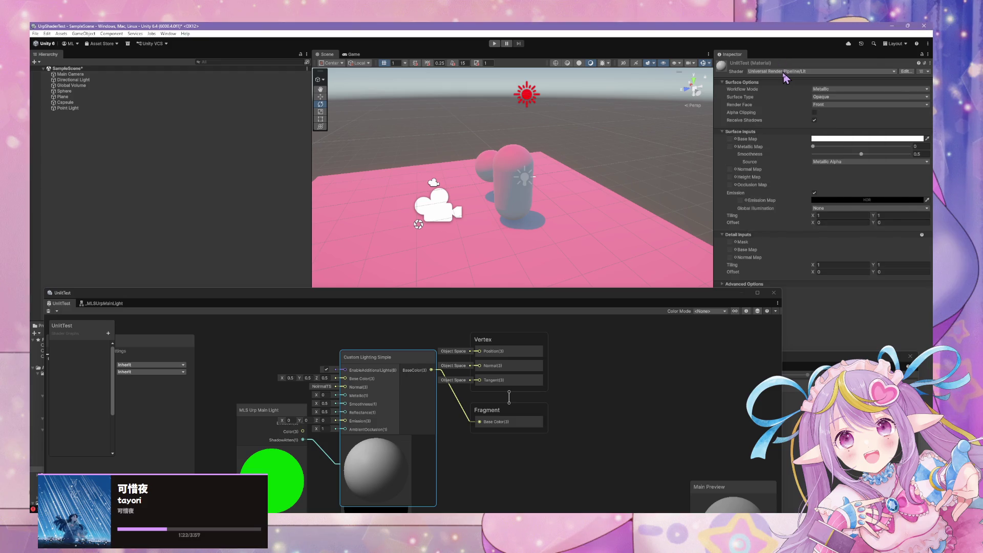
mouse_move(506, 233)
mouse_down()
mouse_move(548, 237)
mouse_move(592, 224)
mouse_move(601, 193)
mouse_up()
scroll(600, 194, down, 5)
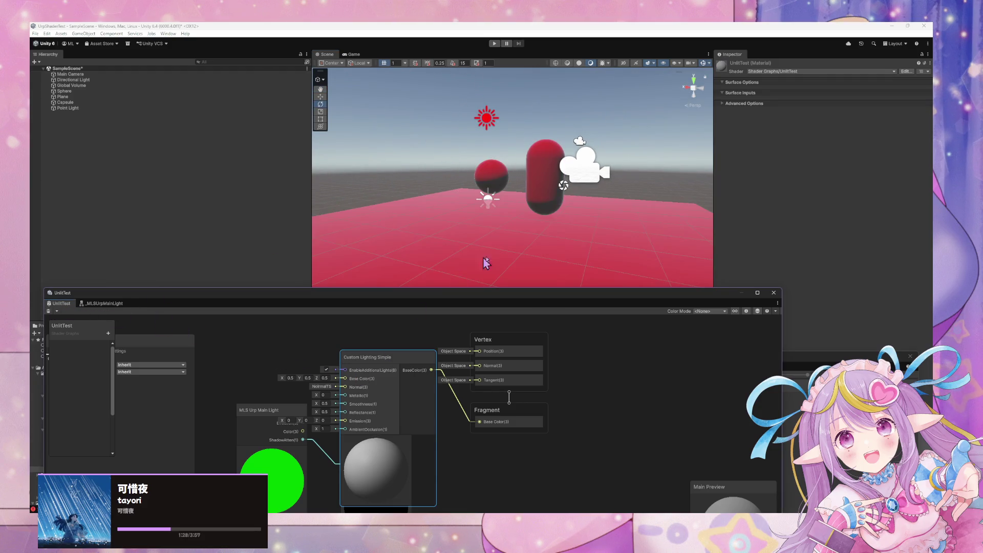
mouse_move(486, 262)
mouse_down()
mouse_move(503, 279)
mouse_move(494, 285)
mouse_up()
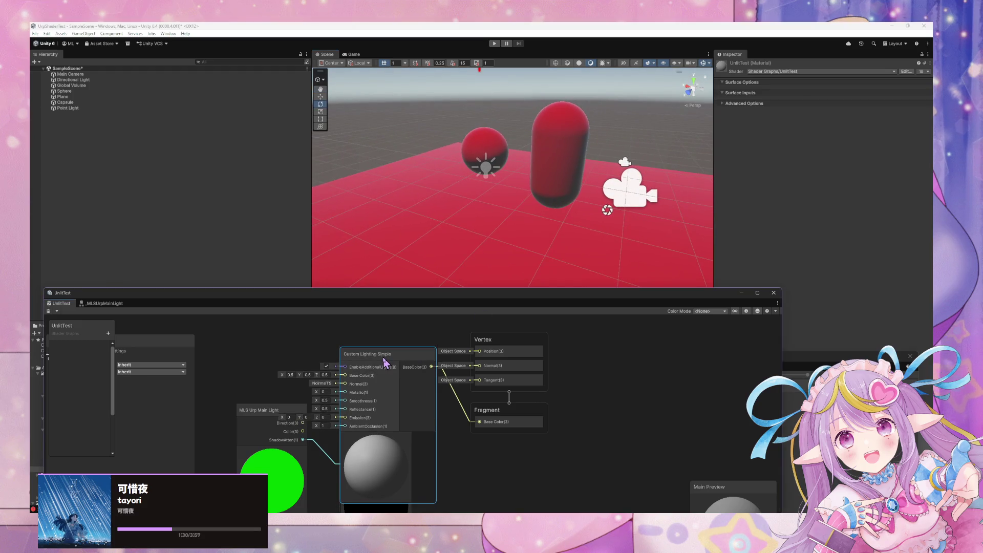
drag(386, 362, 396, 363)
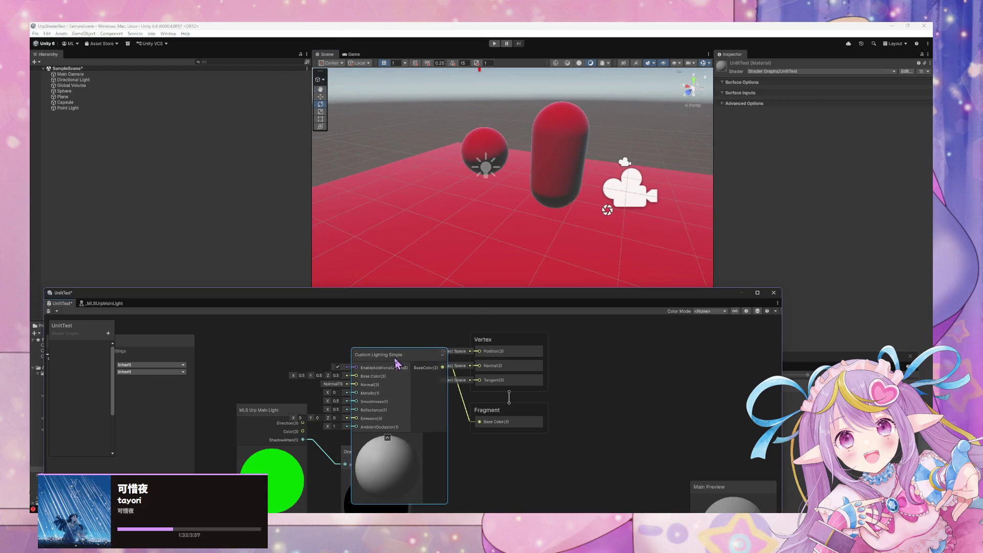
Delete the Custom Lighting Simple node and place a Custom Lighting Additional Lights node instead
key(Delete)
key(space)
text(ligh)
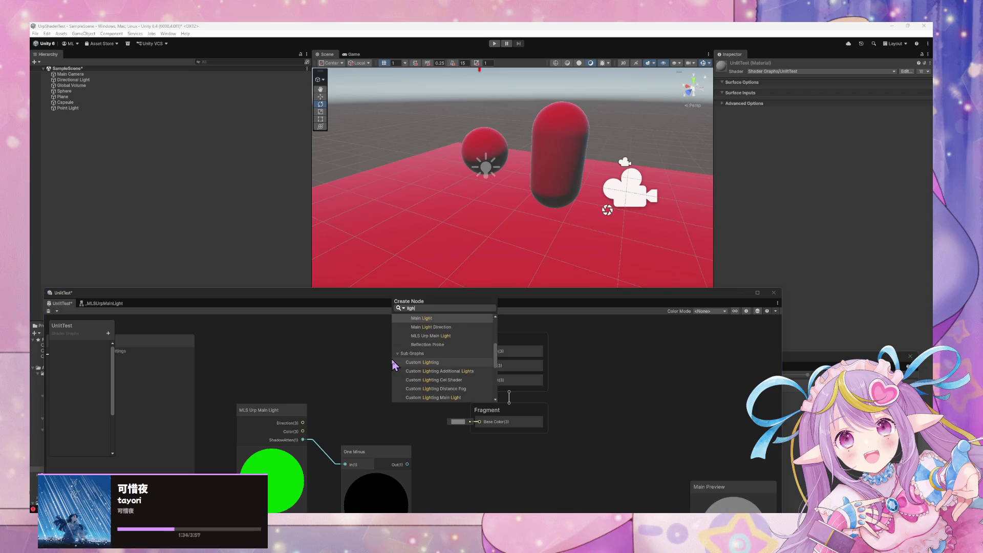
key(Down)
key(Down)
key(Down)
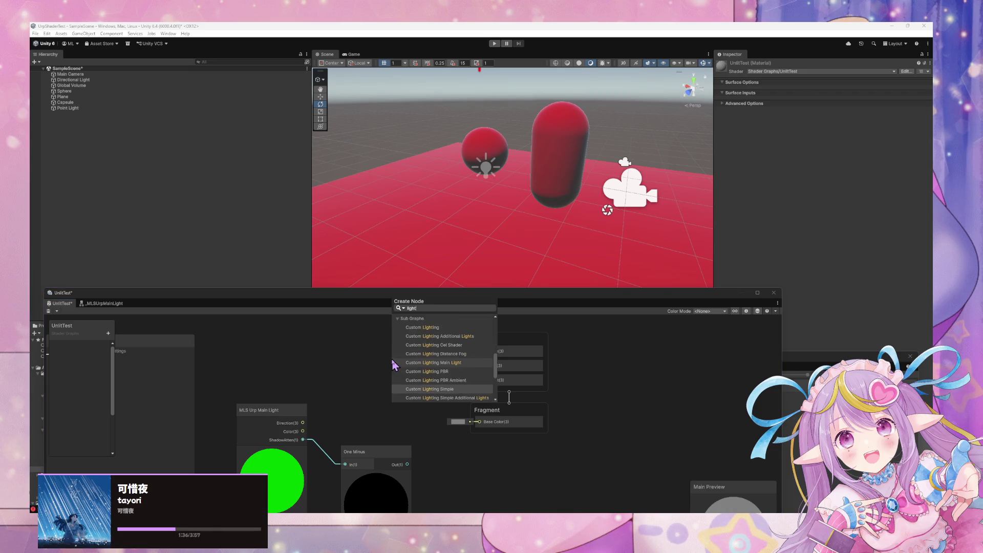
key(Up)
key(Up)
key(Up)
key(Return)
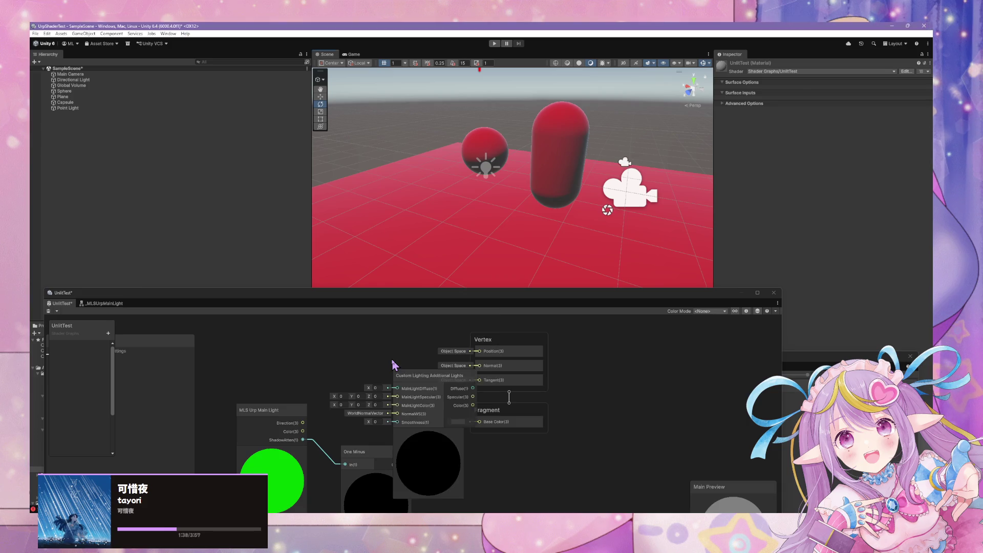
drag(411, 380, 362, 366)
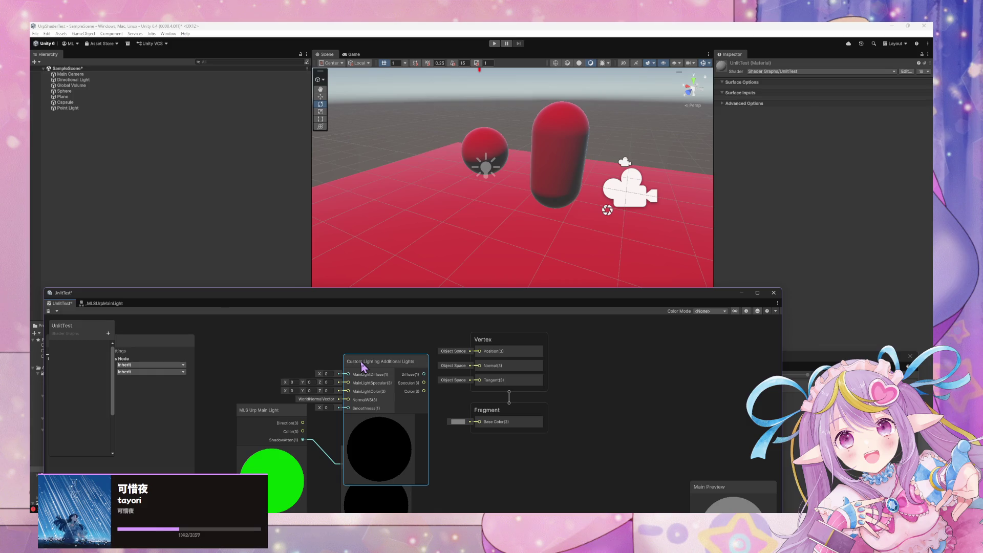
Inspect the AddAdditionalLights function in the CustomLightingAdditionalLights subgraph, then close its tab
double_click(362, 364)
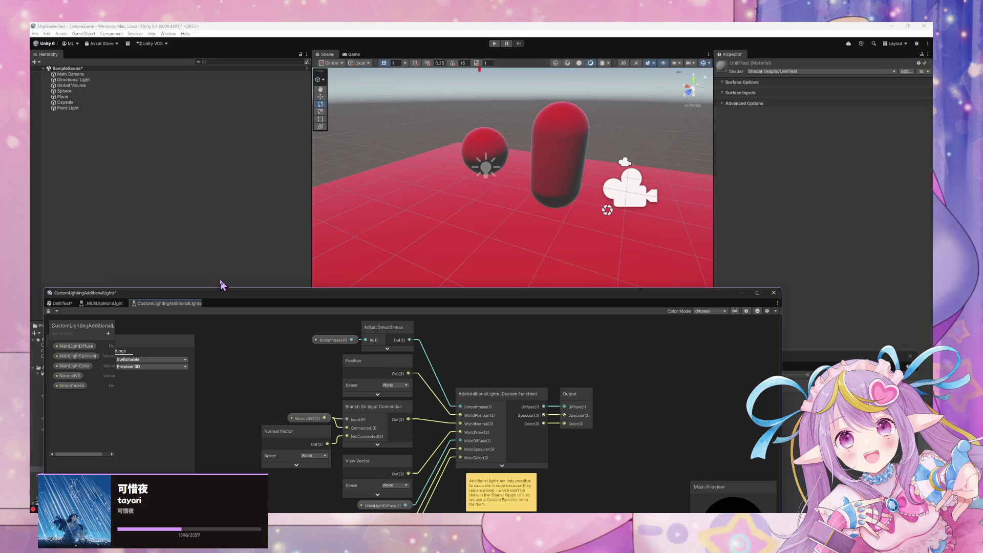
scroll(417, 373, up, 2)
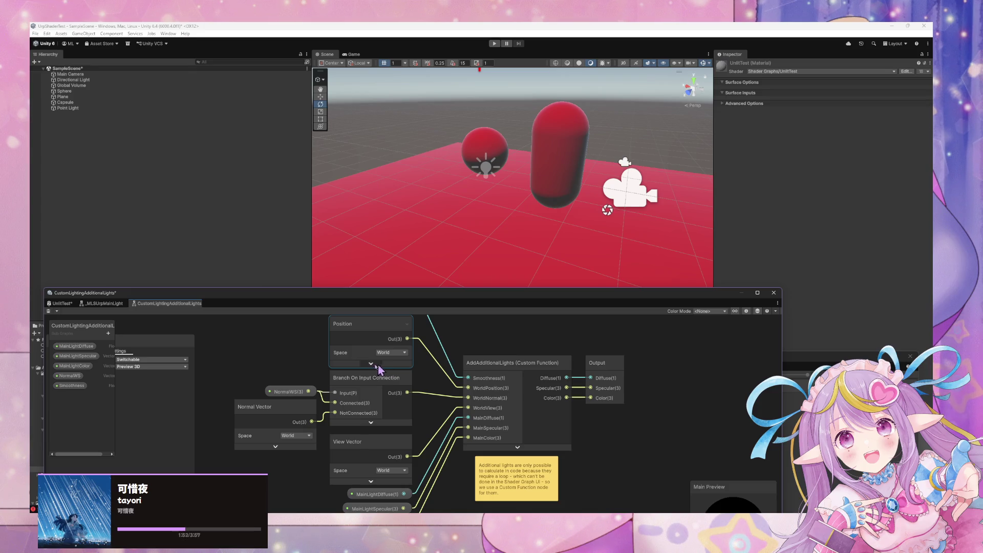
right_click(178, 304)
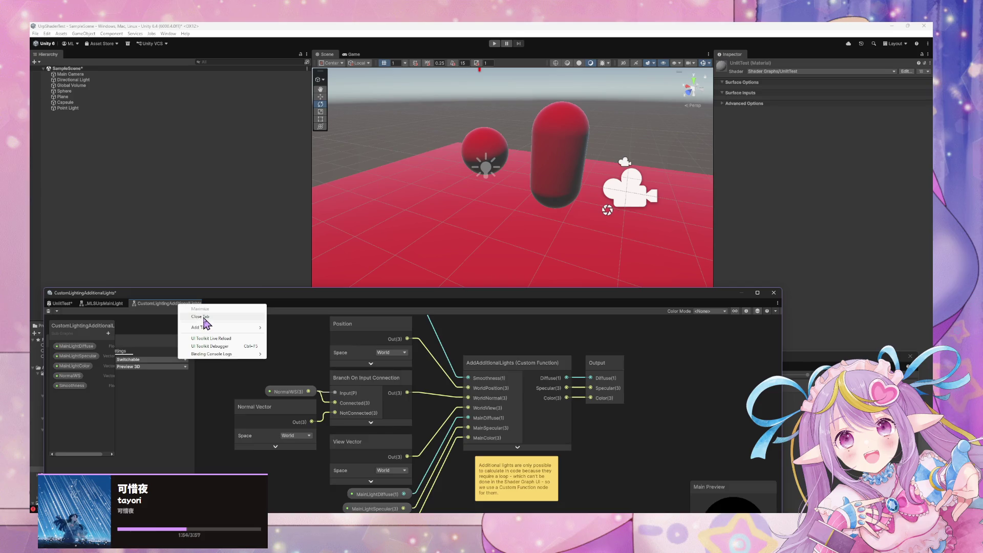
click(199, 316)
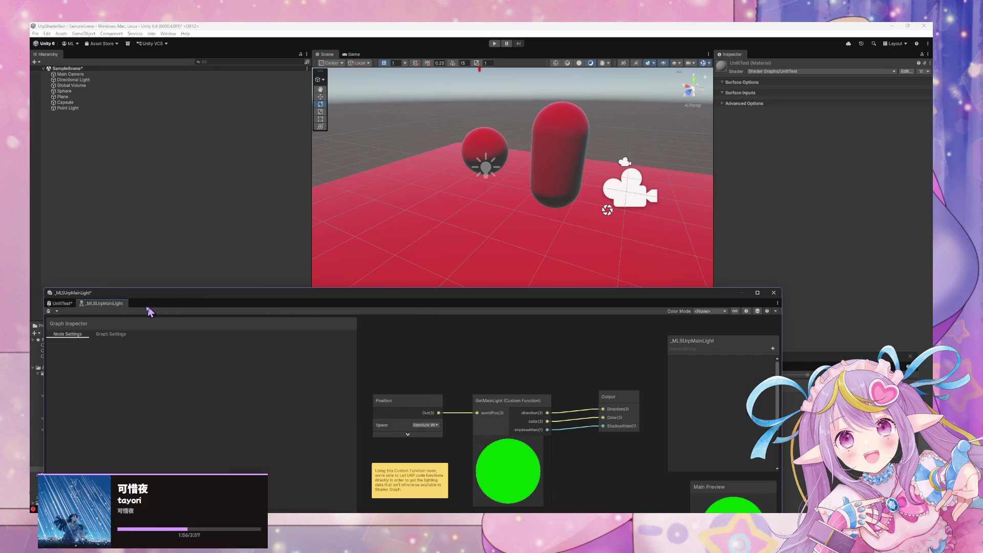
click(61, 303)
Add a Diffuse Cel Shader node feeding Base Color and save the UnlitTest graph
key(space)
text(s)
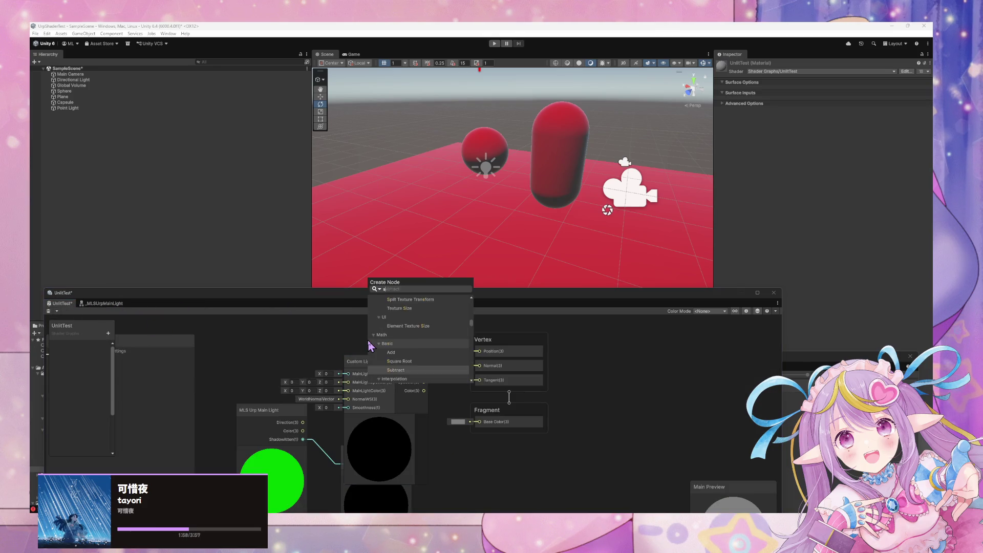
text(hade)
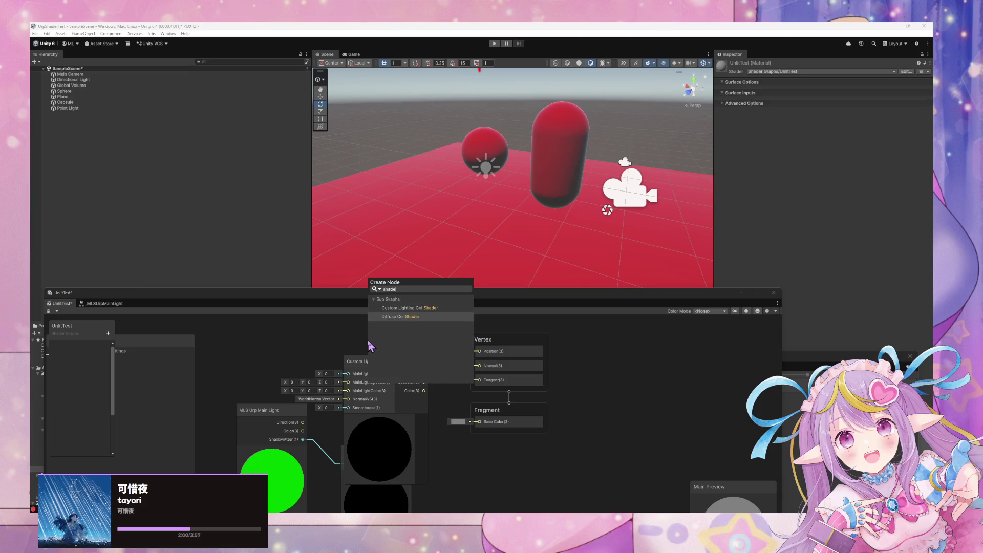
key(Return)
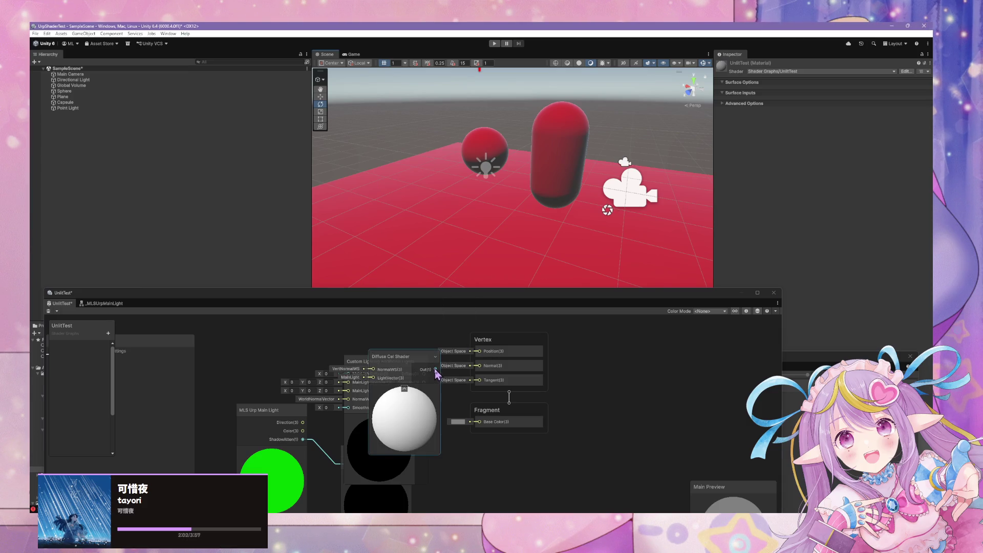
drag(435, 369, 480, 421)
drag(399, 356, 444, 404)
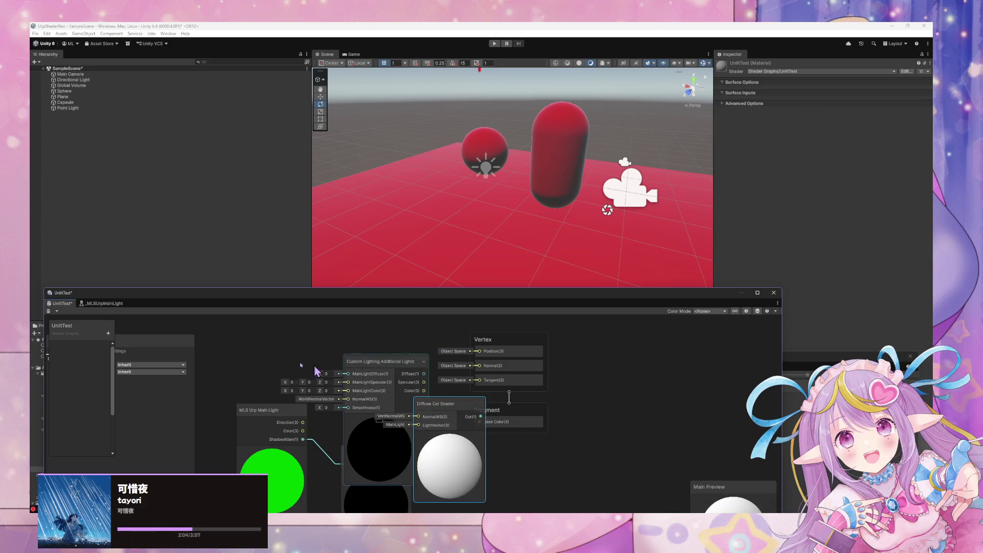
click(49, 311)
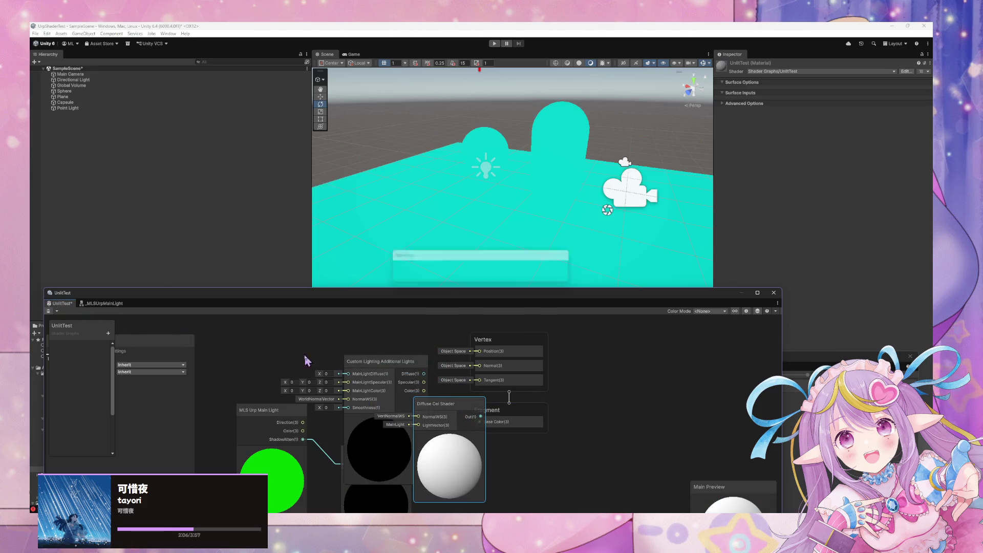
mouse_move(455, 266)
mouse_down()
mouse_move(474, 226)
mouse_move(325, 235)
mouse_move(563, 243)
mouse_up()
Delete the Diffuse Cel Shader and Custom Lighting Additional Lights nodes
click(453, 413)
key(Delete)
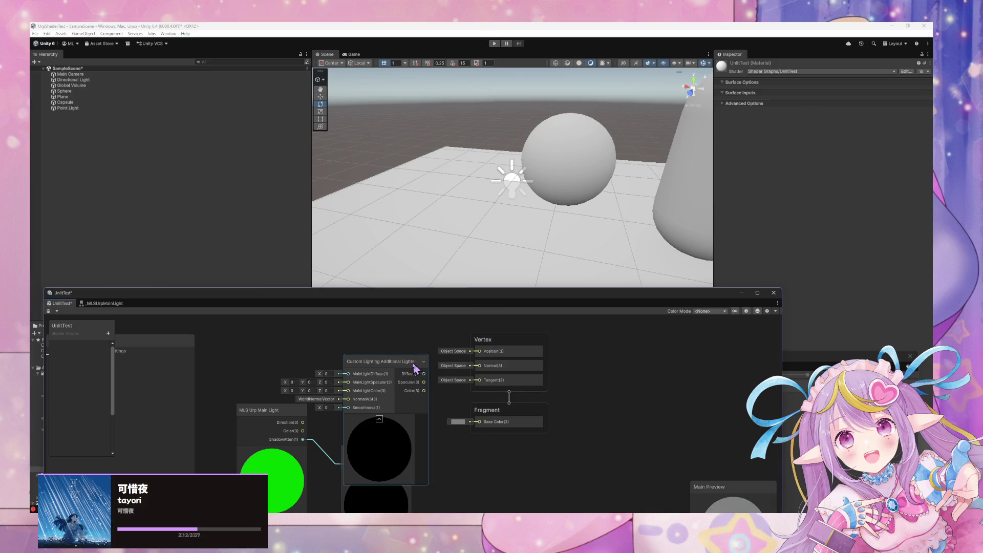
drag(414, 364, 411, 363)
key(Delete)
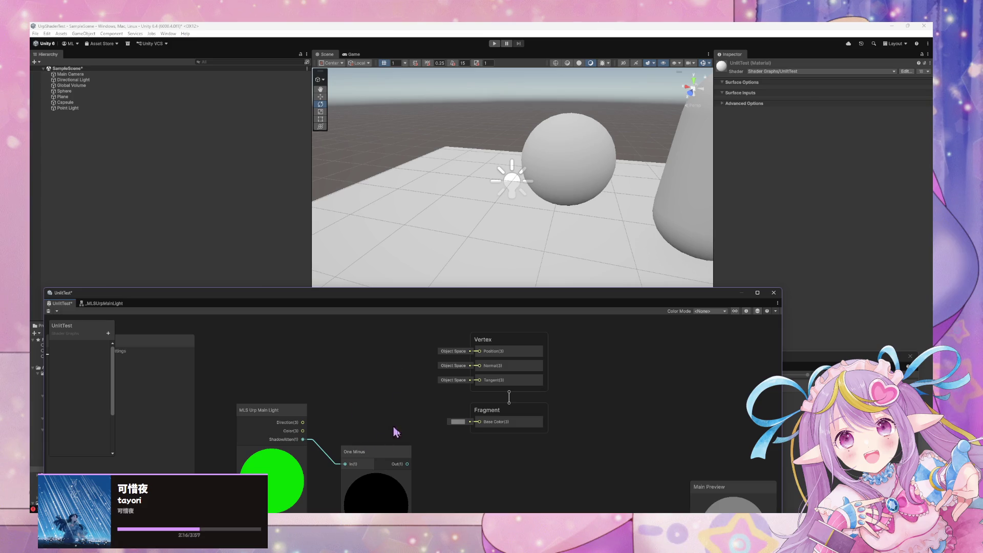
Open the Get Main Light Direction node page in the browser's Unity Shader Graph docs
mouse_move(444, 543)
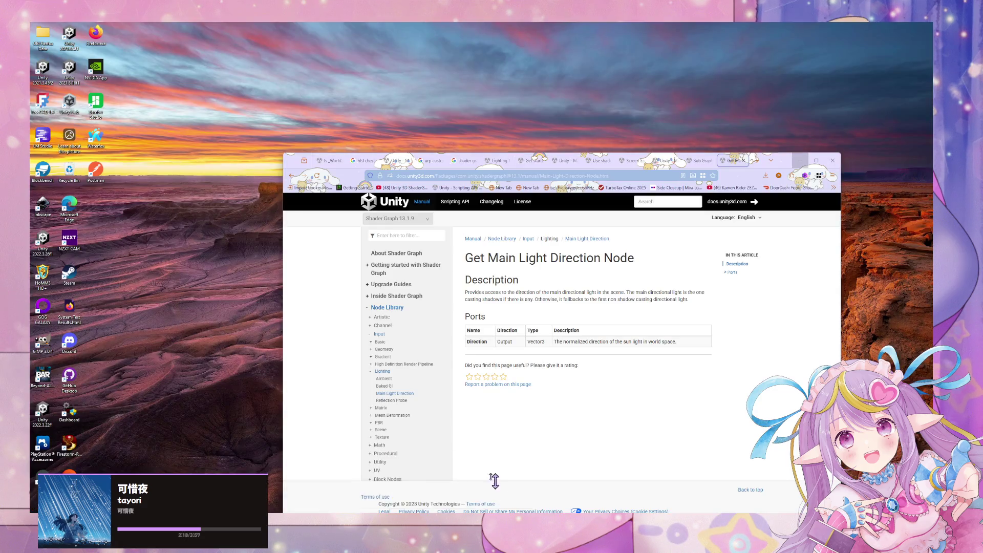
click(494, 479)
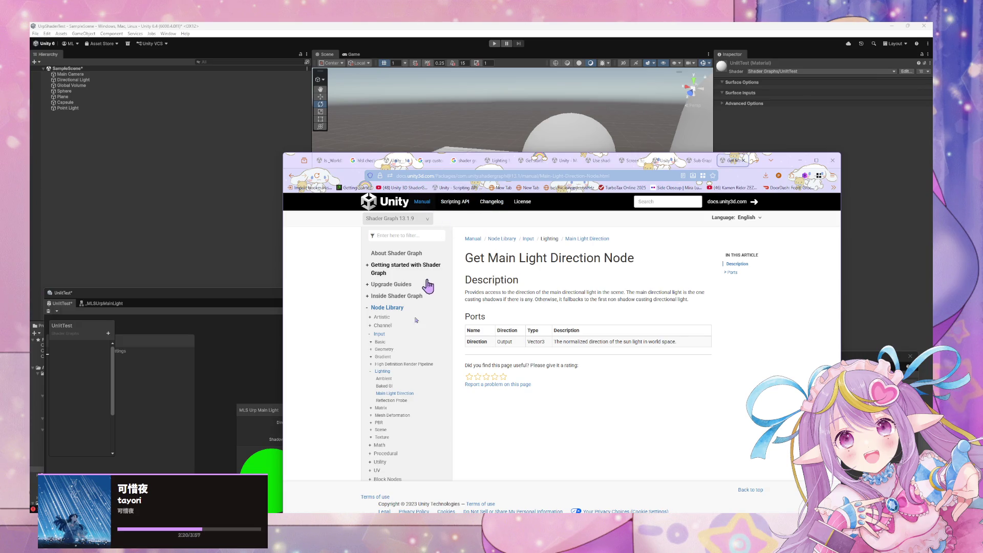
click(399, 391)
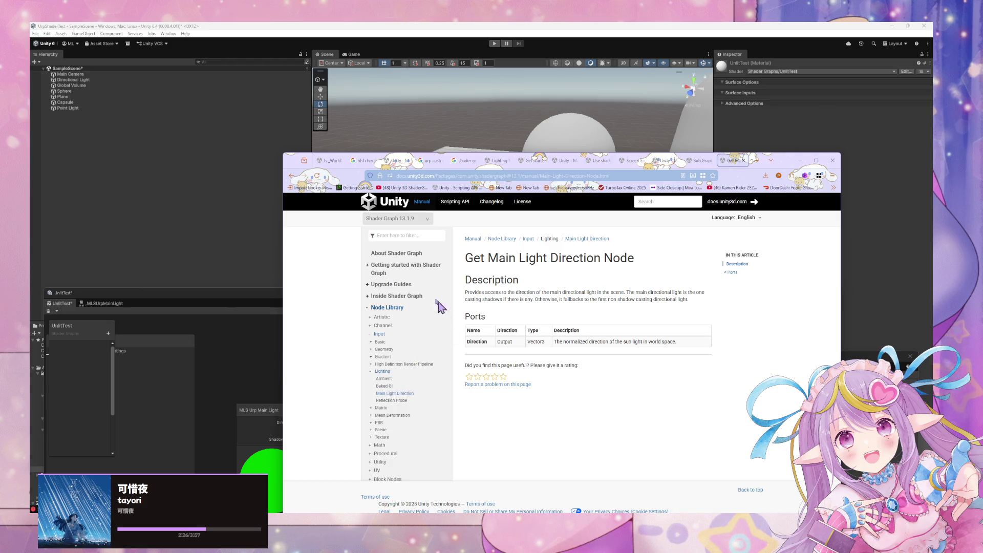
Search for 'urp mainlight shadow' and open the Custom Lighting Shadow Attenuation result in a background tab
key(ctrl+l)
text(urp)
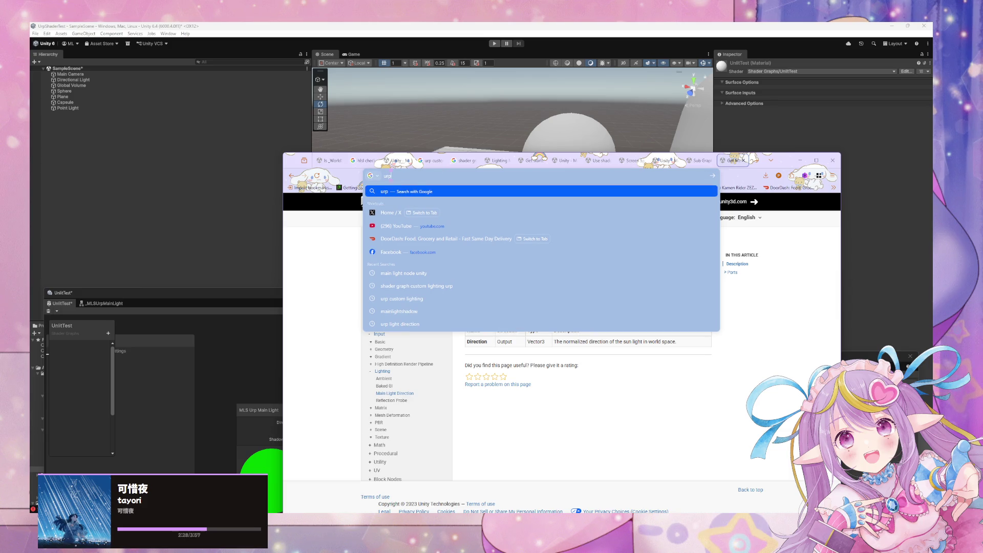
text( mainlight)
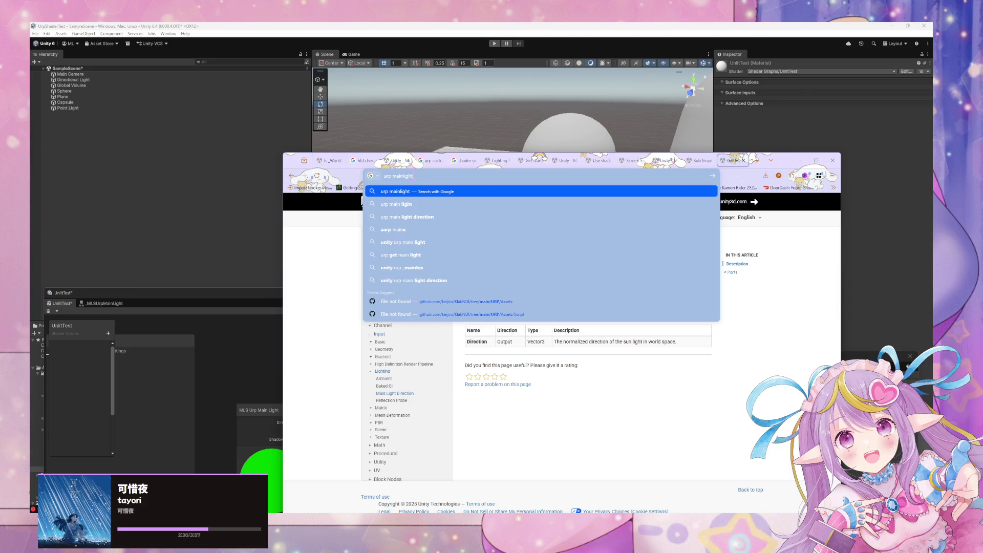
text( shadow)
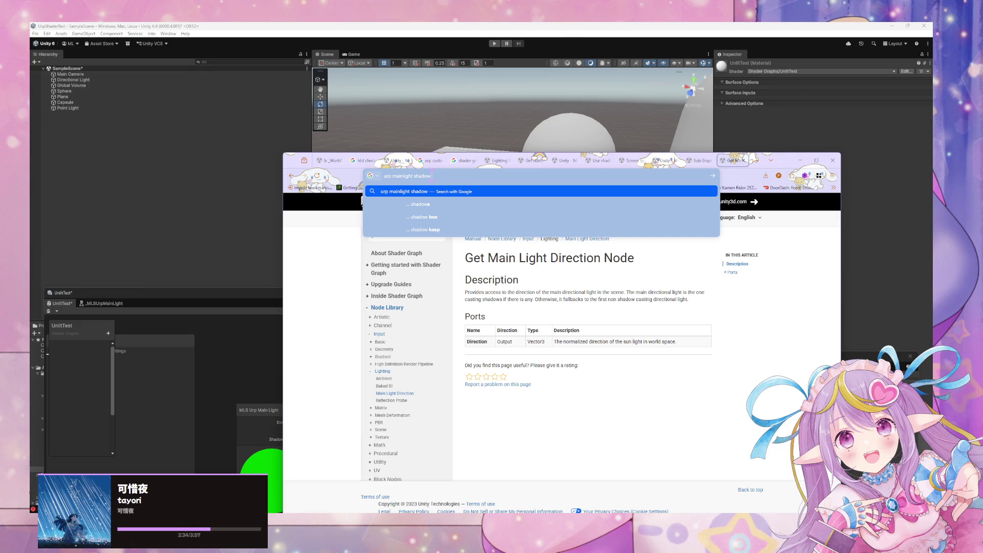
key(Return)
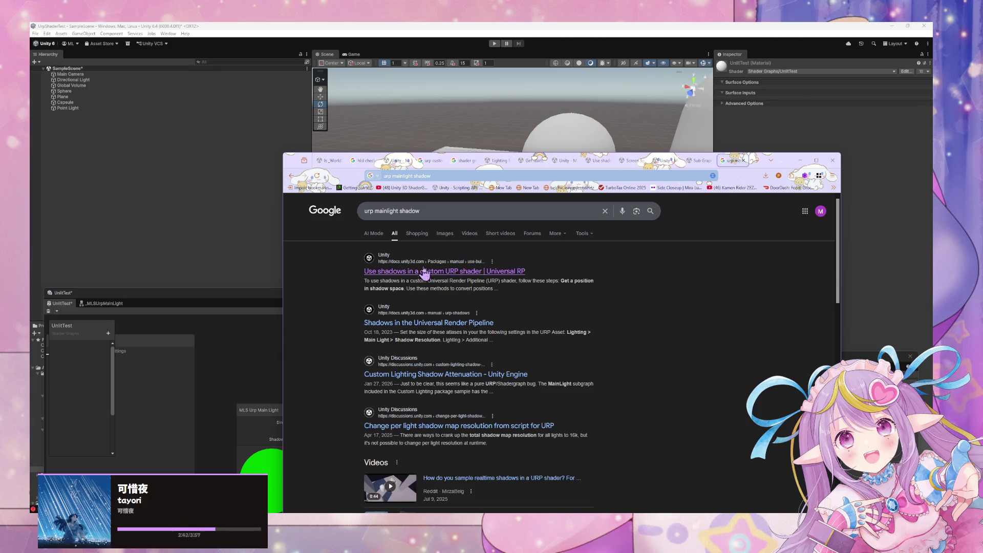
middle_click(511, 375)
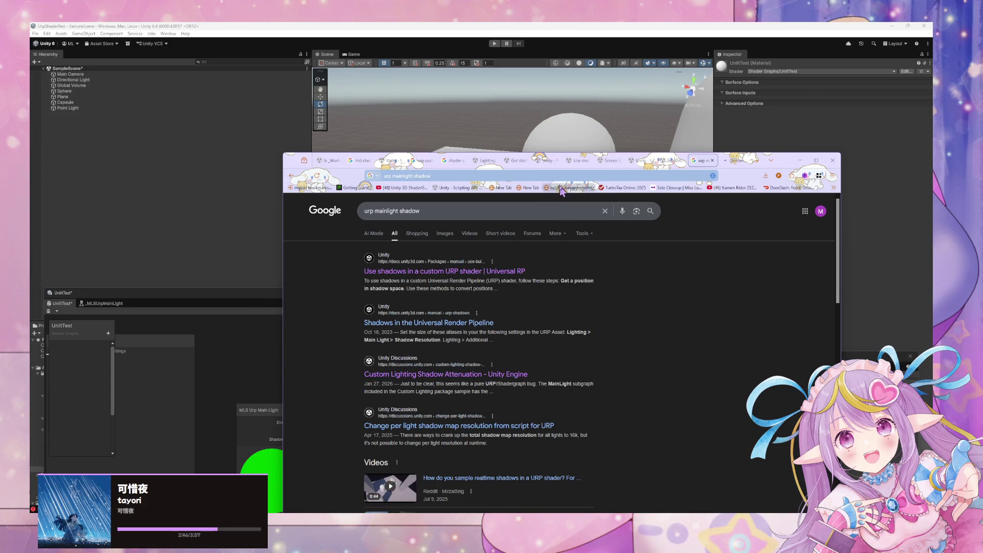
Read the Custom Lighting Shadow Attenuation thread down to its final reply
click(732, 160)
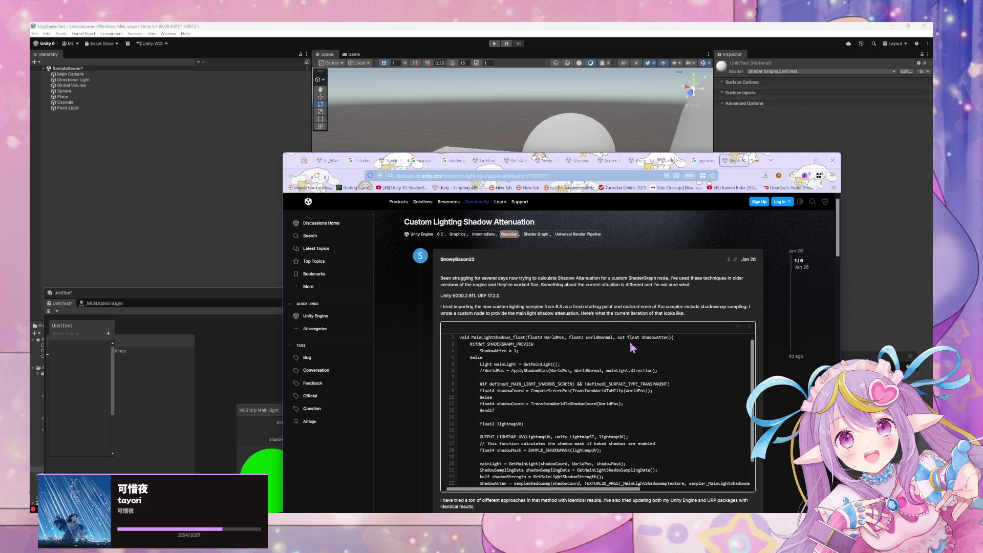
scroll(527, 335, down, 5)
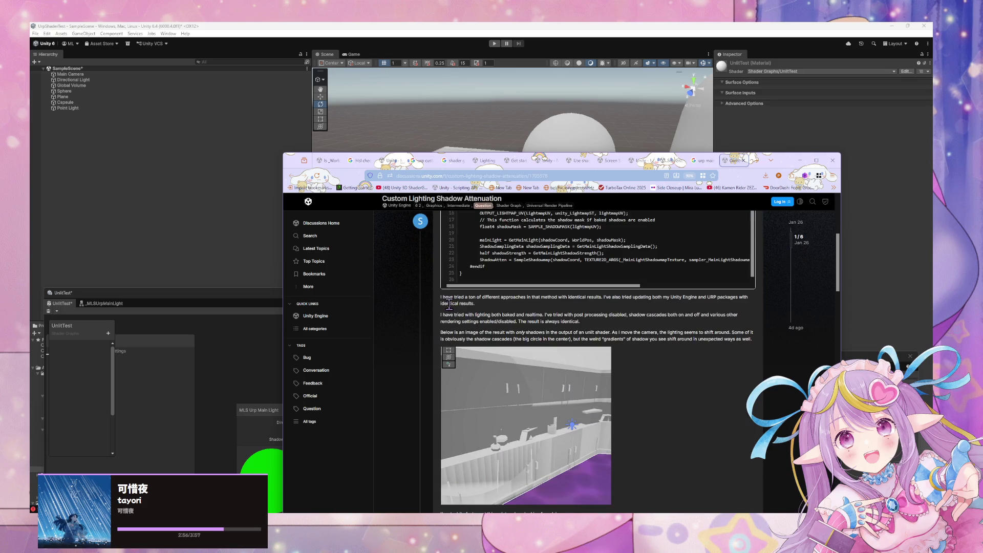
scroll(449, 304, down, 5)
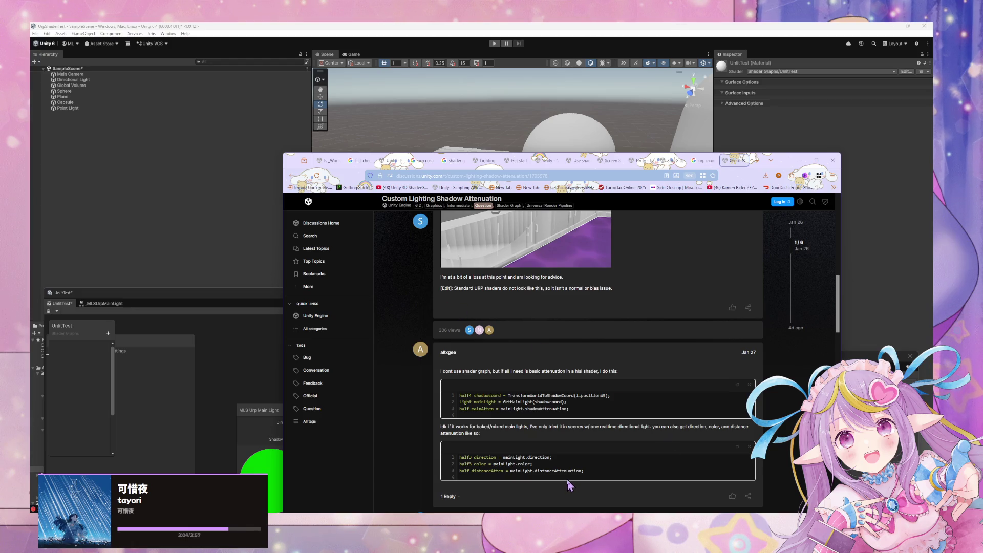
scroll(577, 469, down, 7)
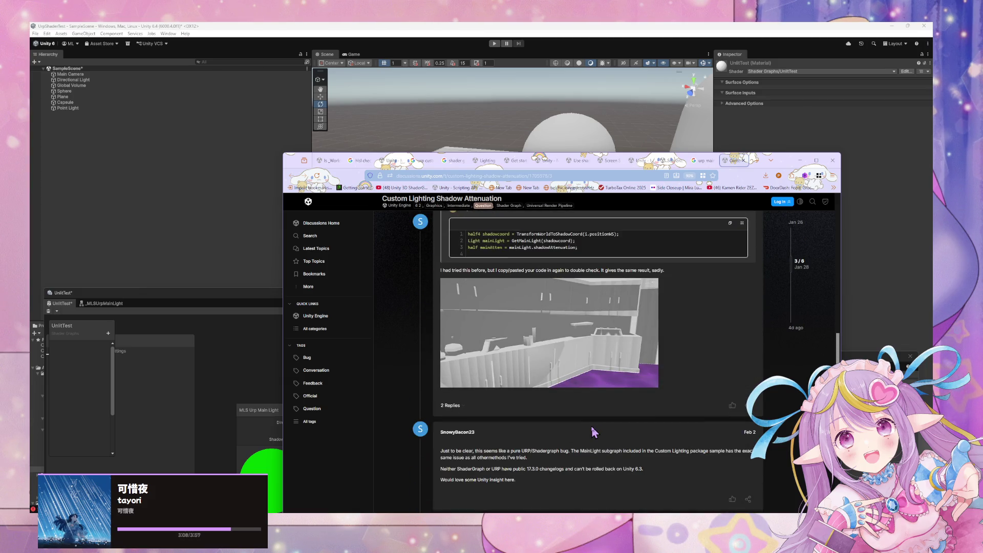
scroll(592, 428, down, 2)
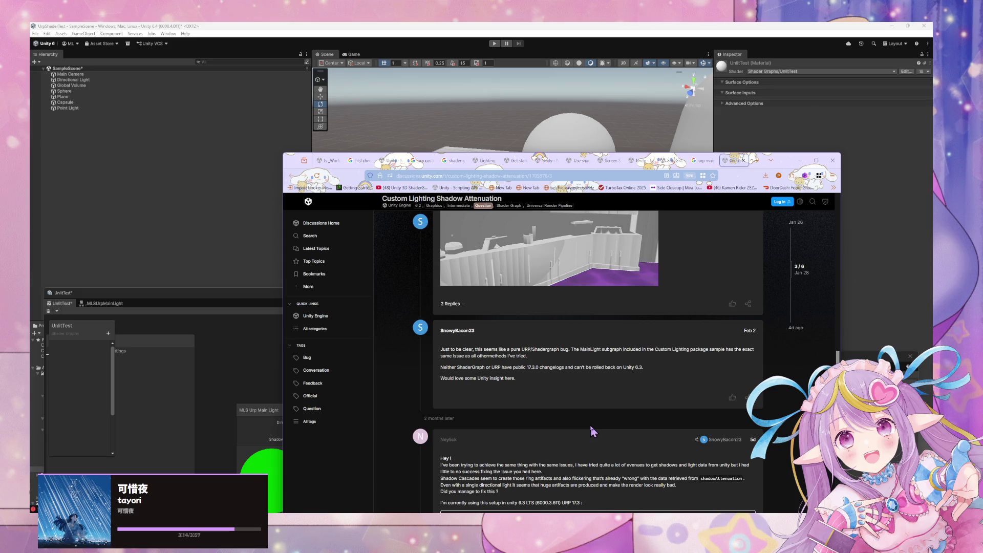
scroll(593, 432, down, 3)
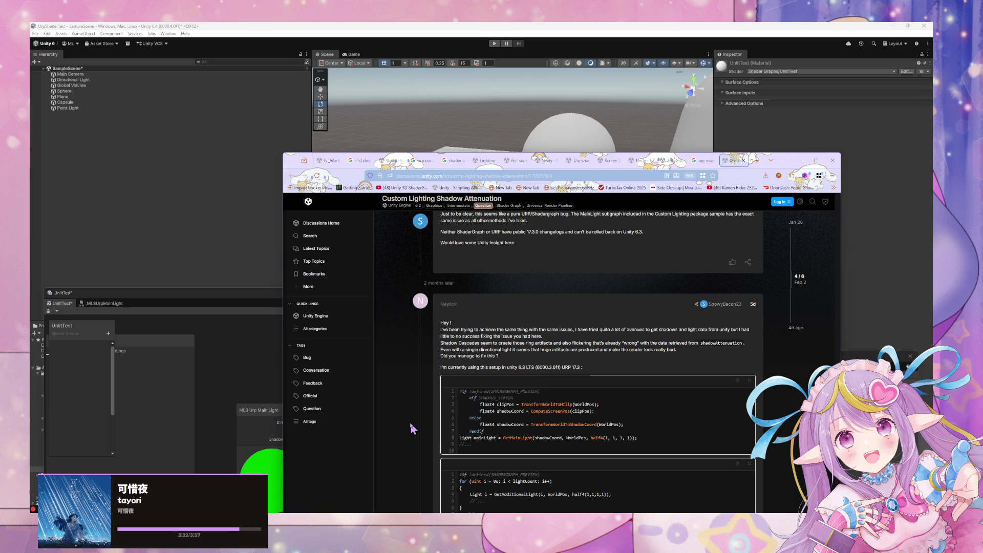
scroll(411, 428, down, 10)
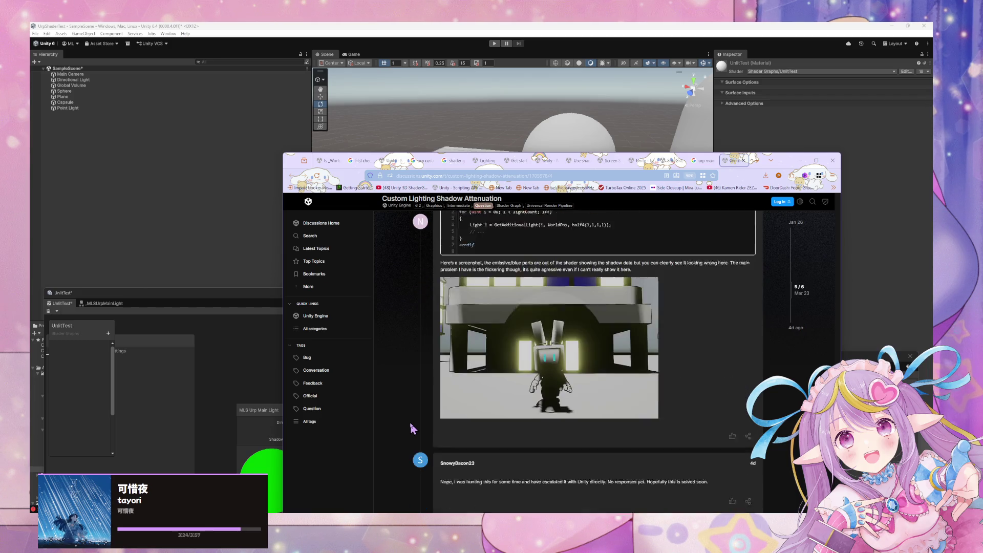
scroll(411, 428, up, 2)
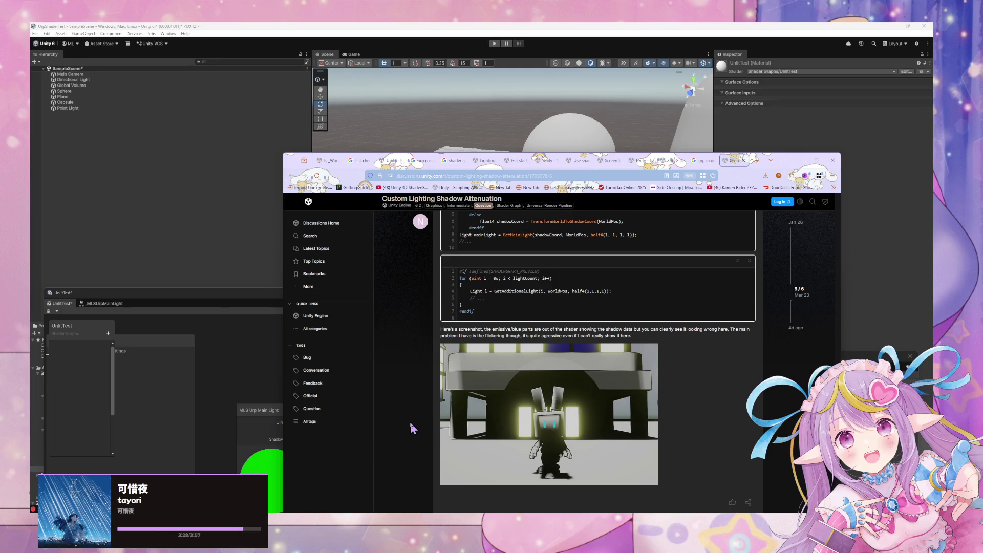
scroll(412, 428, down, 5)
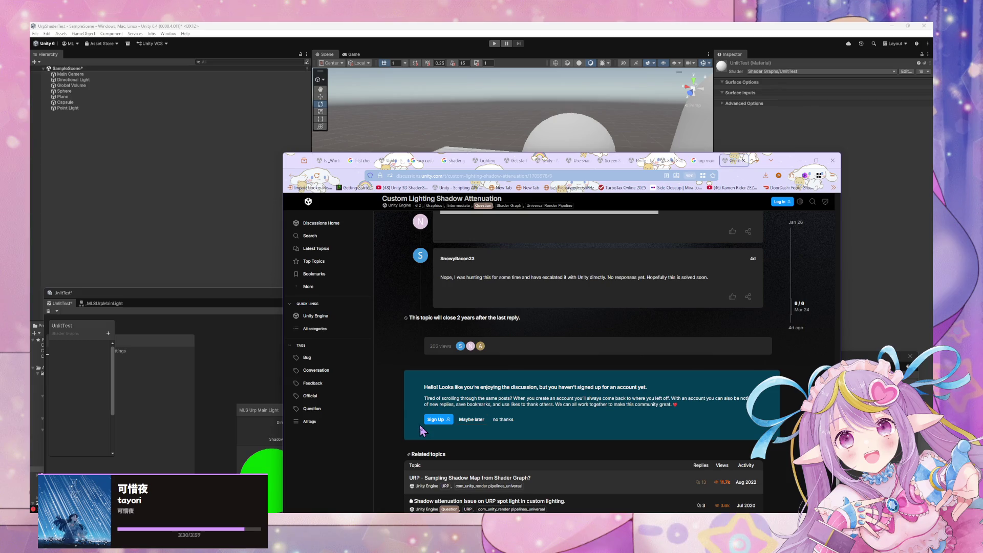
From the URP main-light shadow search results, open and read 'Shadows in the Universal Render Pipeline'
click(697, 161)
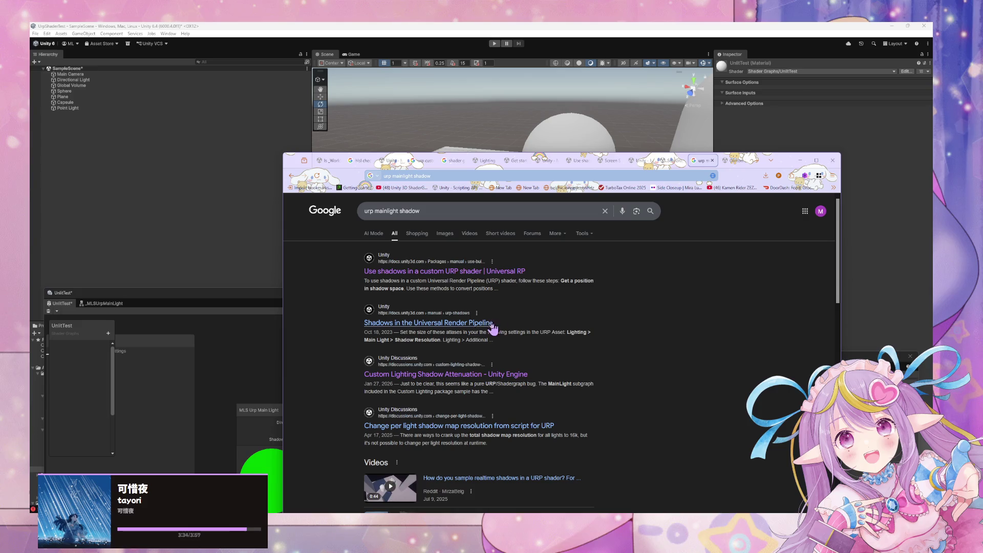
scroll(451, 320, down, 2)
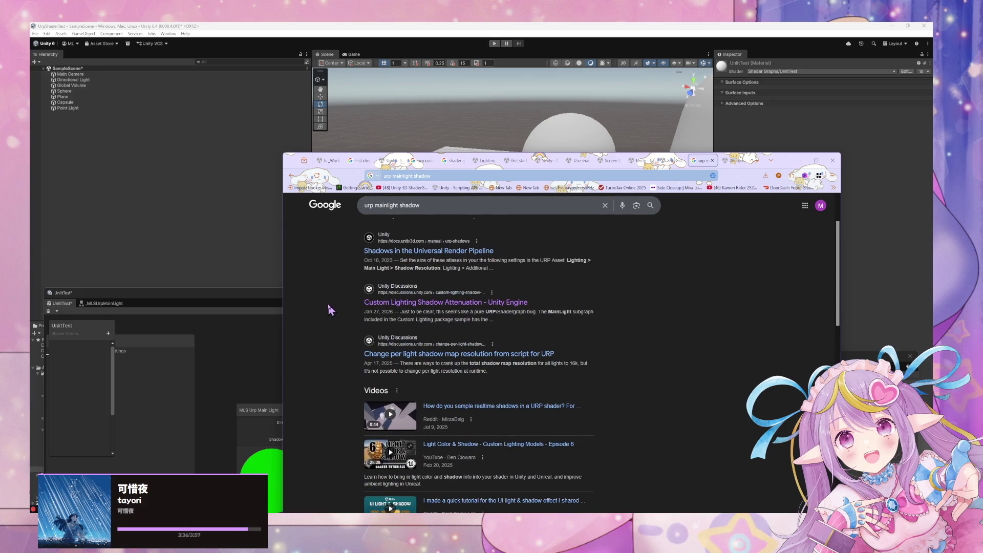
scroll(328, 306, down, 6)
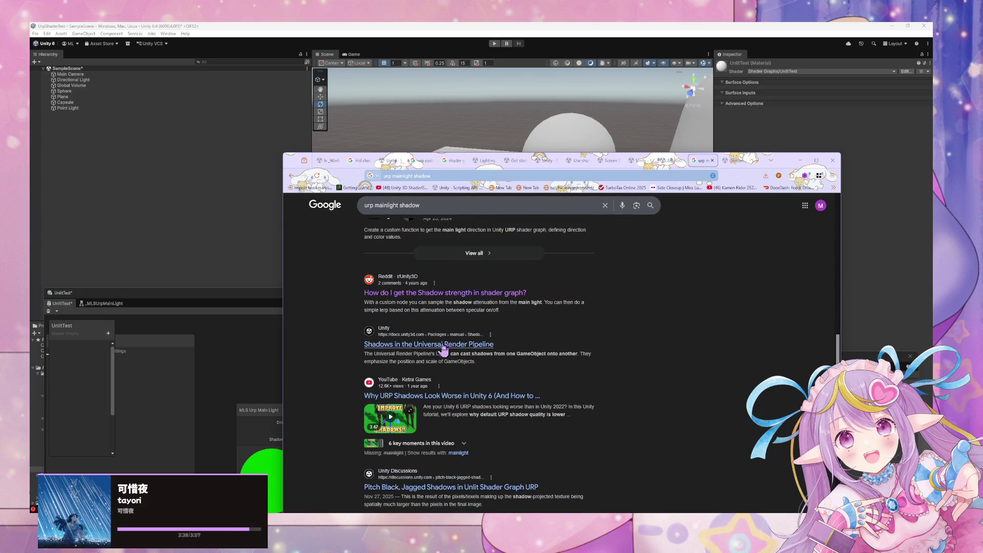
click(471, 348)
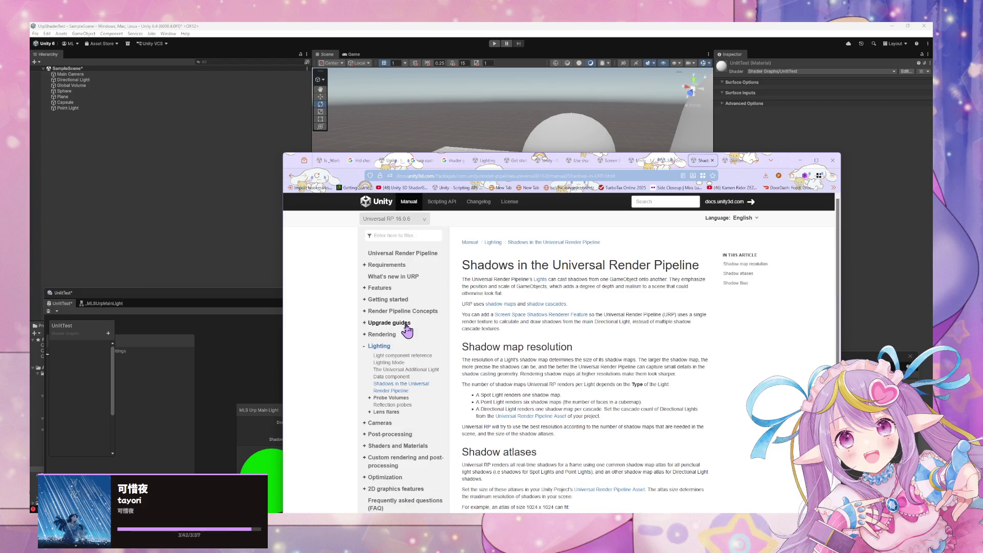
scroll(407, 331, up, 2)
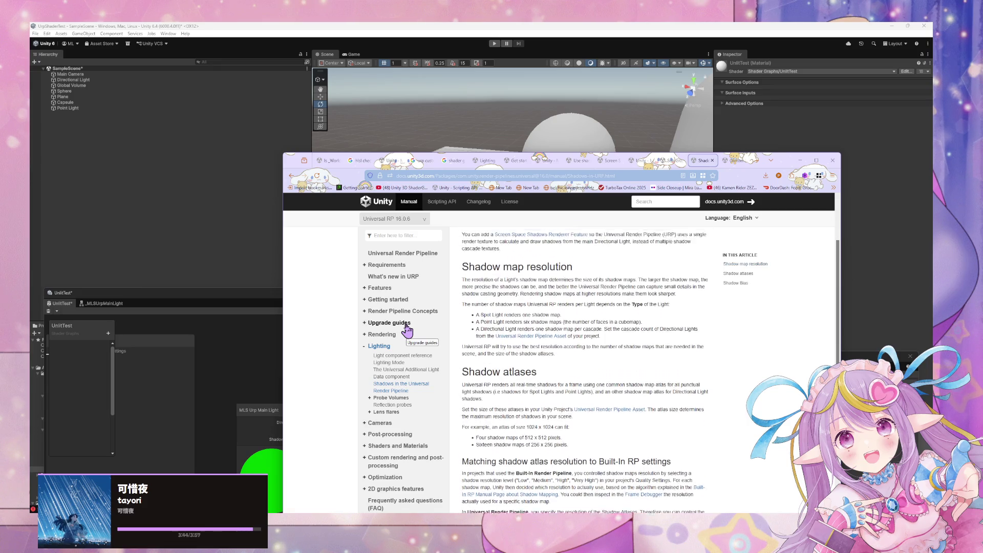
scroll(407, 330, down, 3)
scroll(407, 331, up, 3)
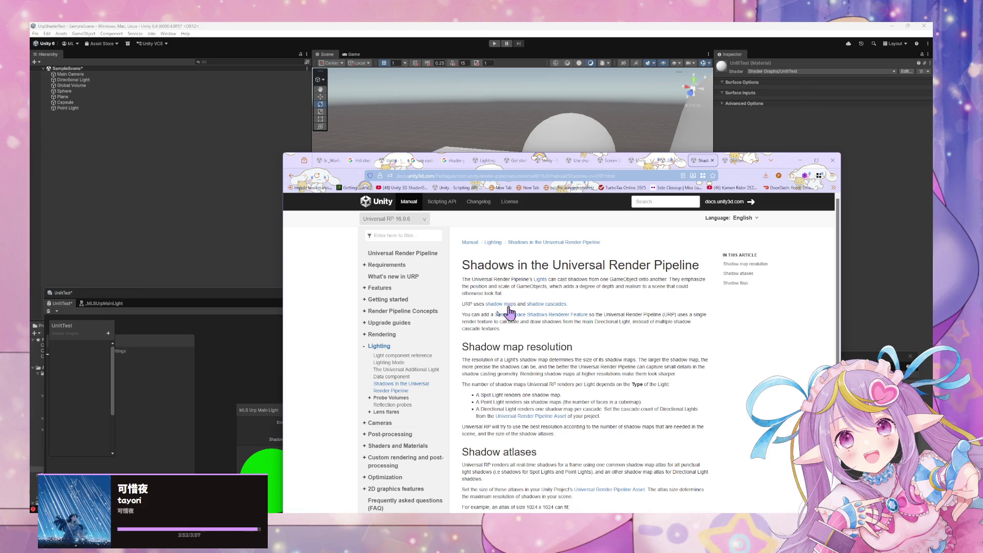
scroll(459, 341, down, 8)
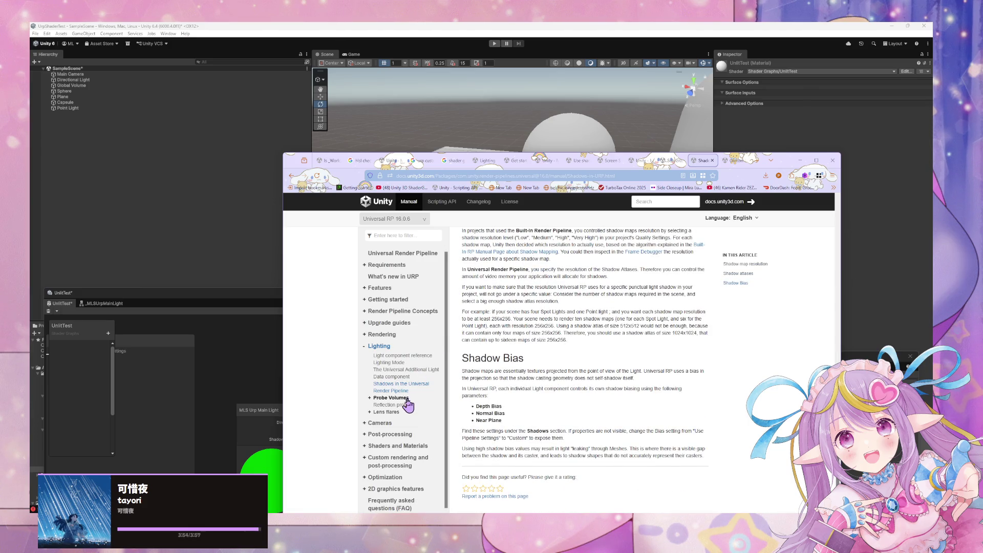
Visit the Universal Additional Light Data, Light component and Lighting Mode manual pages
click(414, 379)
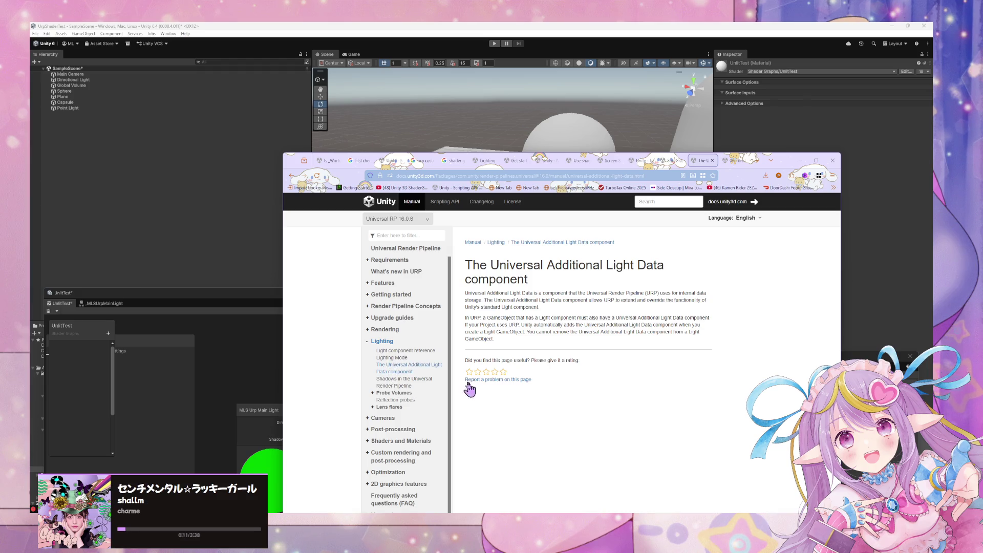
click(408, 351)
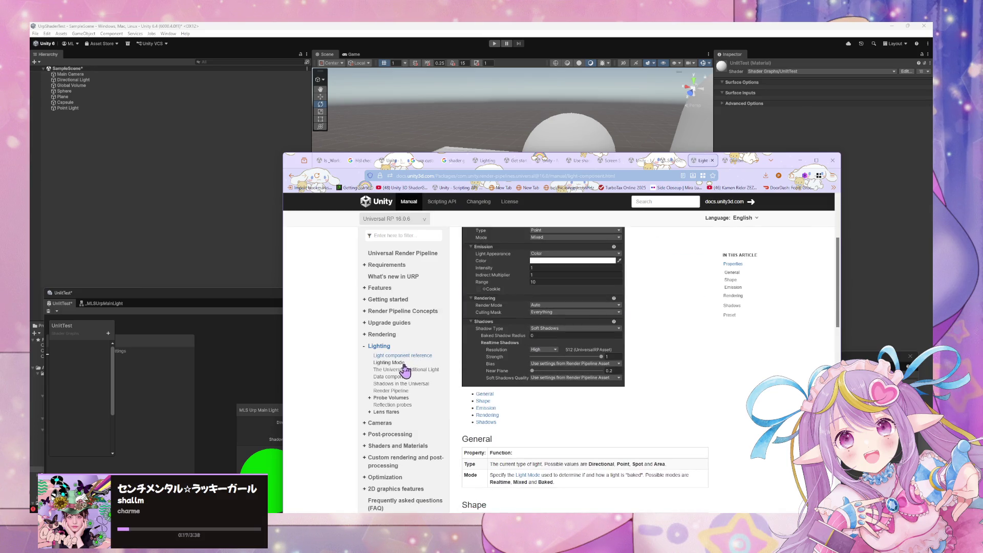
click(399, 363)
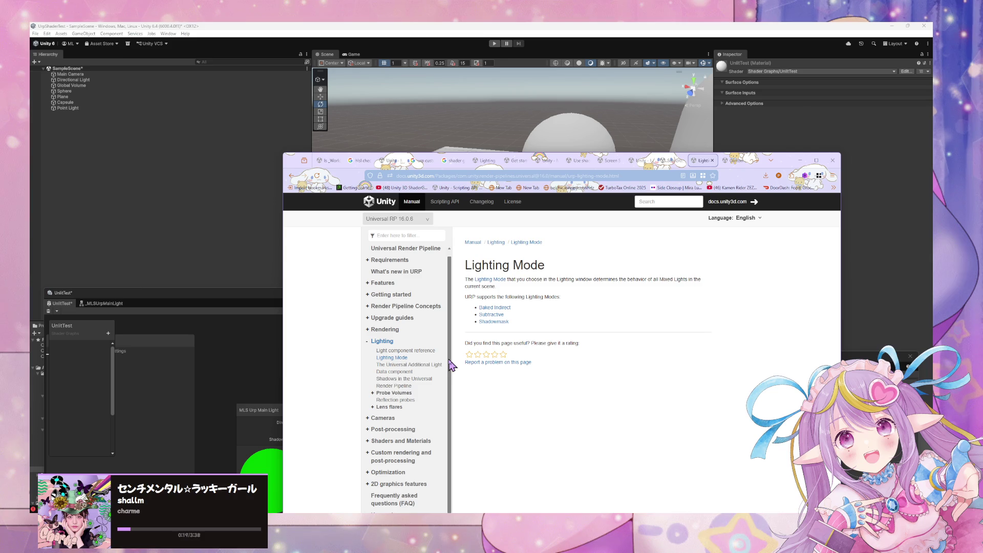
Bring up the 'Introduction to the Frame Debugger' page, passing the Sub Graph node page, and select its address
click(668, 161)
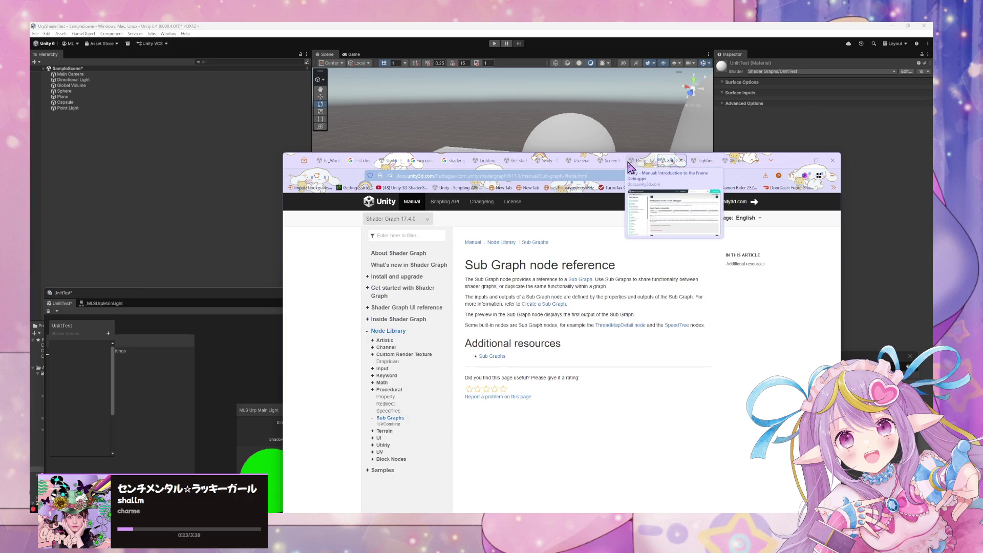
click(629, 162)
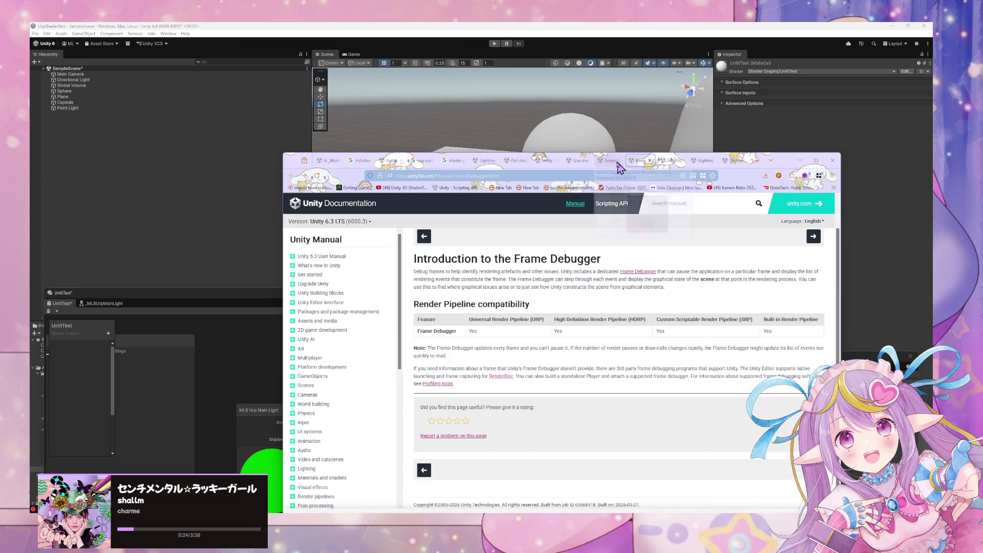
click(538, 174)
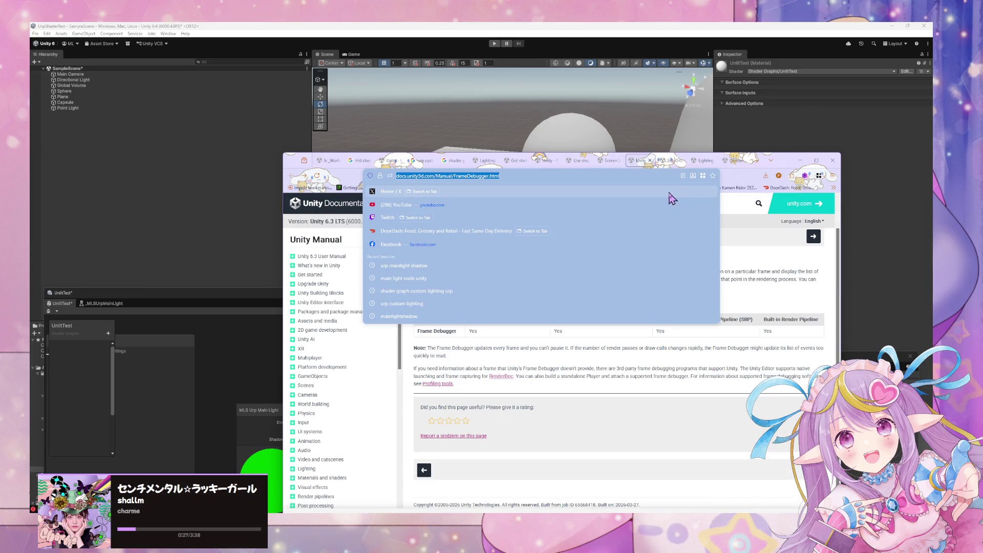
Search the web for 'unity main light shadow attenuation not working'
text(unity)
text(m)
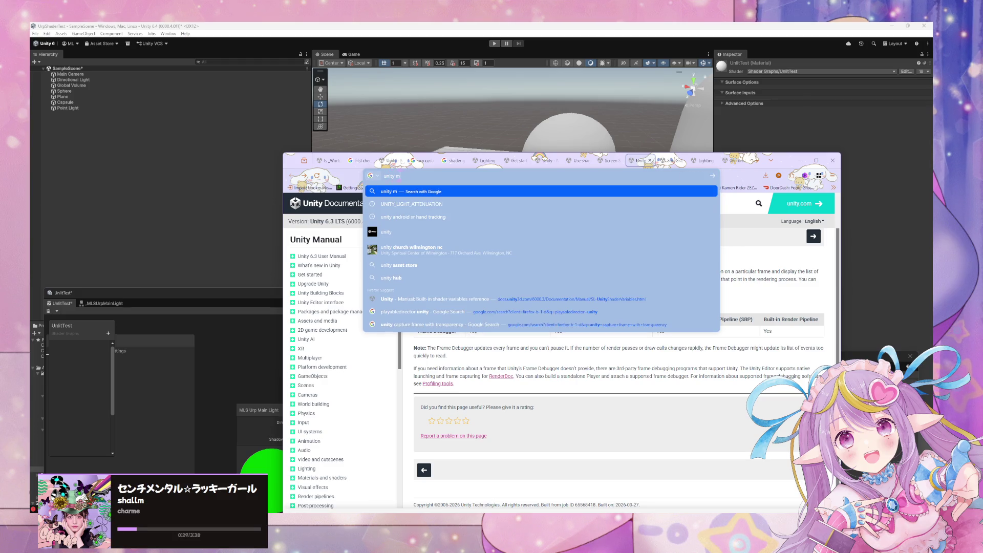
text(ain li)
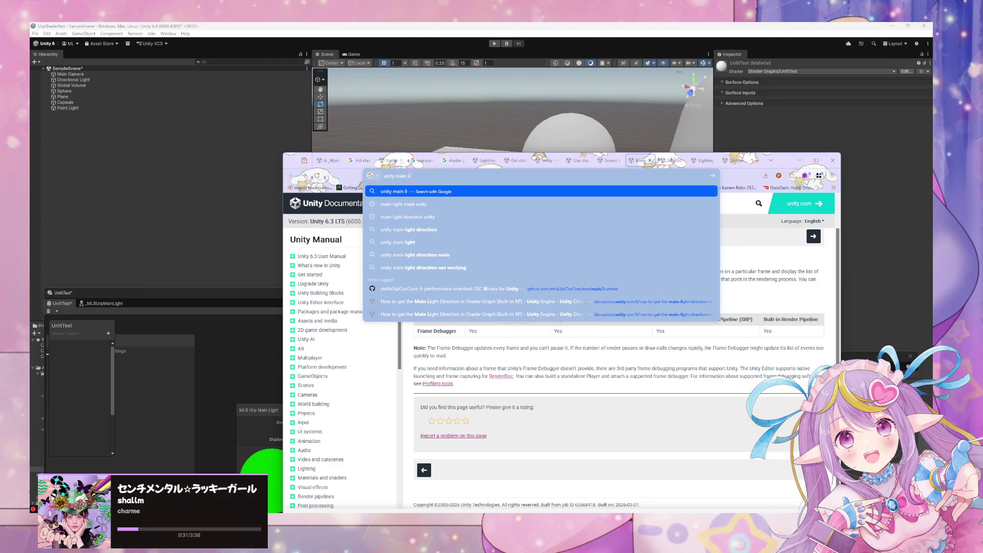
text(ght shadow a)
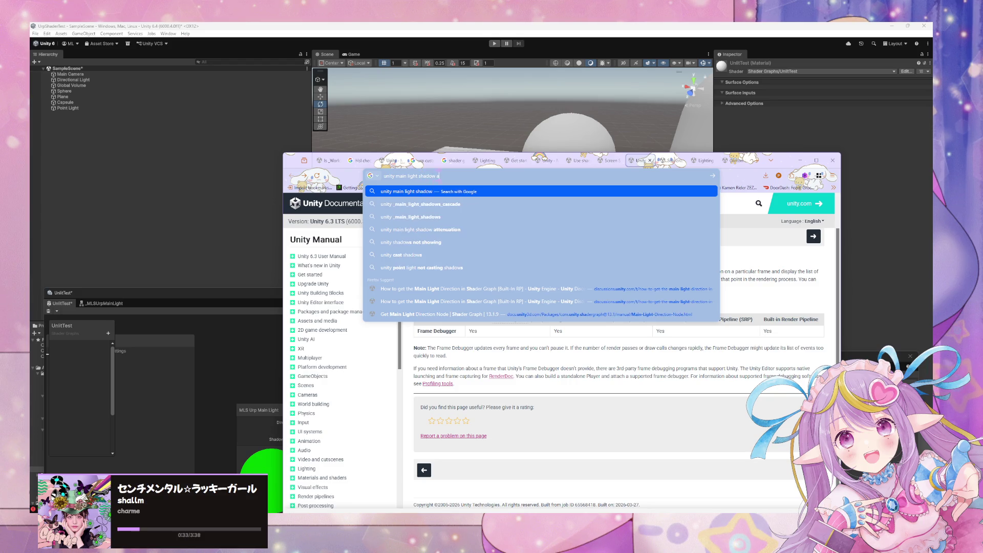
text(ttenuation not )
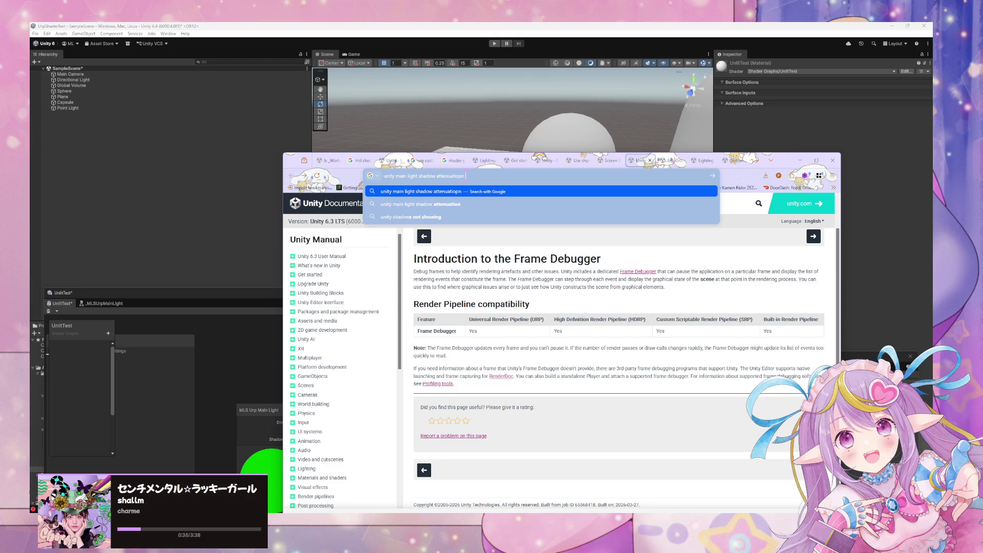
text(working)
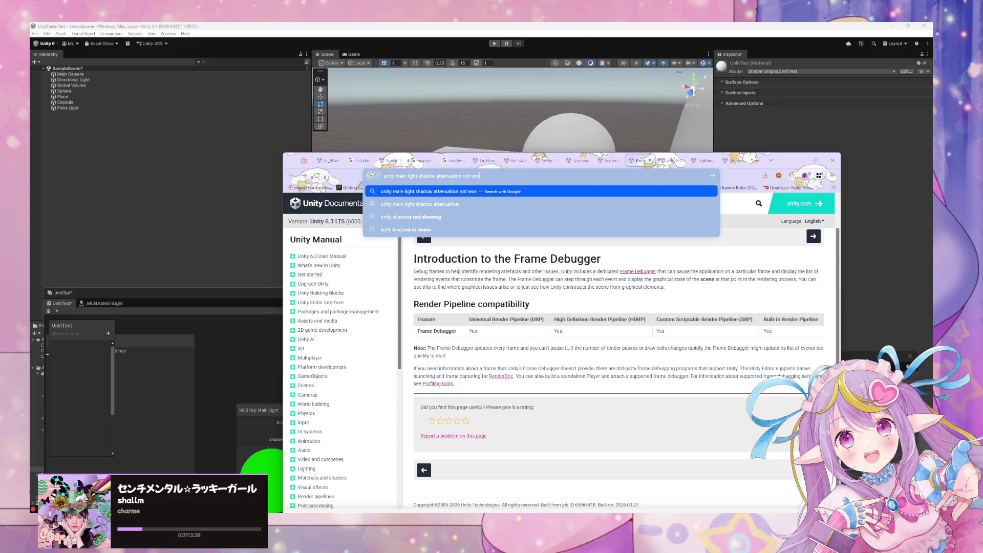
key(Return)
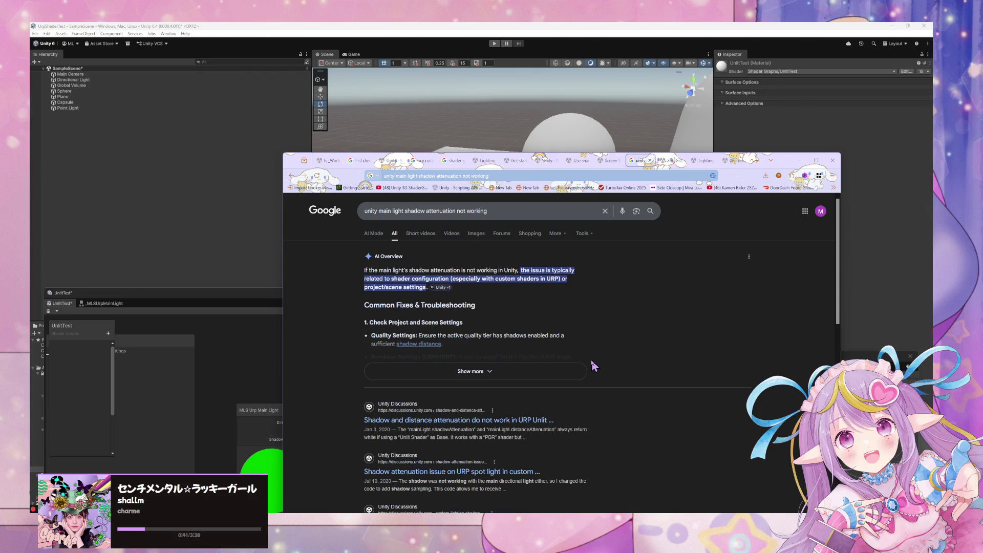
Open the 'Shadow and distance attenuation do not work in URP Unlit Graph' thread and read to reply 8
click(522, 420)
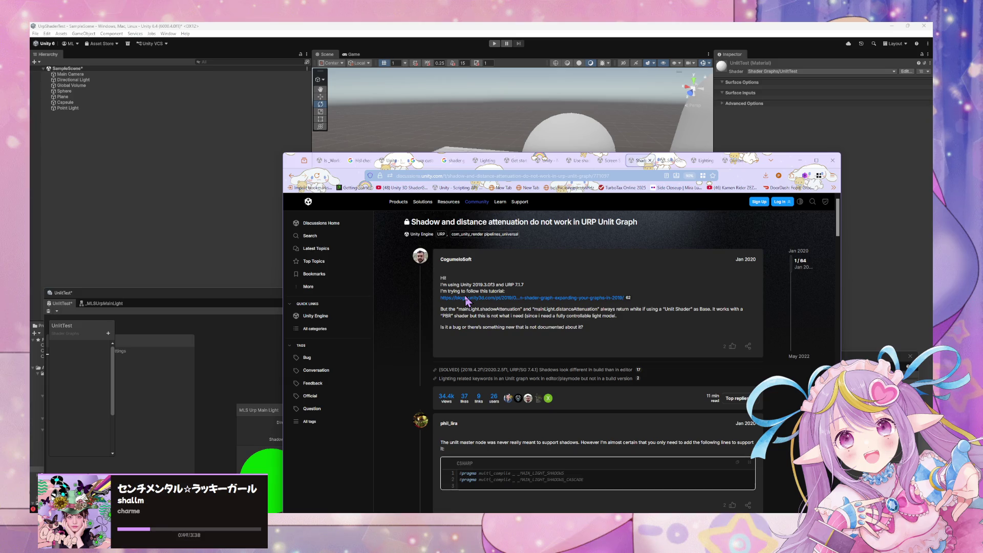
scroll(466, 299, down, 2)
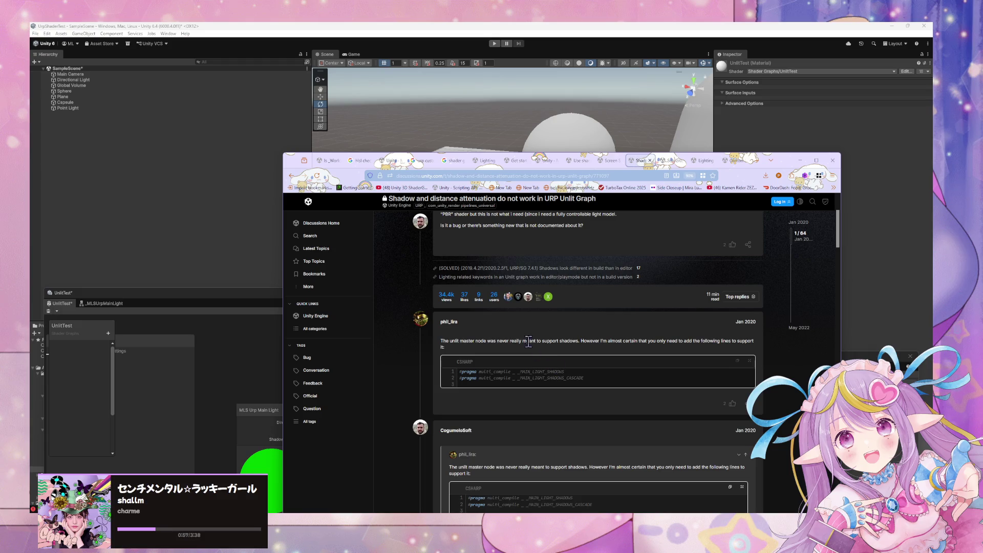
scroll(490, 304, down, 2)
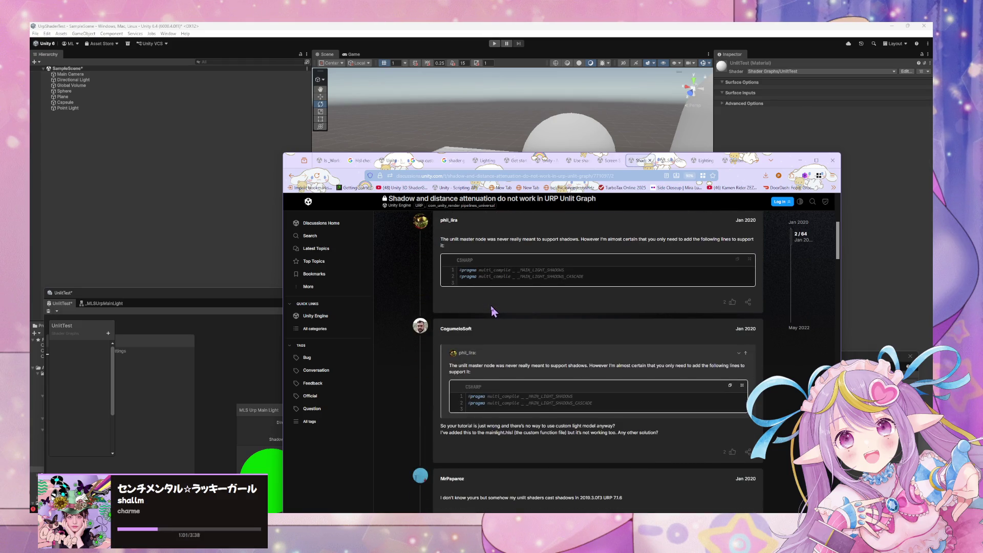
scroll(491, 311, down, 3)
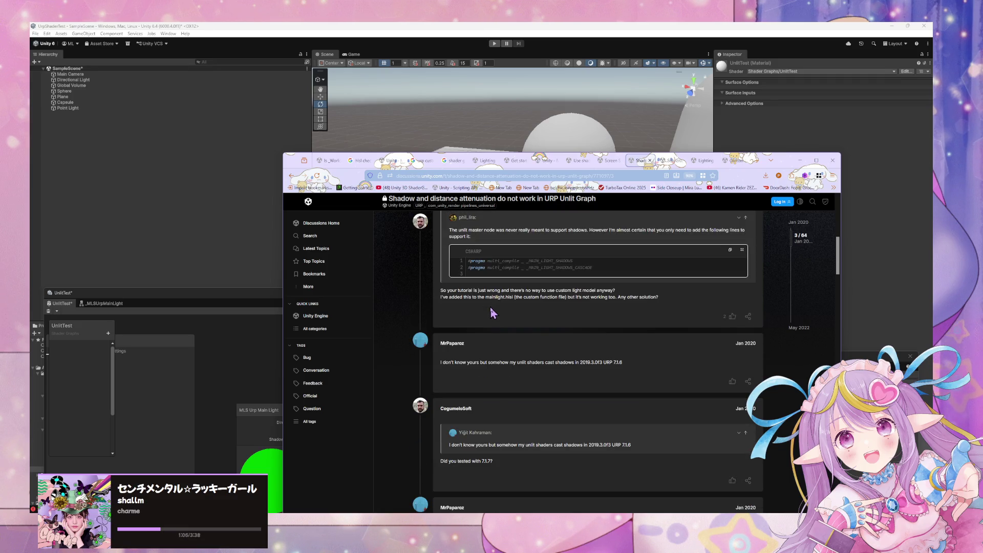
scroll(490, 313, down, 1)
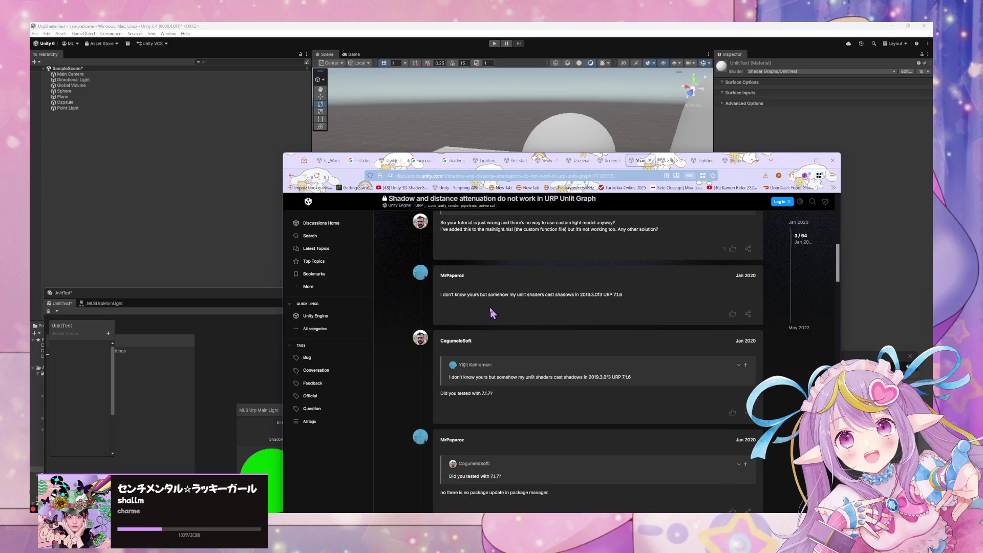
scroll(490, 313, down, 2)
scroll(490, 313, down, 3)
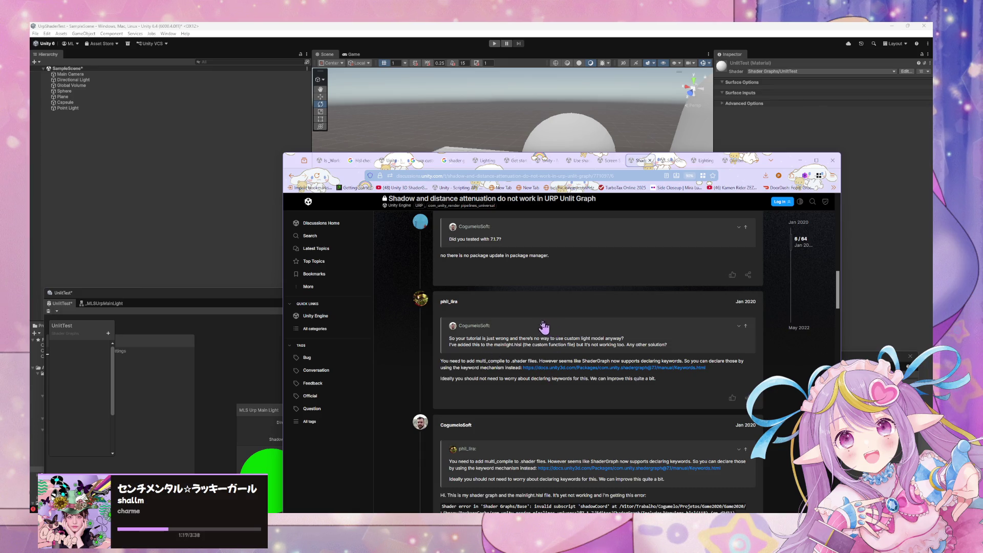
Read down the shadow attenuation thread, highlighting the missing-shadow-keyword and predefined-keyword explanations
scroll(502, 322, down, 2)
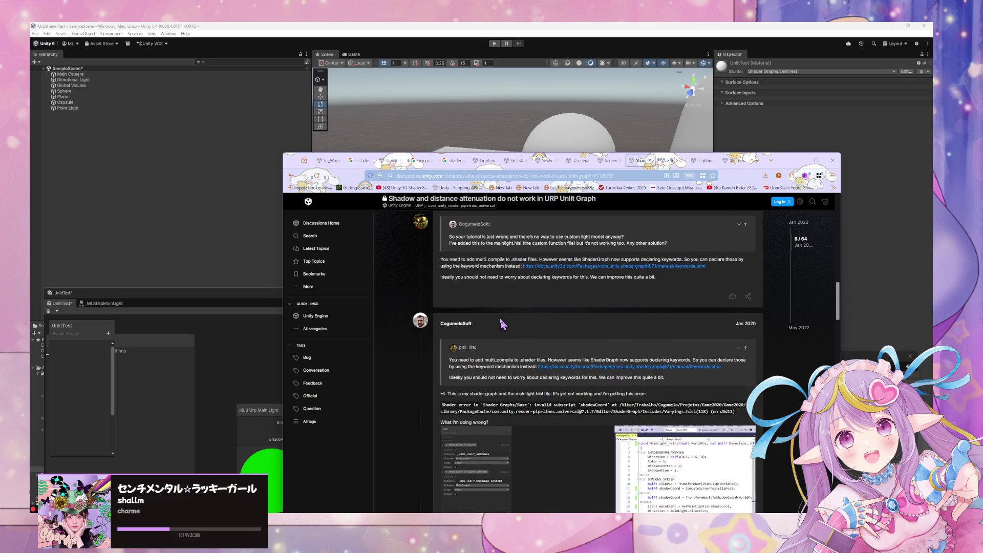
scroll(502, 324, down, 1)
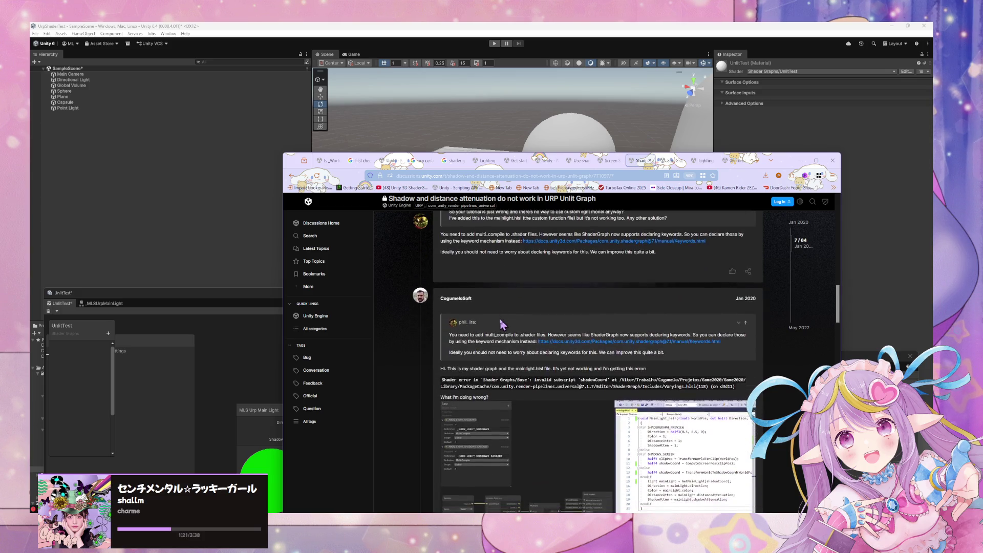
scroll(501, 323, down, 1)
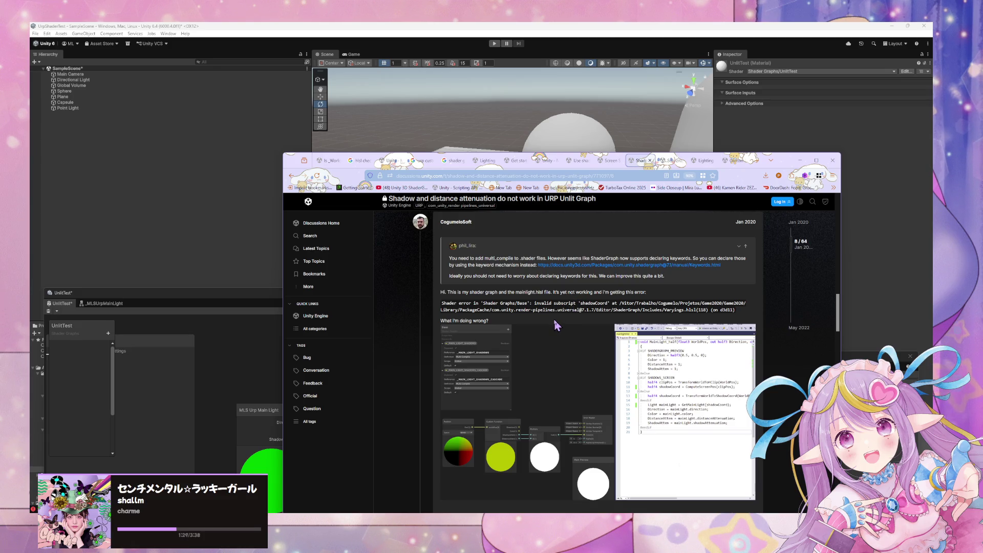
scroll(554, 323, down, 3)
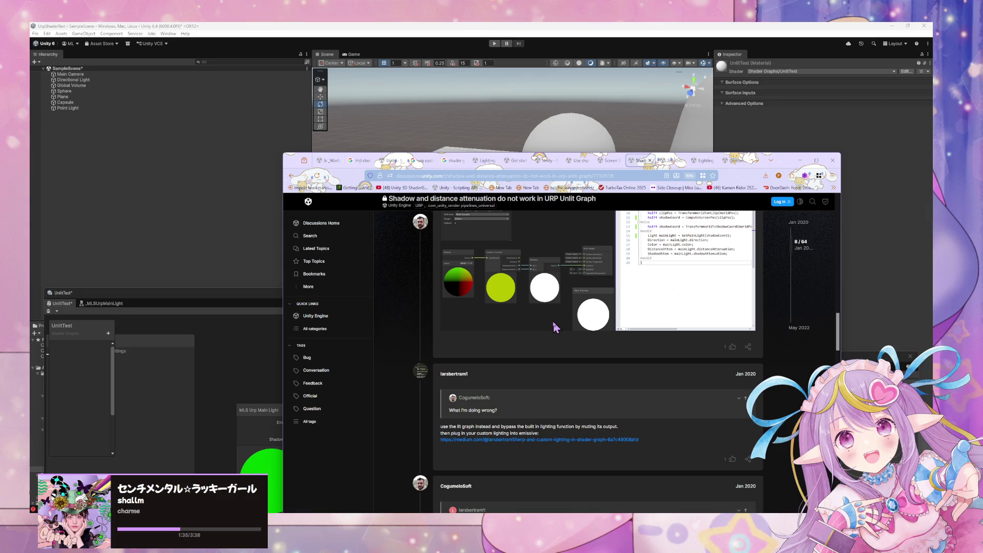
scroll(555, 327, down, 3)
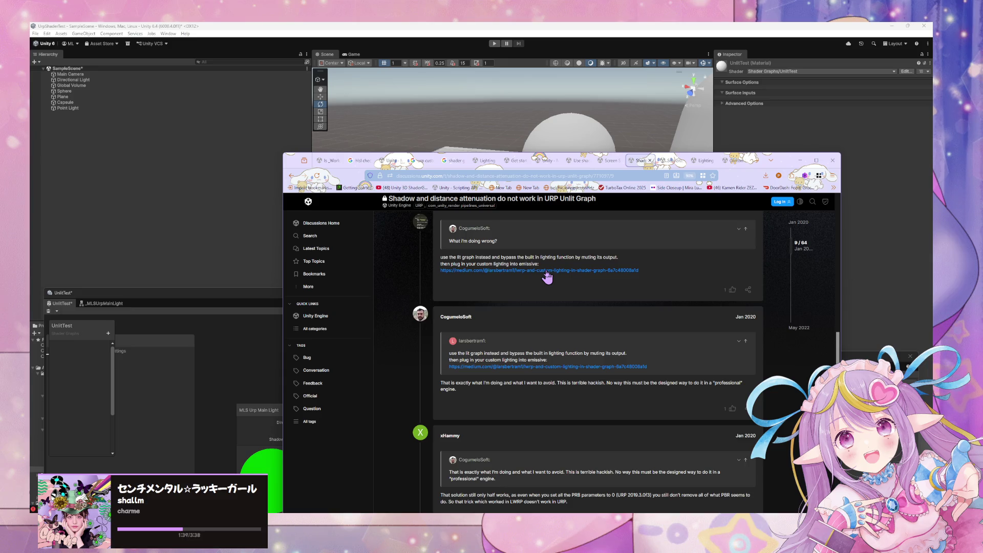
scroll(545, 300, down, 3)
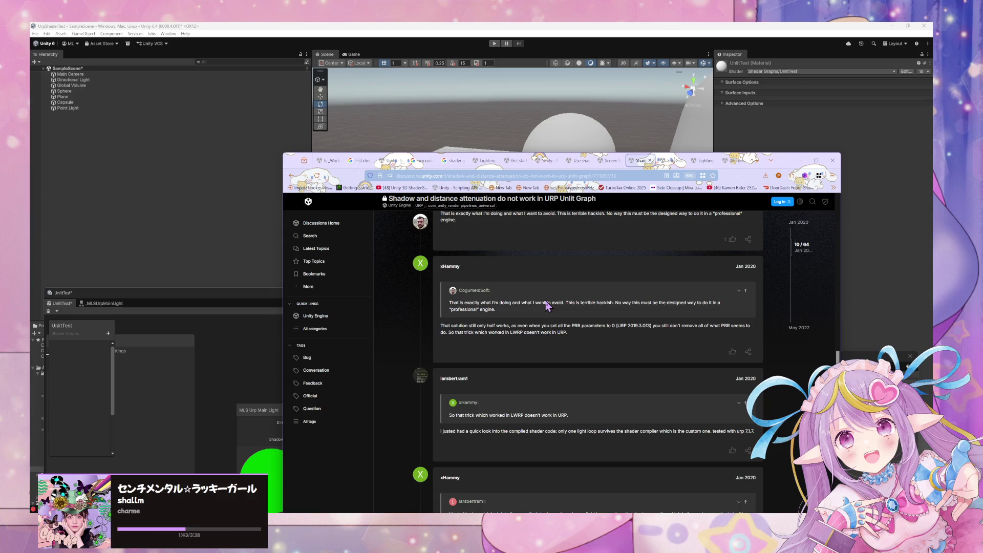
scroll(546, 305, down, 3)
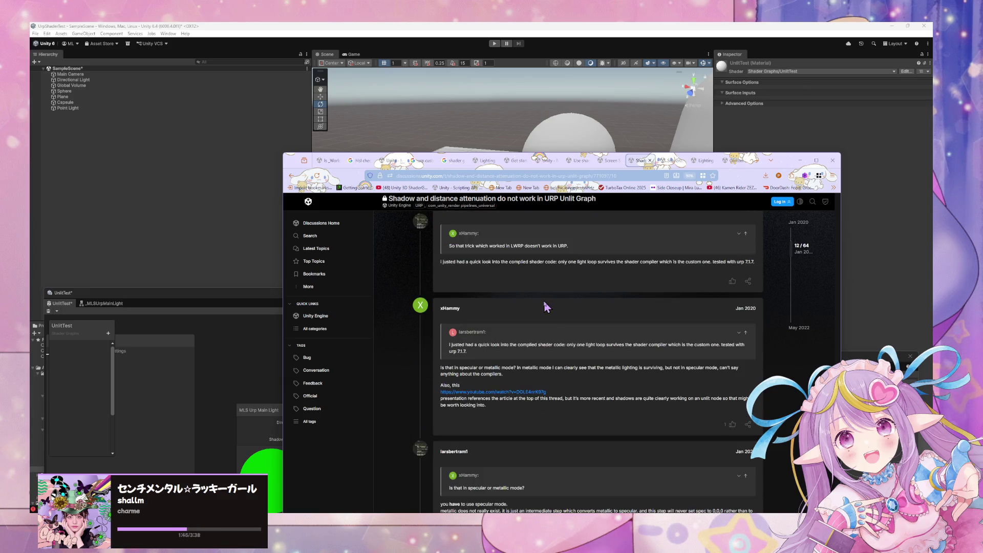
scroll(544, 304, down, 4)
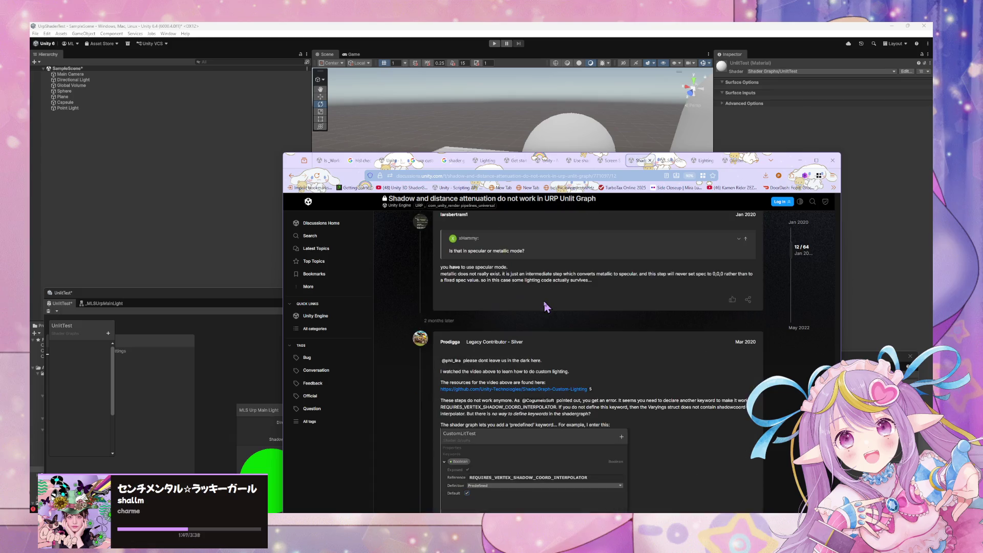
scroll(545, 304, down, 2)
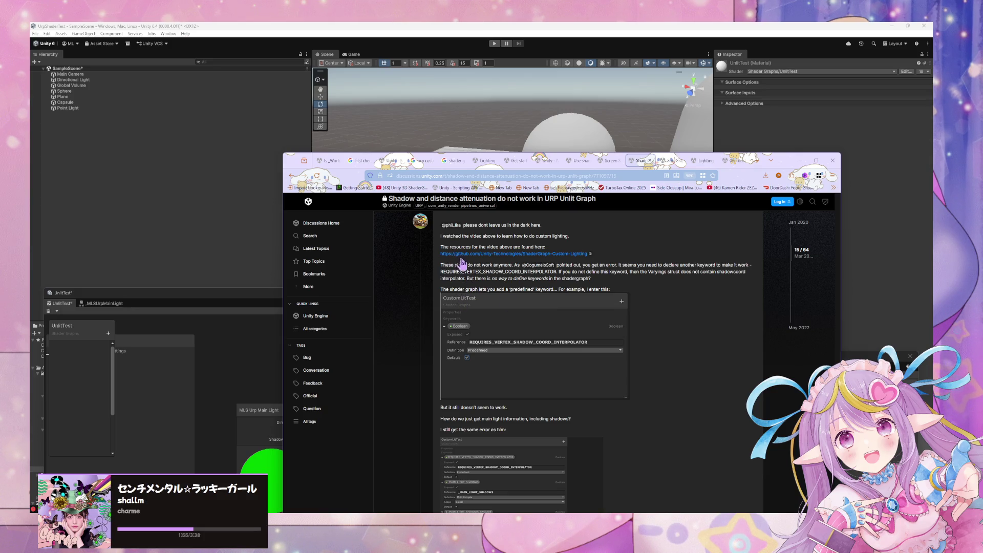
mouse_move(442, 266)
mouse_down()
mouse_move(582, 281)
mouse_move(554, 277)
mouse_up()
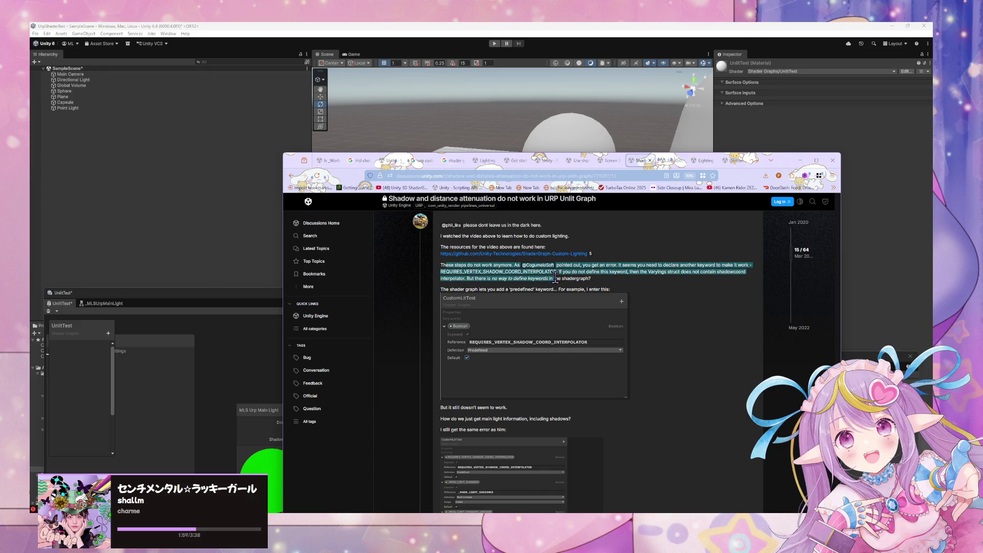
click(514, 280)
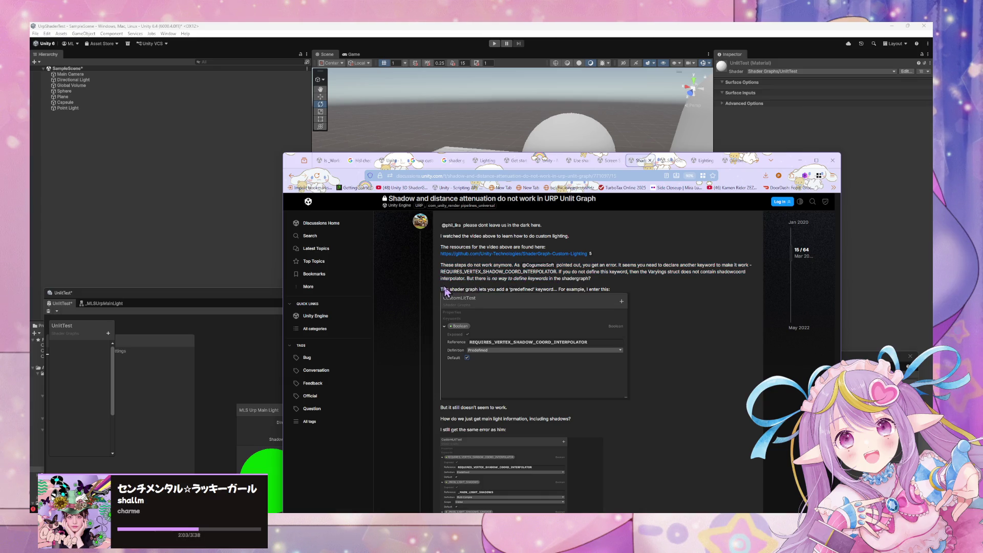
mouse_move(441, 289)
mouse_down()
mouse_move(587, 300)
mouse_move(608, 291)
mouse_up()
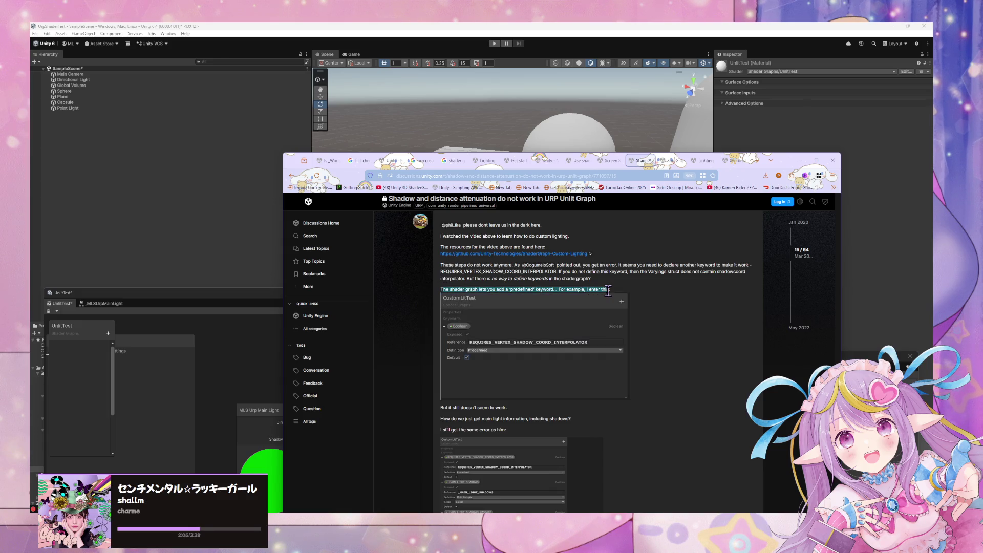
Open the linked Pastebin MainLight code in a new tab and switch to it
scroll(581, 294, down, 3)
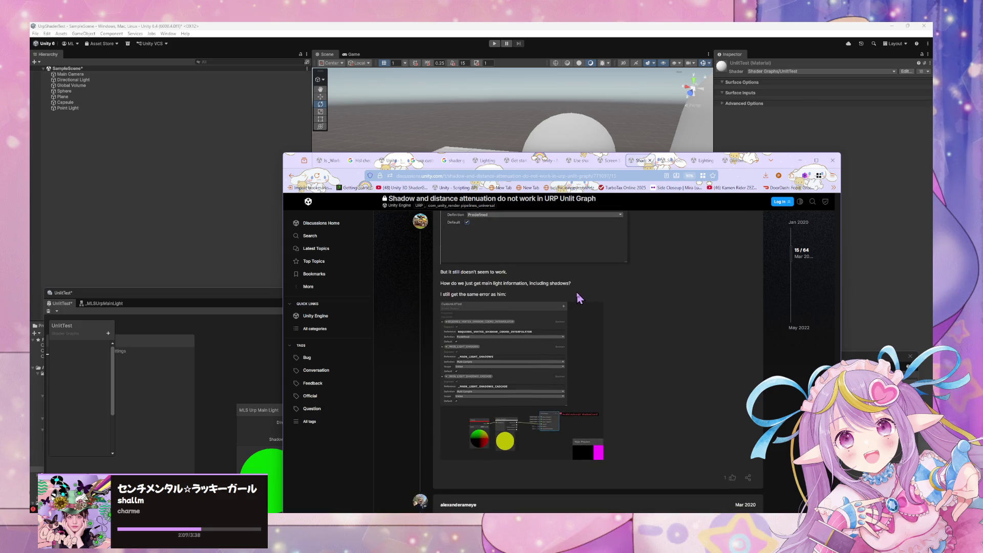
scroll(577, 297, down, 6)
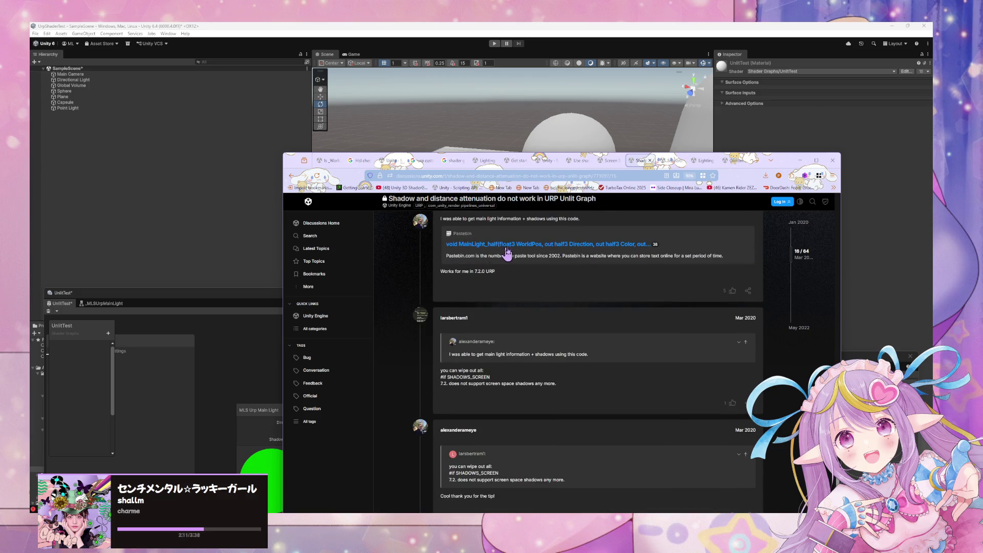
middle_click(514, 249)
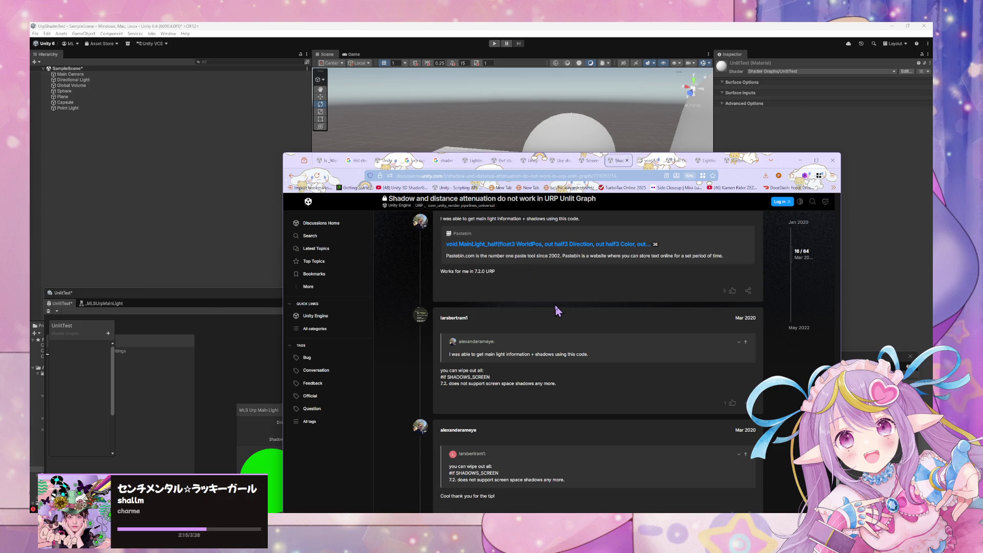
scroll(555, 309, down, 3)
scroll(555, 310, down, 3)
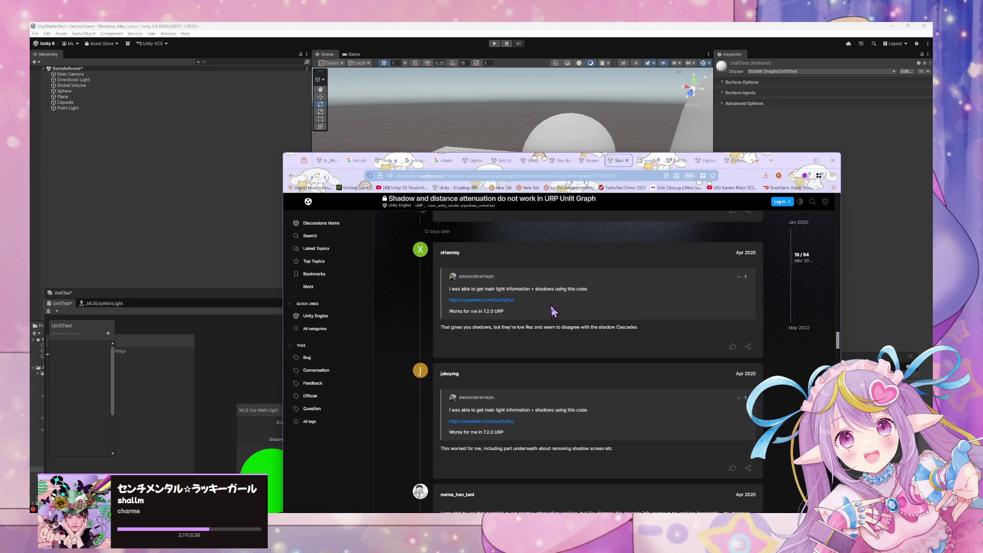
scroll(515, 287, down, 3)
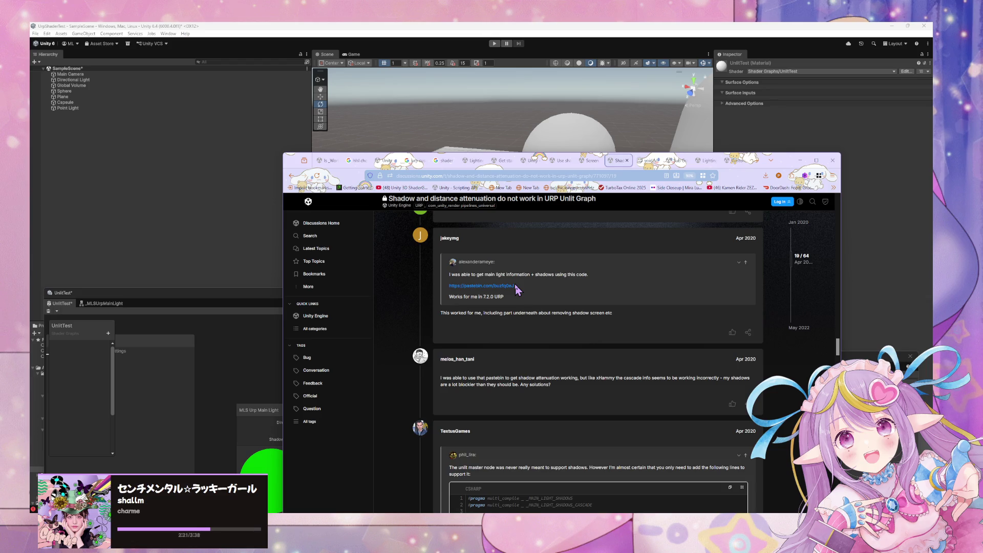
click(653, 165)
Scroll through and select the MainLight_half function on Pastebin, then return to the forum thread
scroll(587, 270, down, 3)
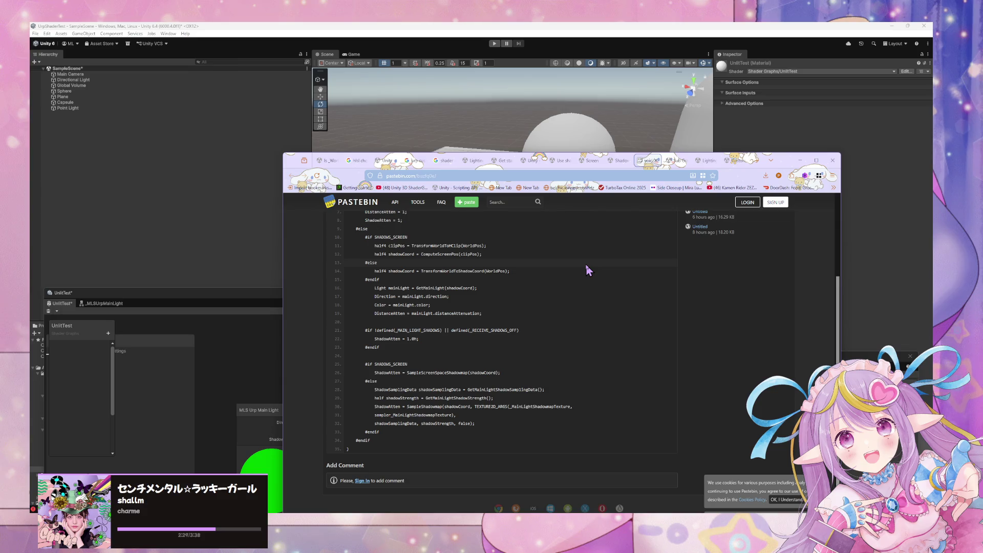
scroll(588, 270, up, 3)
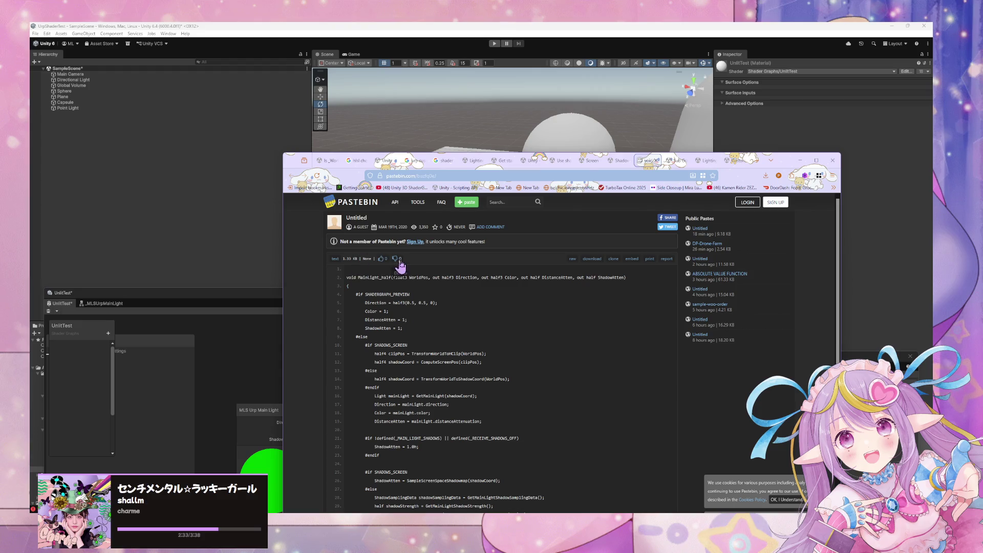
scroll(506, 274, down, 4)
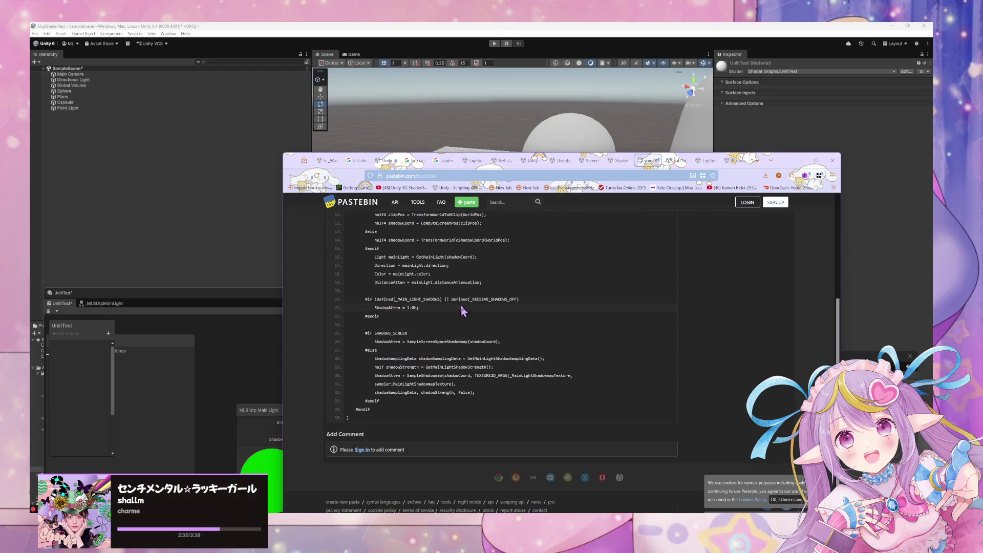
scroll(461, 307, up, 3)
scroll(430, 383, down, 2)
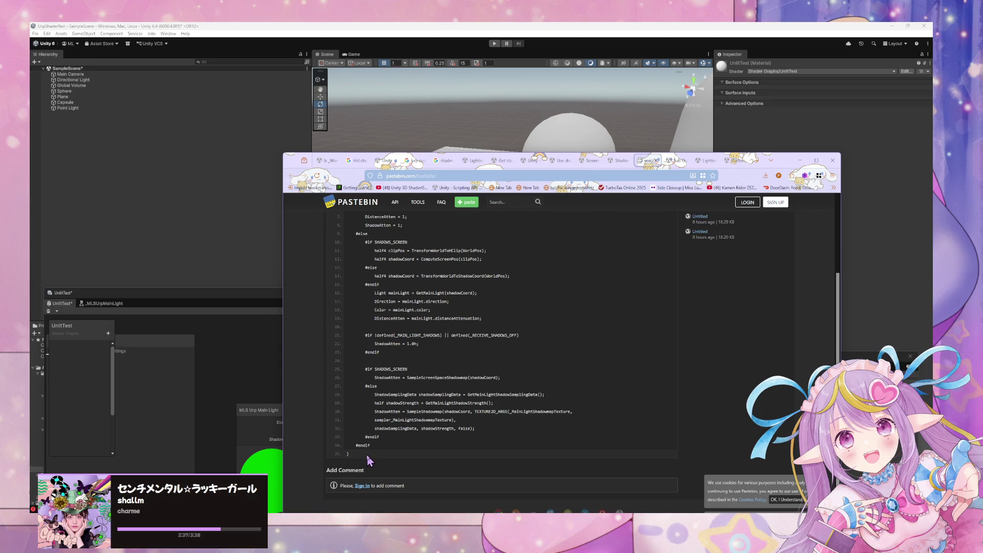
mouse_move(376, 459)
mouse_down()
mouse_move(353, 215)
mouse_move(345, 222)
mouse_up()
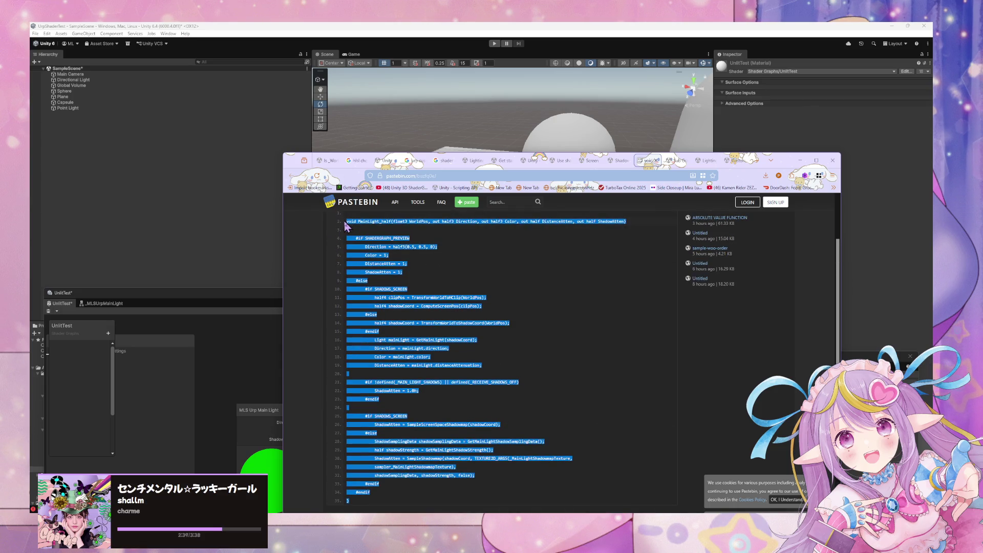
scroll(529, 248, up, 2)
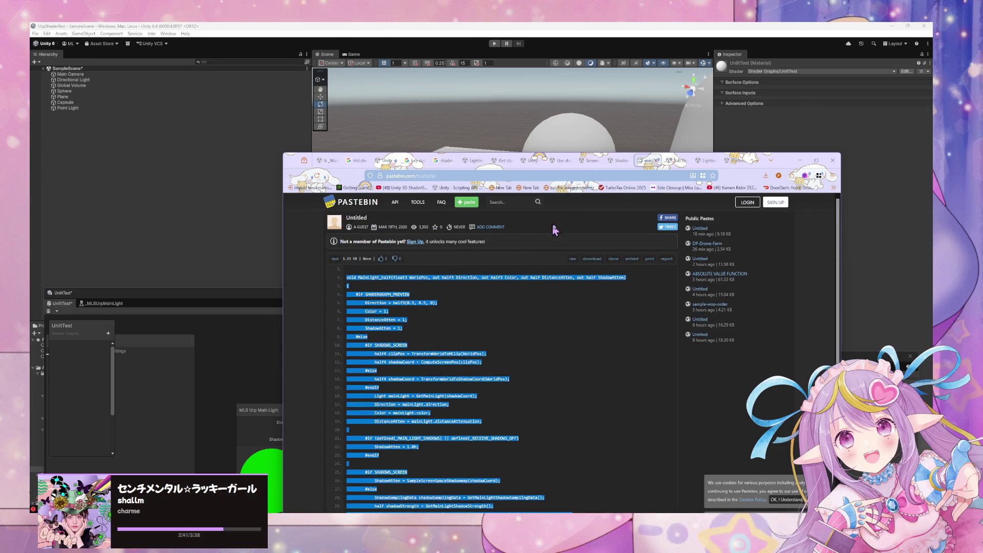
click(619, 161)
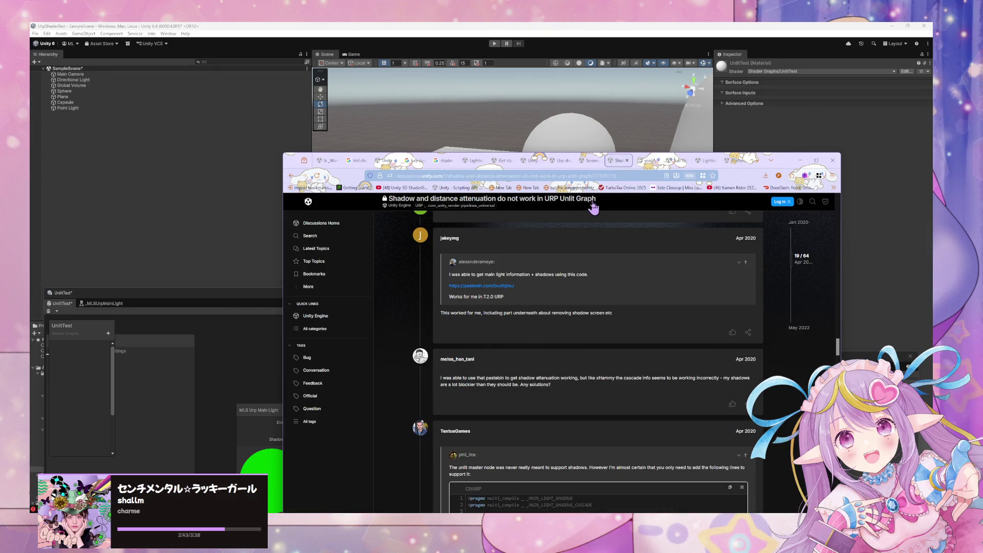
Select the MainLight_half lighting function in the April 2020 reply's code block to copy it
scroll(592, 208, down, 5)
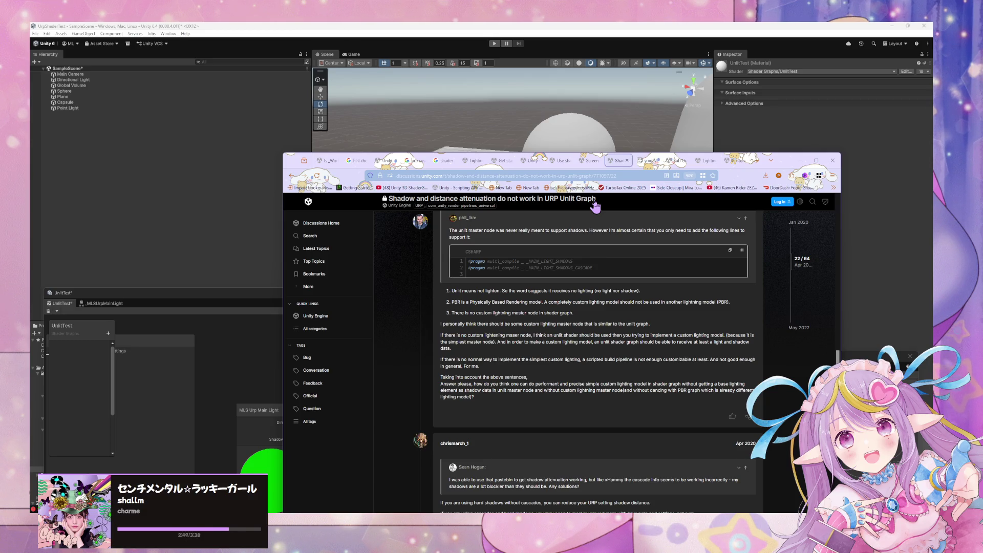
scroll(596, 208, down, 5)
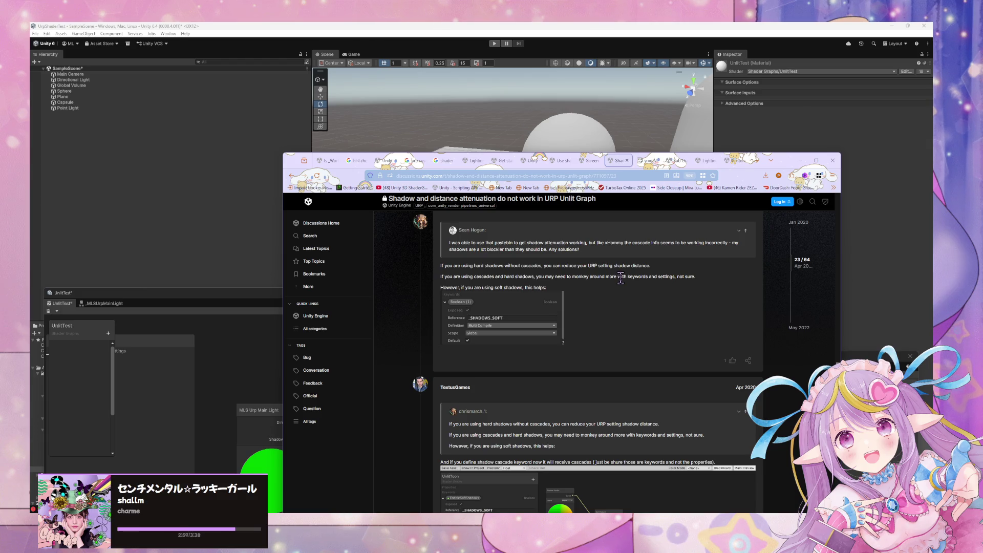
scroll(621, 278, down, 3)
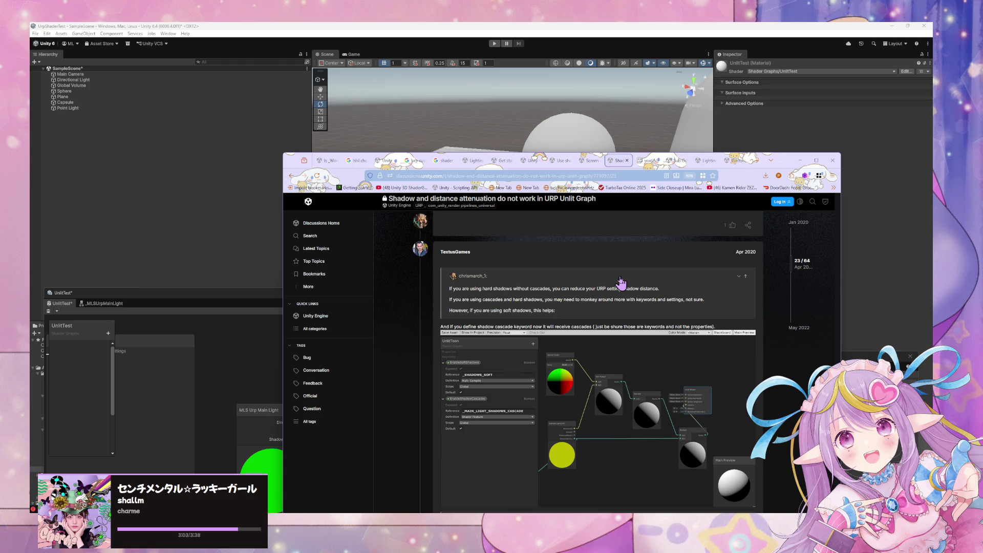
scroll(592, 263, down, 3)
scroll(592, 262, down, 3)
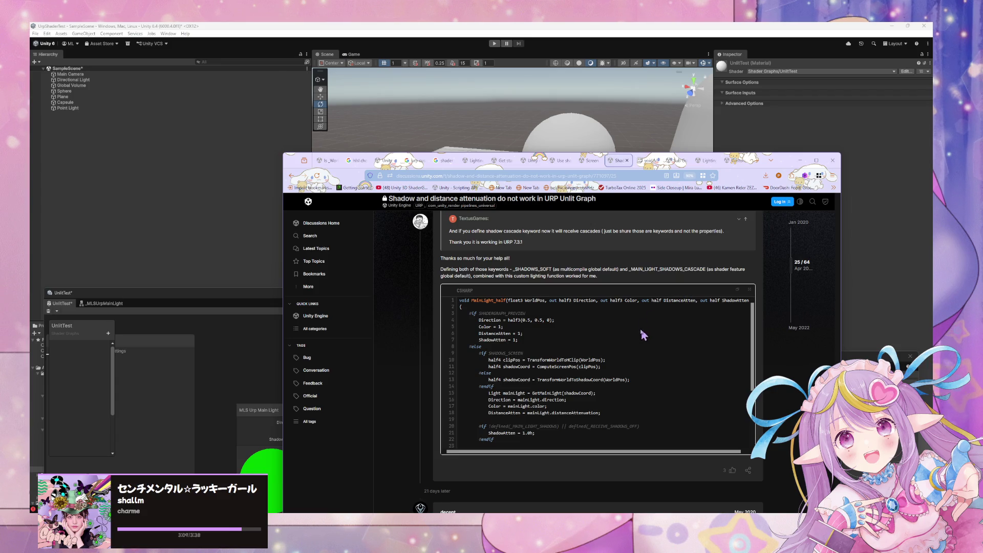
scroll(603, 312, down, 5)
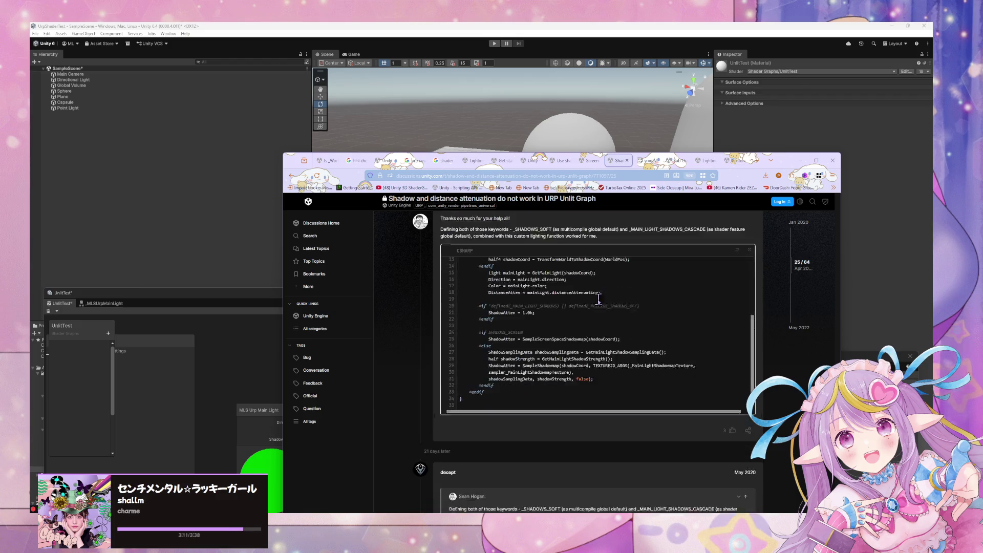
scroll(575, 328, up, 2)
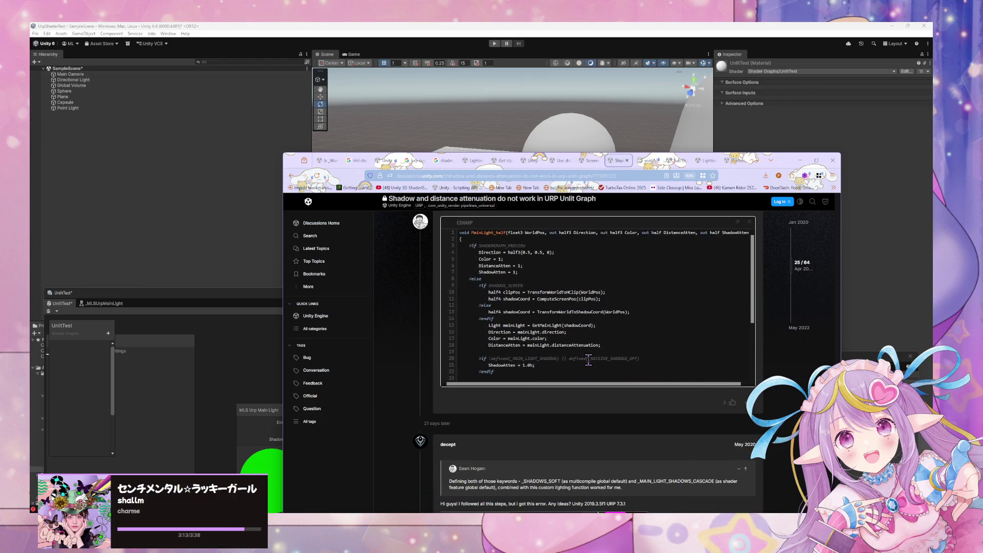
scroll(717, 381, up, 5)
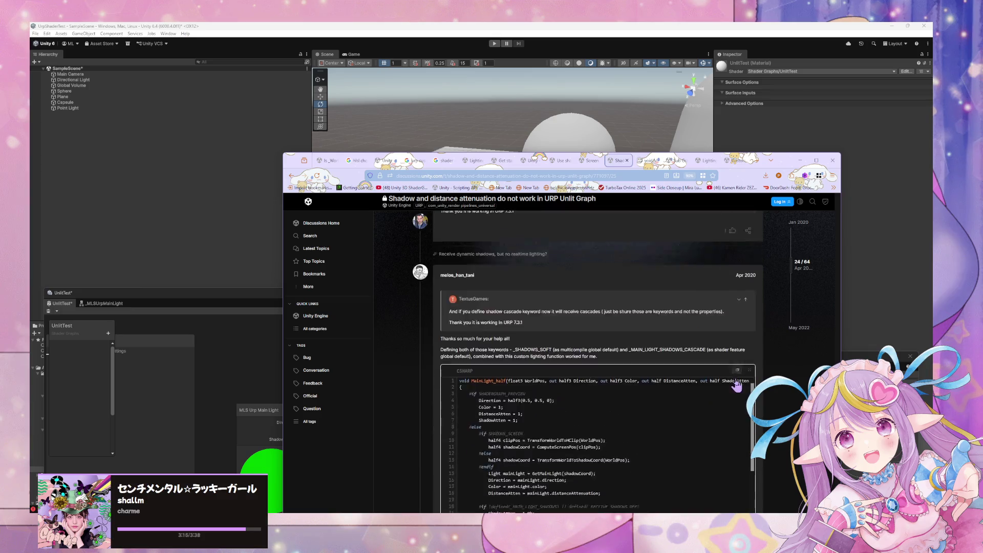
mouse_move(478, 476)
mouse_down()
mouse_move(451, 429)
mouse_move(460, 321)
mouse_move(450, 332)
mouse_up()
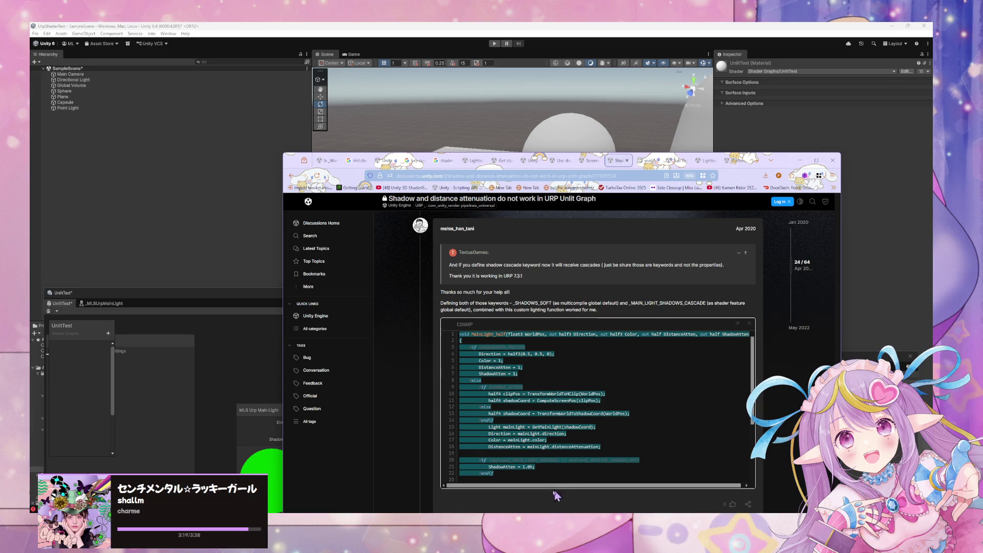
key(alt+Tab)
mouse_move(671, 495)
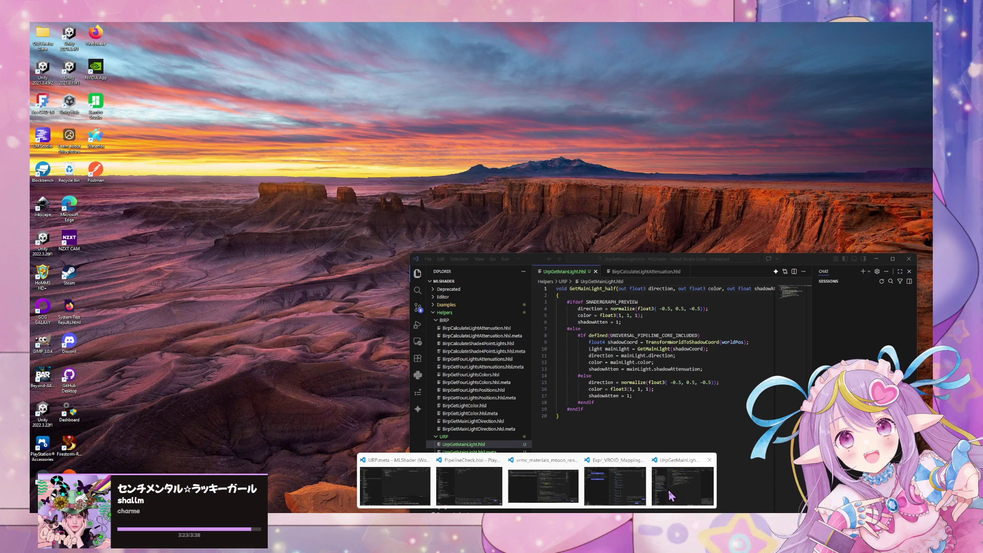
Paste the forum code over UrpGetMainLight.hlsl, prefix the name to GetMainLight_half, and save
click(670, 495)
key(ctrl+a)
key(ctrl+v)
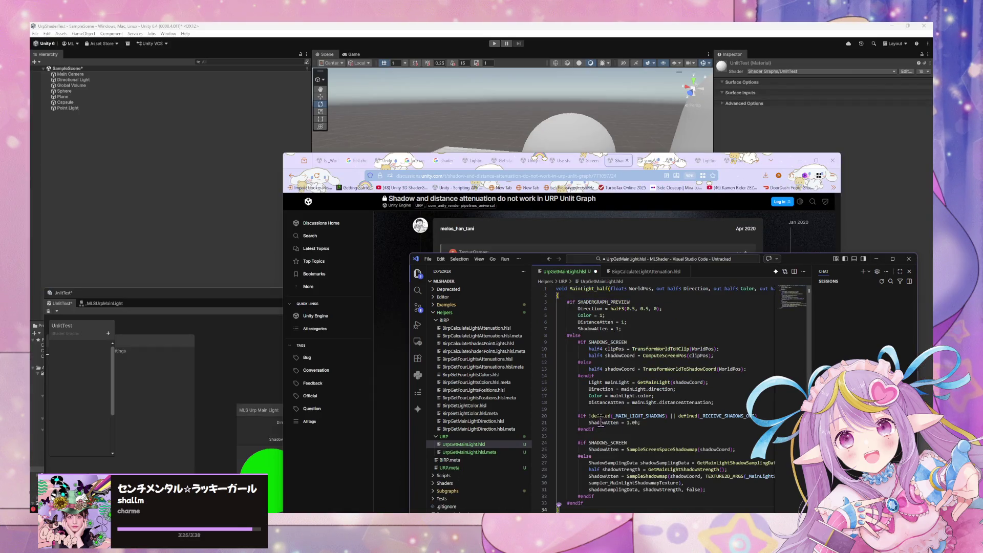
click(570, 288)
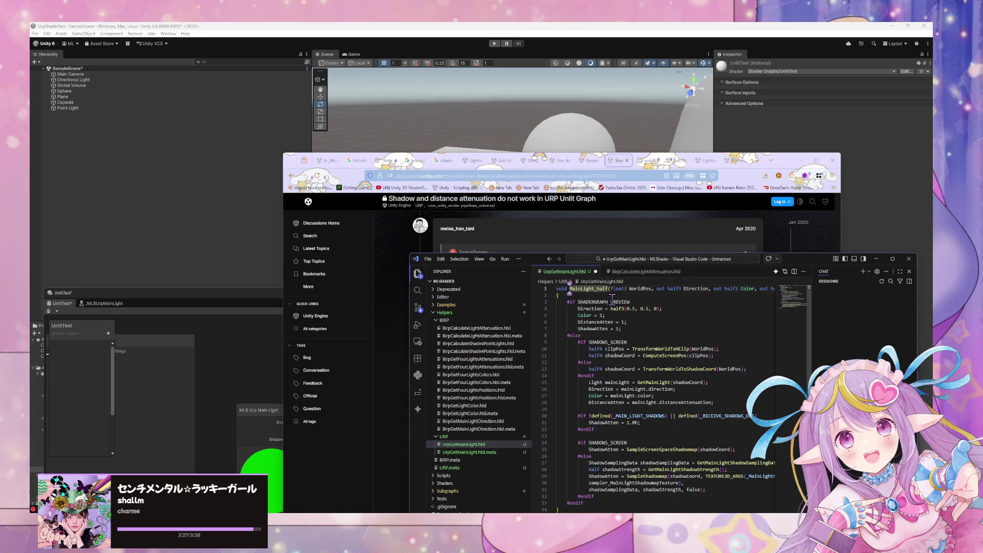
text(Get)
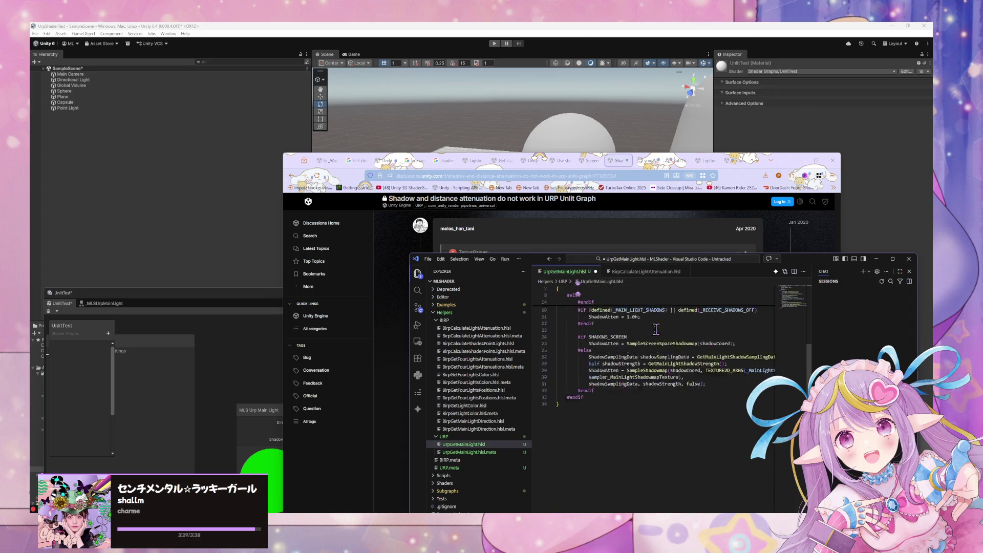
key(ctrl+s)
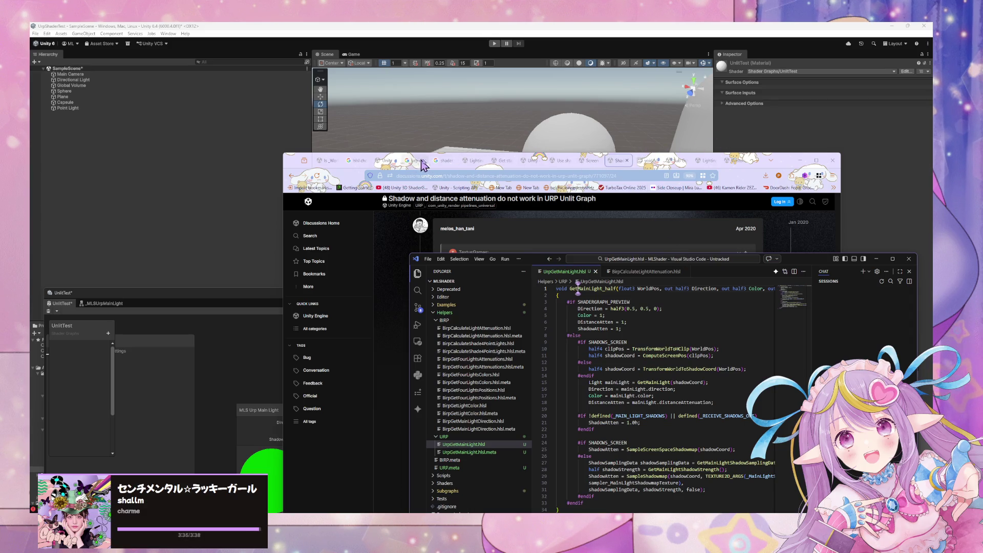
Connect ShadowAtten to the UnlitTest Base Color and save the shader graph
click(563, 127)
drag(518, 297, 537, 203)
drag(321, 345, 496, 329)
click(66, 217)
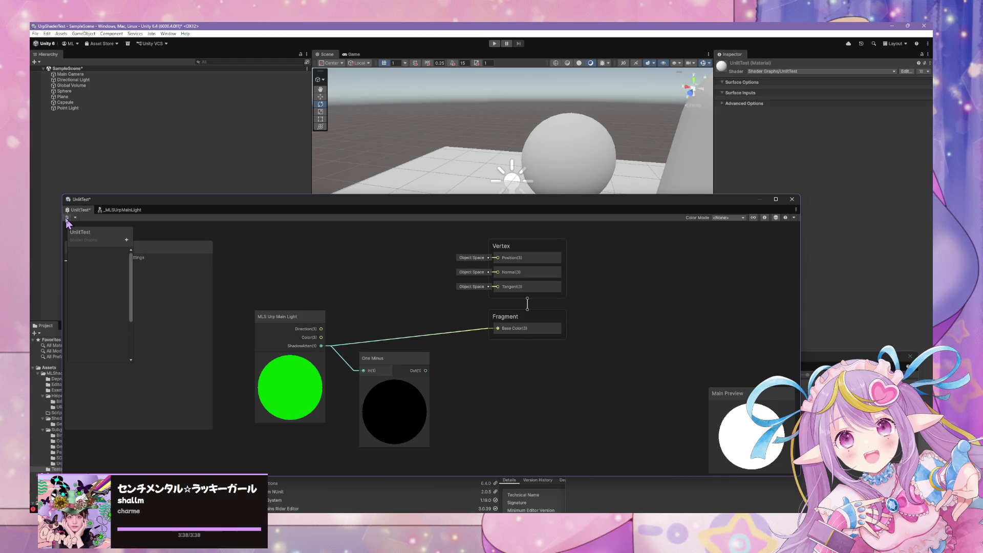
mouse_move(460, 158)
mouse_down()
mouse_move(502, 171)
mouse_move(494, 163)
mouse_up()
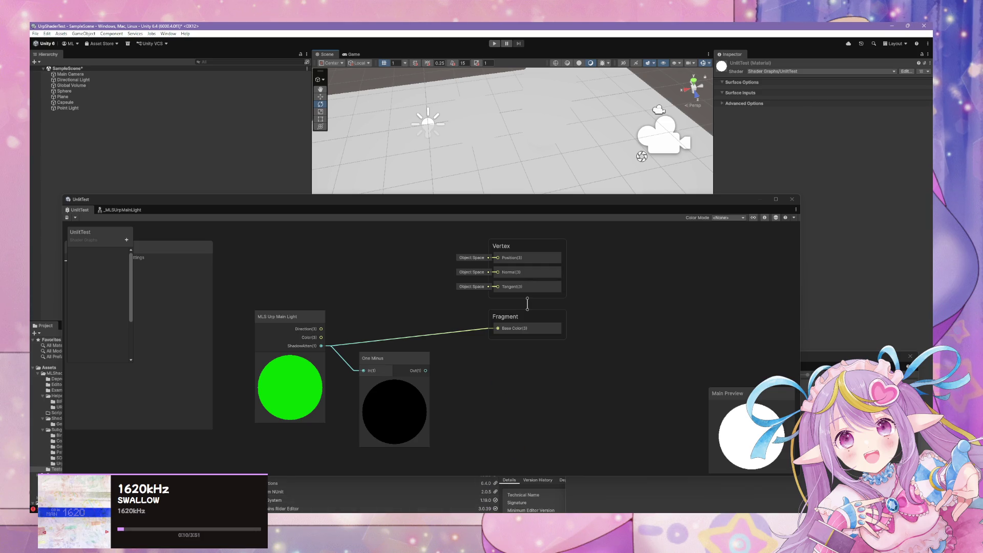
In the _MLSUrpMainLight sub-graph, replace the GetMainLight node's Body with the new lighting function
mouse_move(521, 521)
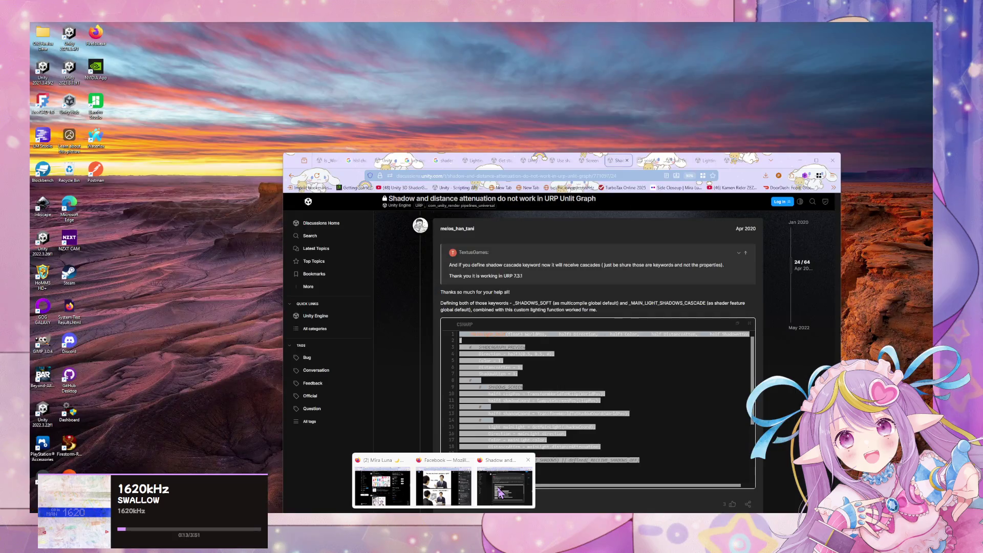
click(444, 481)
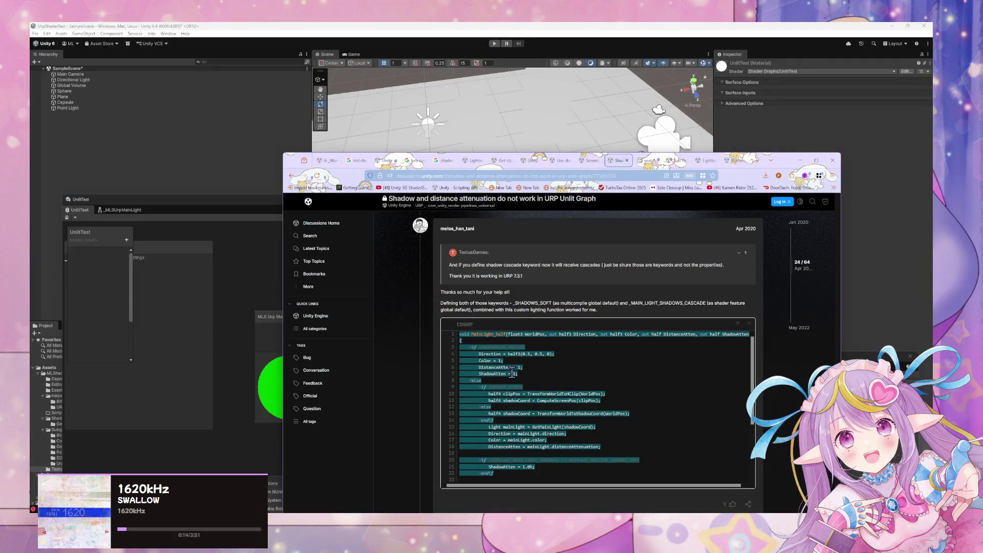
click(279, 348)
double_click(296, 320)
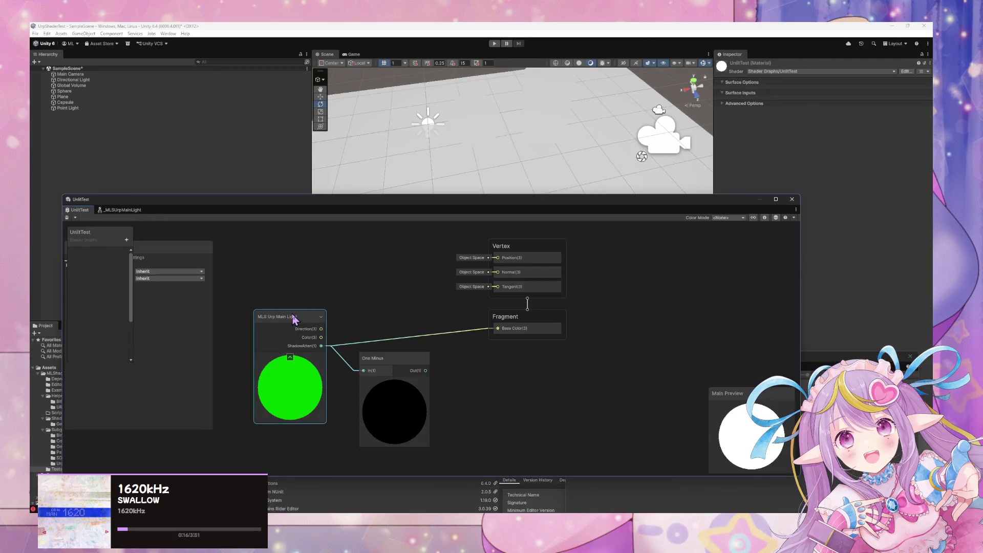
click(504, 337)
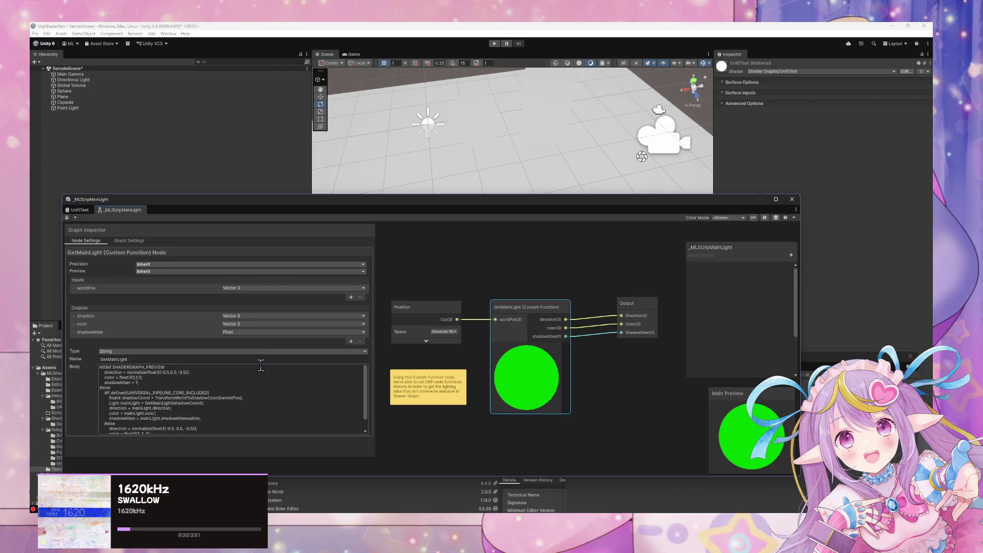
click(263, 367)
key(ctrl+a)
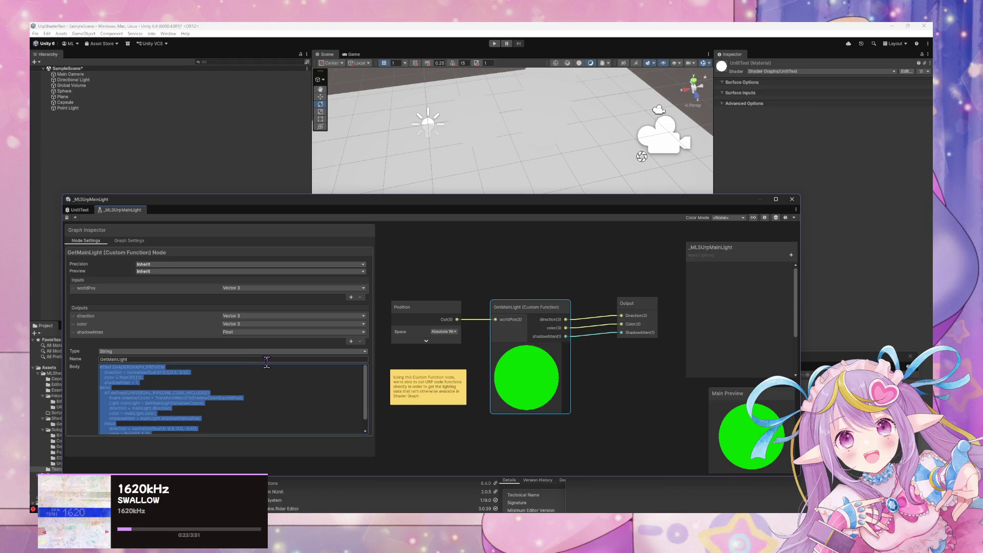
key(ctrl+v)
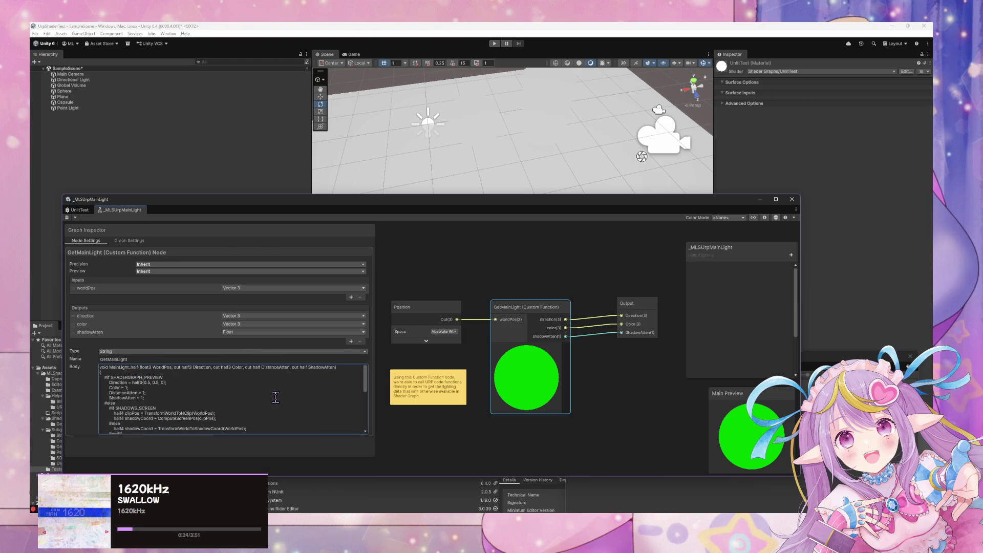
Select the Get prefix in the node's GetMainLight name field
click(106, 359)
click(113, 367)
click(127, 359)
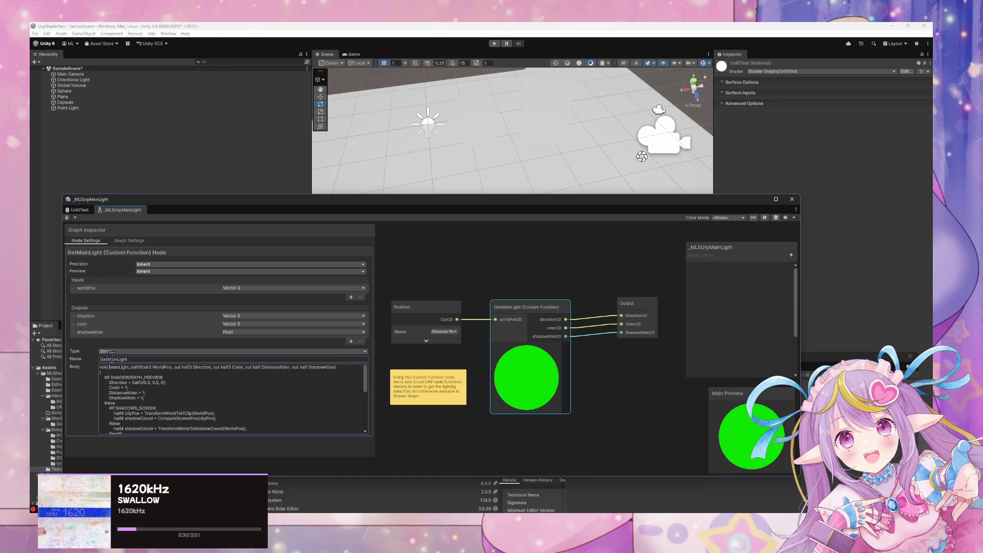
drag(109, 359, 92, 360)
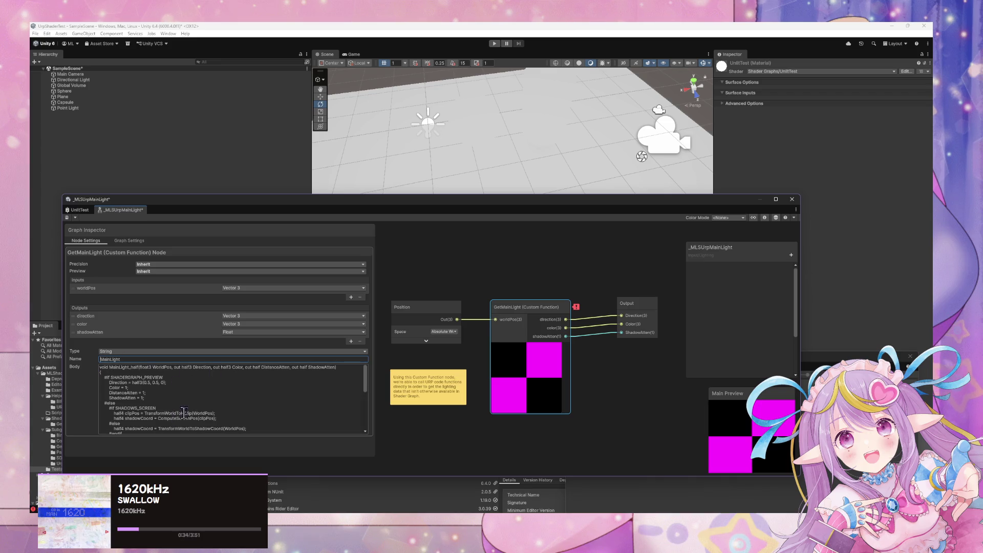
Apply the MainLight name and add a DistanceAtten output placed after Color
click(444, 425)
click(505, 325)
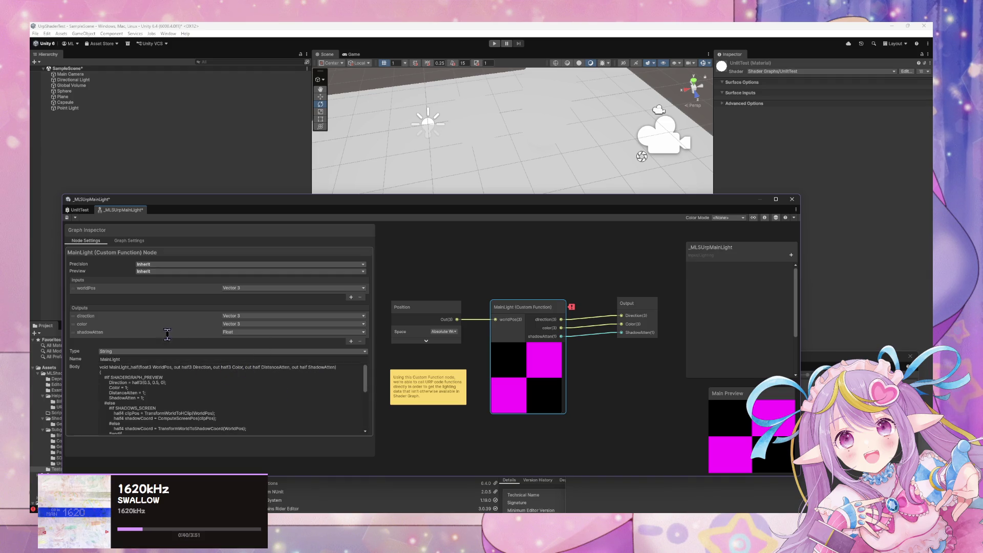
click(351, 342)
click(75, 334)
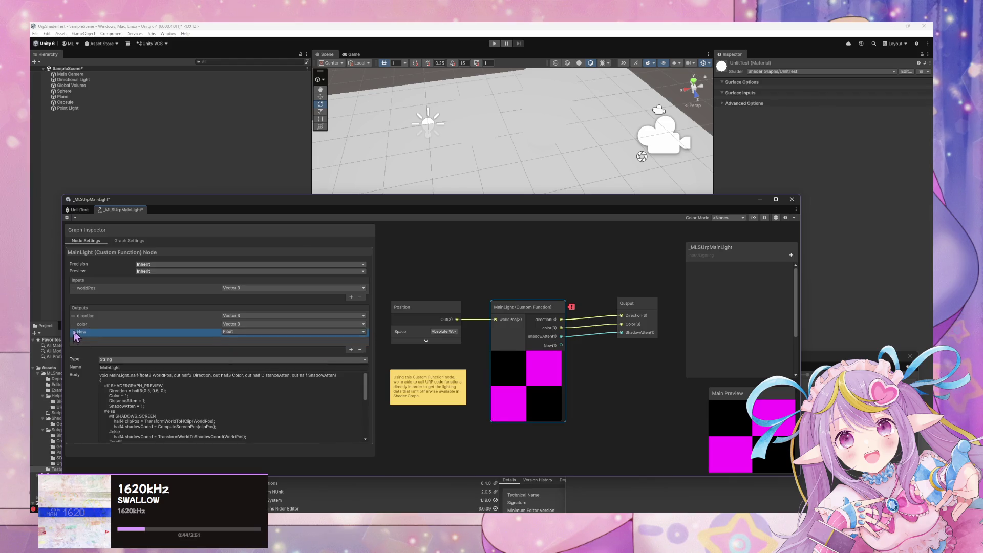
drag(75, 335, 75, 336)
double_click(275, 375)
key(ctrl+c)
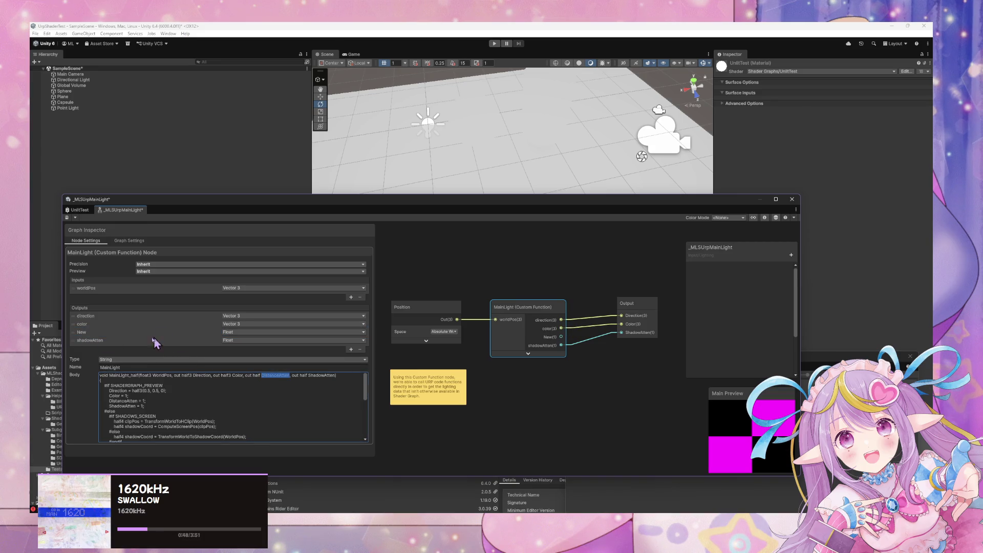
double_click(82, 332)
key(ctrl+v)
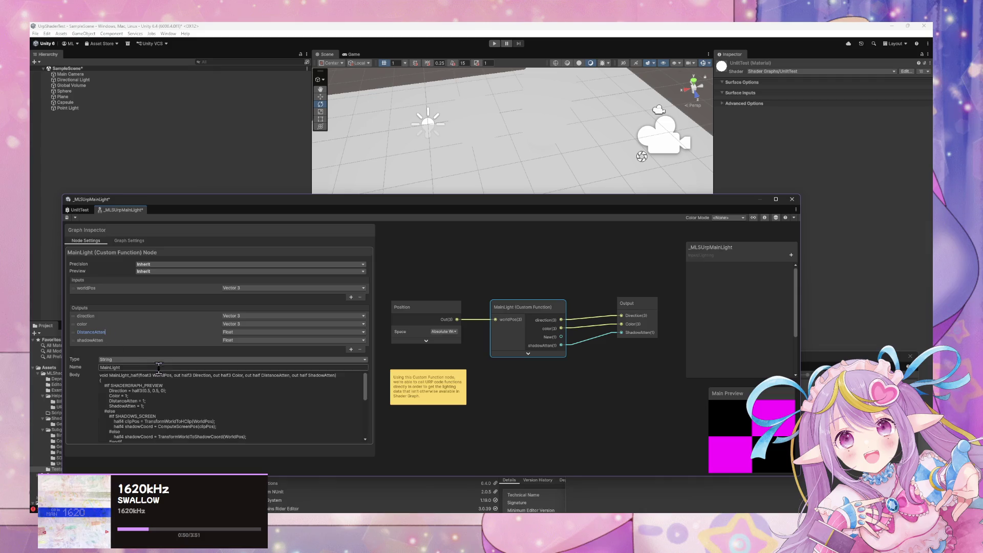
click(187, 378)
Rename the worldPos, direction and color ports to WorldPos, Direction and Color from the code
triple_click(187, 378)
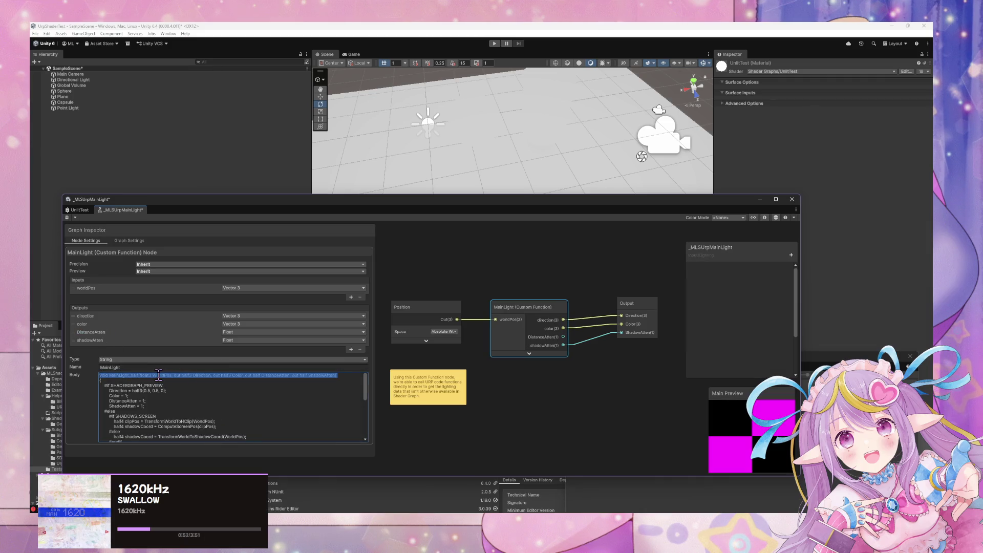
double_click(162, 376)
key(ctrl+c)
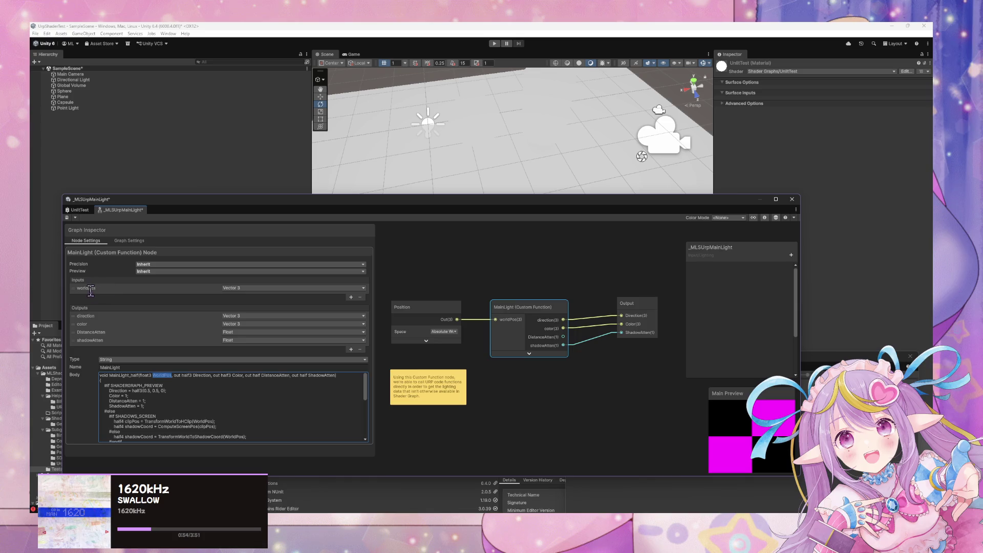
double_click(89, 288)
key(ctrl+v)
click(203, 376)
key(ctrl+a)
double_click(202, 375)
key(ctrl+c)
double_click(86, 316)
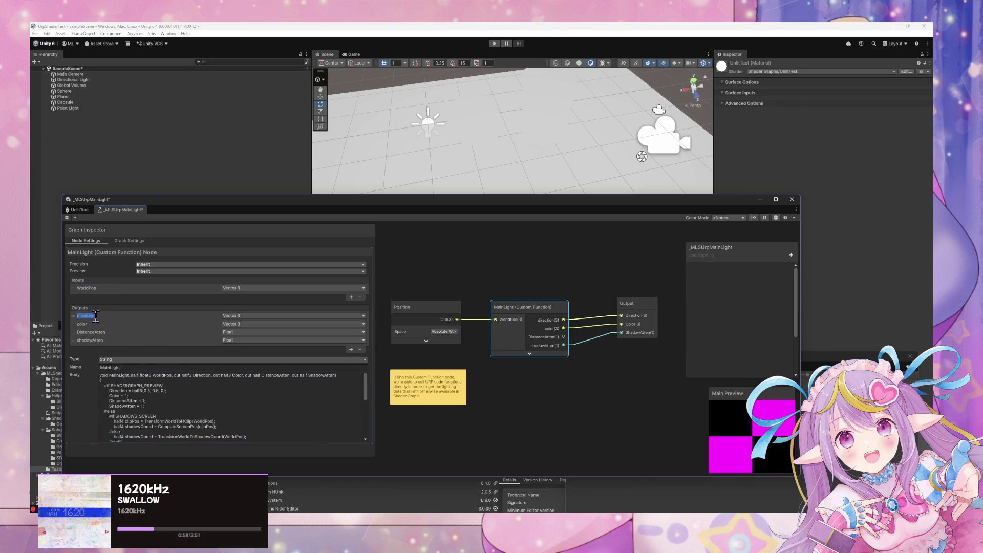
key(ctrl+v)
click(239, 375)
key(ctrl+a)
double_click(239, 375)
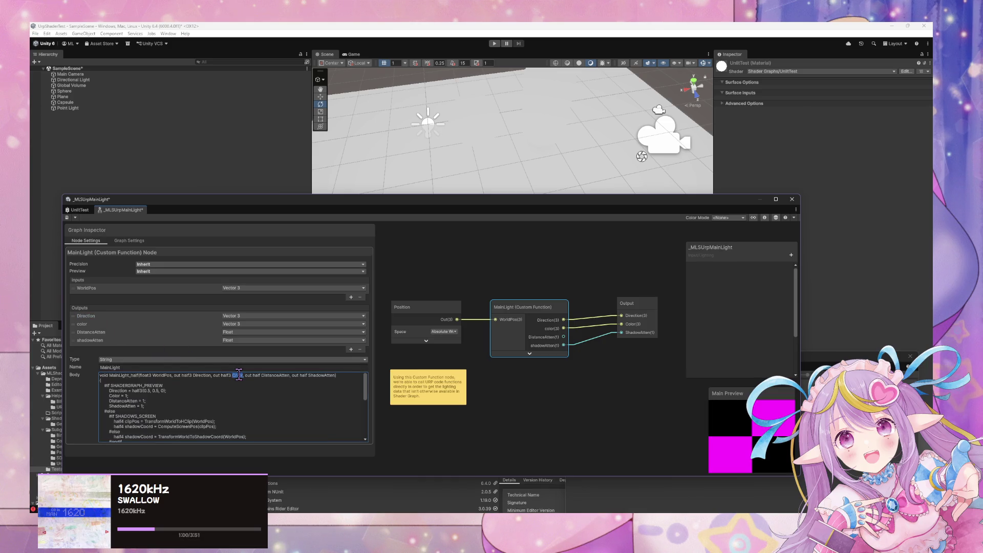
double_click(82, 324)
Rename the shadowAtten output to ShadowAtten and reselect the MainLight node
double_click(273, 375)
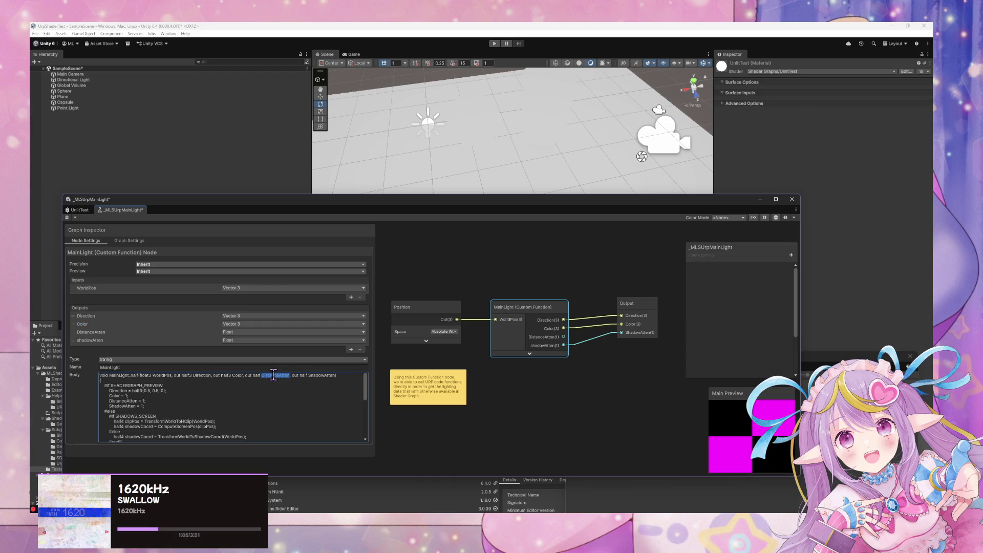
triple_click(319, 375)
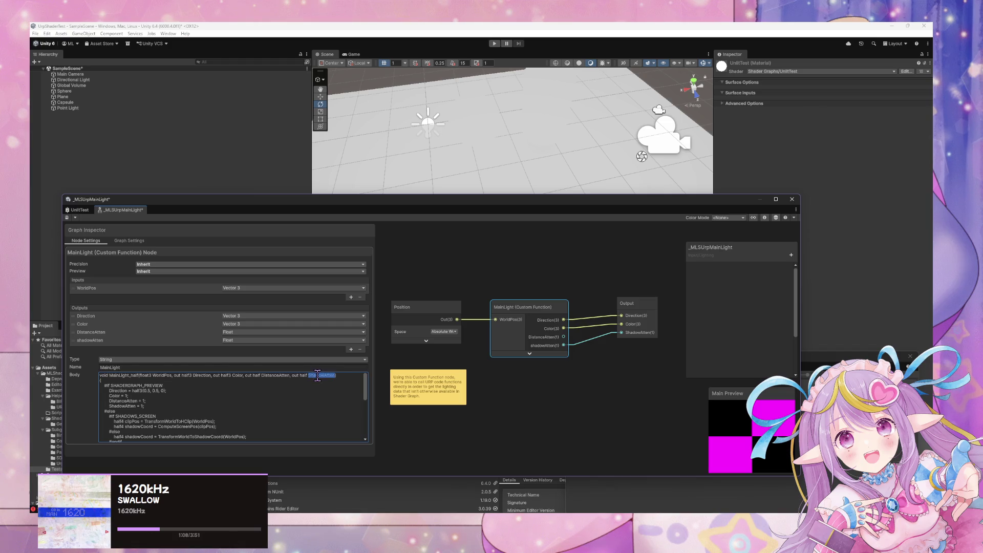
double_click(97, 340)
text(ShadowAtten)
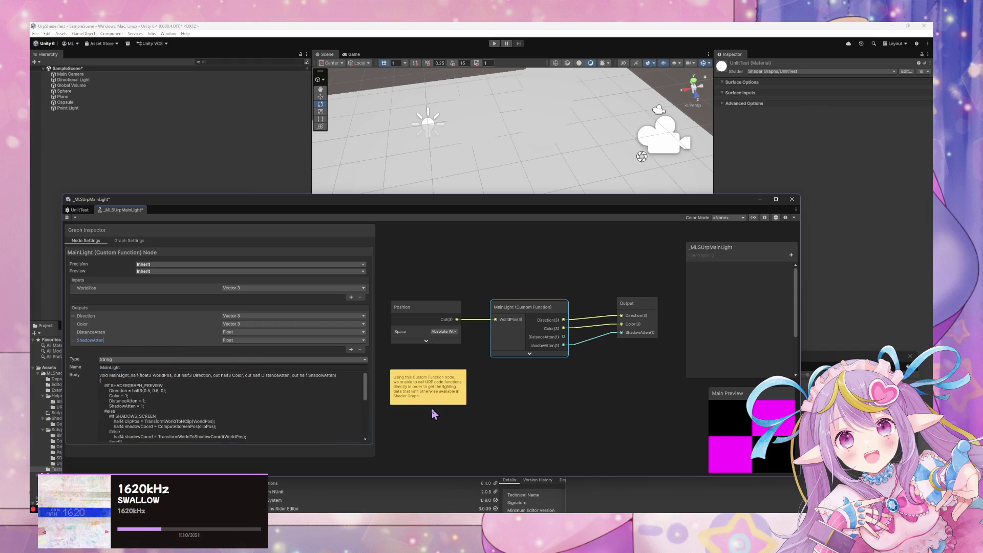
click(457, 416)
click(519, 347)
click(528, 354)
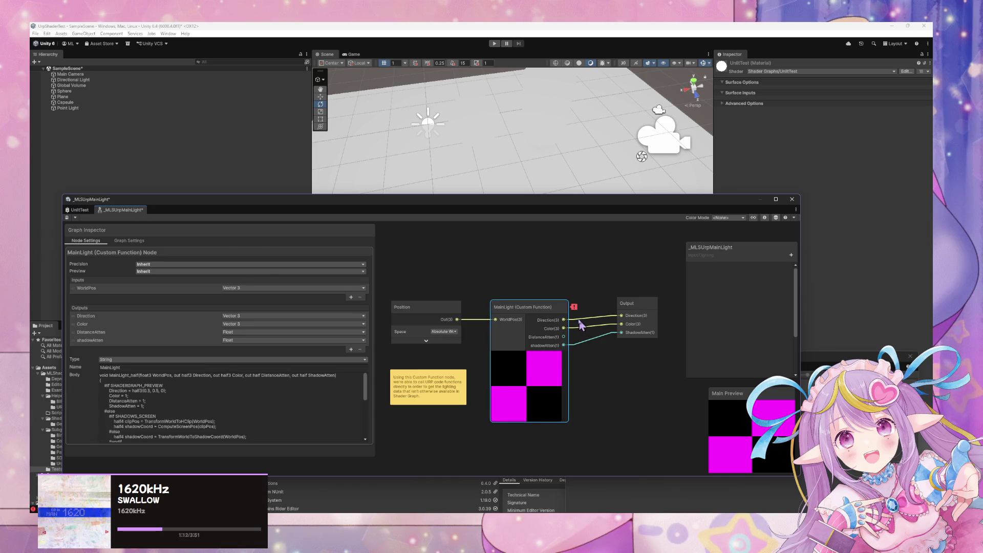
Review the MainLight Body code and compare it with the forum reply's code
mouse_move(574, 310)
scroll(166, 417, down, 10)
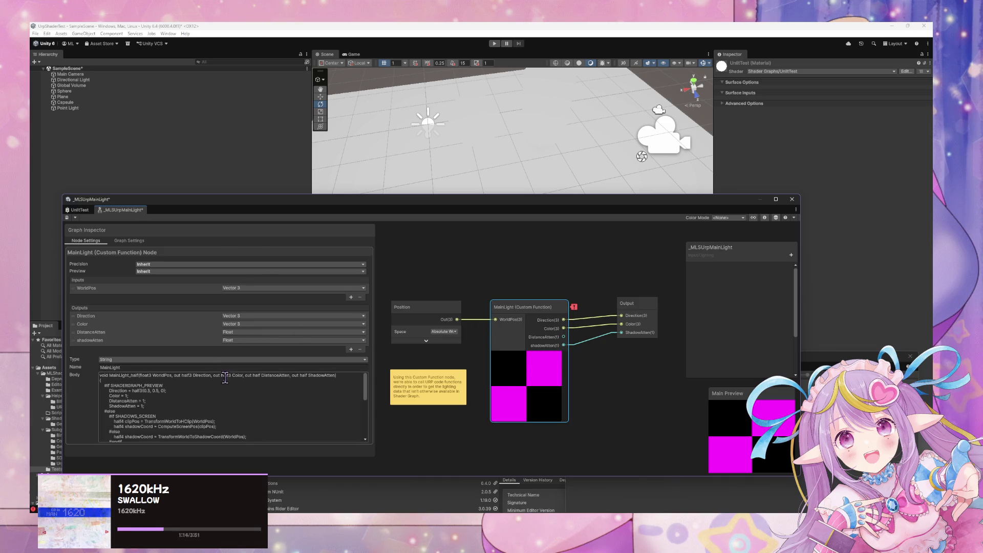
scroll(166, 417, up, 10)
scroll(184, 408, down, 10)
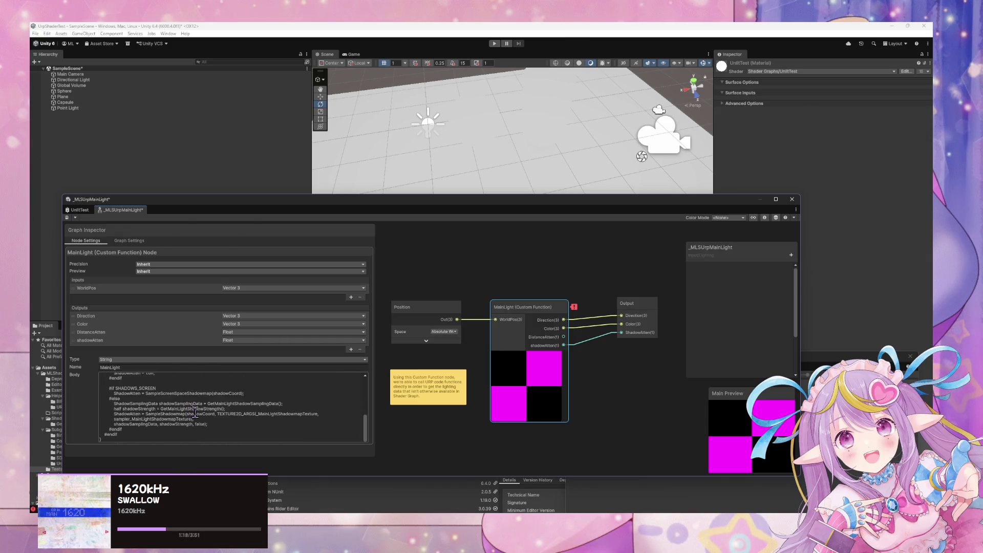
click(501, 505)
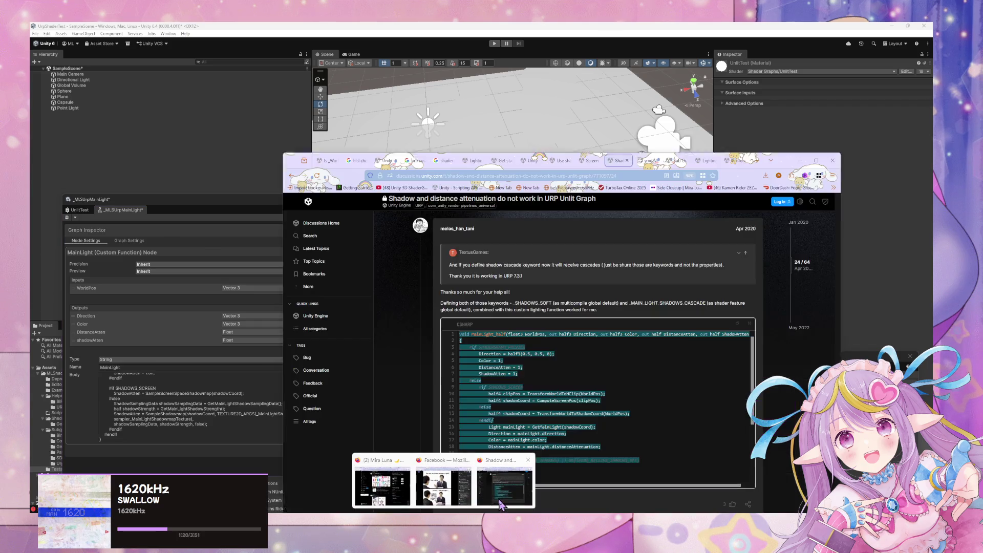
scroll(490, 457, down, 3)
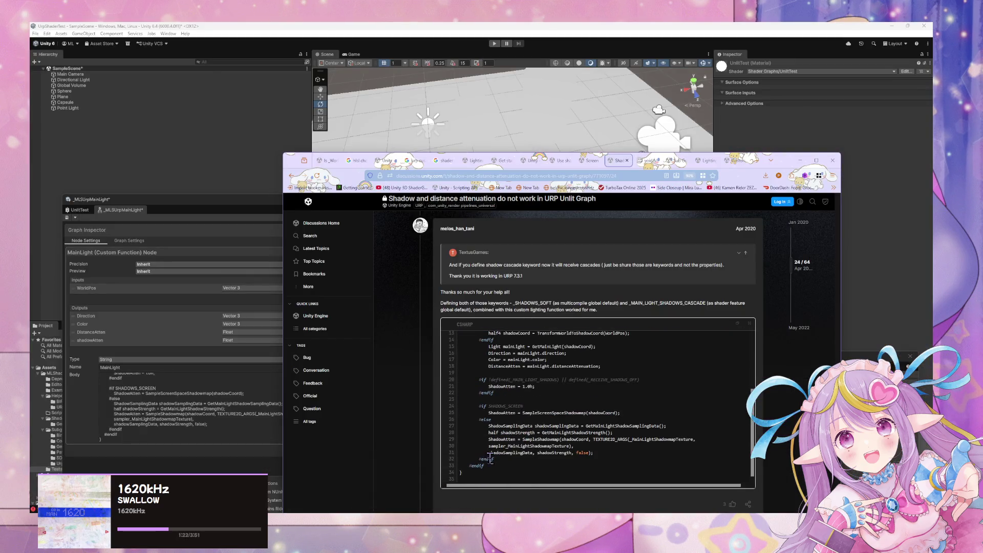
mouse_move(465, 479)
mouse_down()
mouse_move(445, 314)
mouse_move(448, 343)
mouse_move(448, 333)
mouse_up()
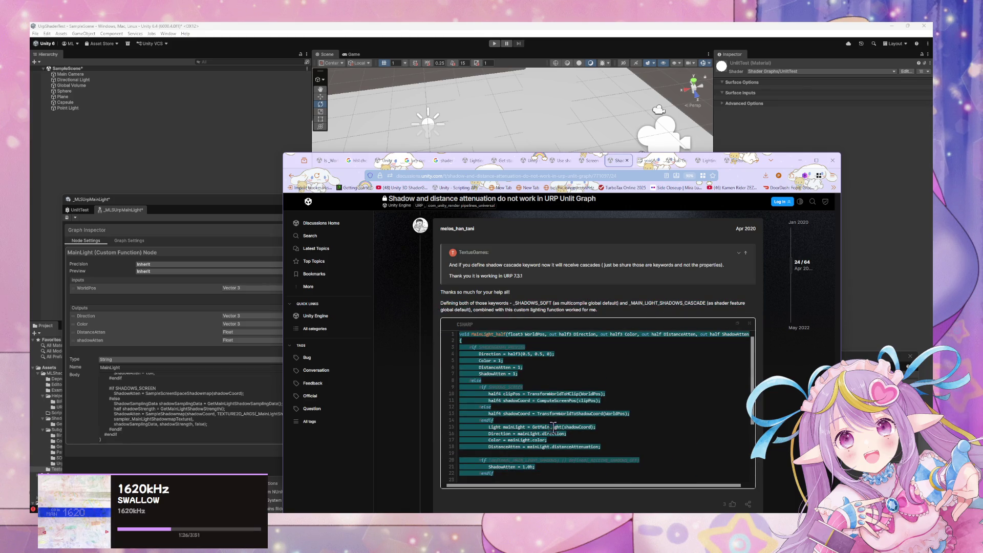
Scroll through the node's Body code and select all of it
click(237, 409)
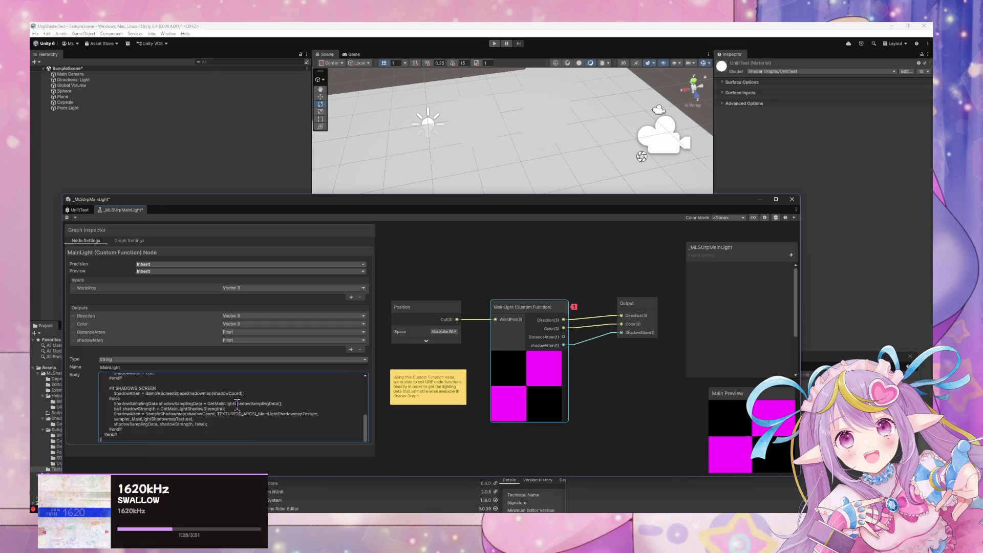
scroll(237, 404, up, 5)
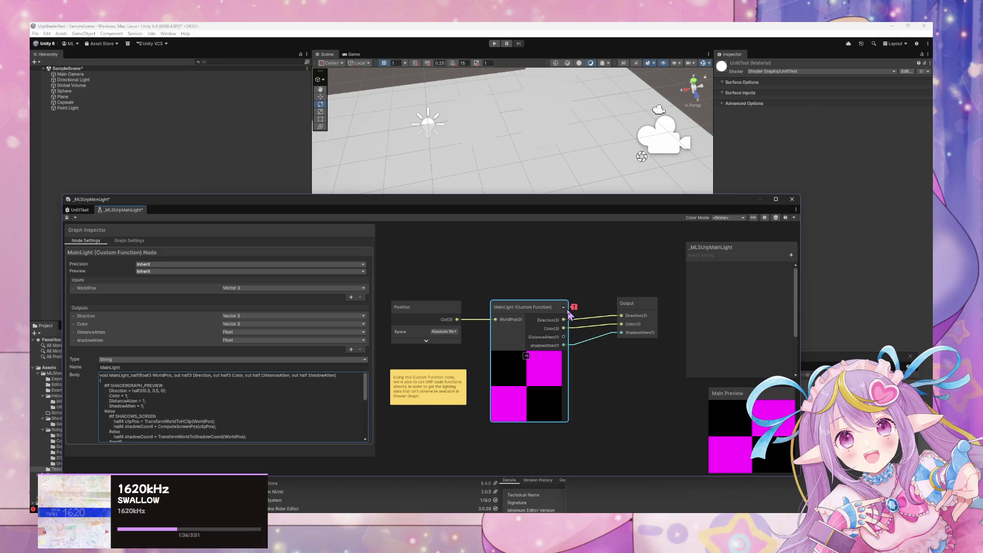
scroll(237, 391, down, 5)
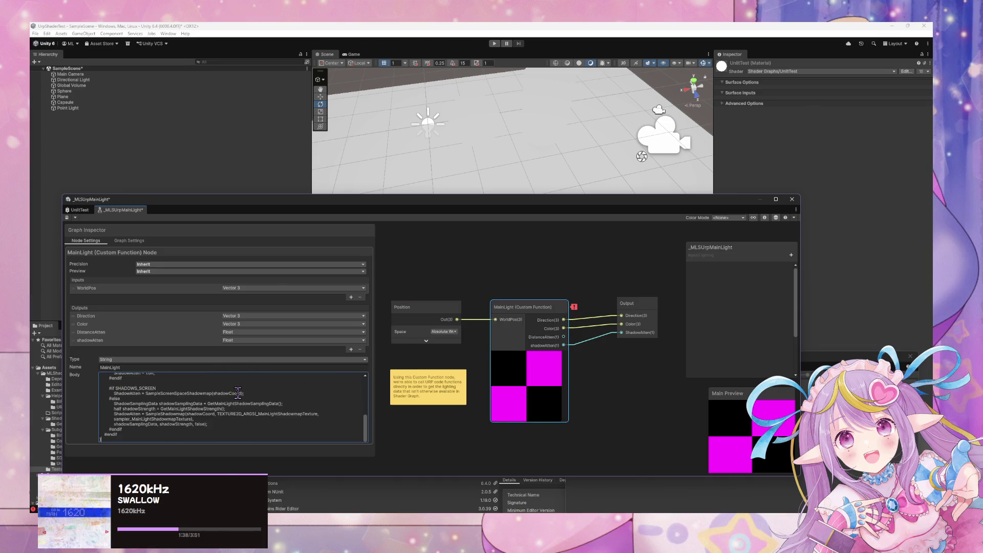
scroll(171, 405, up, 10)
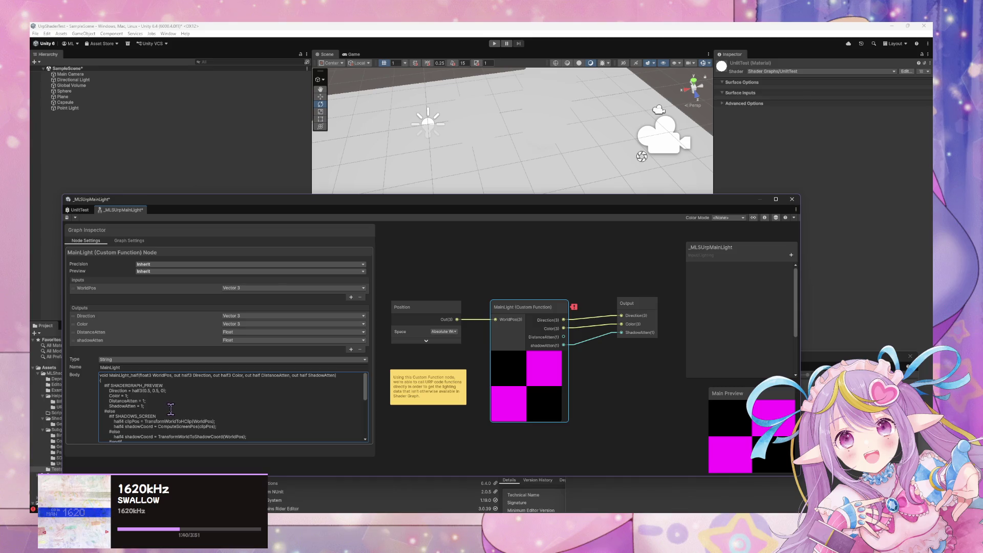
key(ctrl+a)
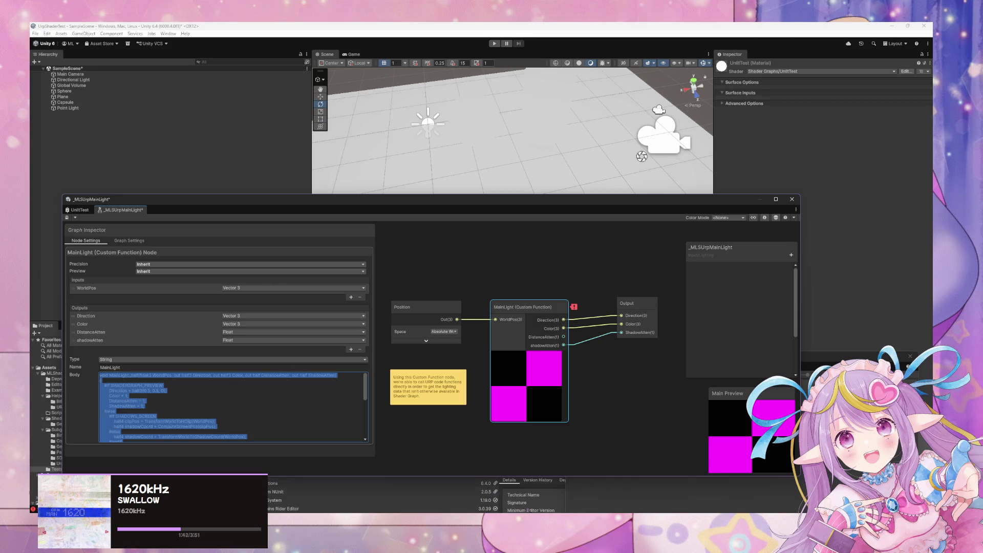
click(526, 510)
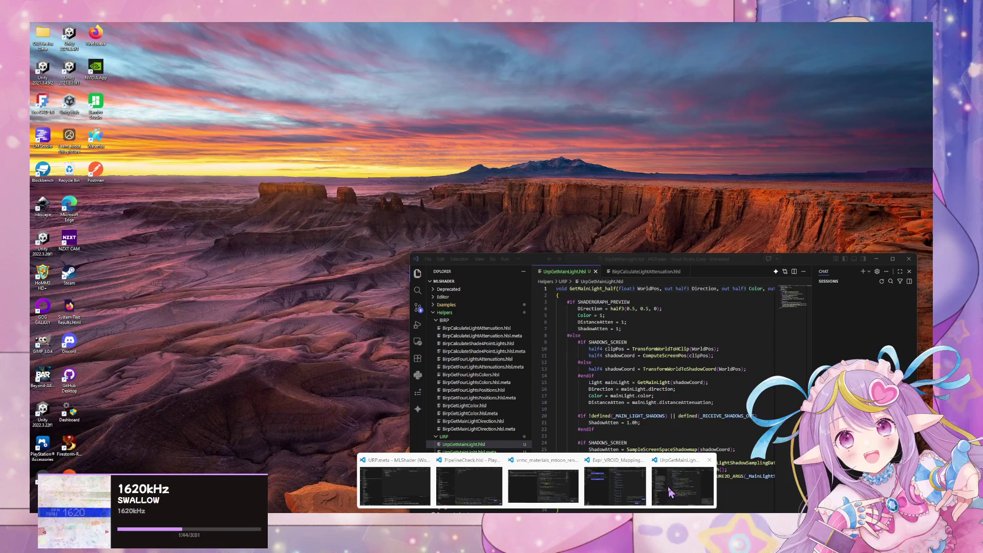
Replace UrpGetMainLight.hlsl with the copied function, rename it GetMainLight_half, and save
click(665, 492)
key(ctrl+a)
key(ctrl+v)
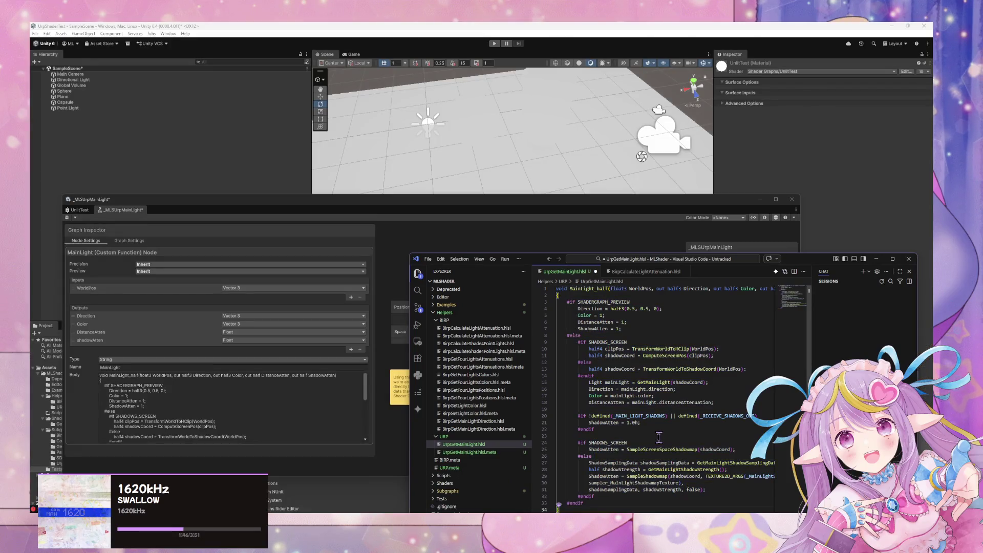
key(ctrl+s)
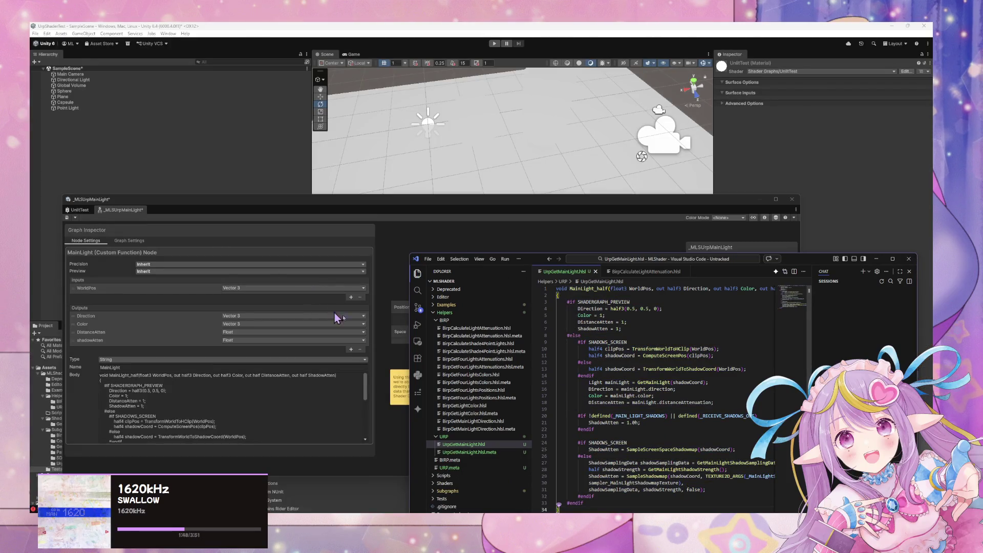
click(570, 288)
text(Get)
key(ctrl+s)
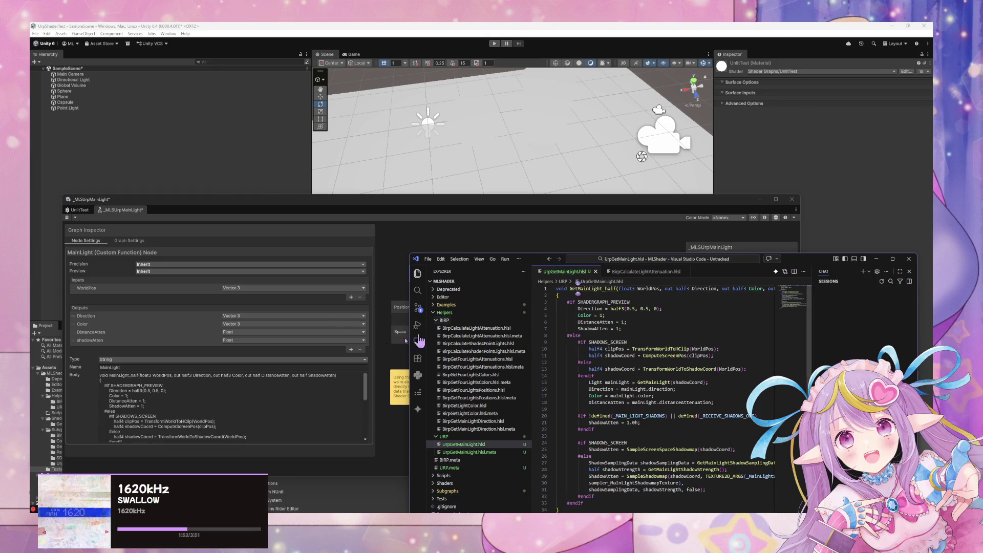
Set the MainLight node's Type to File so it sources UrpGetMainLight
click(123, 359)
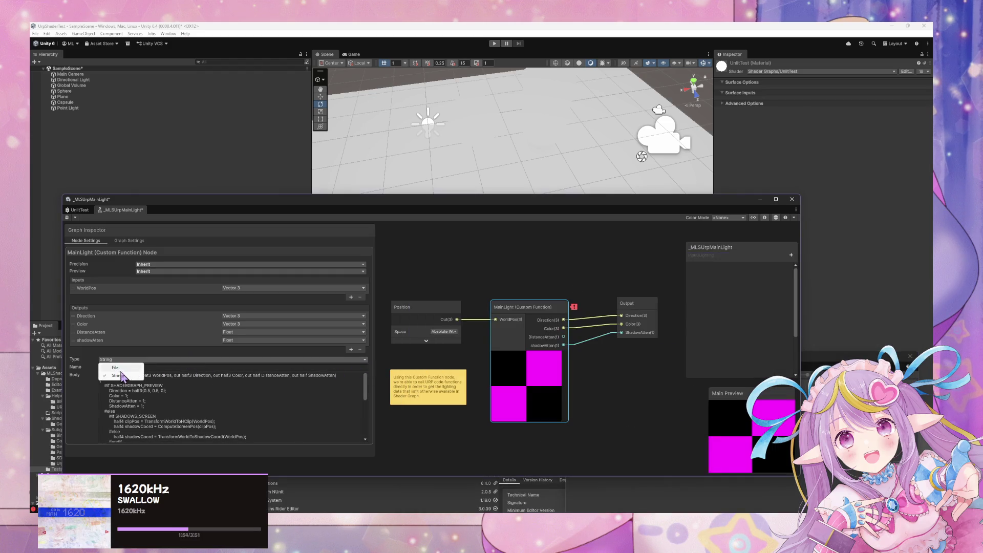
click(116, 368)
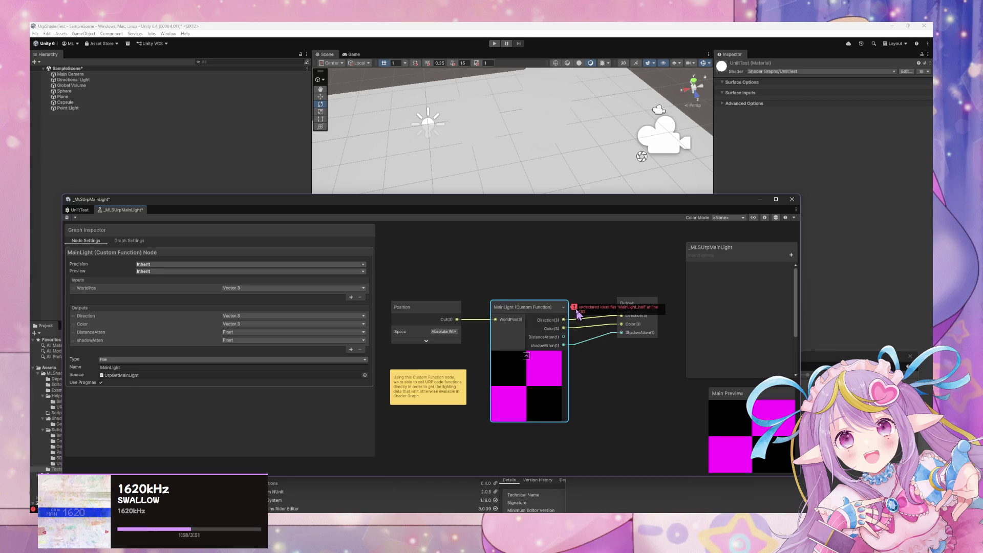
click(116, 340)
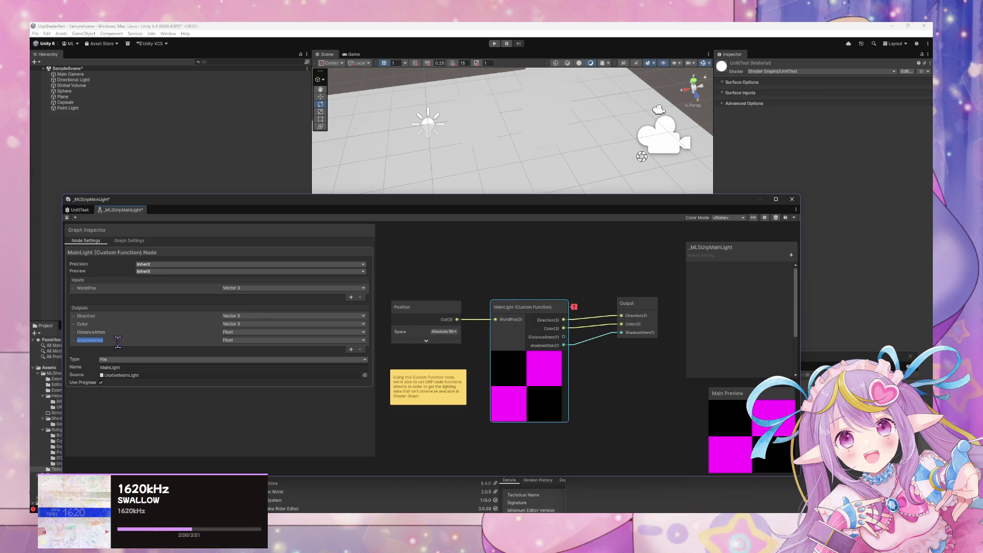
mouse_move(542, 510)
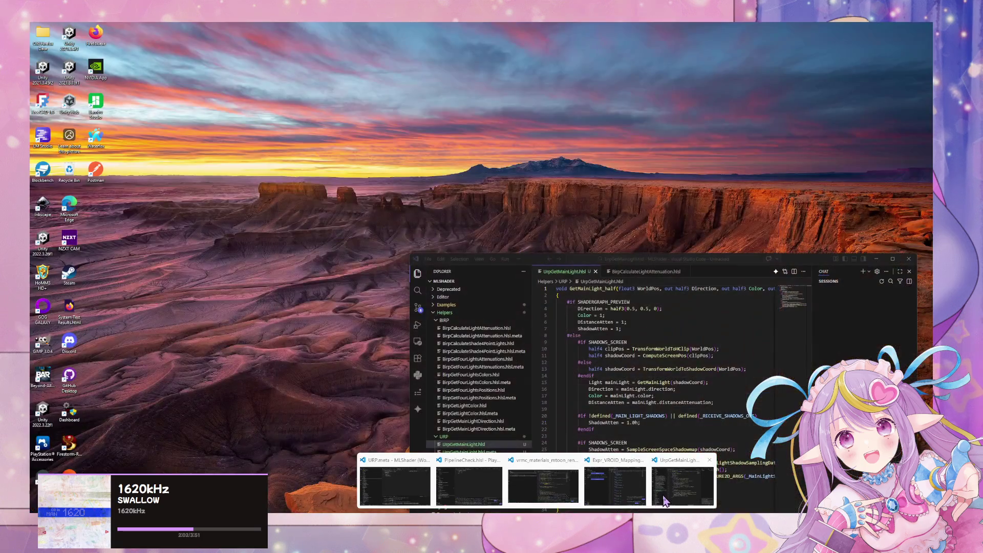
click(665, 501)
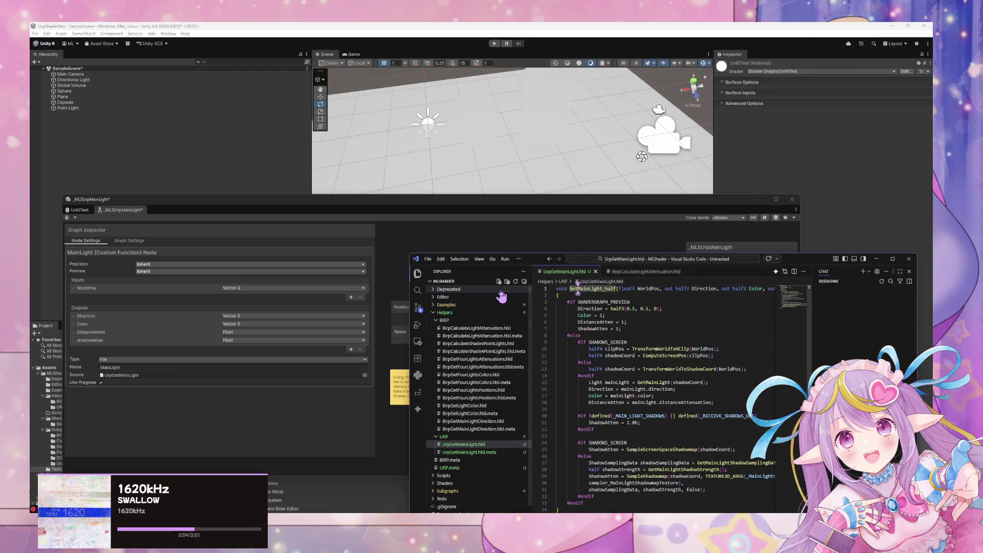
key(alt+Tab)
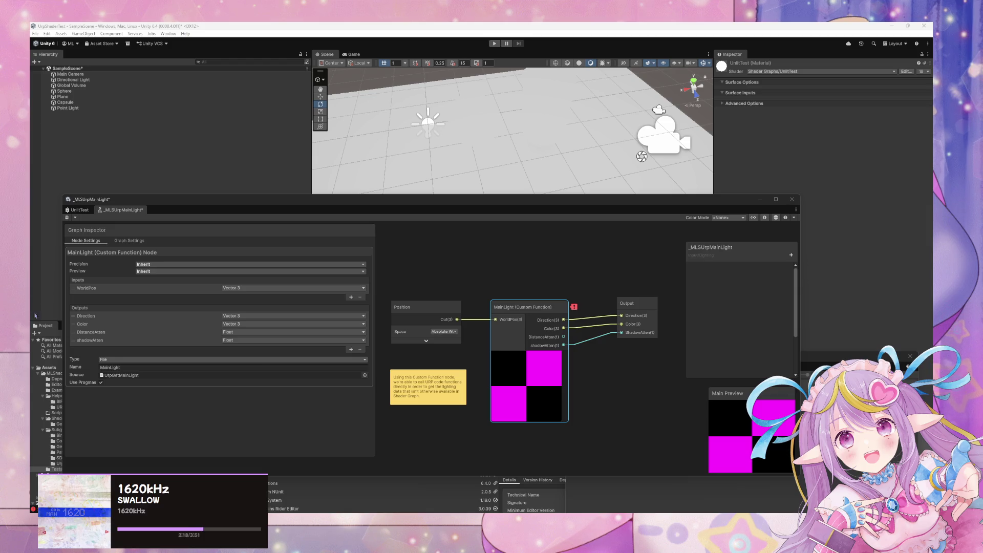
Rename the shadow output to ShadowAtten and the function name to GetMainLight
double_click(101, 340)
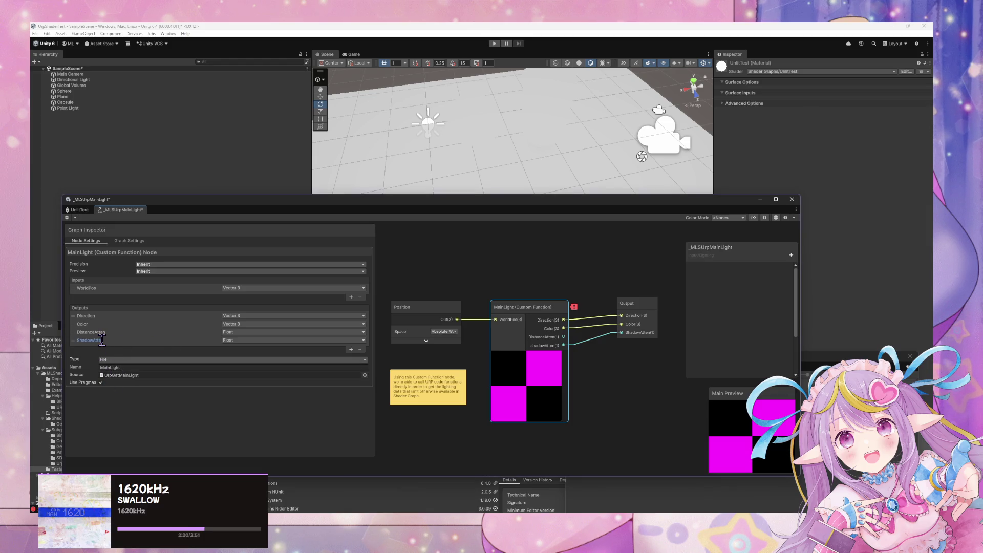
mouse_move(575, 308)
click(100, 367)
double_click(112, 367)
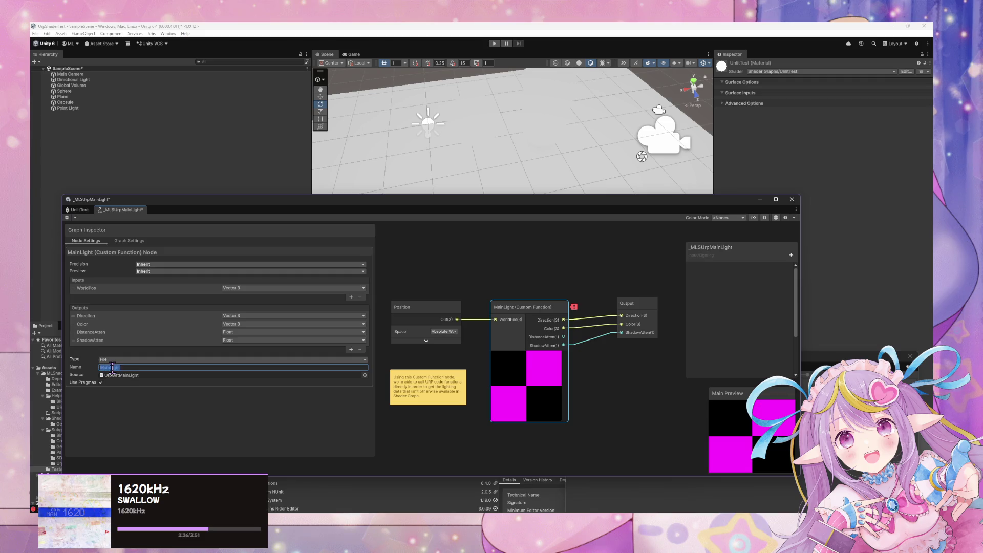
text(Get)
key(Return)
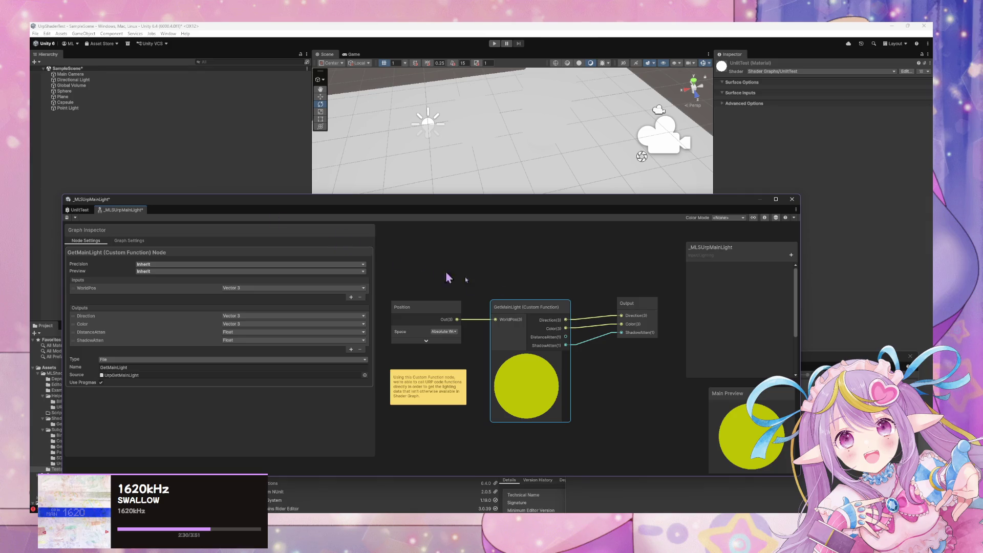
Add a DistanceAtten port above ShadowAtten on the Output node, wire GetMainLight's DistanceAtten, and save
click(644, 312)
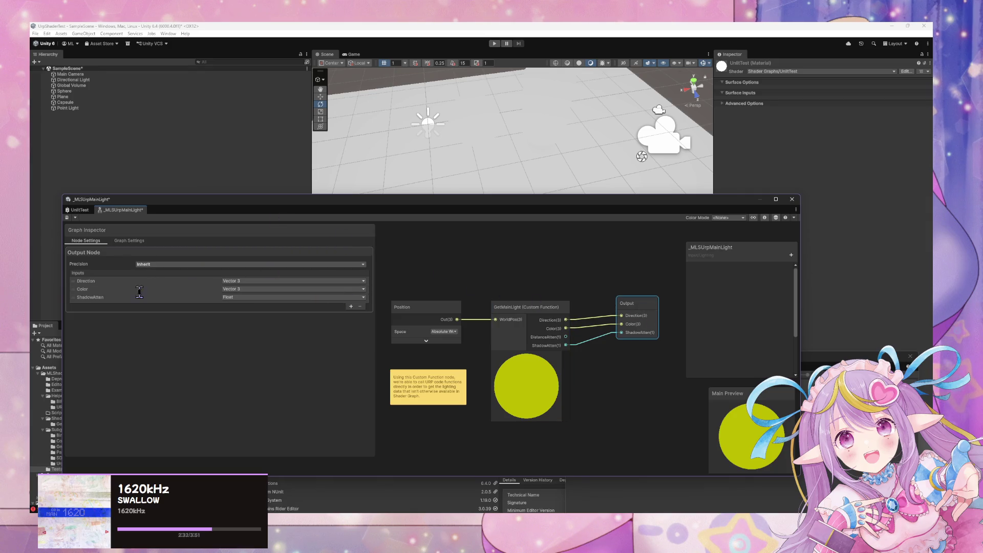
click(350, 306)
text(DistanceAtten)
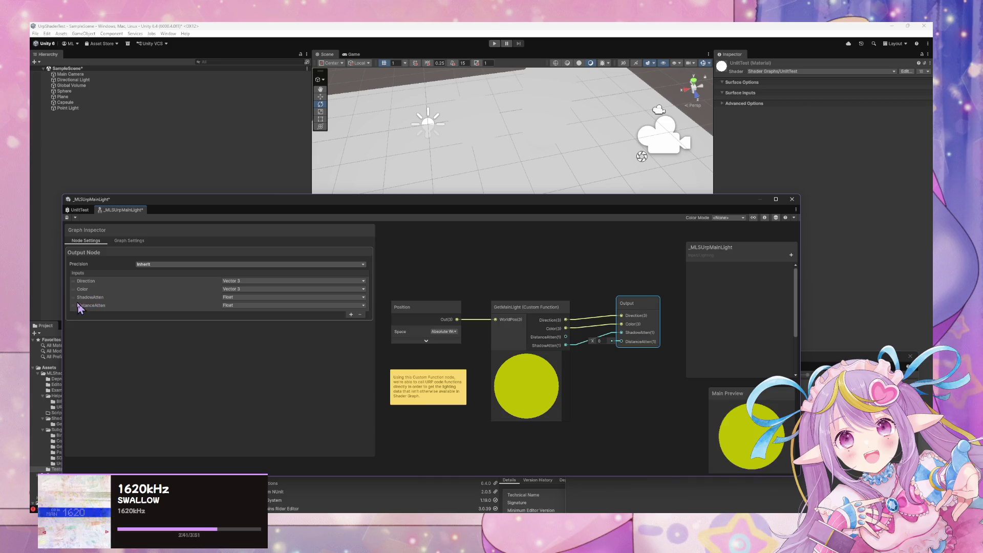
drag(76, 305, 79, 300)
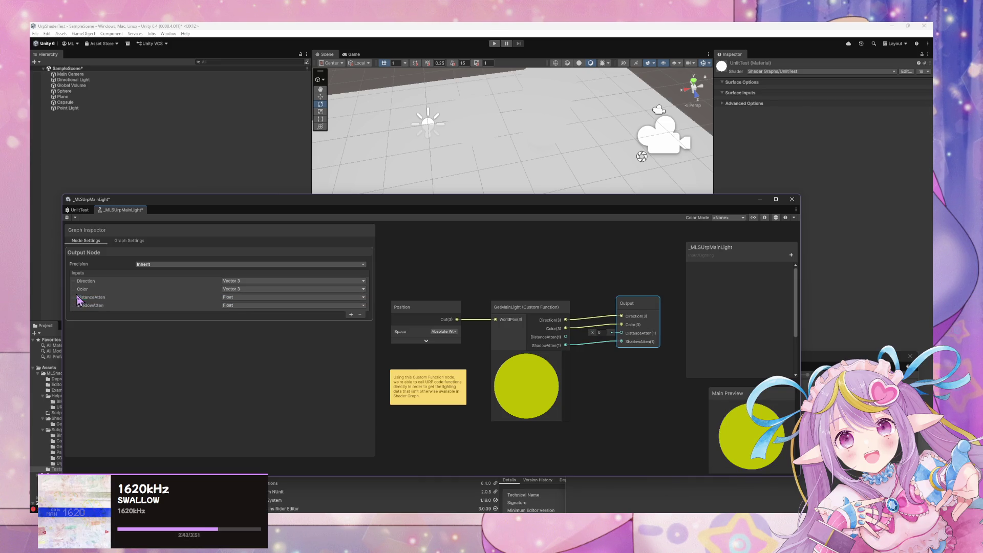
drag(565, 337, 617, 337)
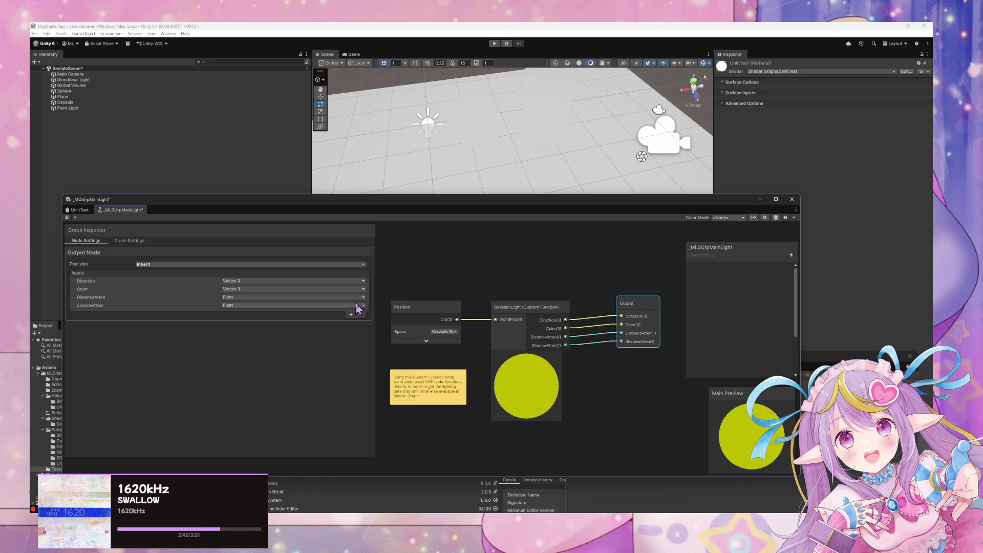
click(66, 217)
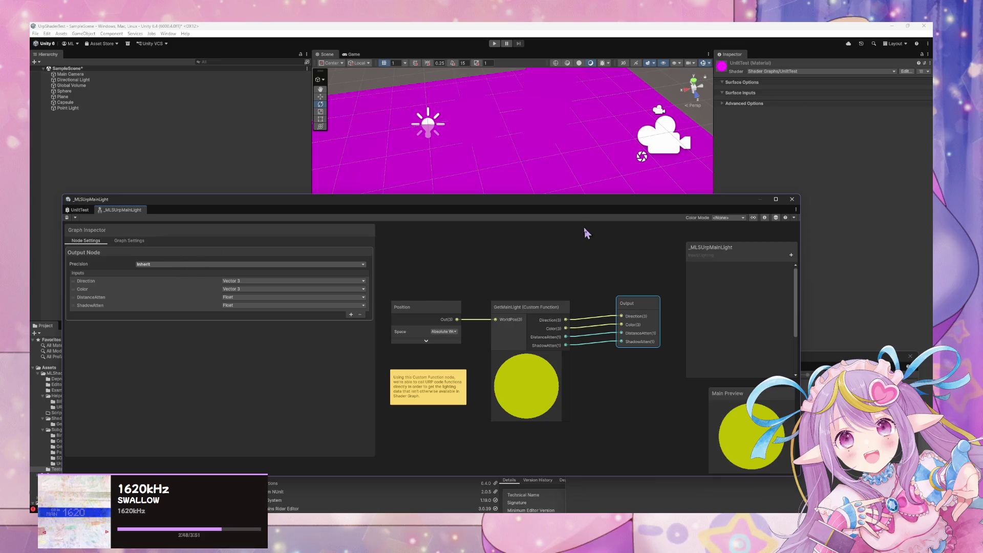
drag(505, 164, 524, 185)
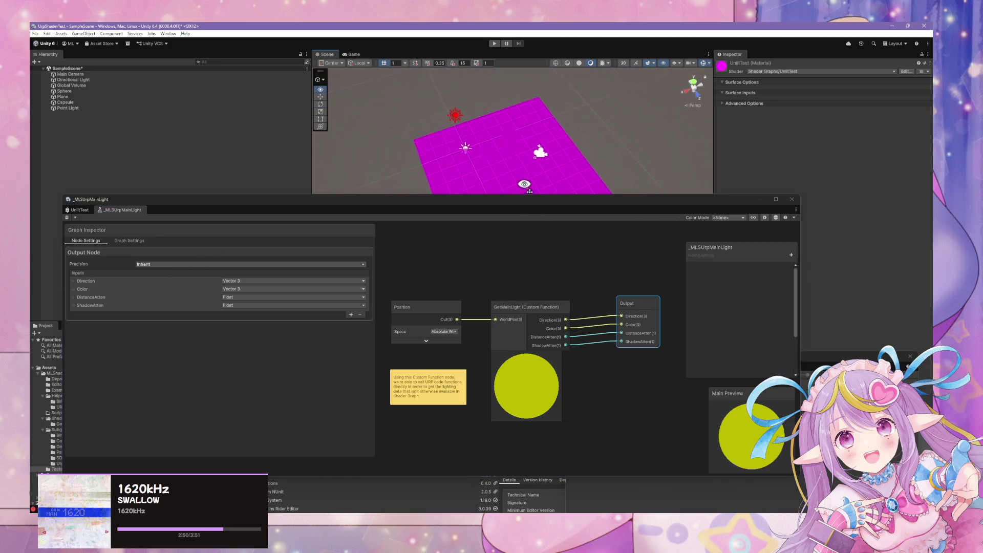
scroll(522, 183, up, 3)
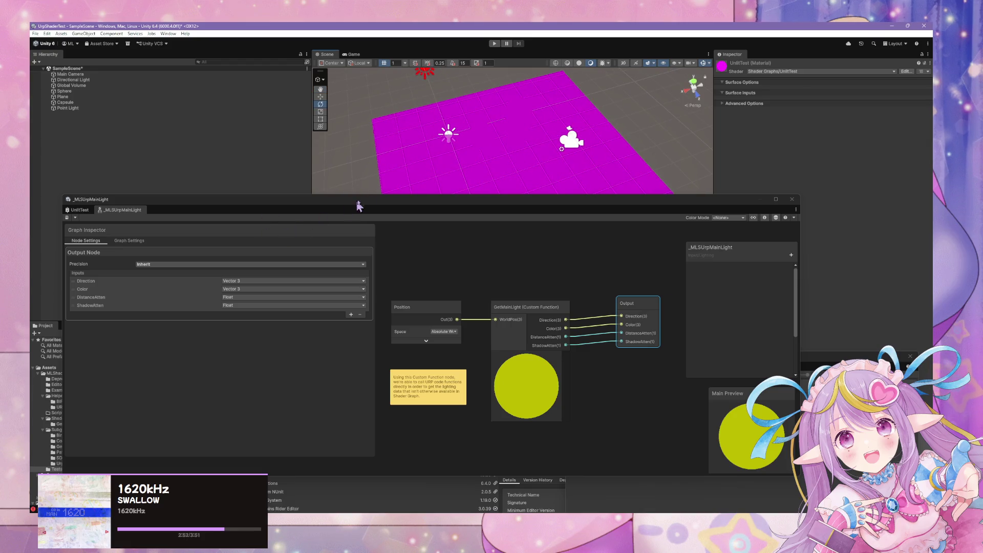
mouse_move(336, 204)
mouse_down()
mouse_move(609, 182)
mouse_move(571, 186)
mouse_up()
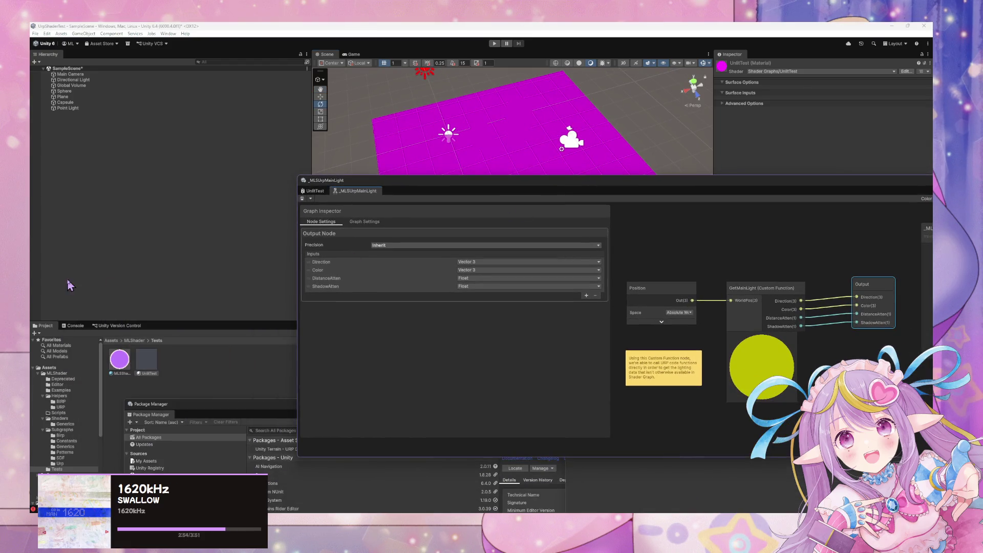
Show the shader errors in the Console, select the GetMainLight node, and recompile so the plane renders white
click(76, 325)
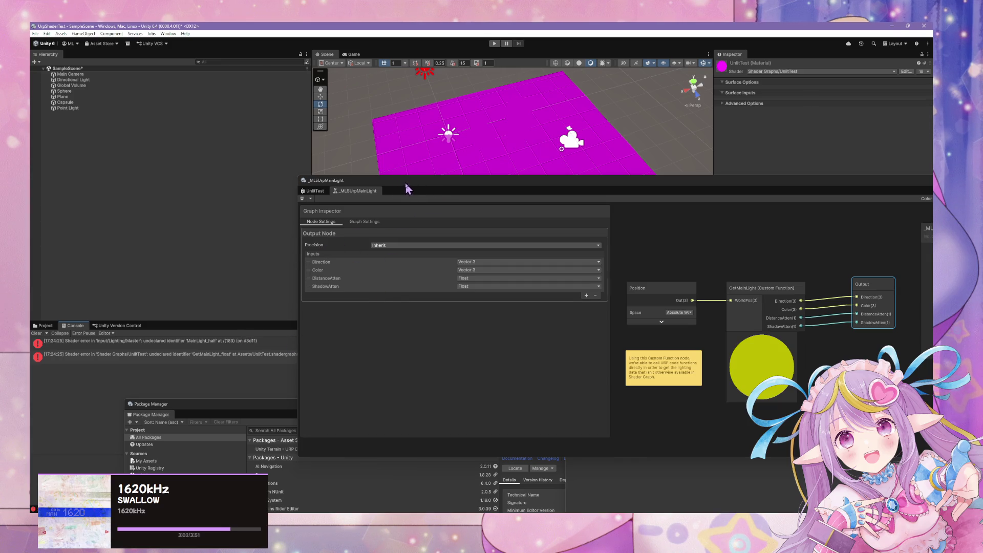
mouse_move(406, 188)
mouse_down()
mouse_move(555, 332)
mouse_move(516, 213)
mouse_move(491, 195)
mouse_move(407, 180)
mouse_move(428, 183)
mouse_move(280, 182)
mouse_up()
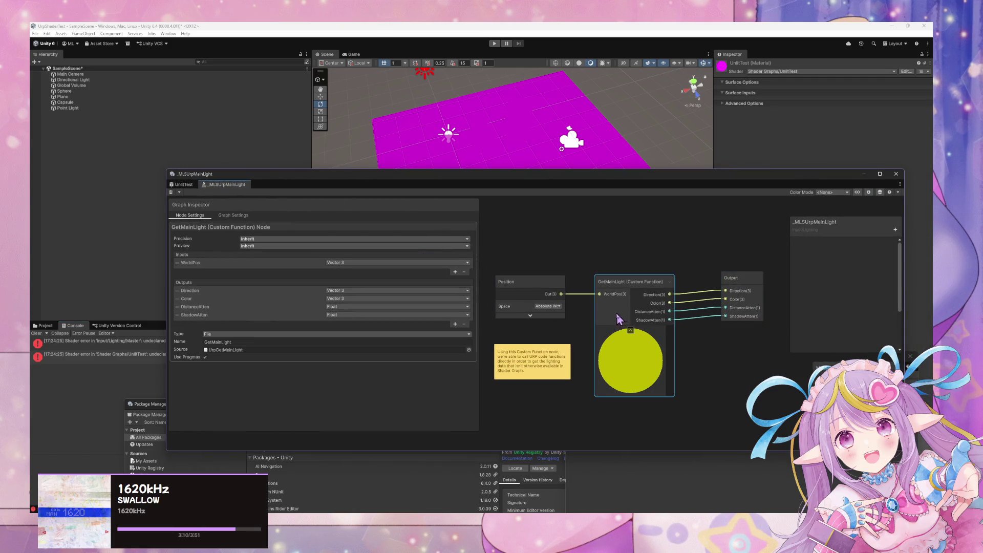
click(586, 279)
click(612, 290)
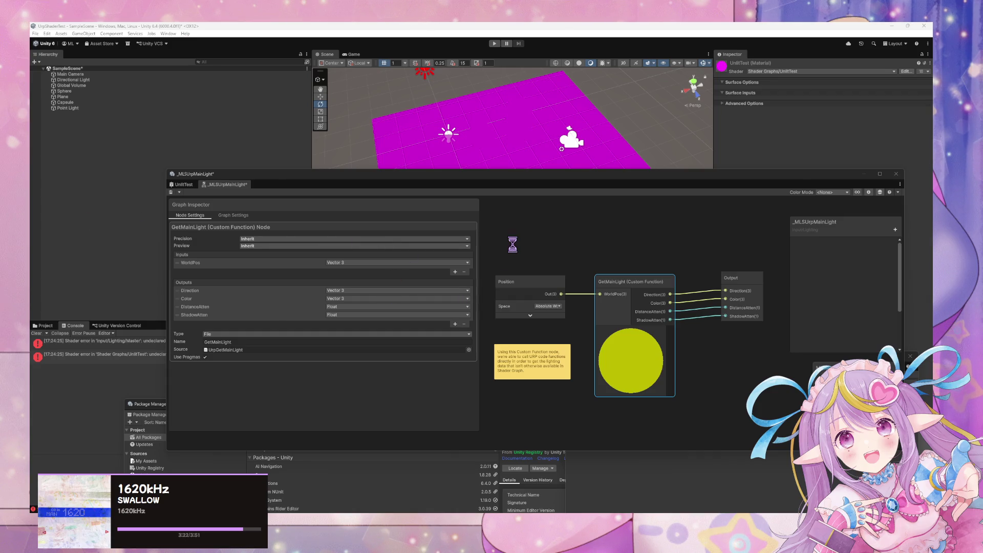
click(492, 255)
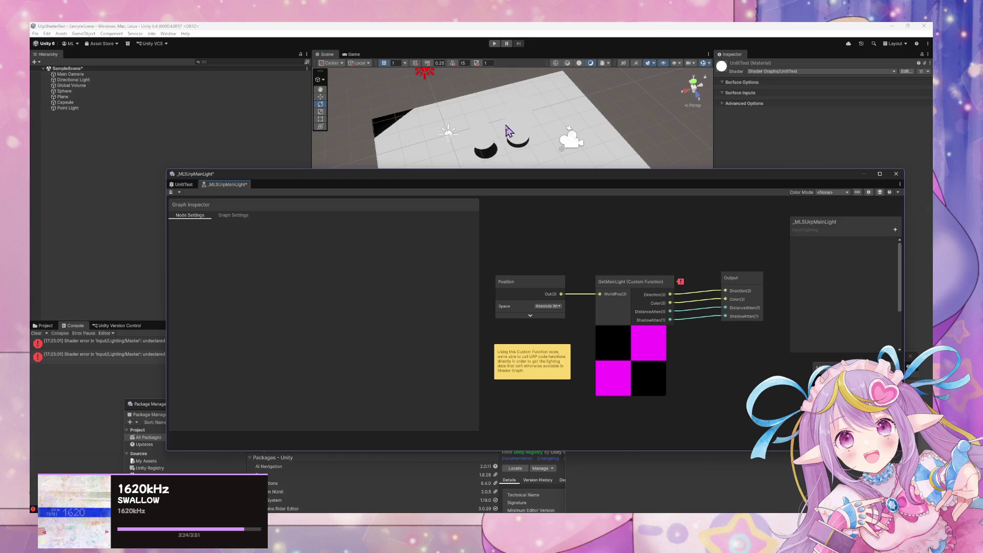
mouse_move(509, 131)
mouse_down()
mouse_move(520, 145)
mouse_move(501, 81)
mouse_move(588, 87)
mouse_move(542, 94)
mouse_up()
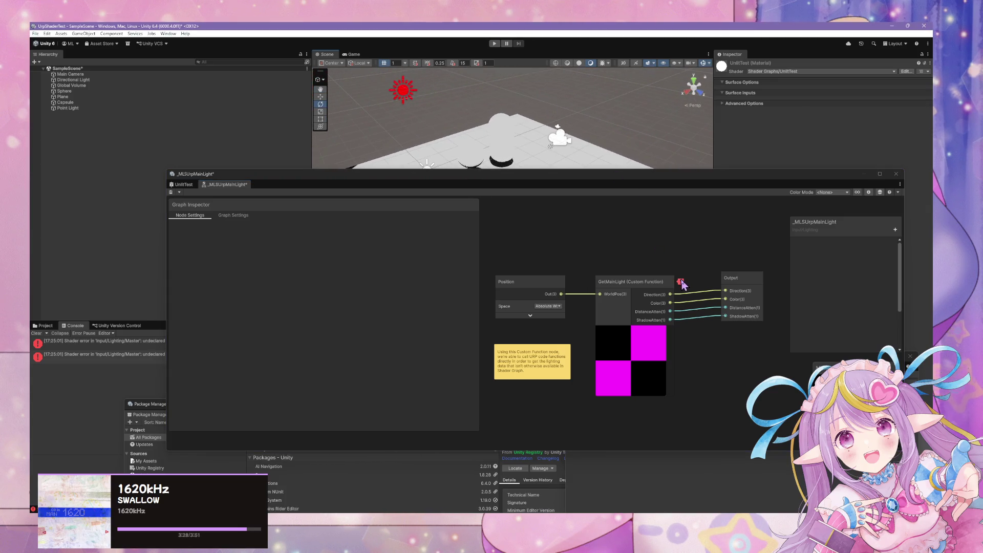